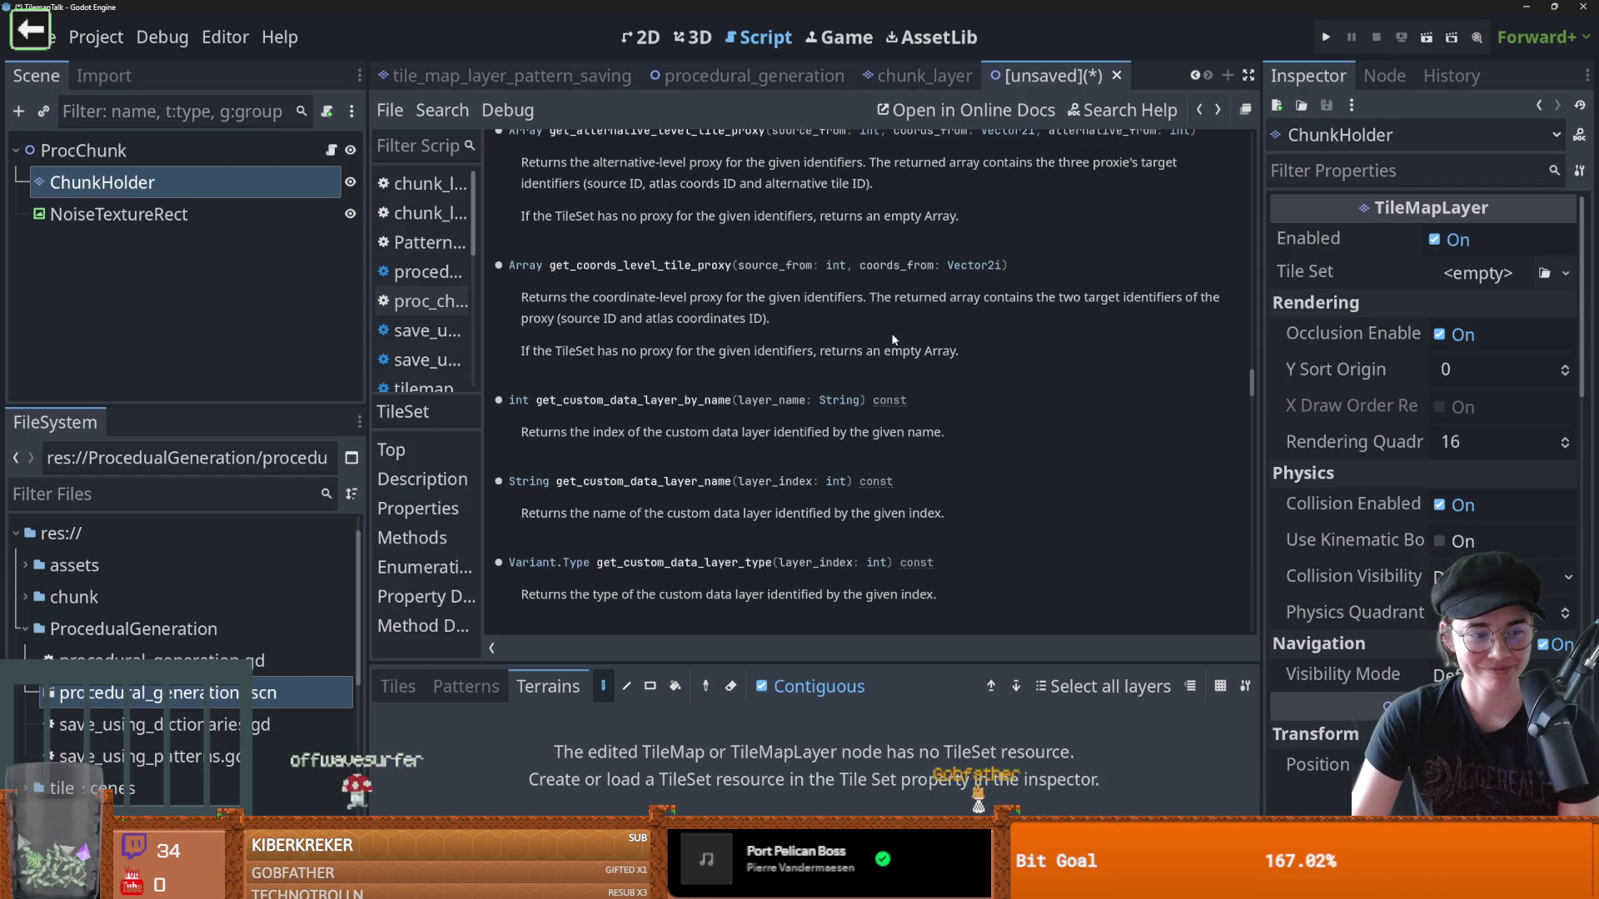
Scroll up through the TileSet class reference to browse its contents
scroll(626, 371, "up", 5)
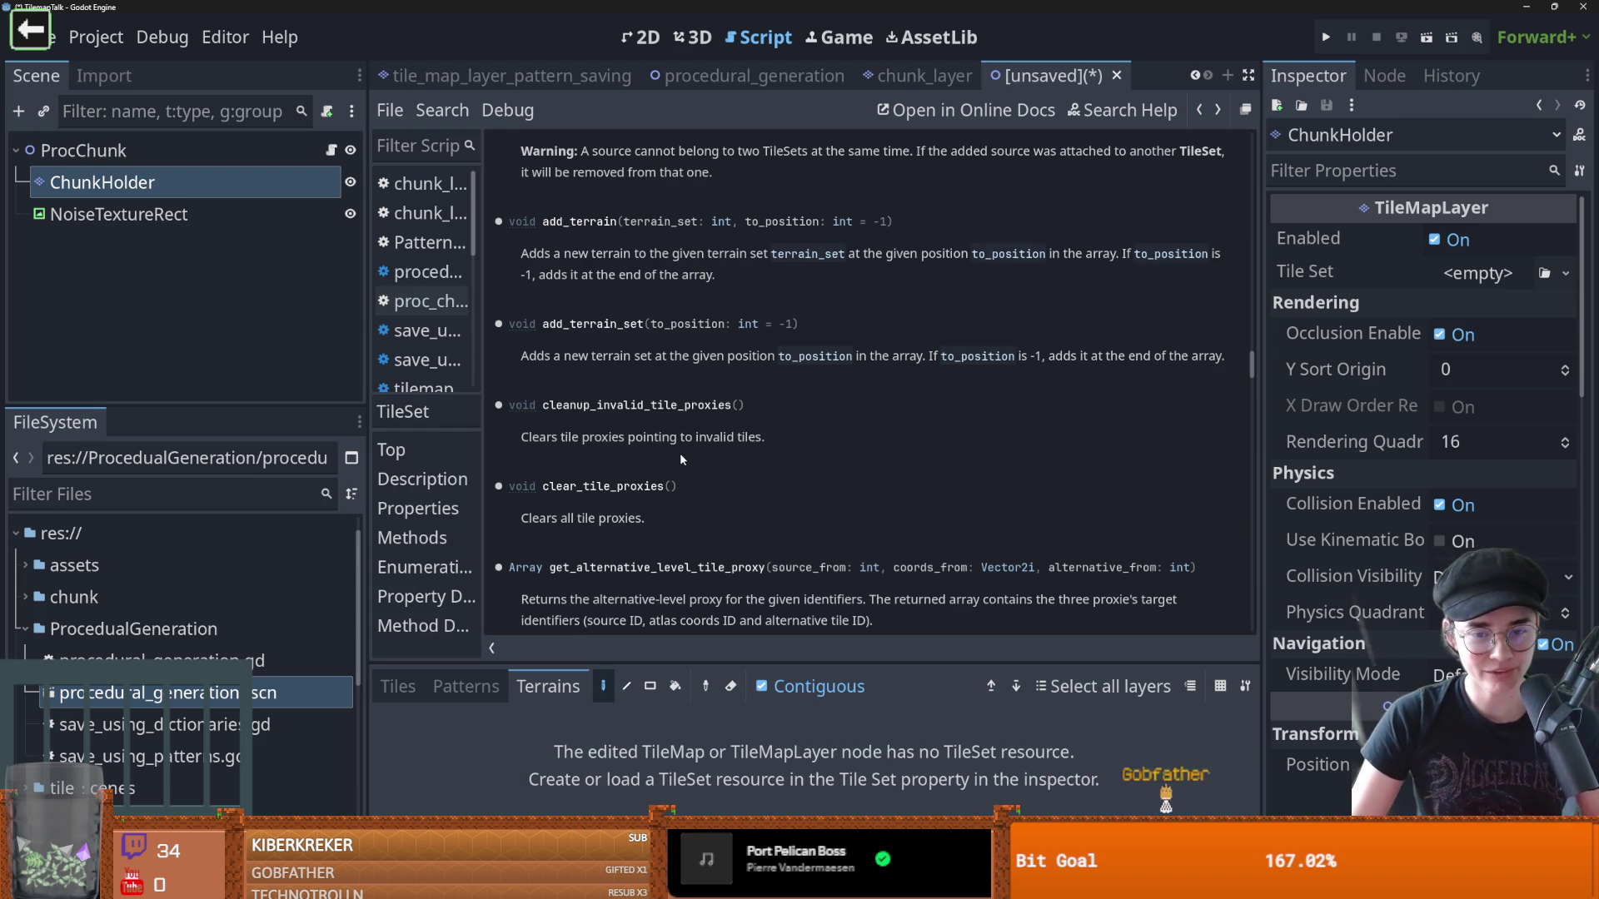
scroll(818, 489, "up", 3)
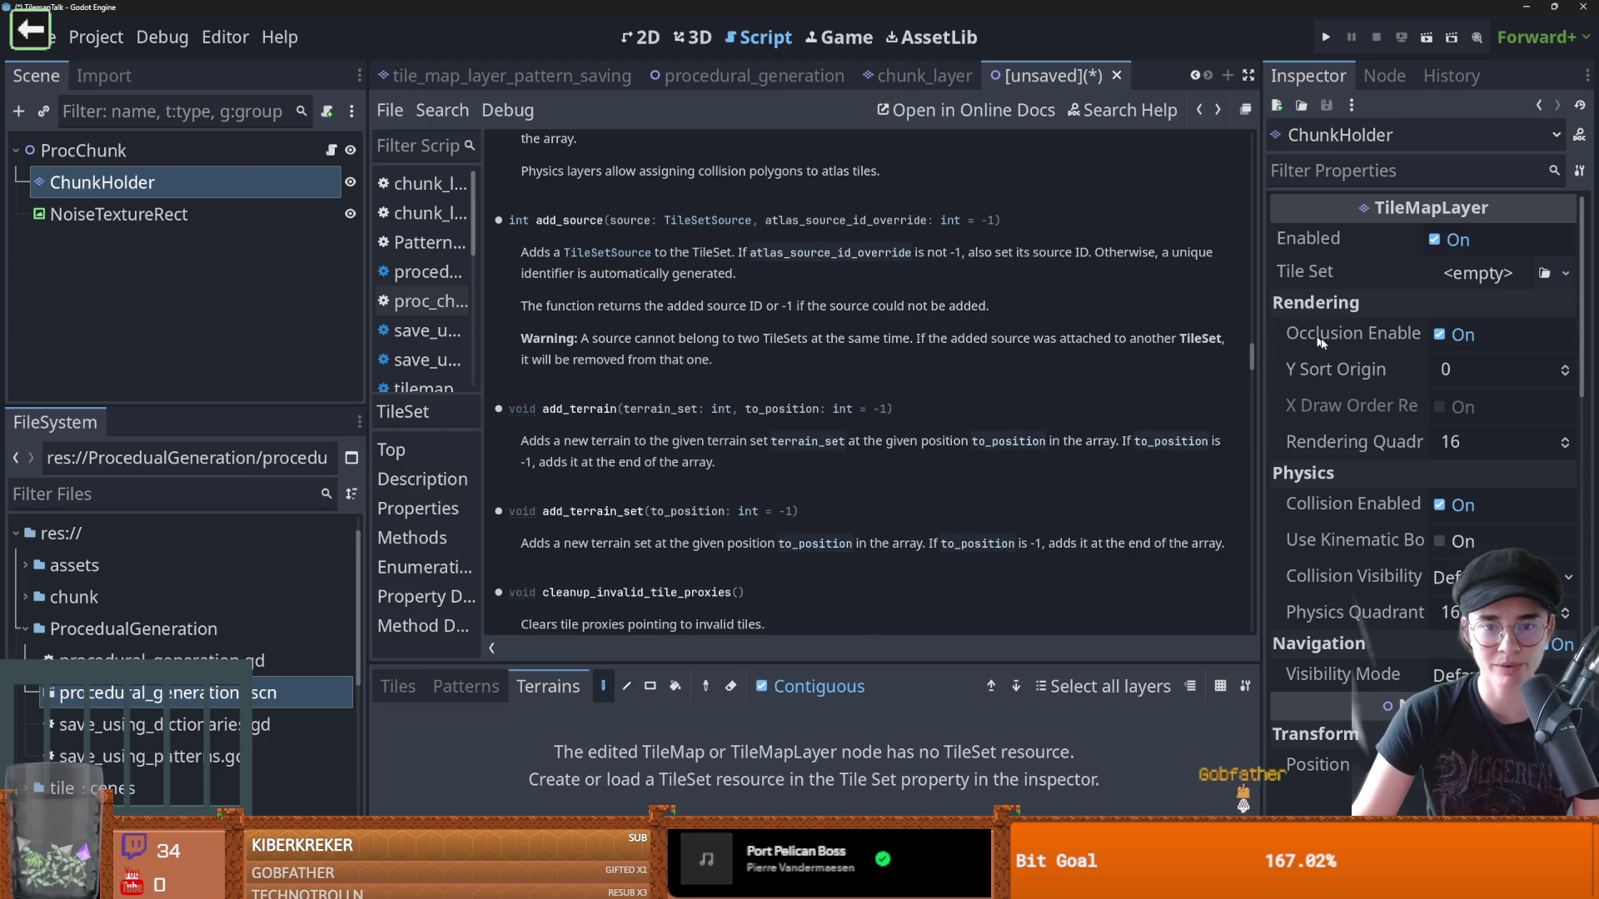
left_click_drag(1255, 360, 1255, 388)
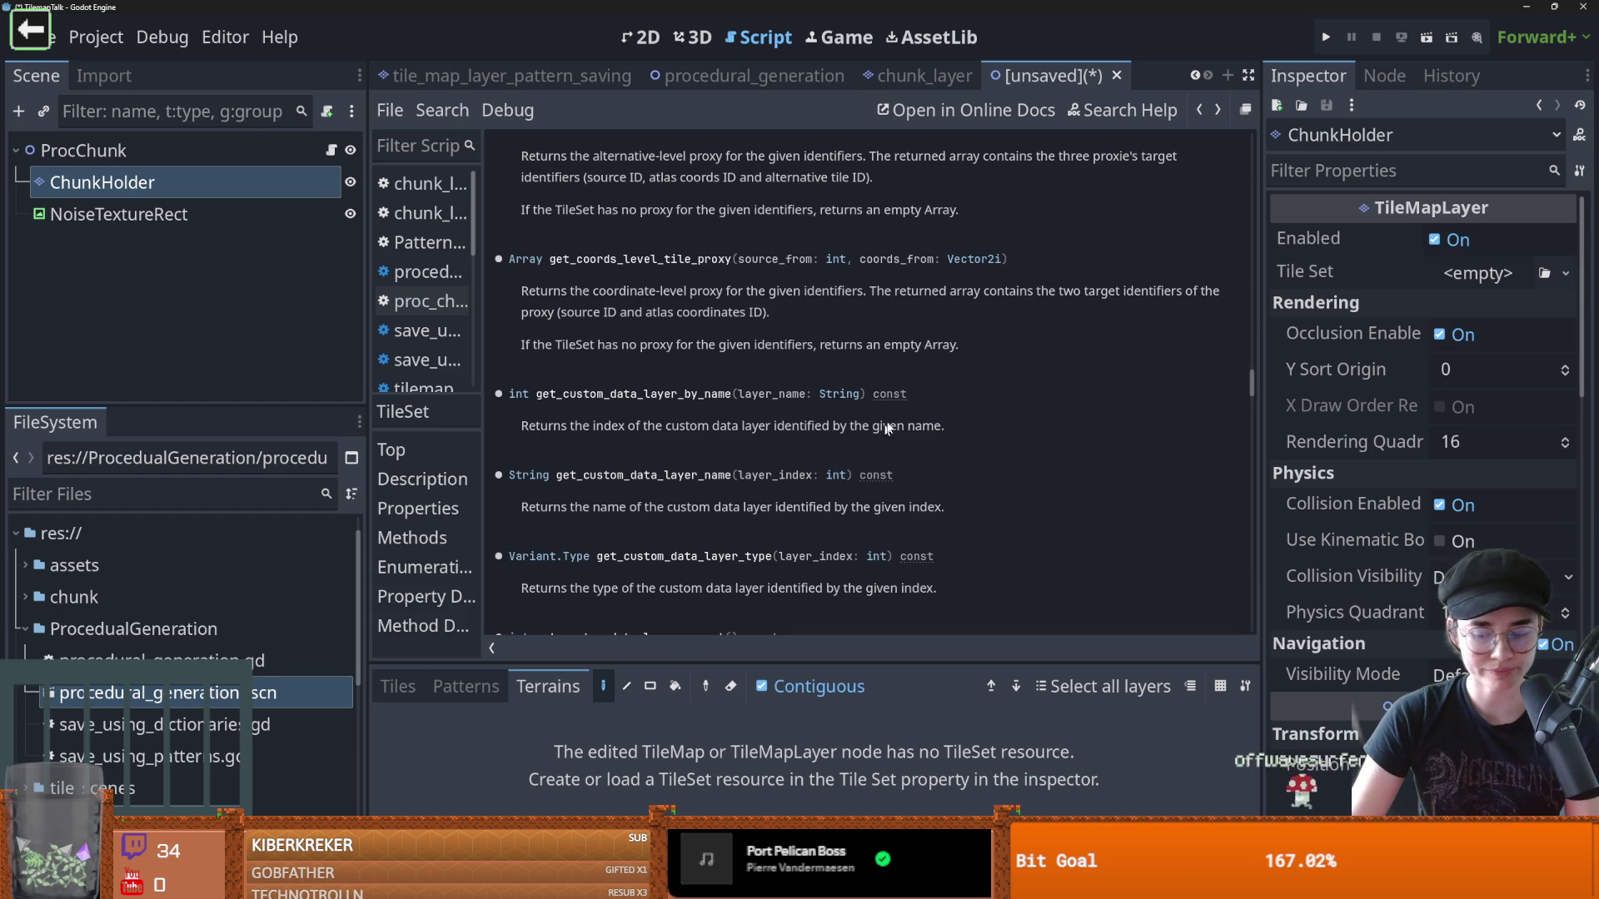
scroll(716, 425, "up", 5)
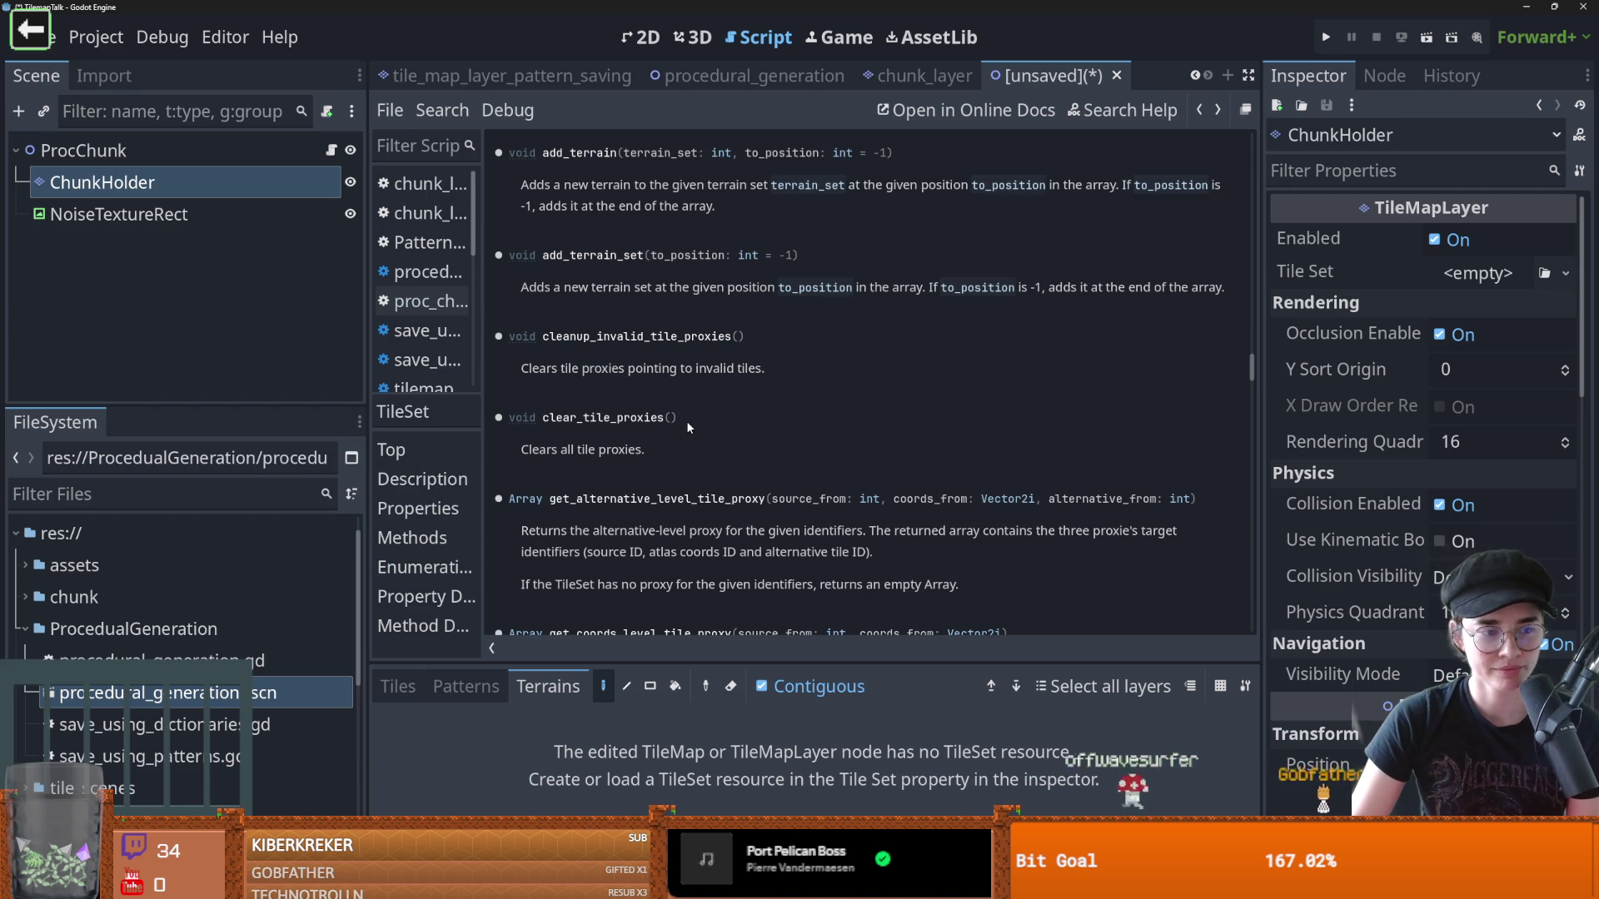
scroll(687, 426, "up", 3)
scroll(688, 426, "up", 1)
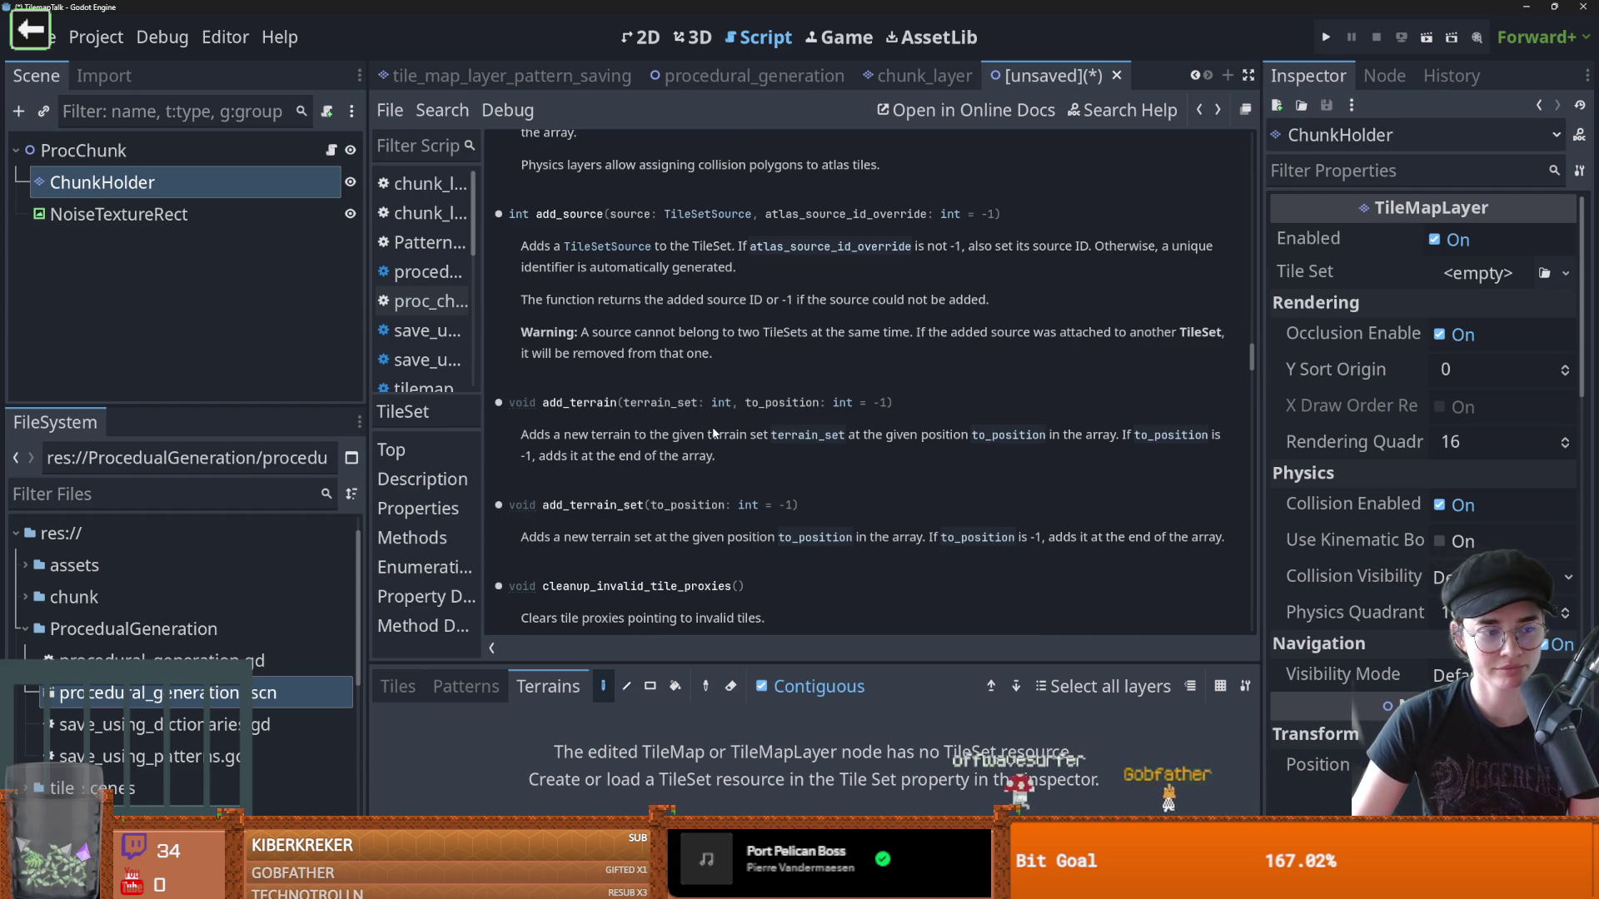
scroll(716, 435, "up", 1)
scroll(718, 434, "up", 1)
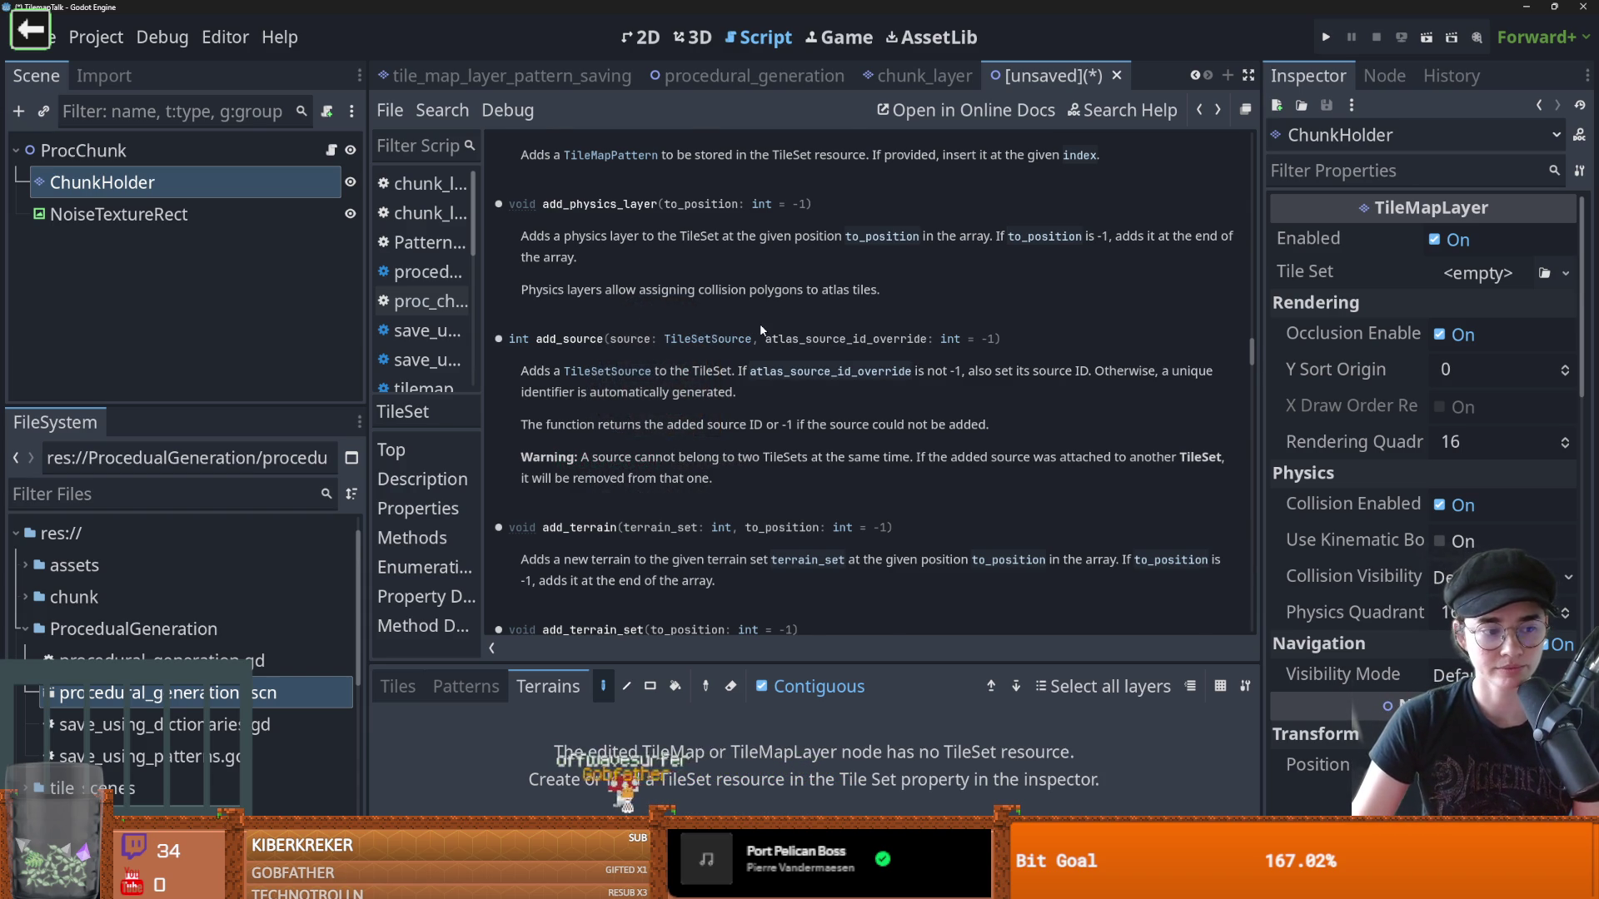
scroll(760, 322, "up", 1)
scroll(750, 324, "up", 2)
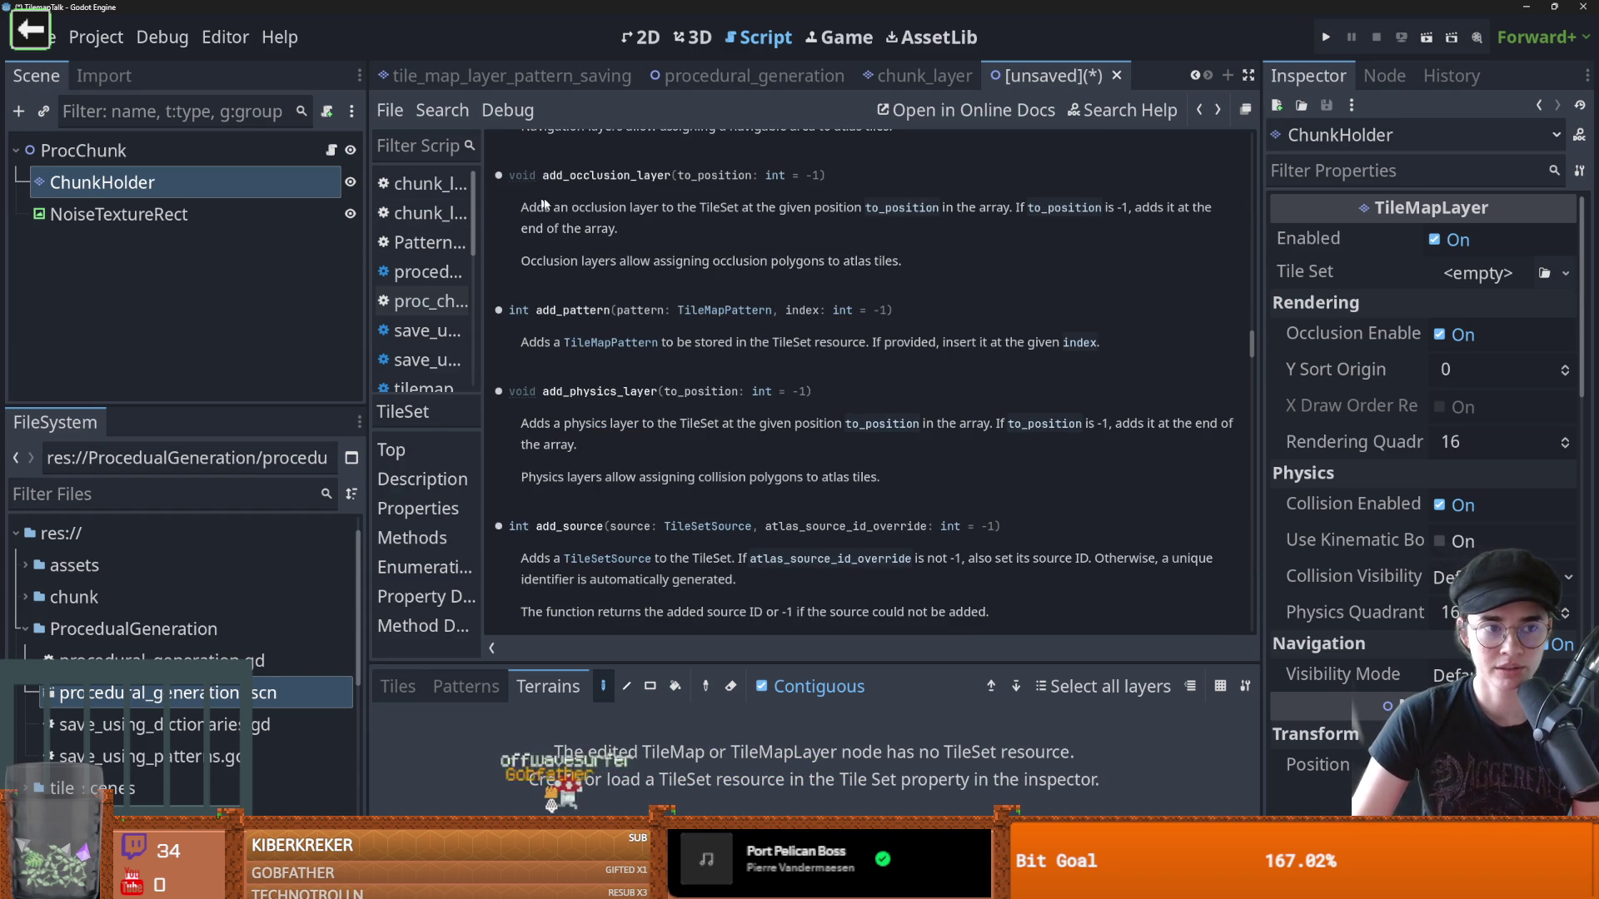
left_click_drag(1251, 343, 1245, 98)
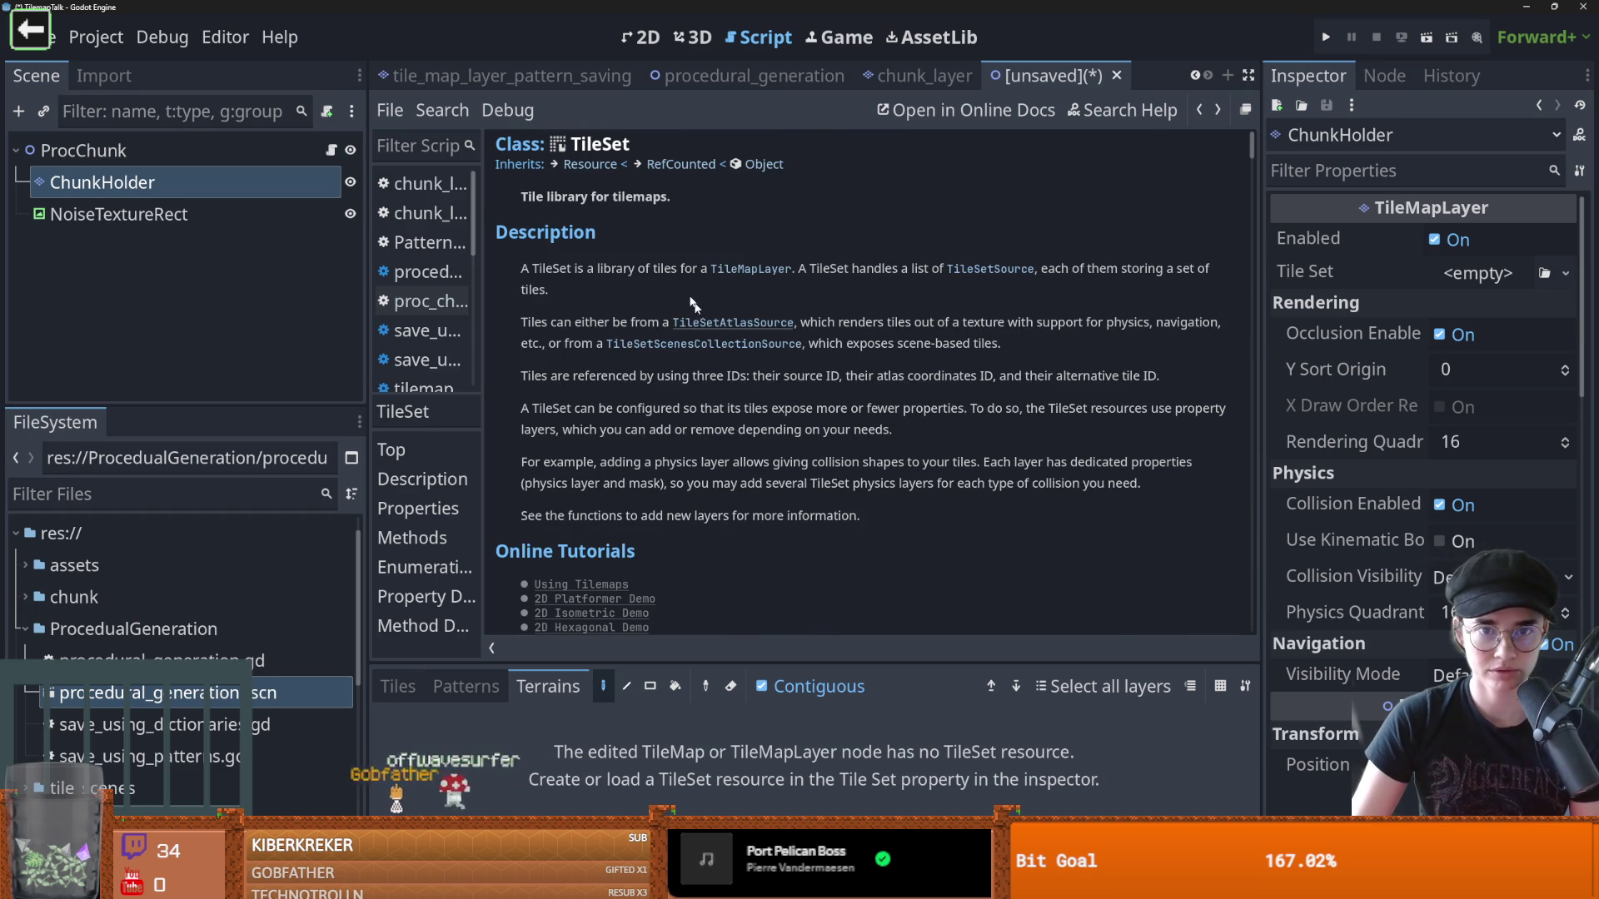
Search the TileSet reference for 'alternative' and step past has_alternative_level_tile_proxy
key("ctrl+f")
type("alternative")
key("Return")
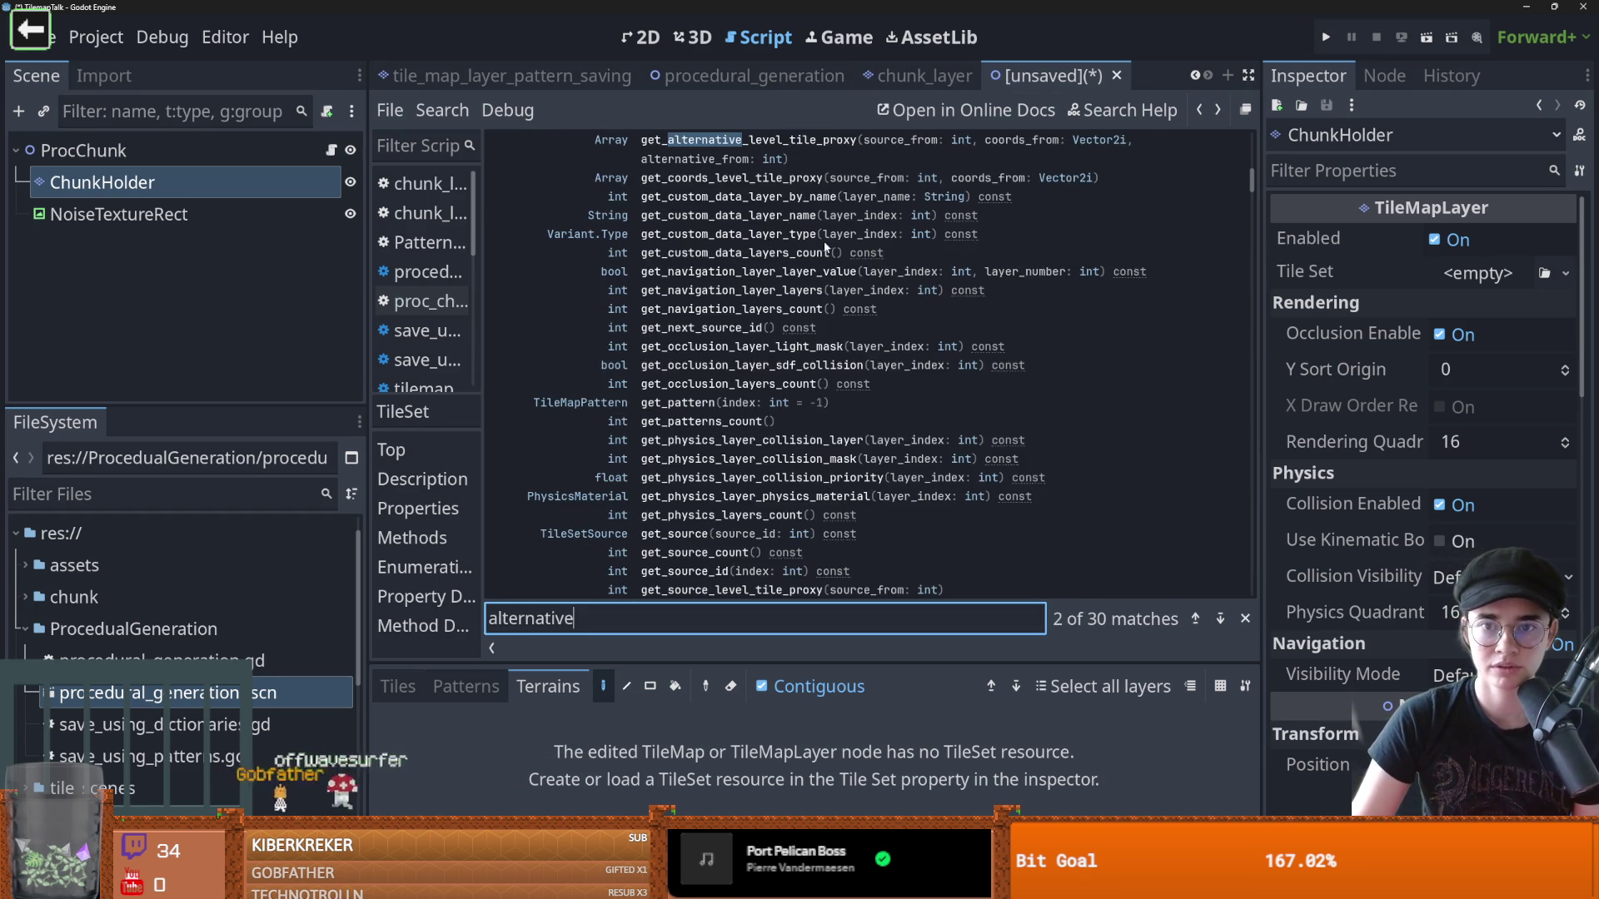
scroll(827, 244, "up", 3)
key("Return")
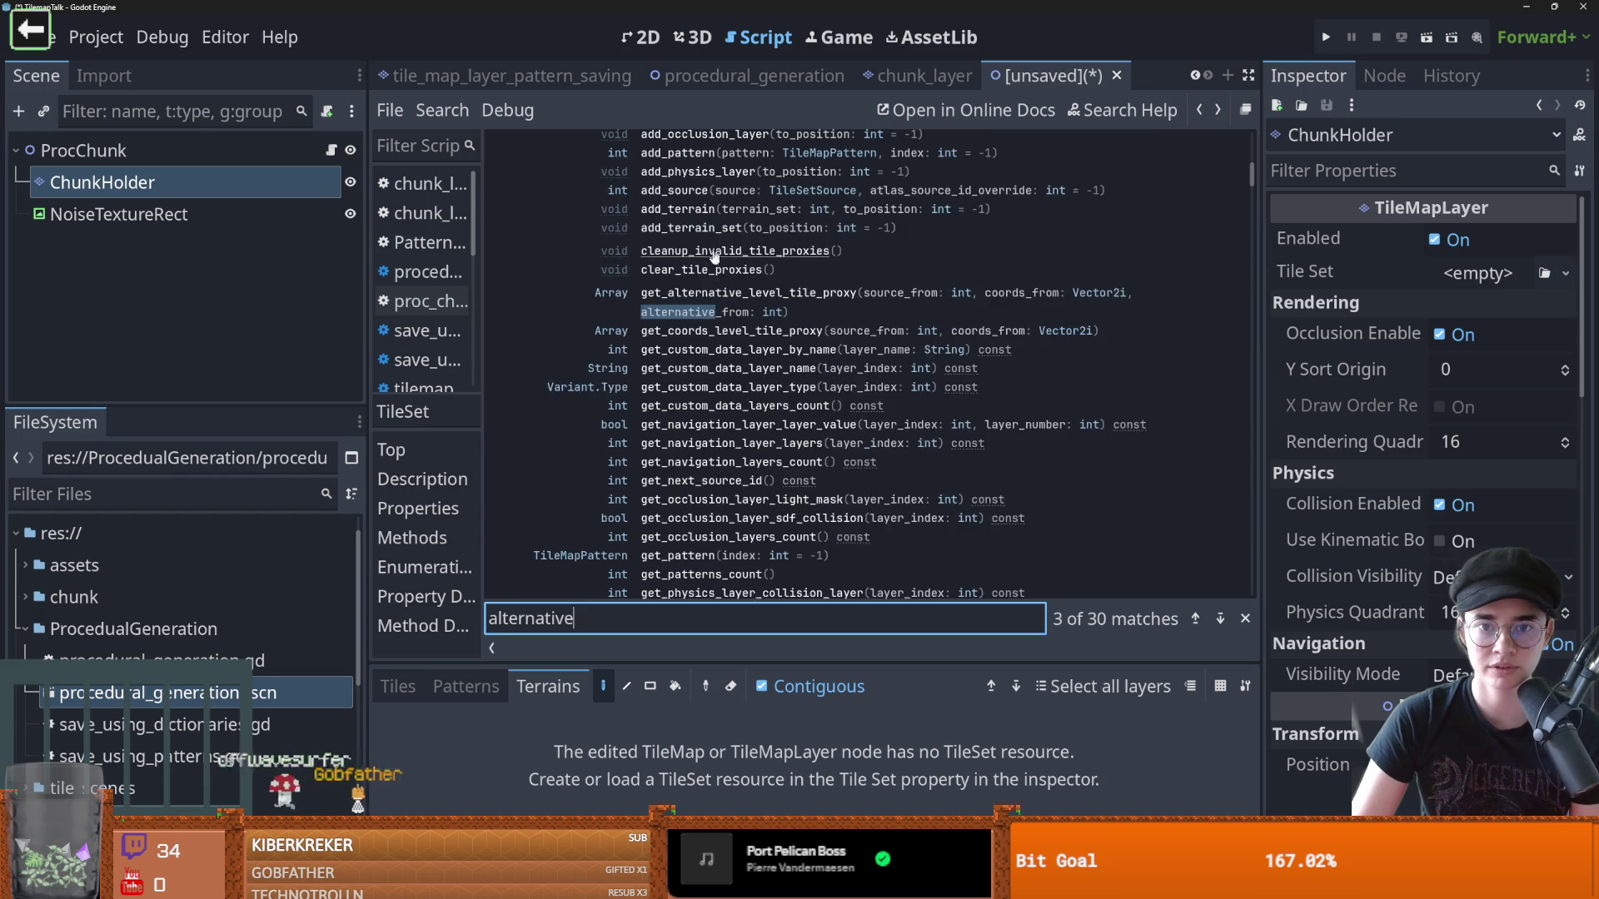
key("Return")
scroll(671, 283, "up", 2)
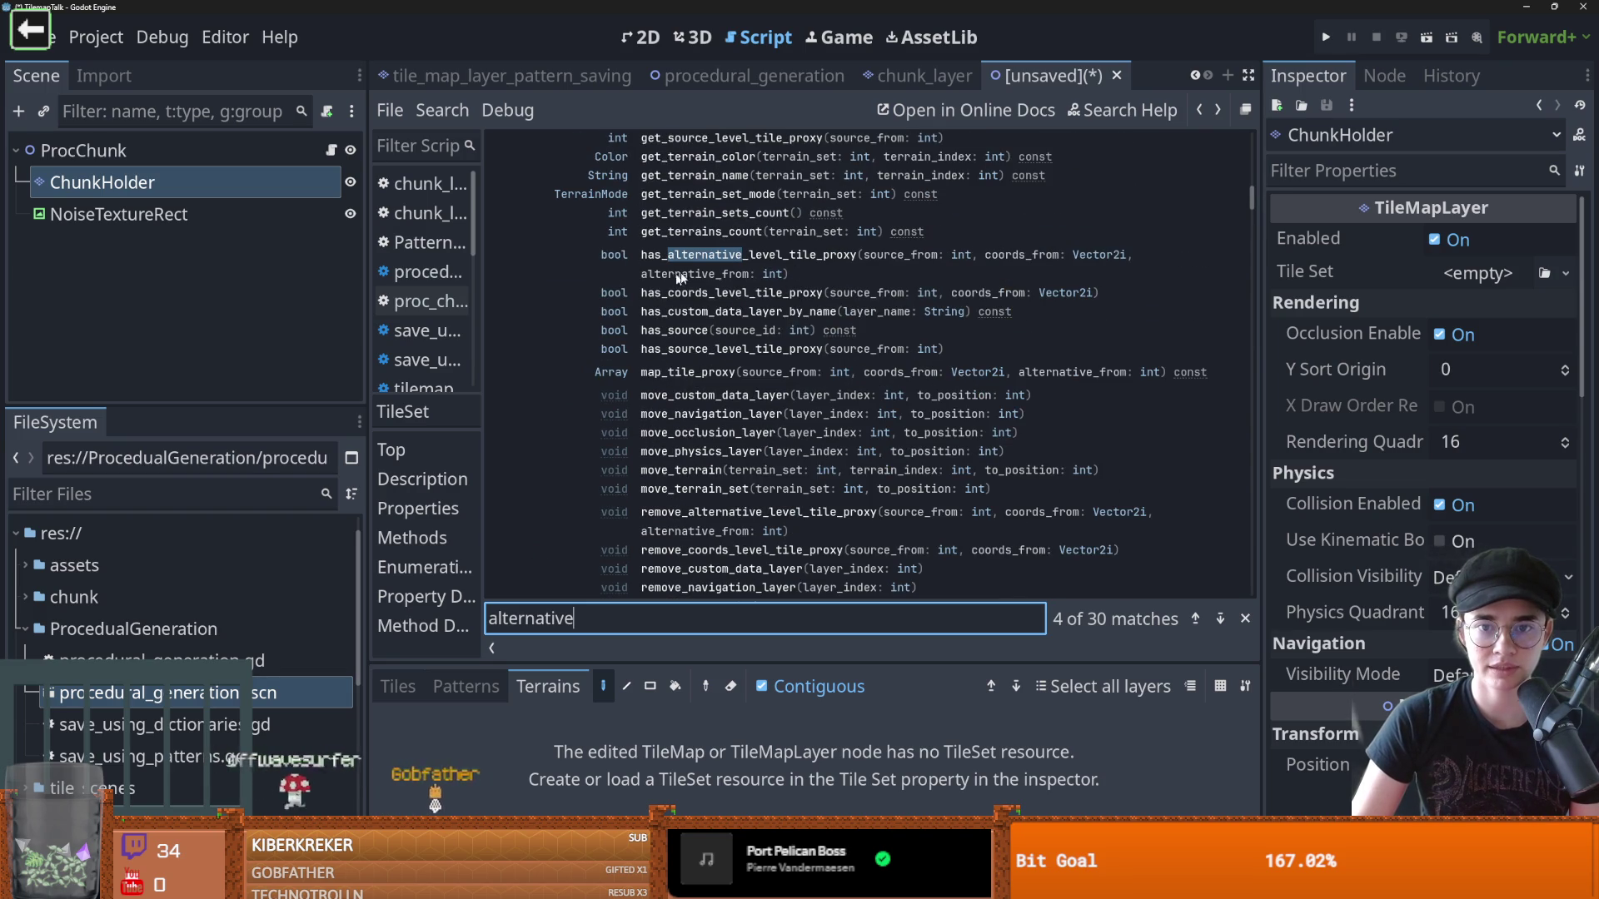
key("Return")
scroll(683, 283, "up", 2)
key("Return")
scroll(704, 281, "up", 2)
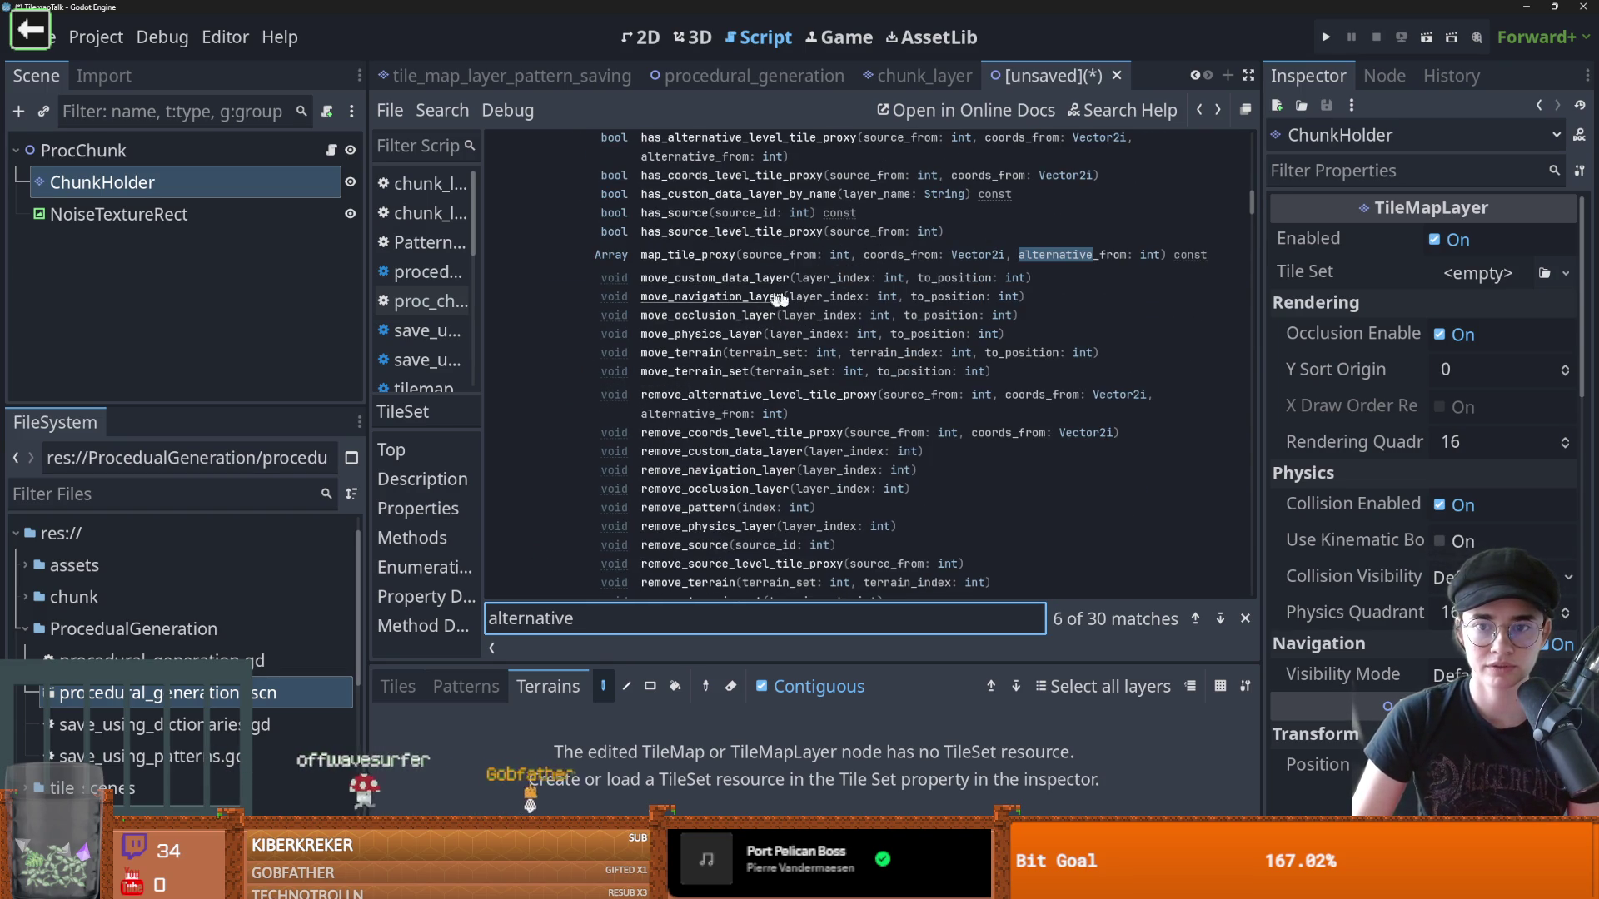
Open map_tile_proxy's full description and highlight its opening text
right_click(708, 263)
left_click(677, 257)
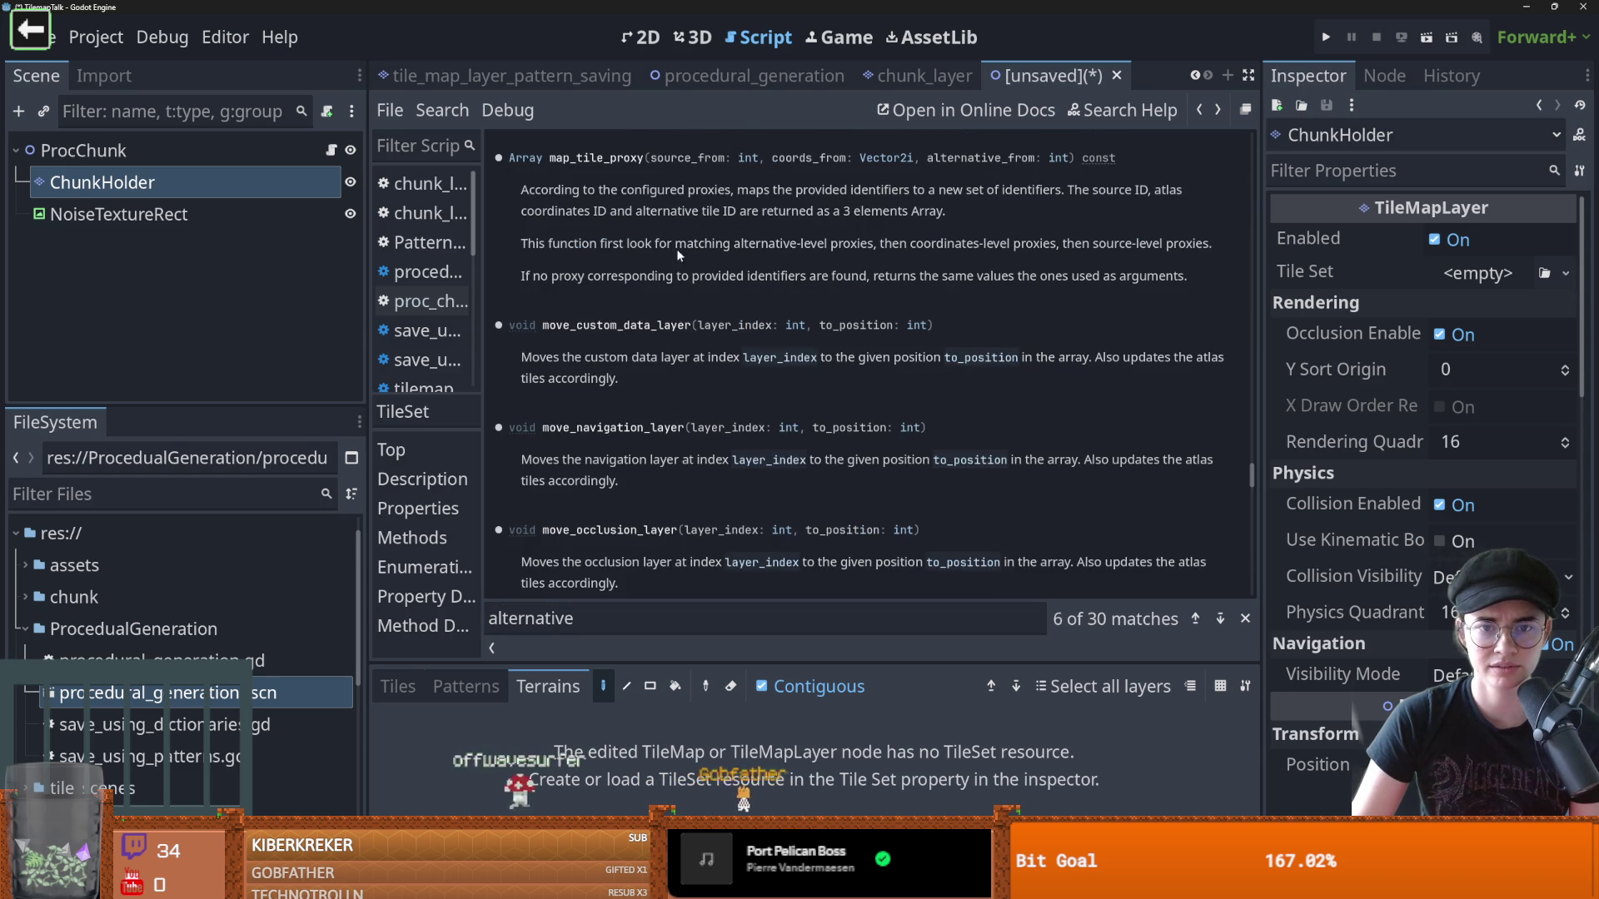
left_click_drag(535, 190, 617, 190)
mouse_move(723, 200)
left_mouse_down()
mouse_move(847, 195)
mouse_move(669, 203)
left_mouse_up()
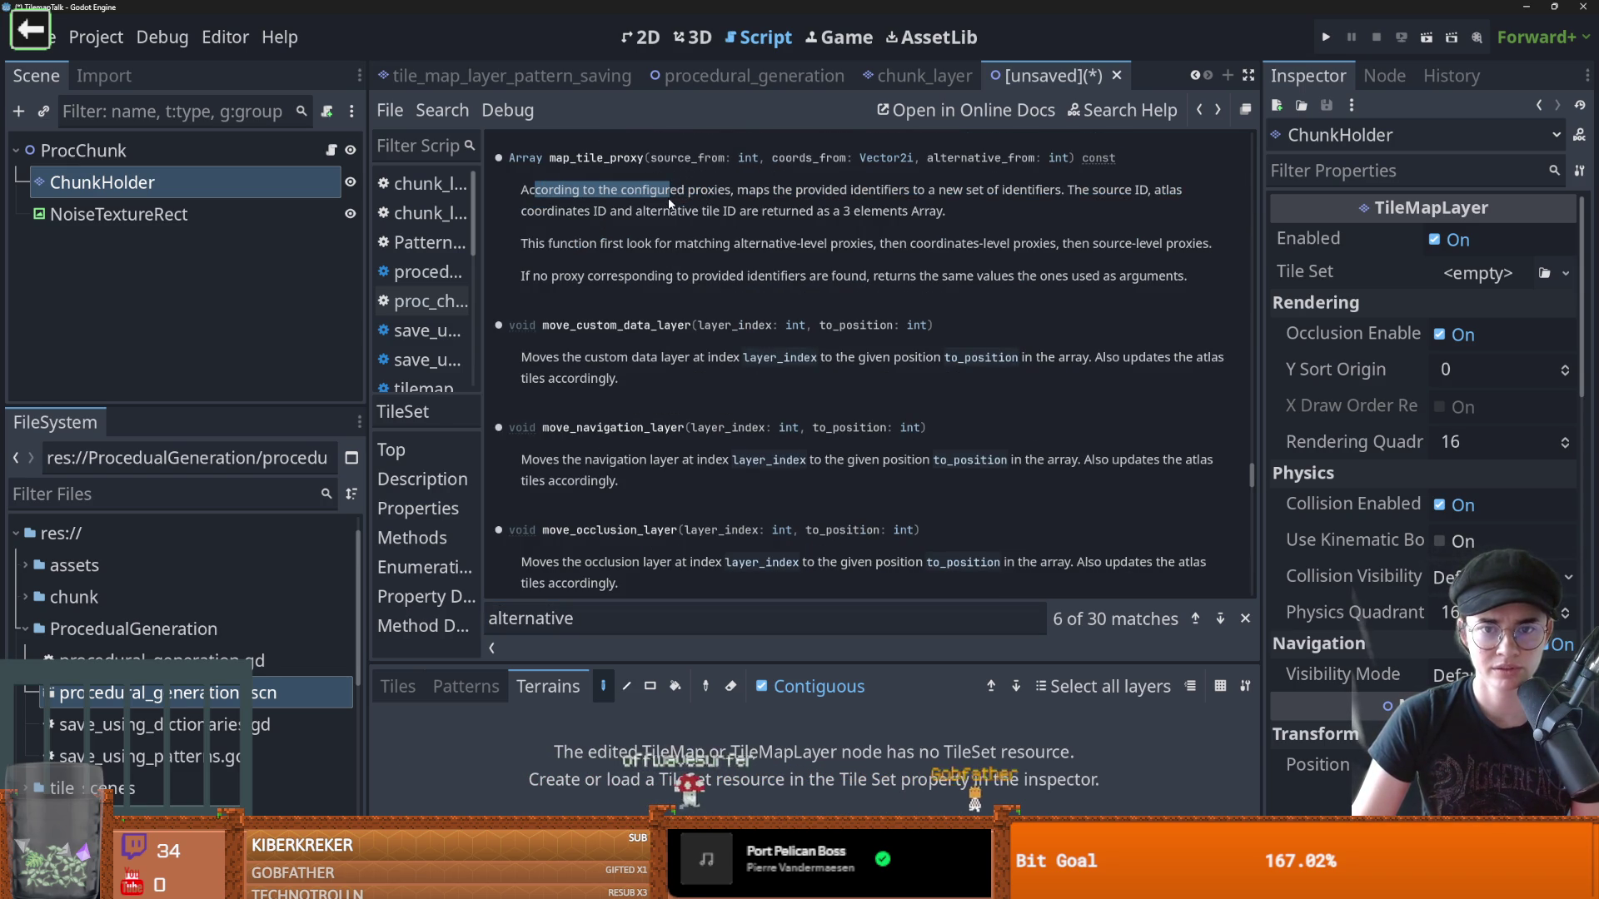
scroll(670, 204, "up", 5)
Continue through the 'alternative' matches to set_alternative_level_tile_proxy, match 15 of 30
left_click(630, 615)
key("Return")
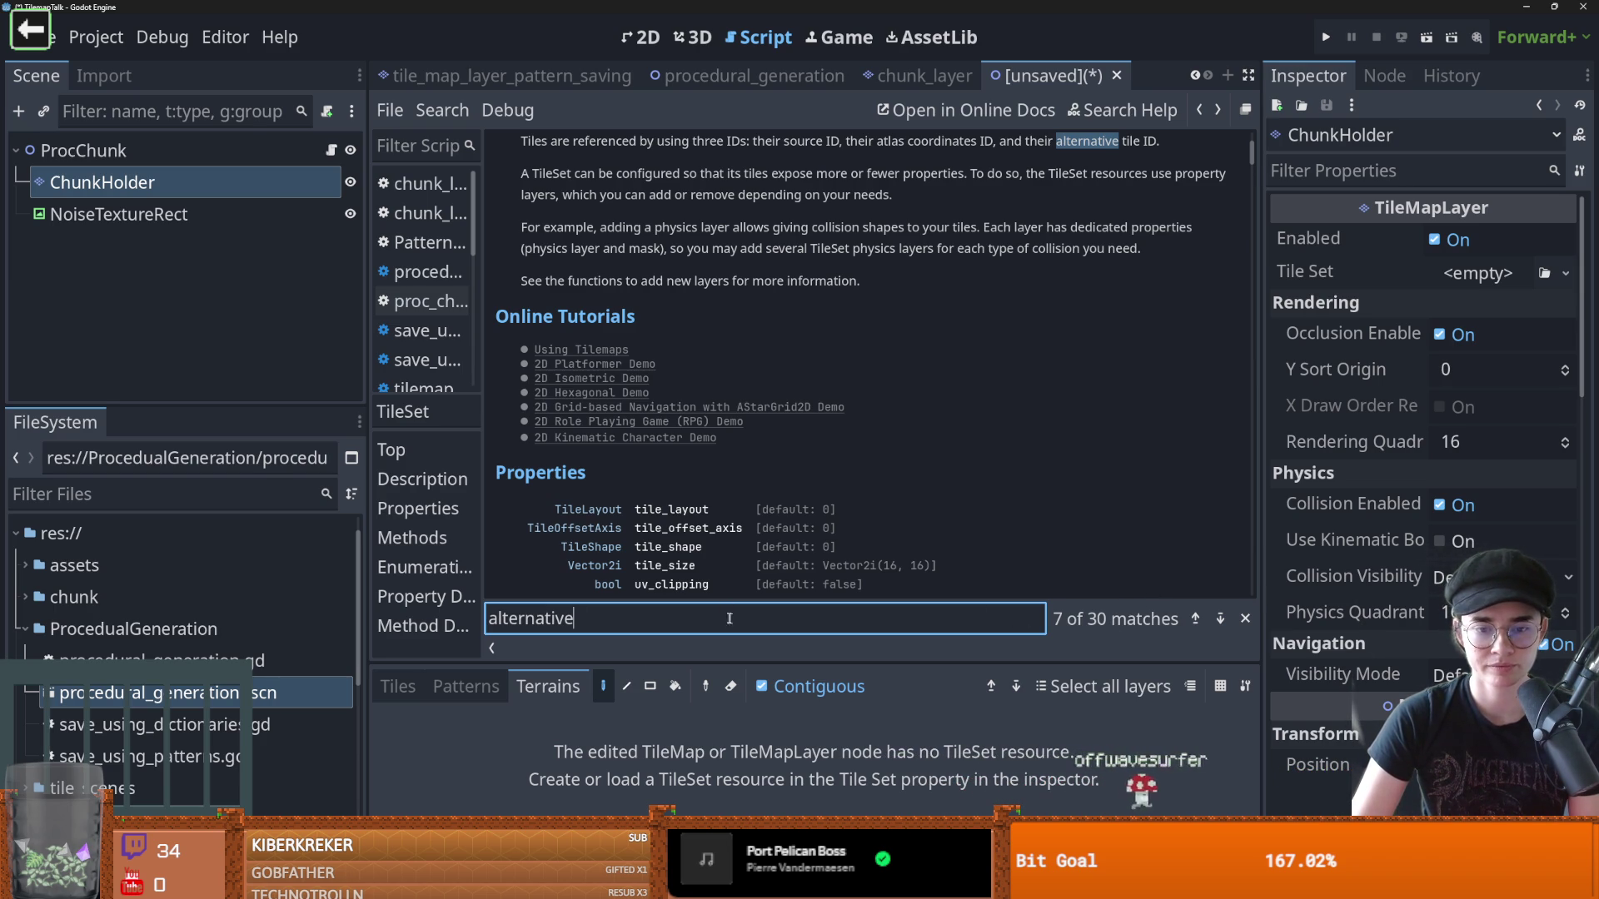
key("Return")
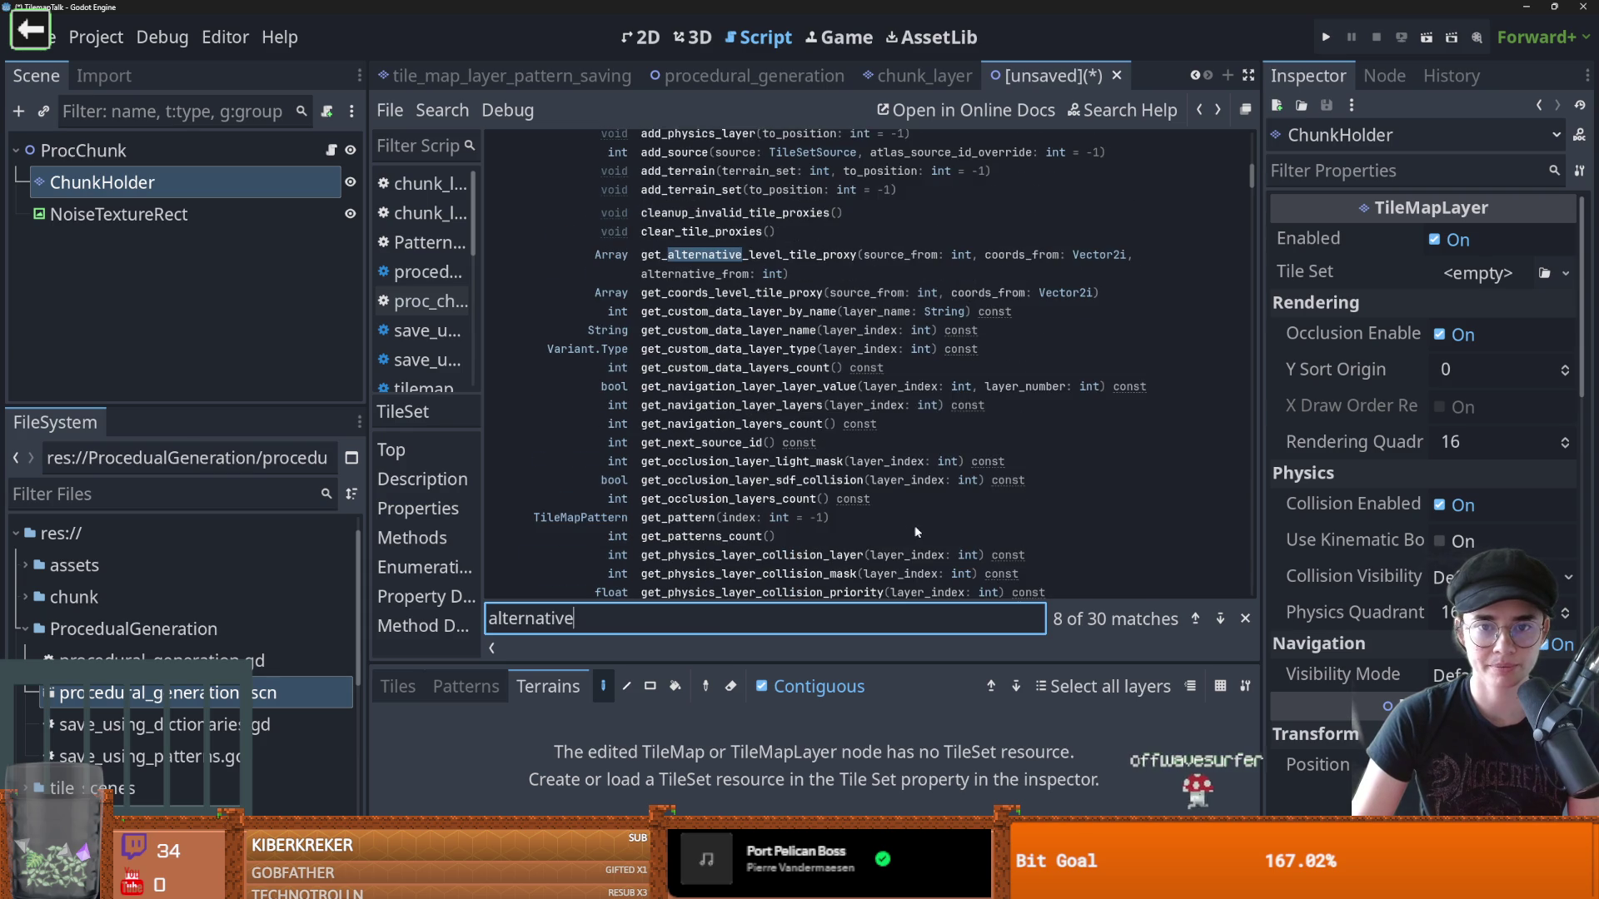
key("Return")
key("Return")
key("Return")
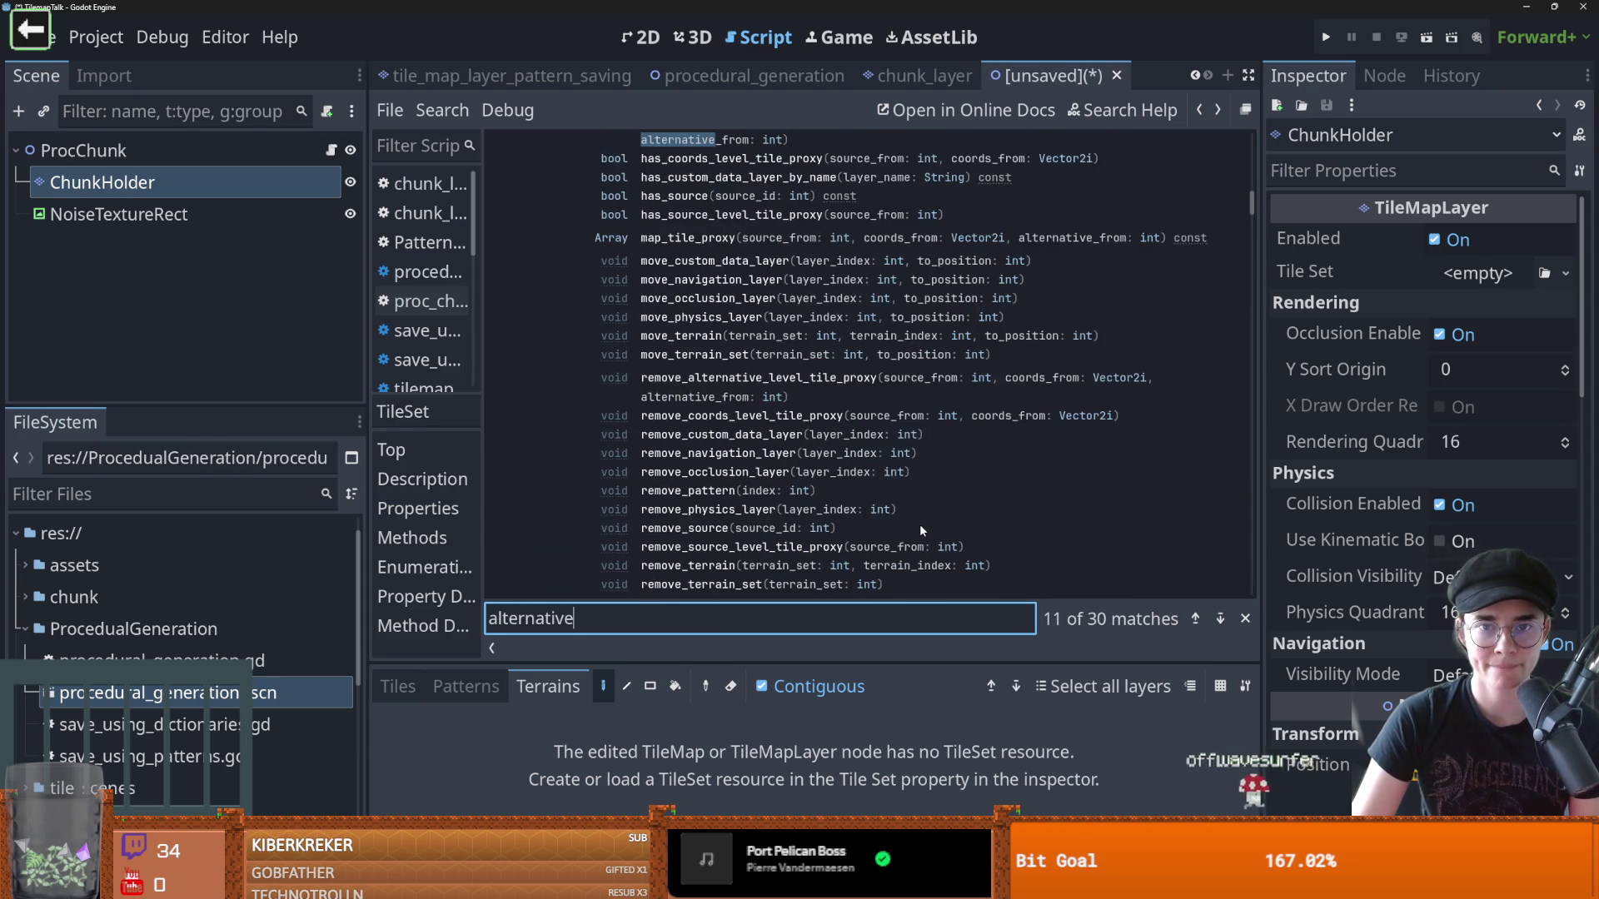
scroll(920, 530, "up", 3)
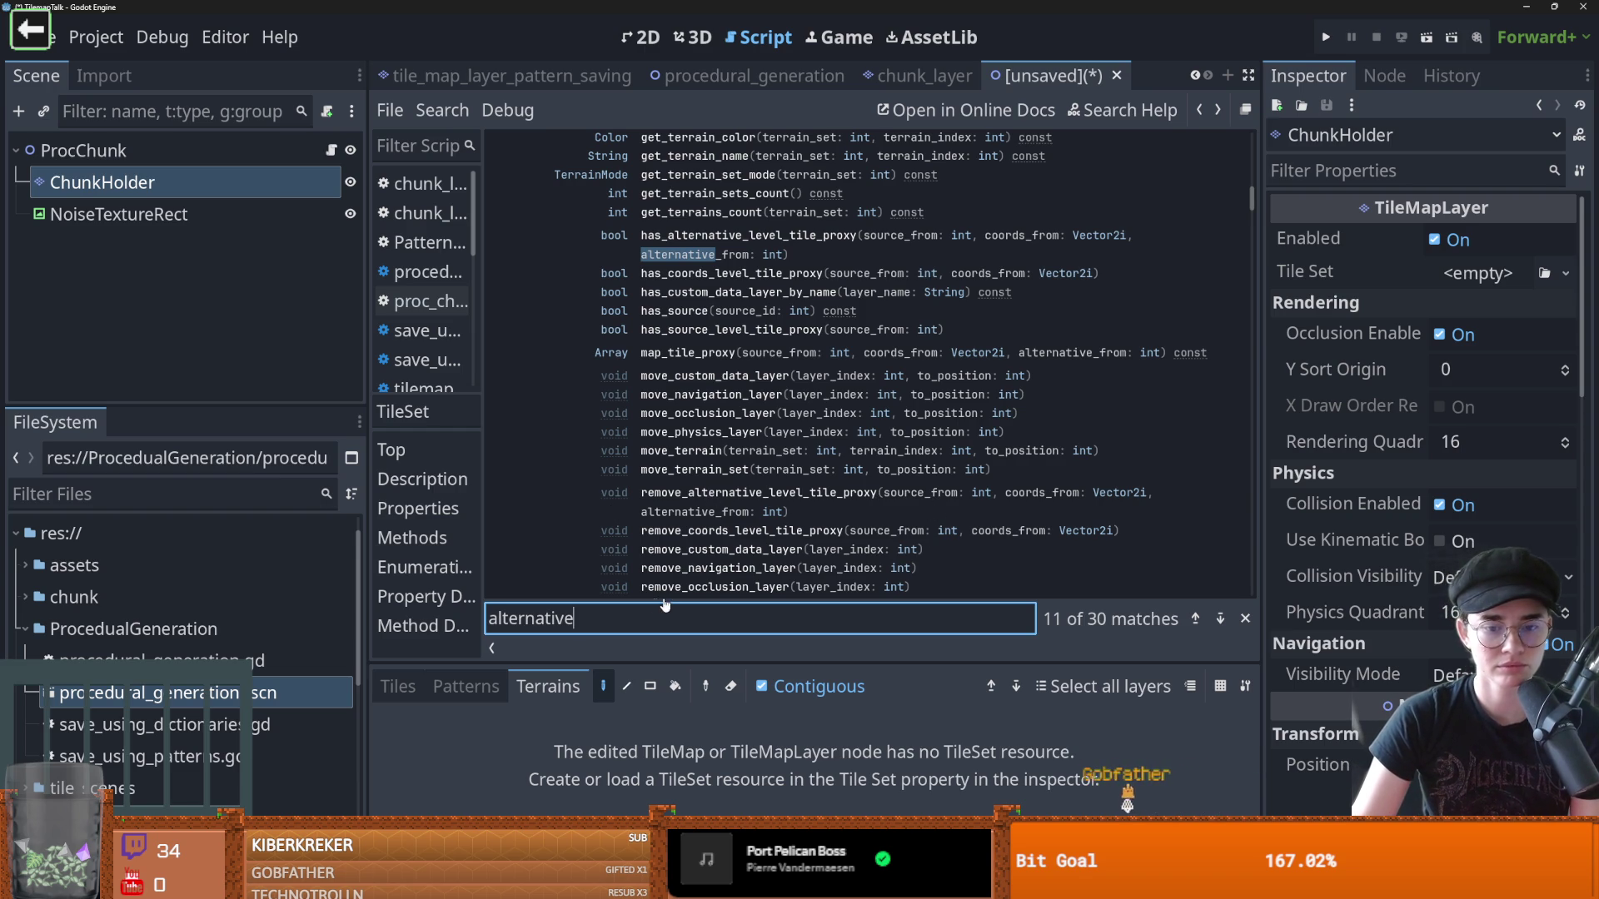
left_click(1222, 621)
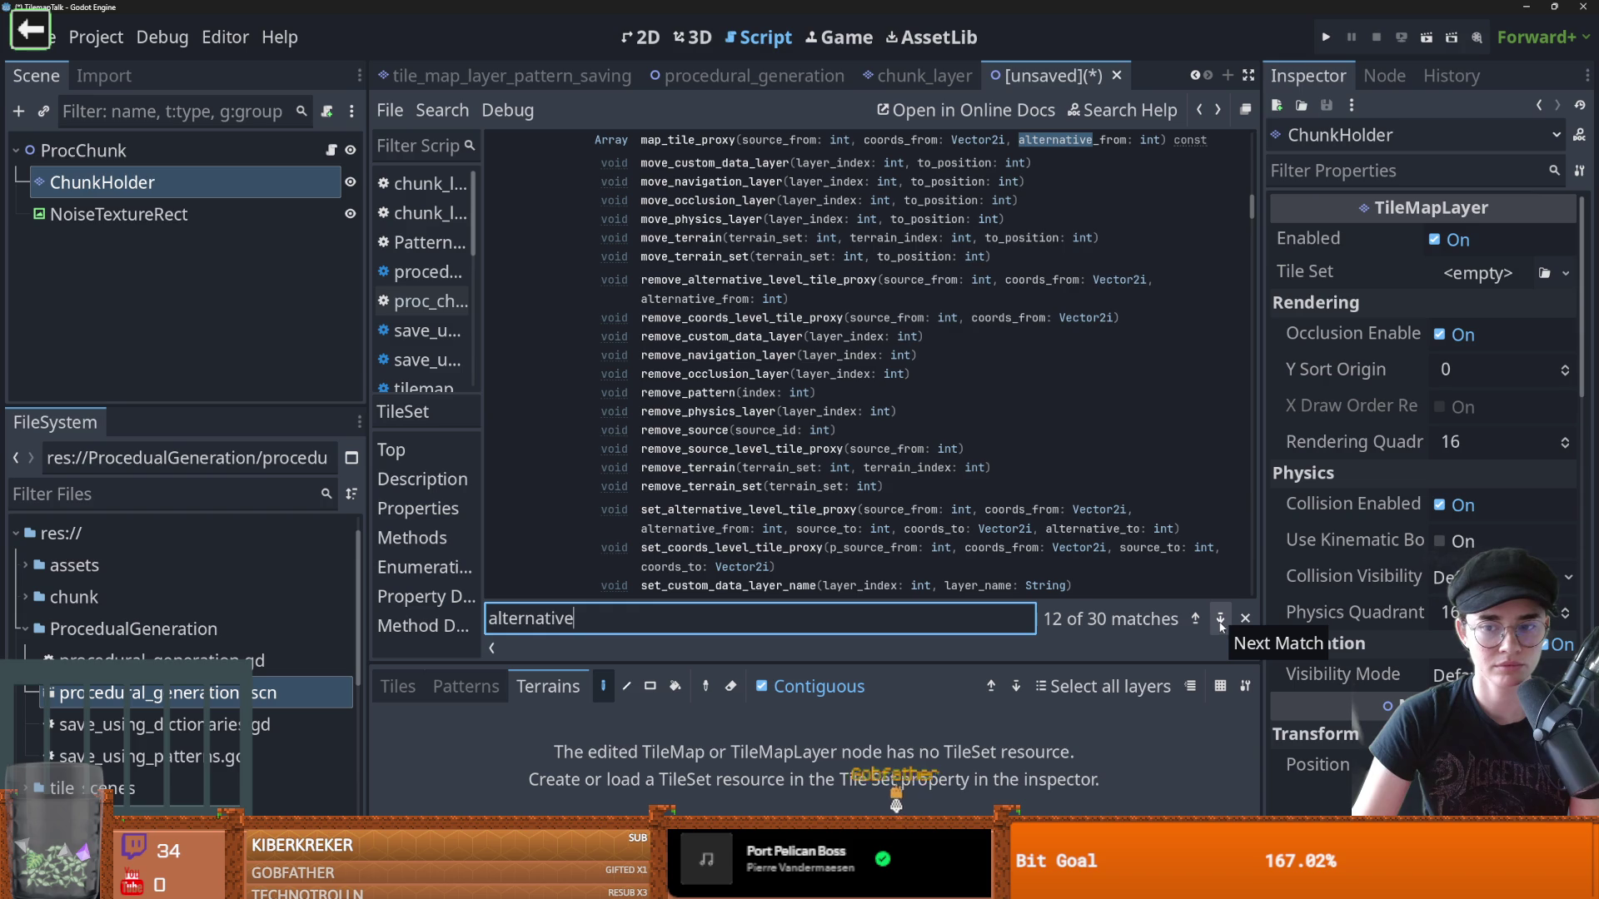
left_click(1222, 621)
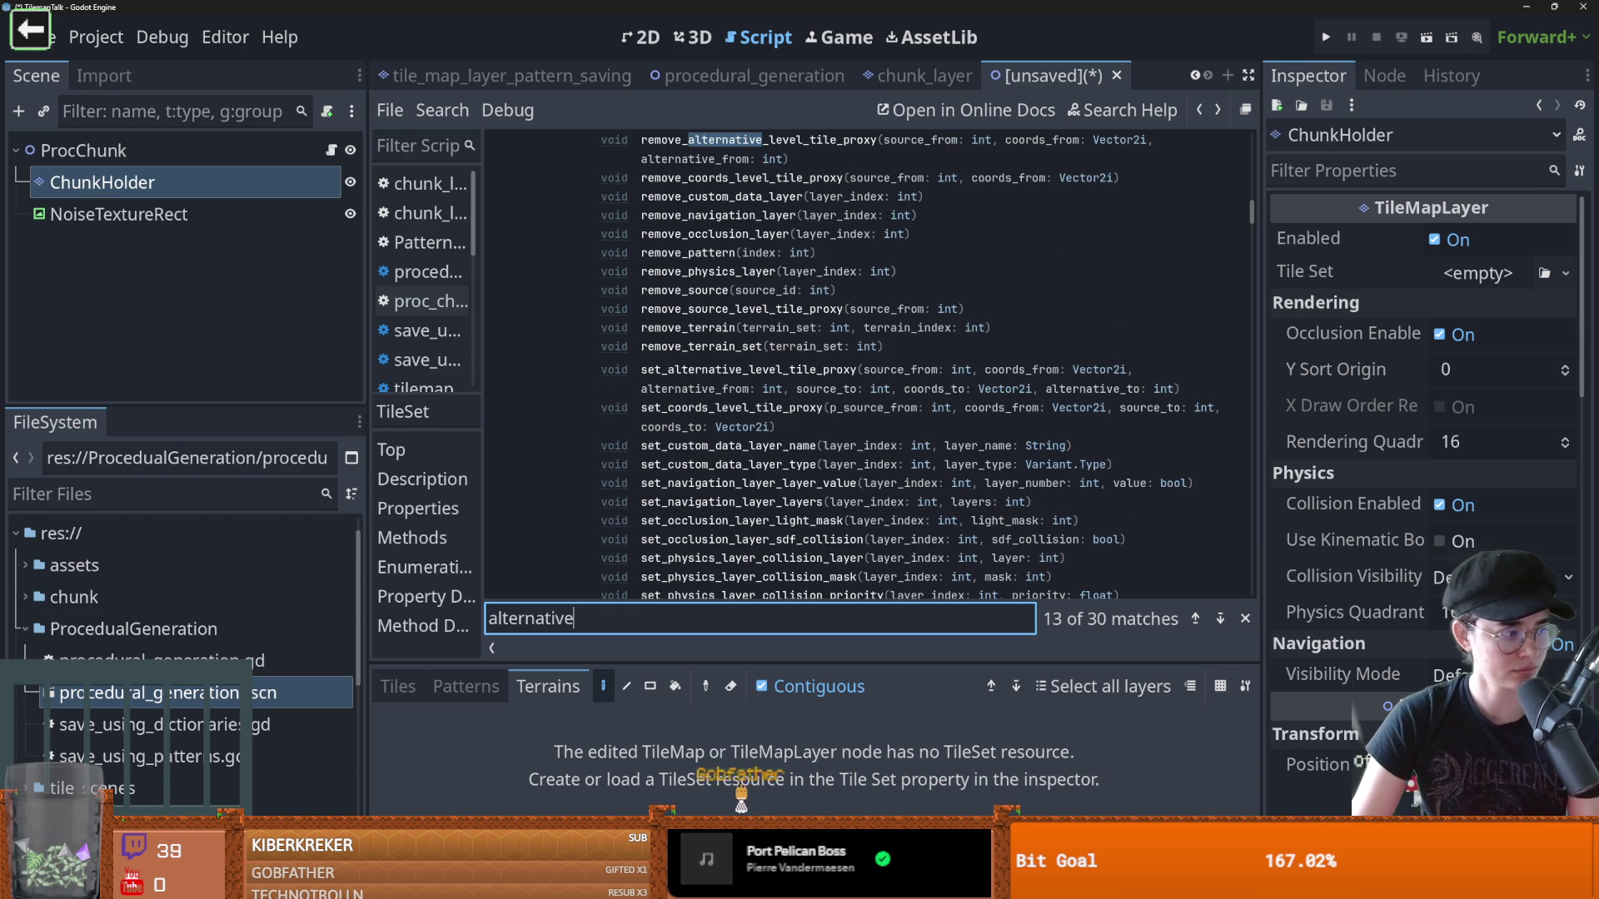
left_click(1220, 621)
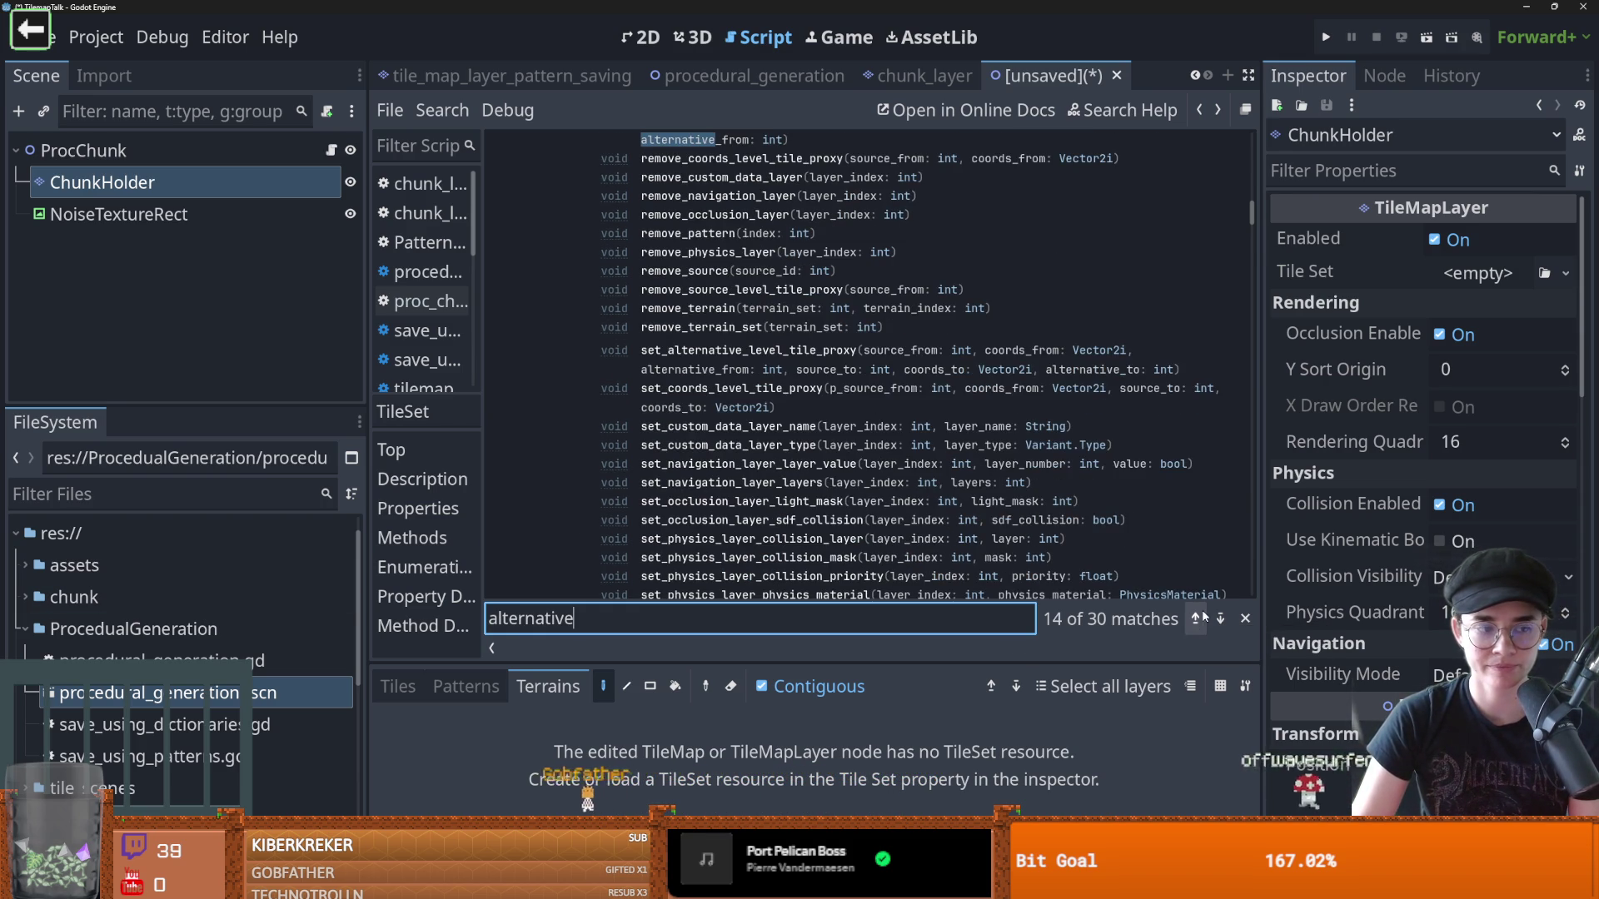
scroll(1035, 483, "up", 2)
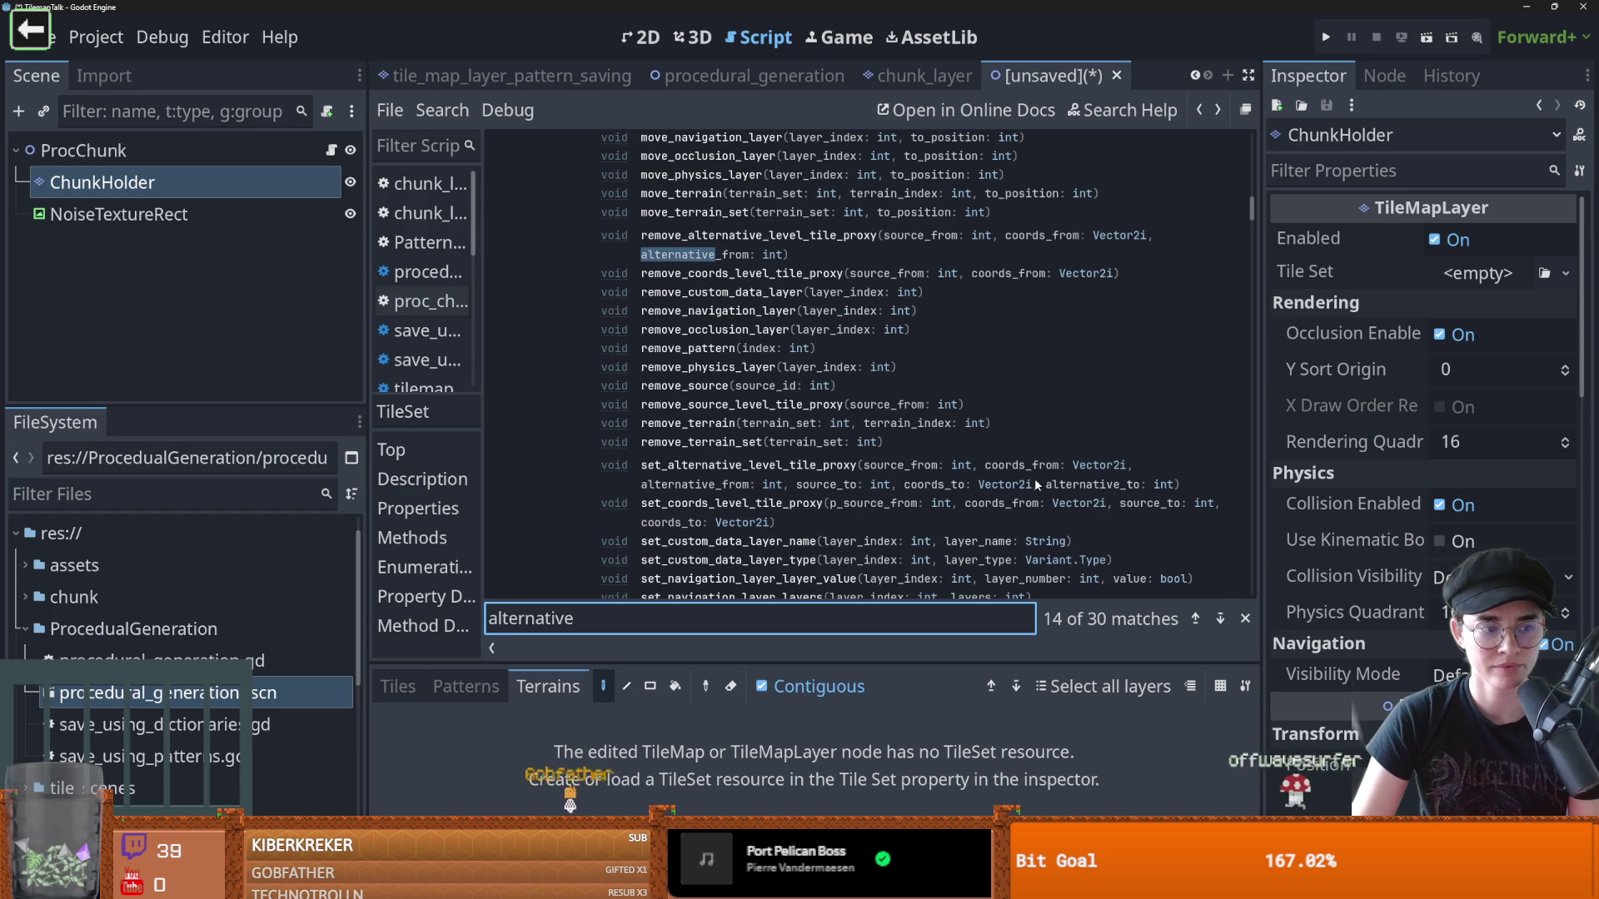
left_click(1223, 621)
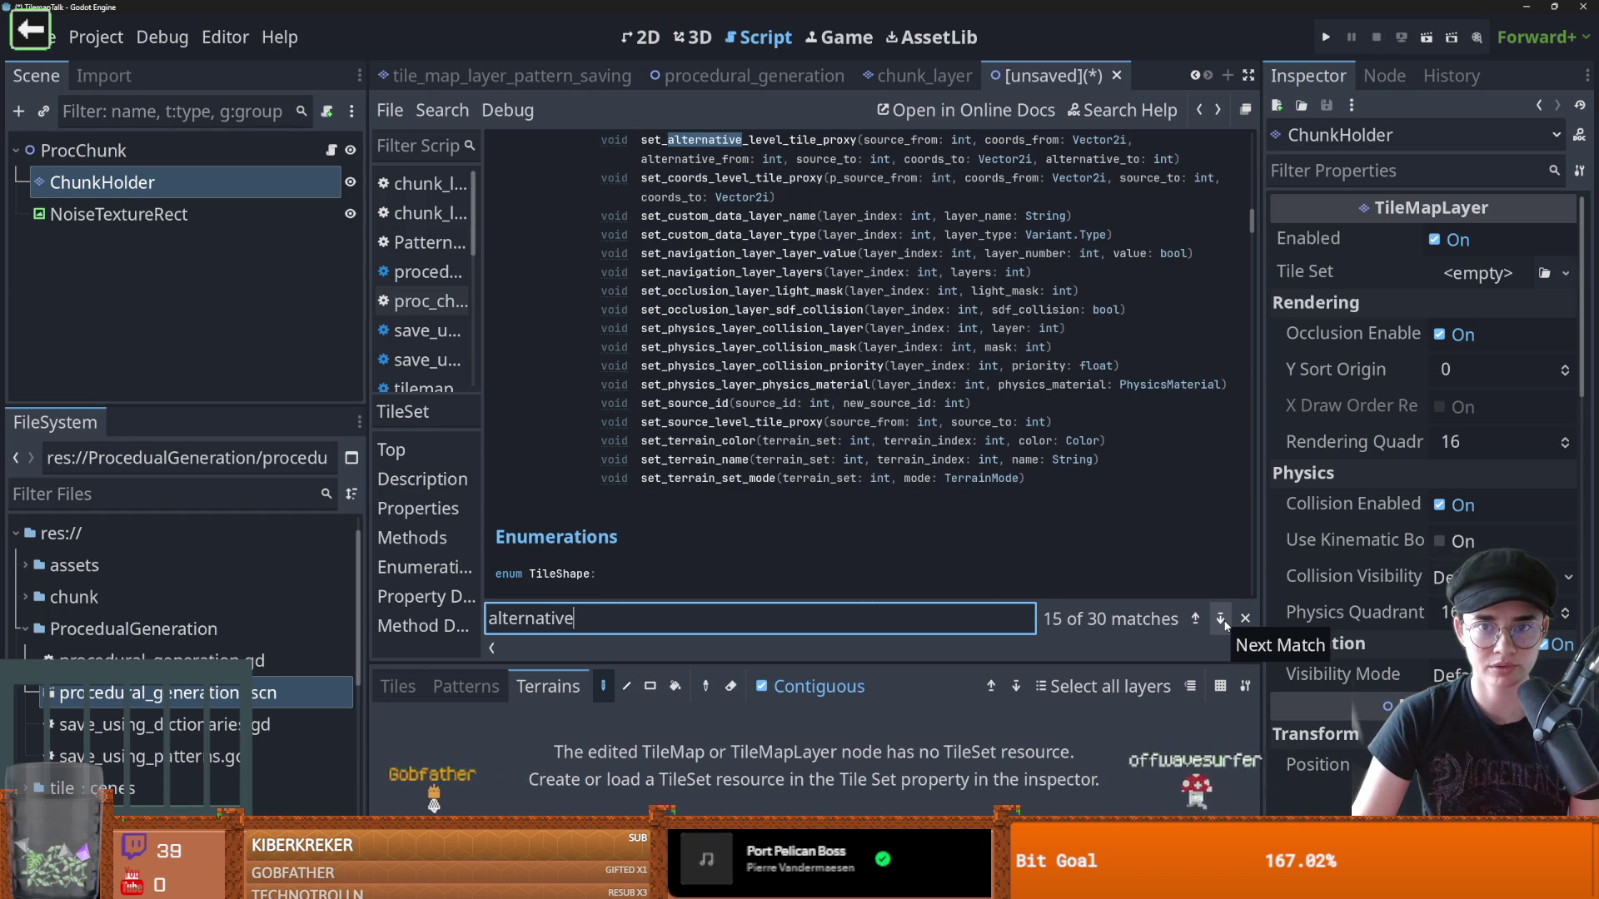
scroll(831, 448, "up", 2)
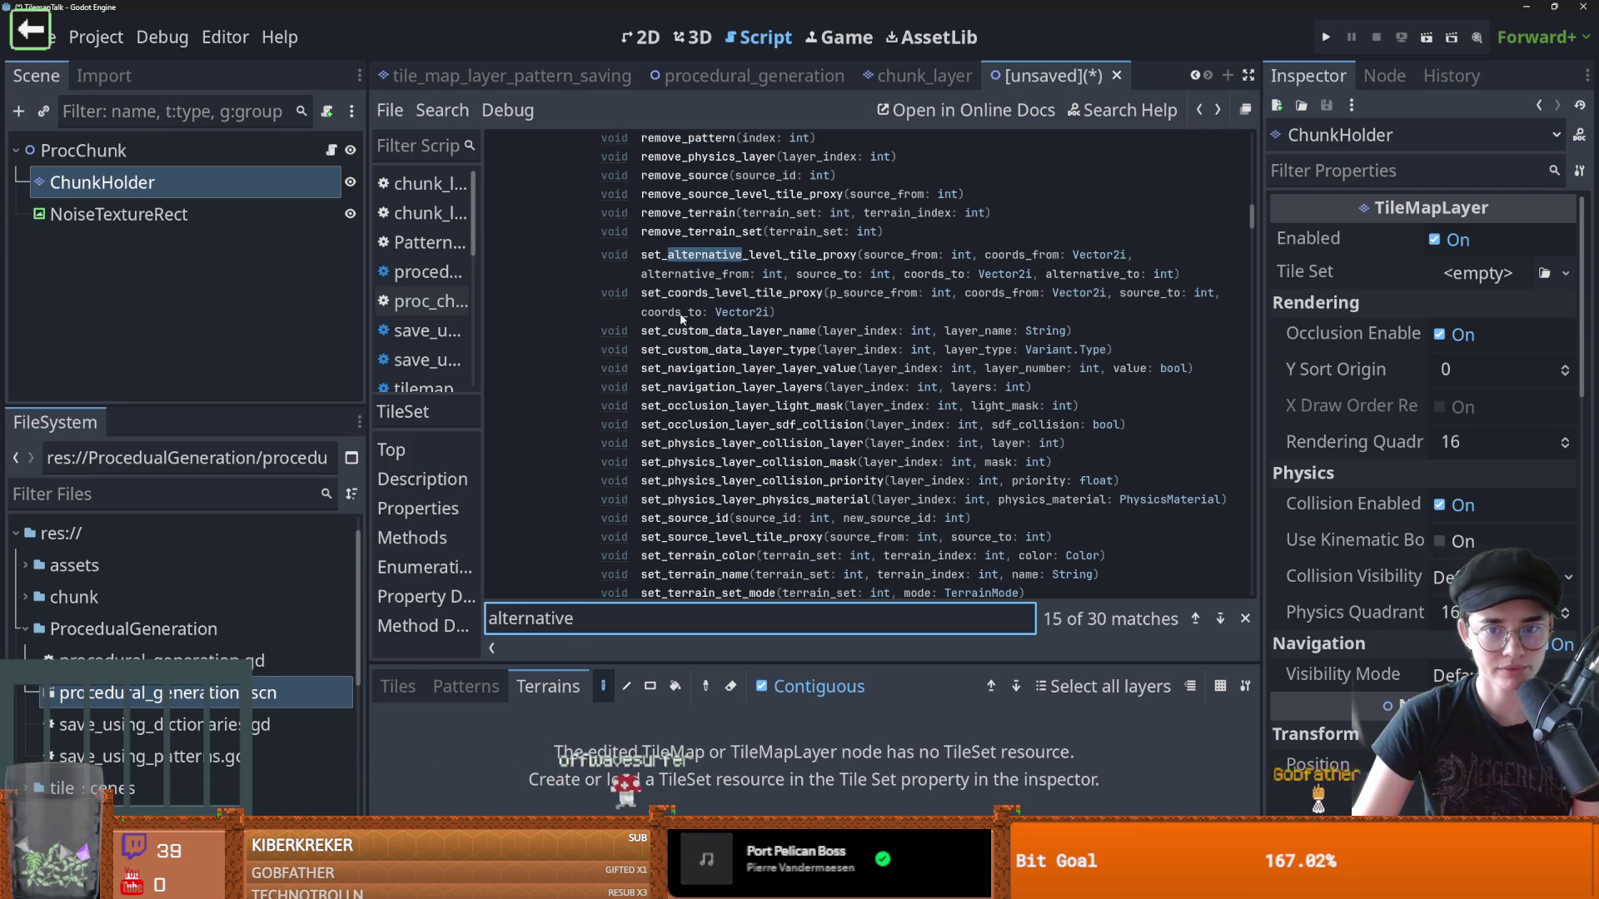
Open set_alternative_level_tile_proxy's full description and highlight its opening line
left_click(712, 255)
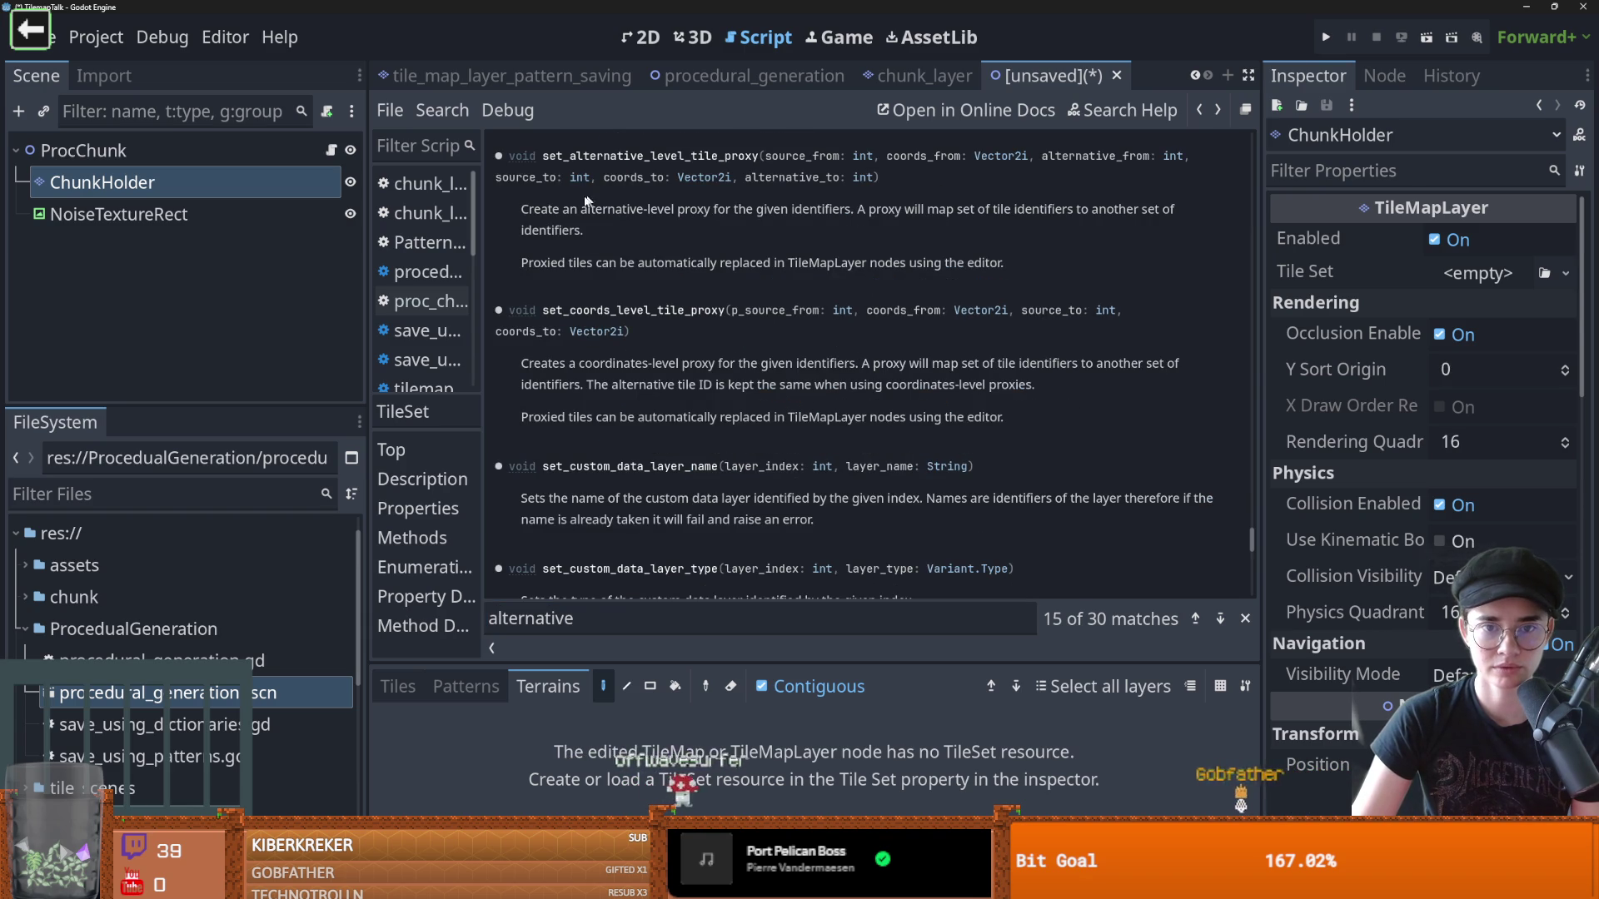
left_click_drag(528, 209, 676, 209)
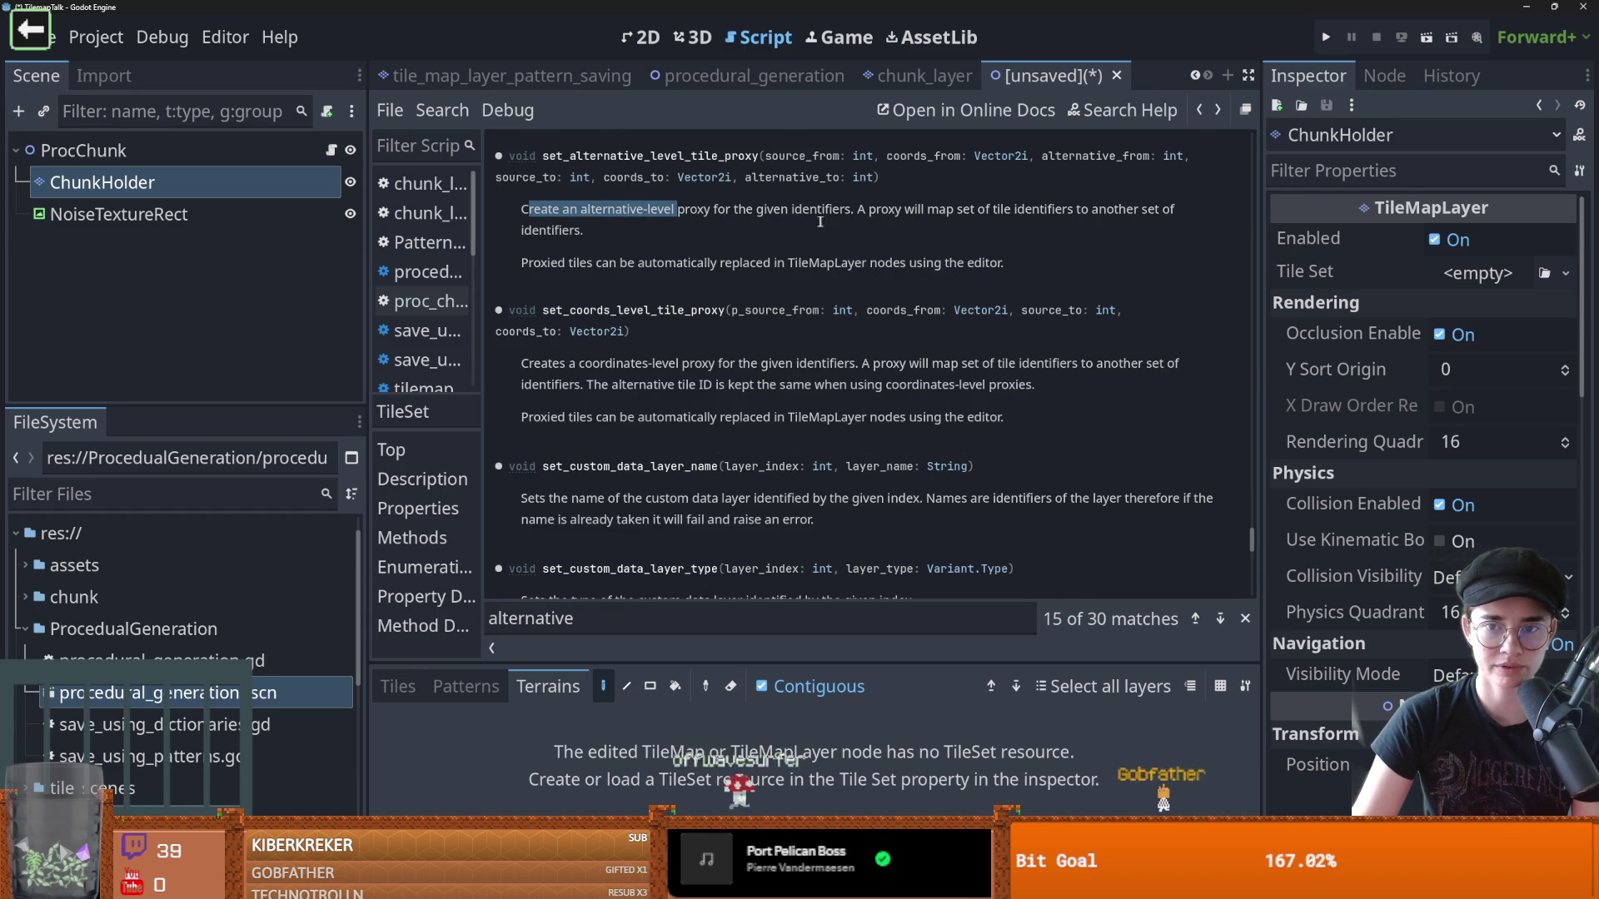
scroll(827, 399, "up", 5)
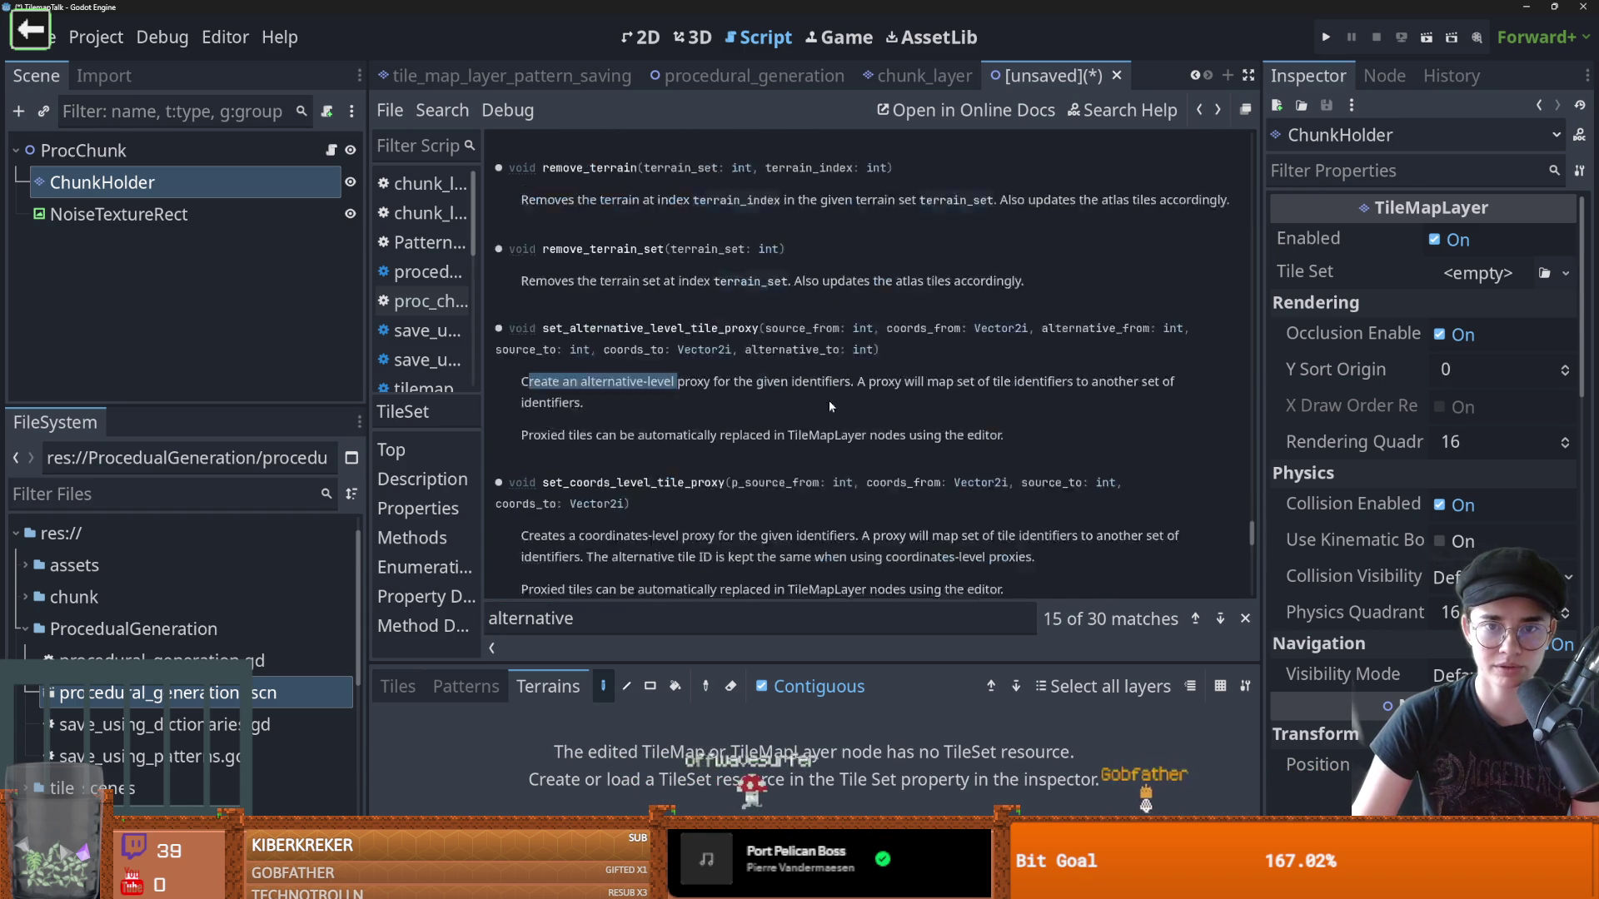
Step past set_coords_level_tile_proxy and set_source_level_tile_proxy to reach match 19 of 30
left_click(1220, 618)
scroll(916, 539, "up", 2)
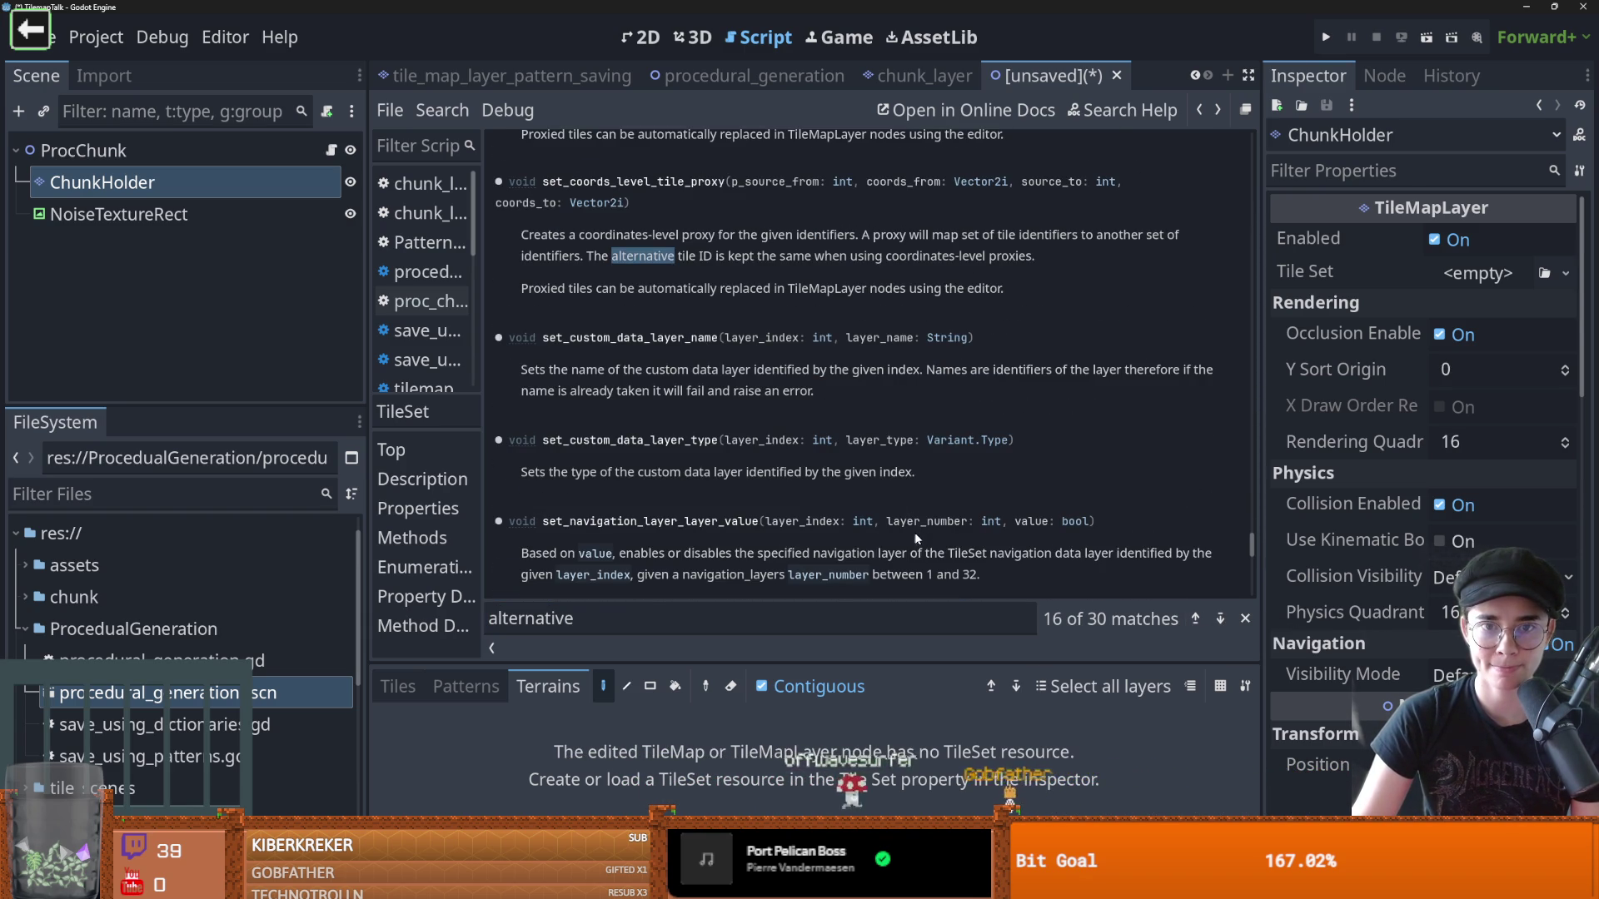
left_click(1221, 618)
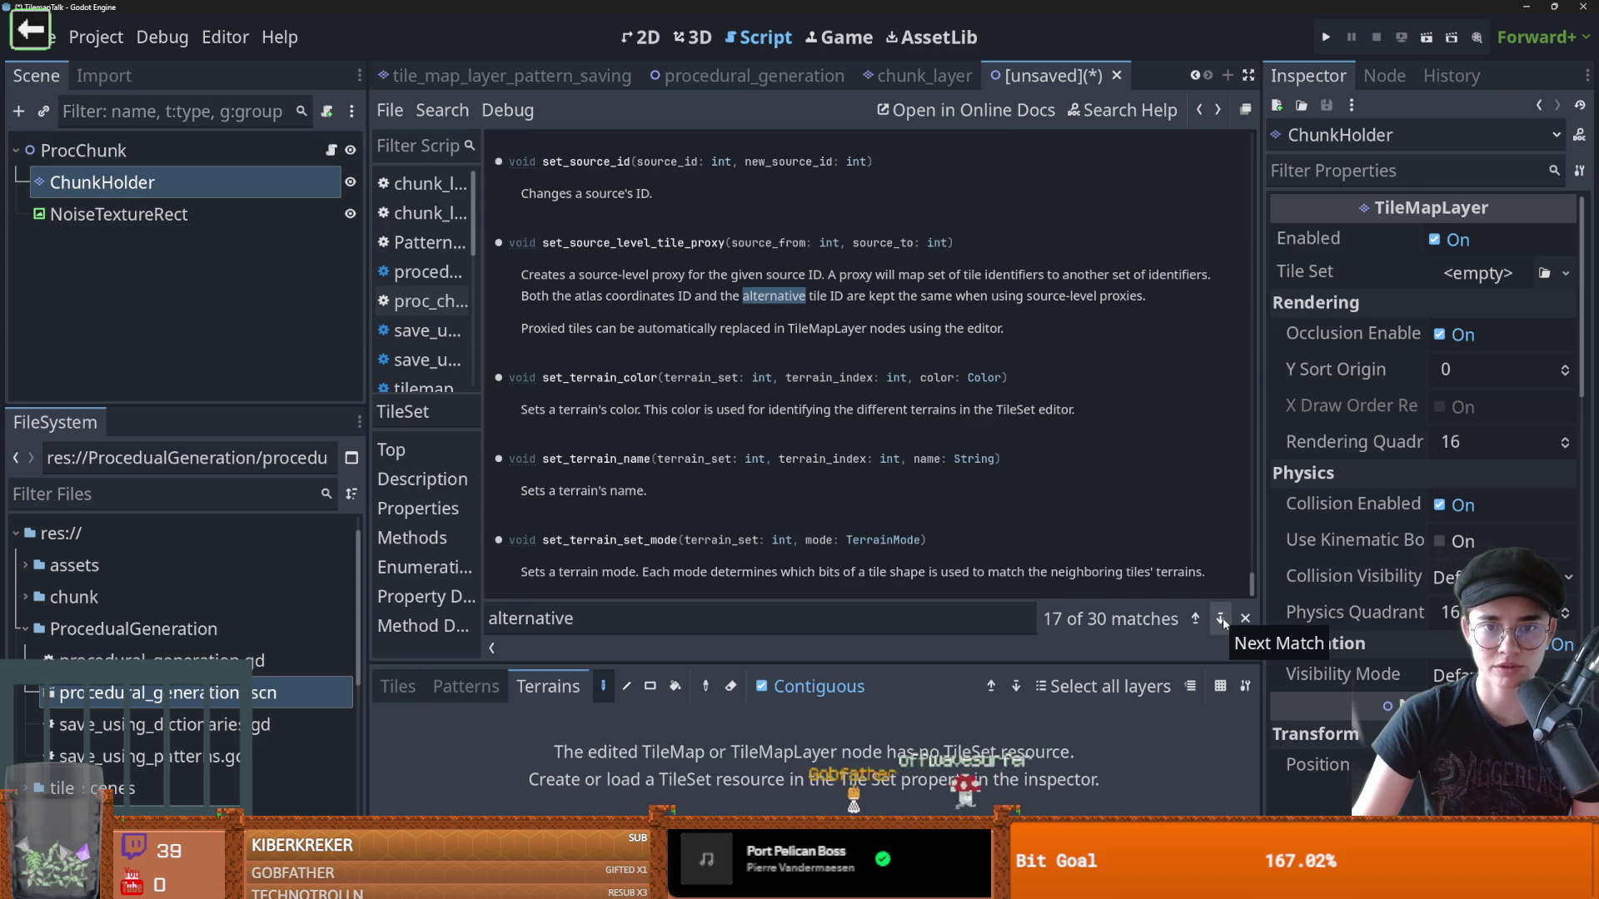
left_click(1223, 618)
left_click(1223, 618)
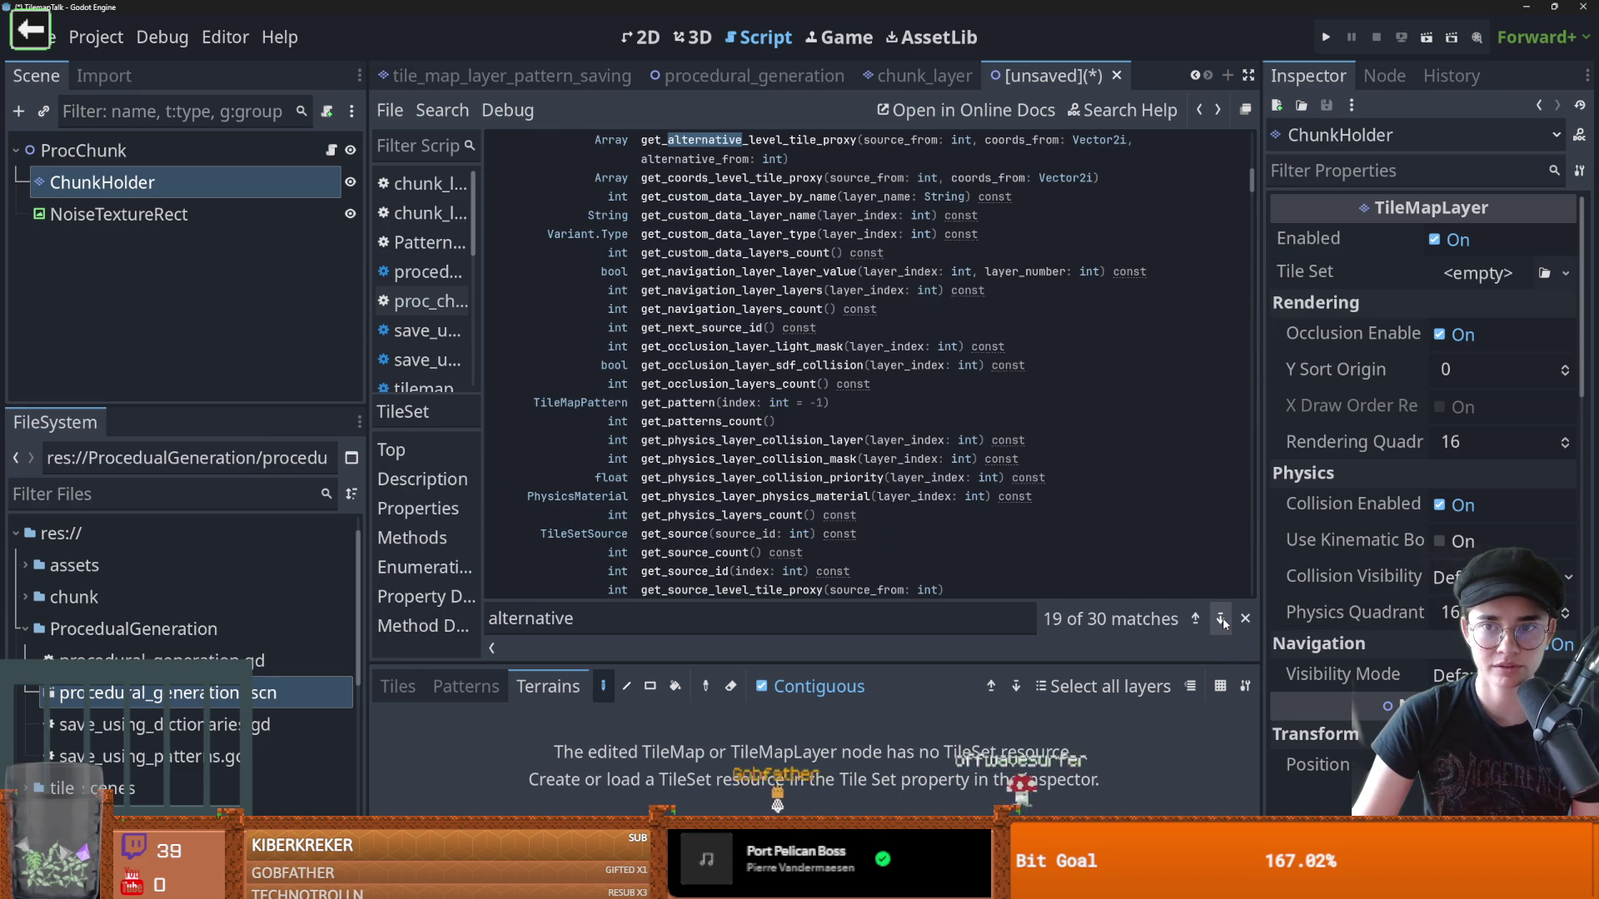
left_click(612, 622)
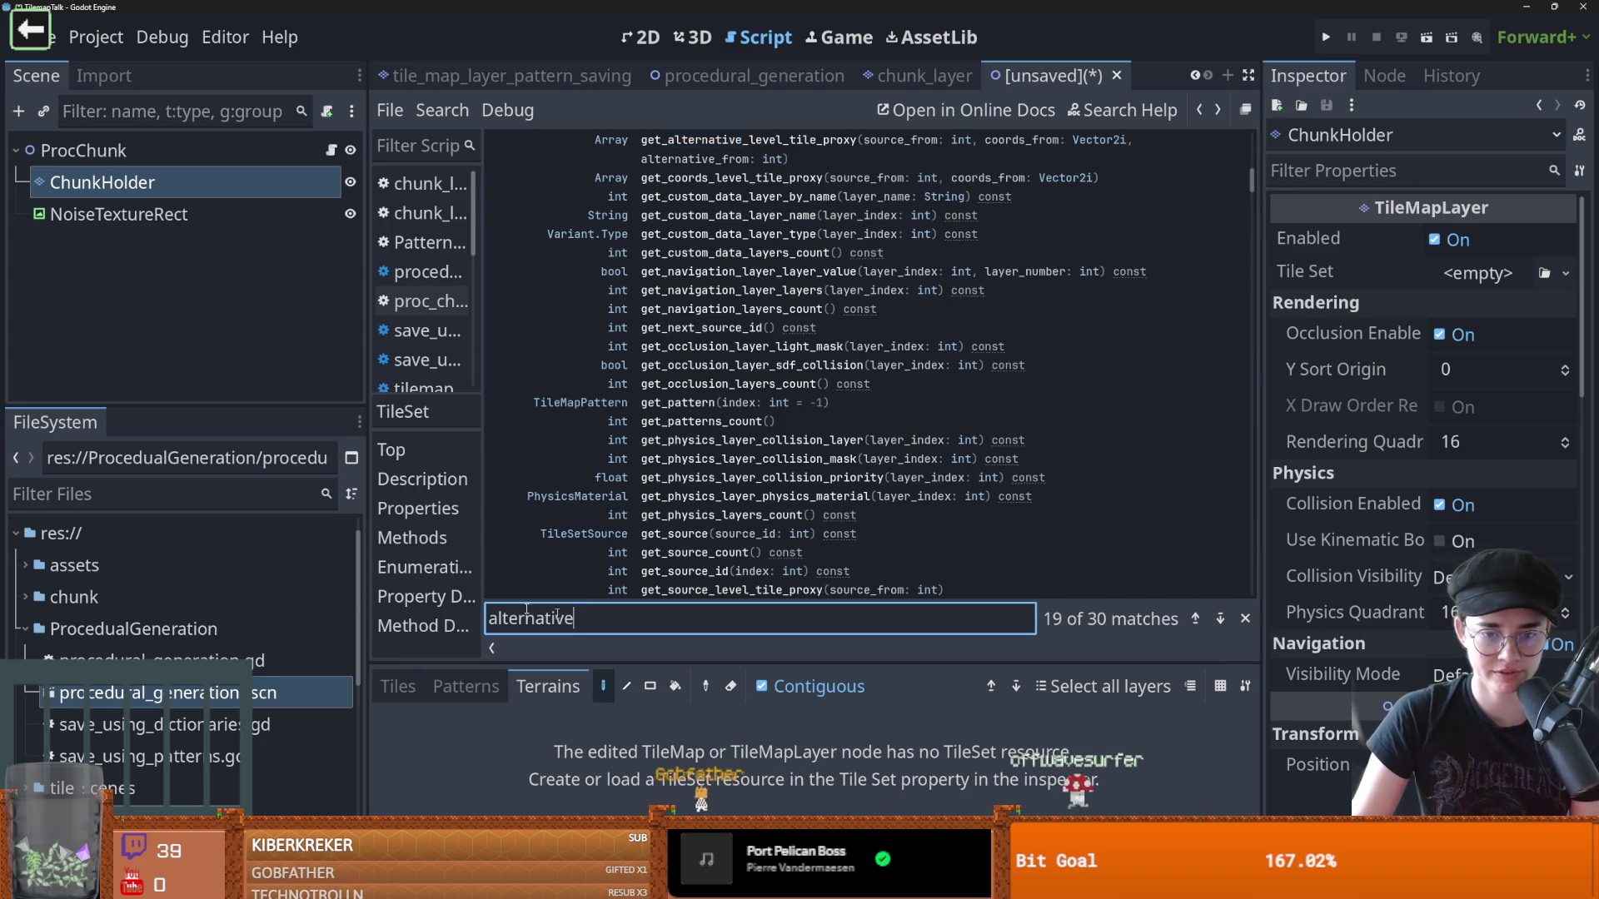
Search the TileSet reference for 'scene' and cycle through its matches
key("ctrl+a")
type("scene")
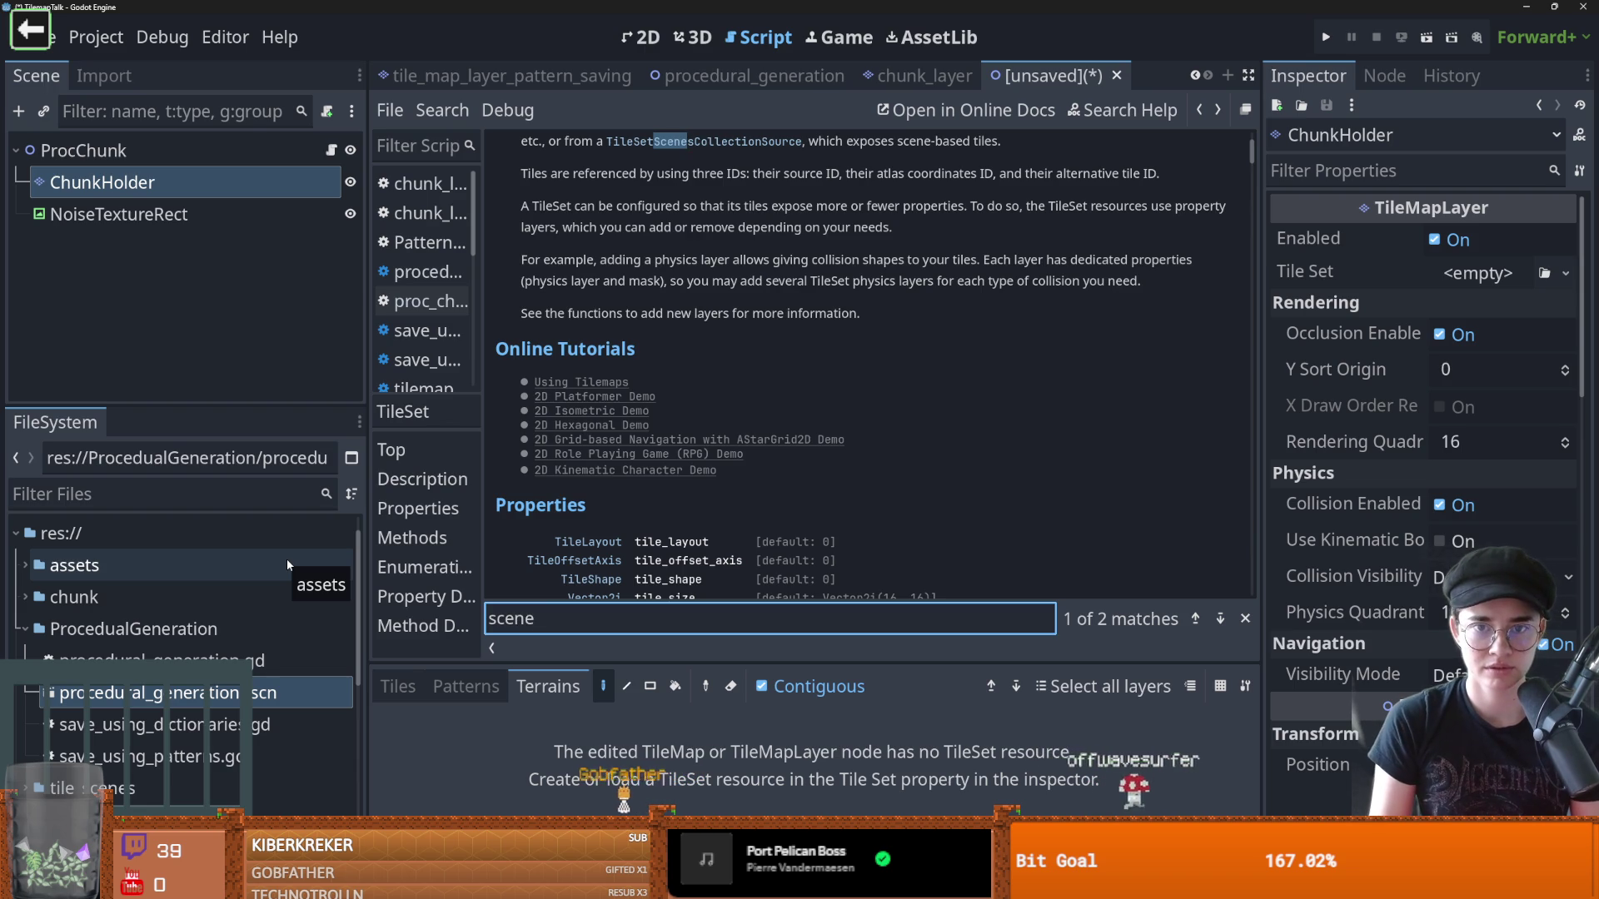
key("Return")
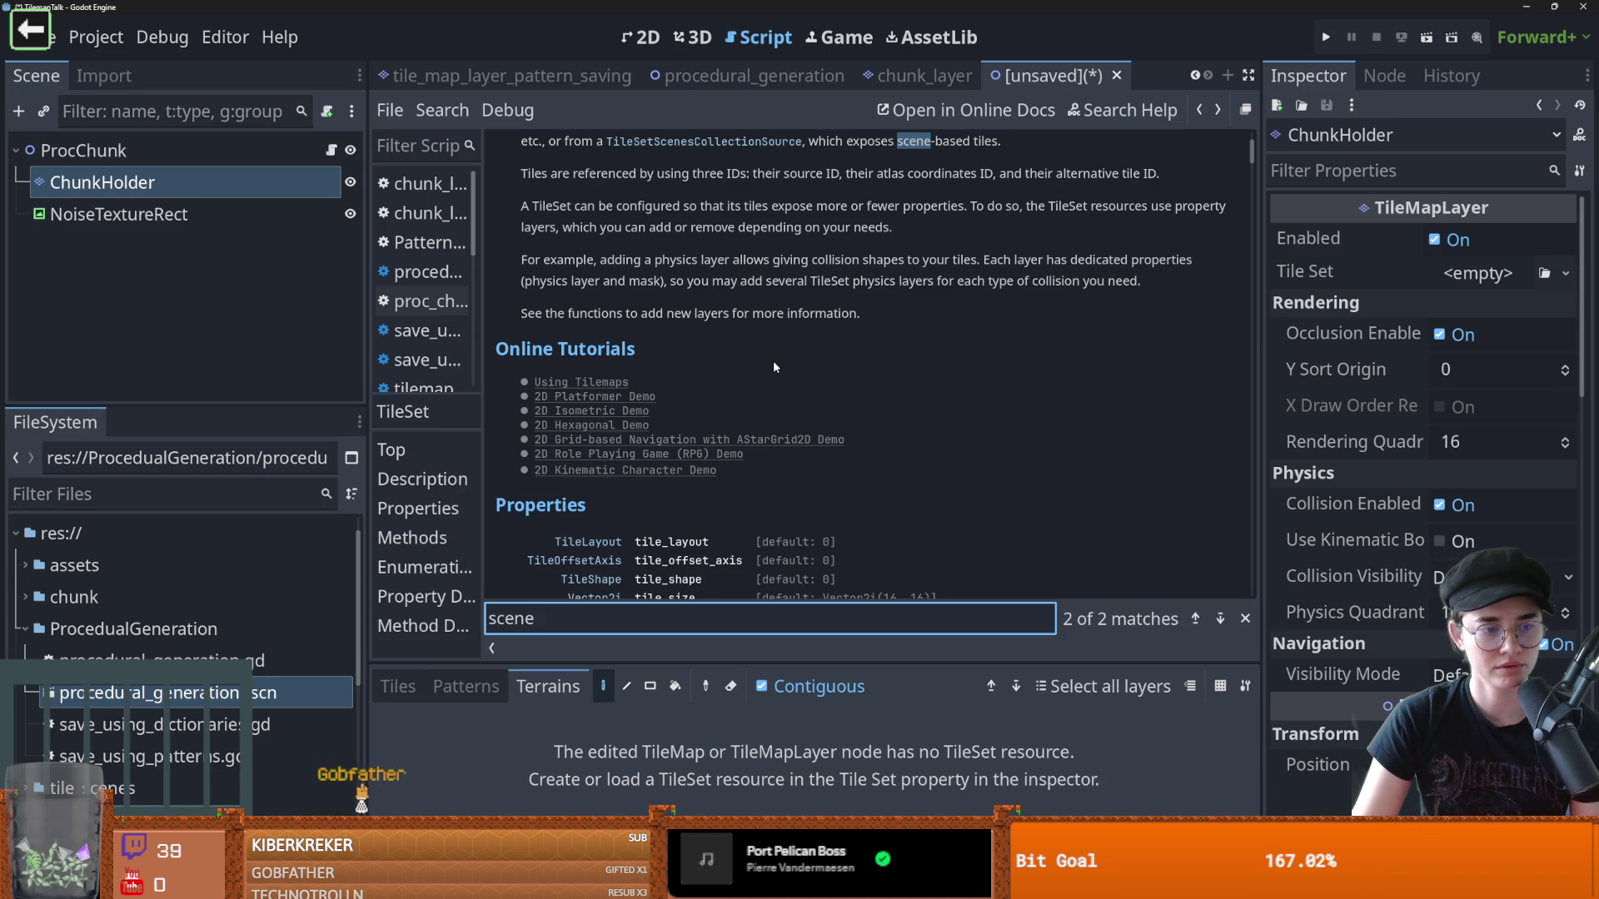
key("Return")
key("Return")
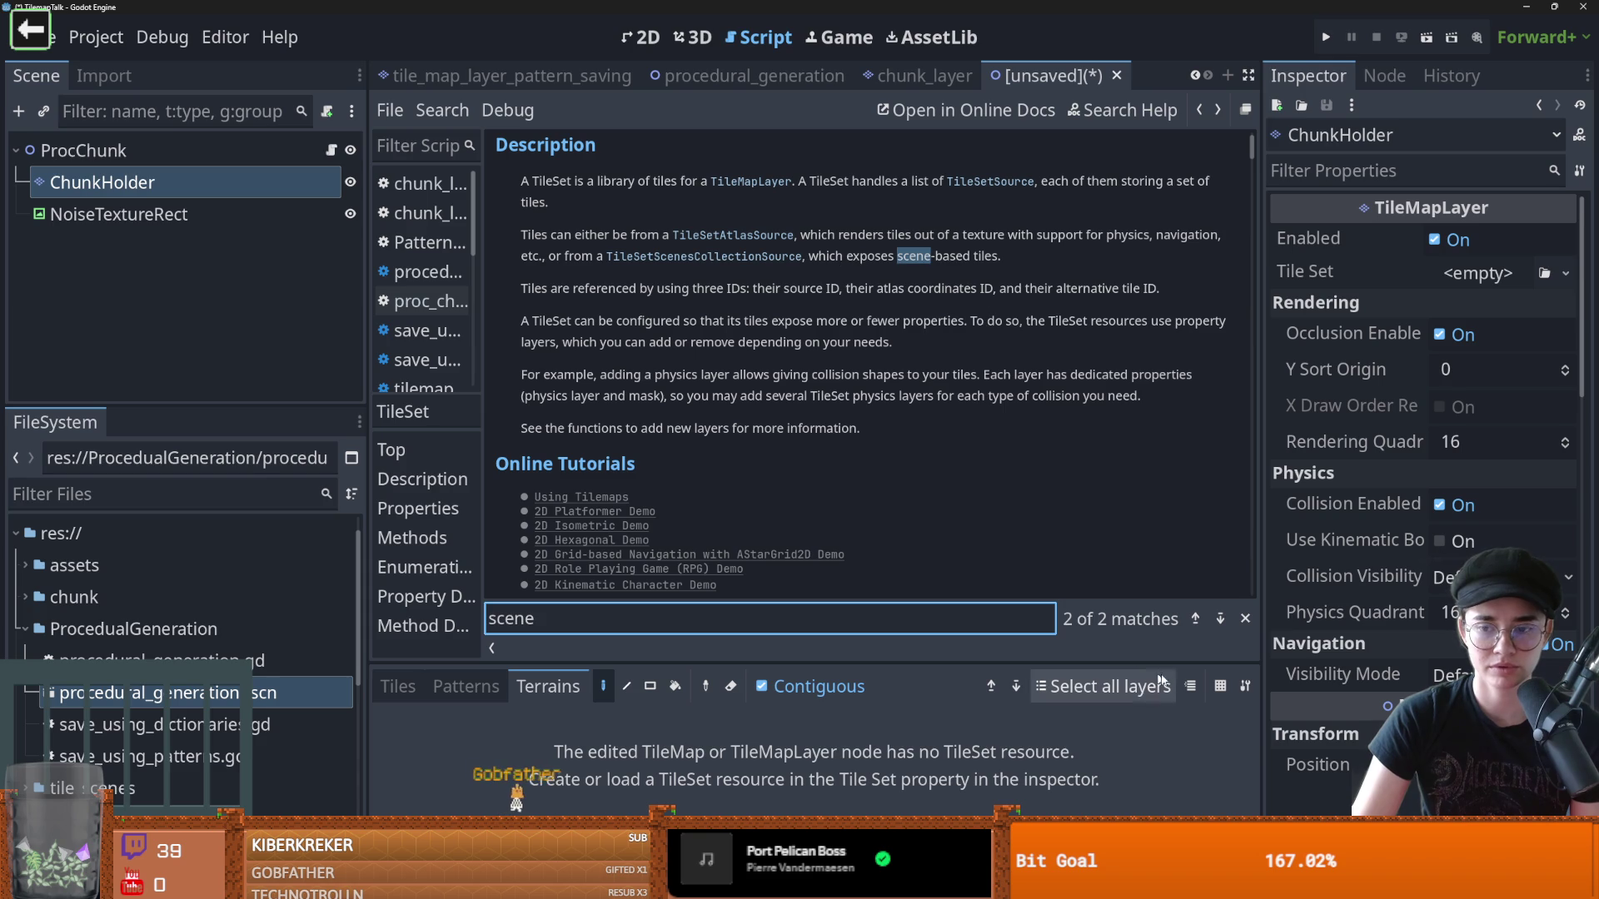
scroll(893, 502, "down", 6)
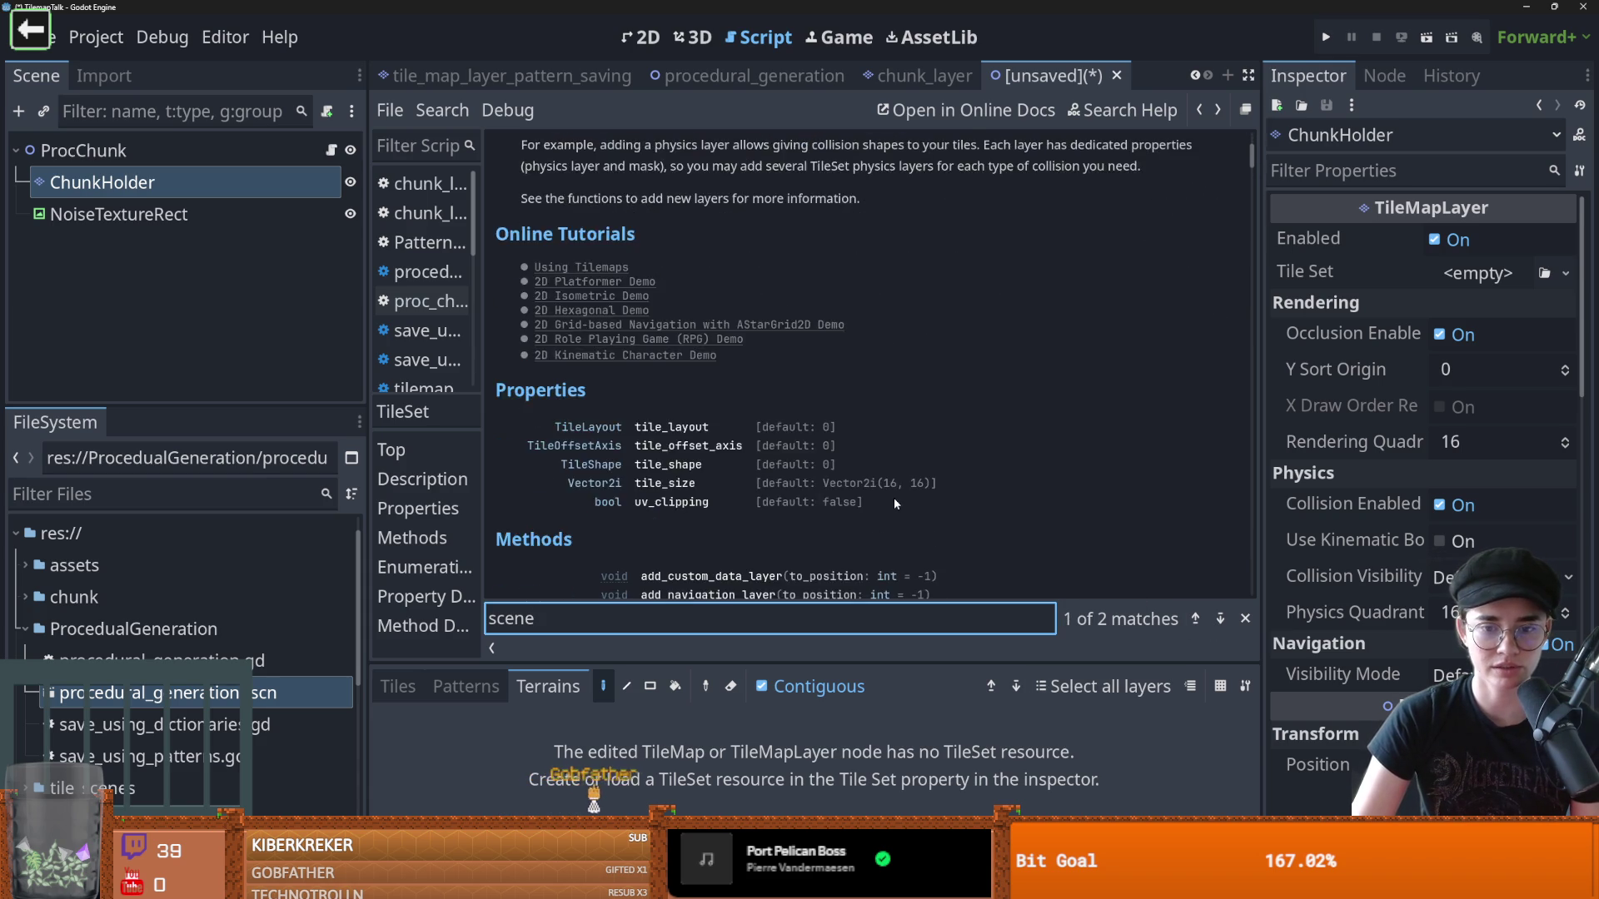
Open the proc_chunk.gd script and place the caret near its top
left_click(802, 390)
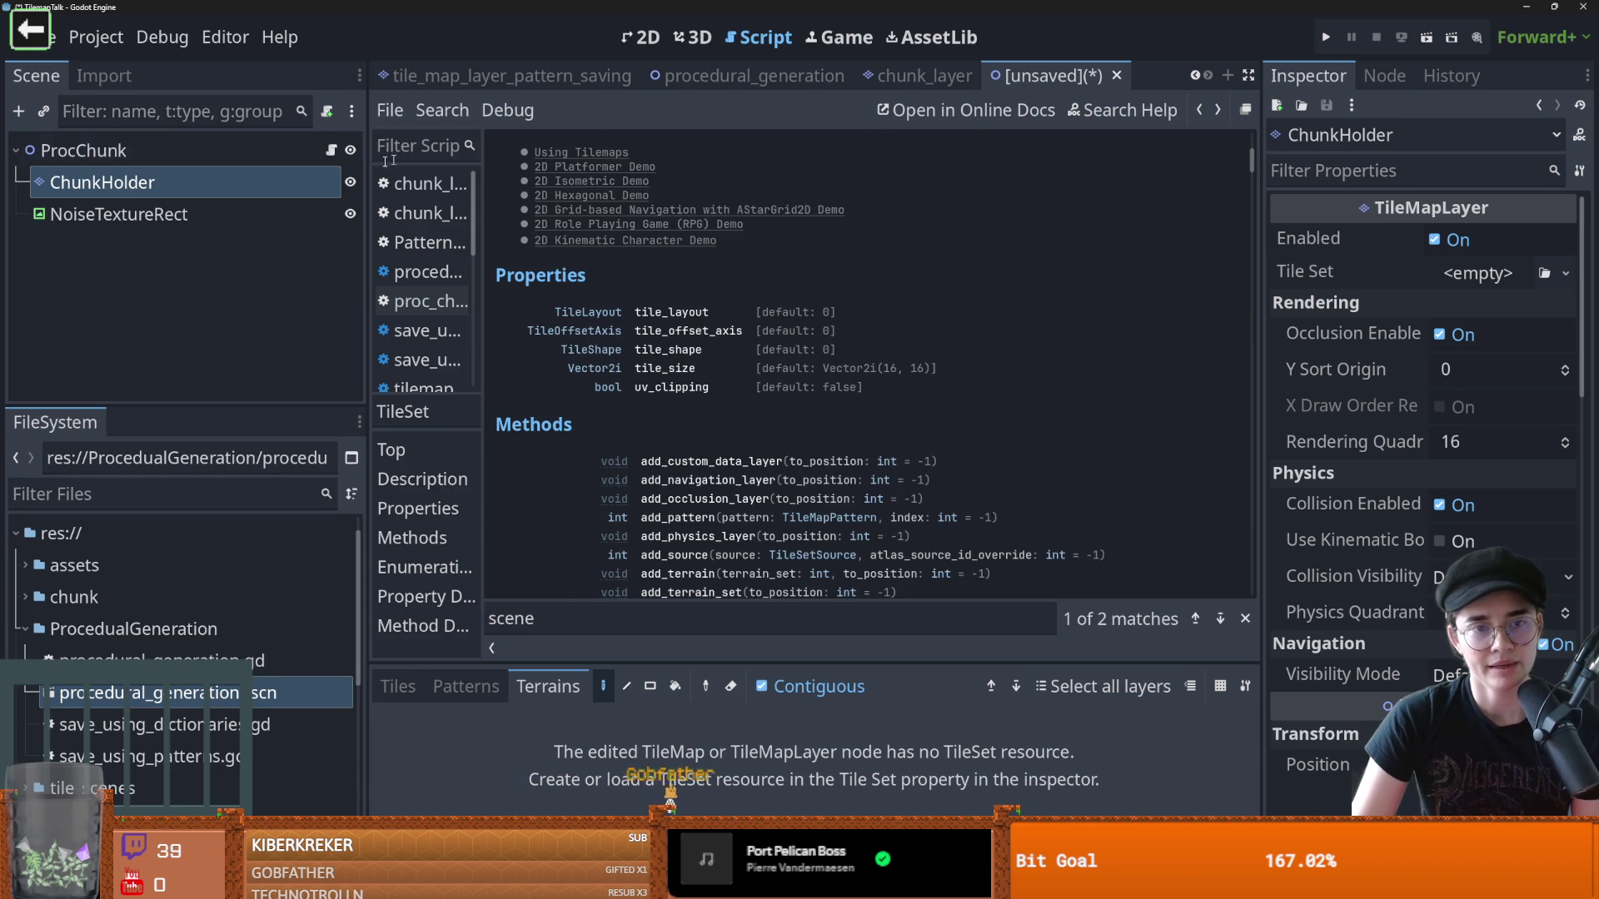
left_click(427, 301)
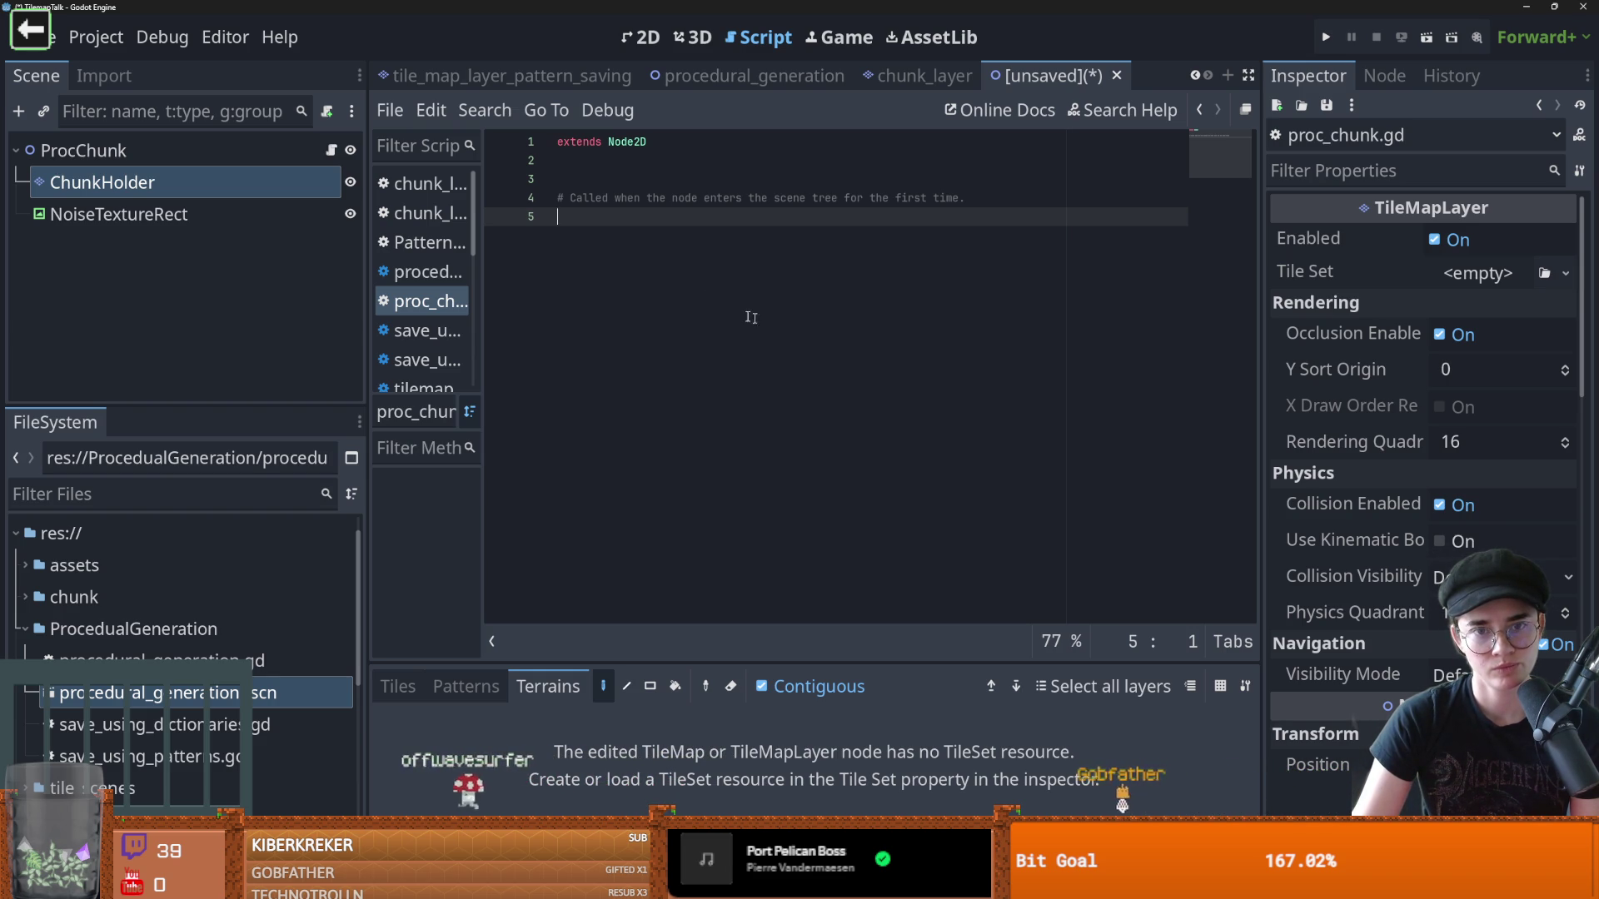
left_click(617, 184)
Add blank lines under extends Node2D, briefly checking the system search for Calculator
key("Return")
key("Return")
key("Up")
key("Up")
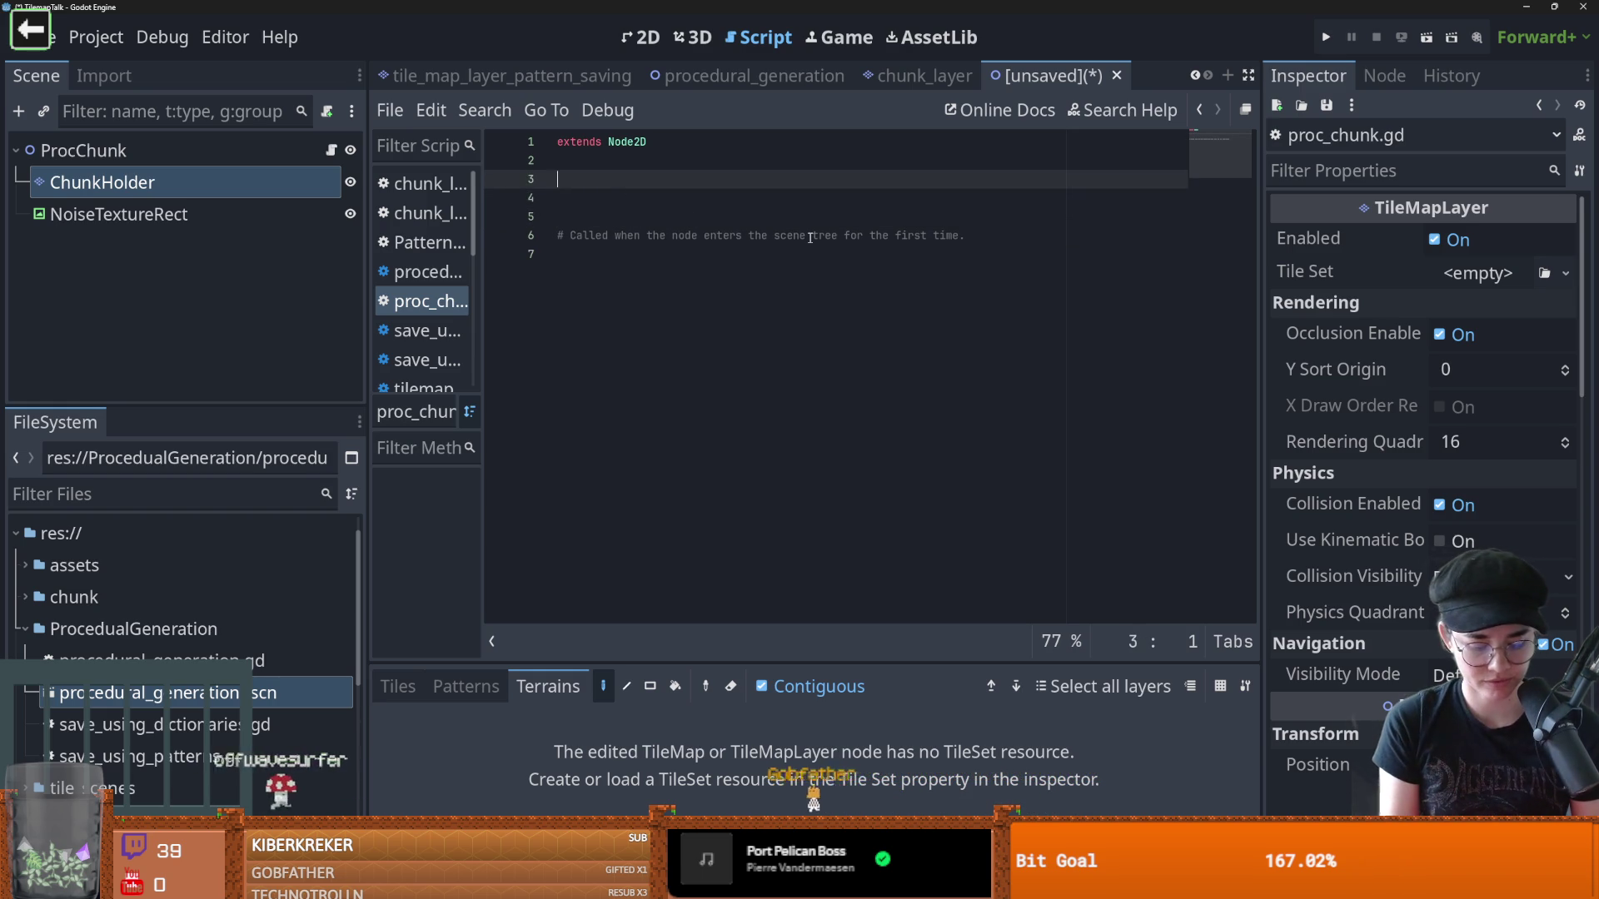
key("super")
type("ca")
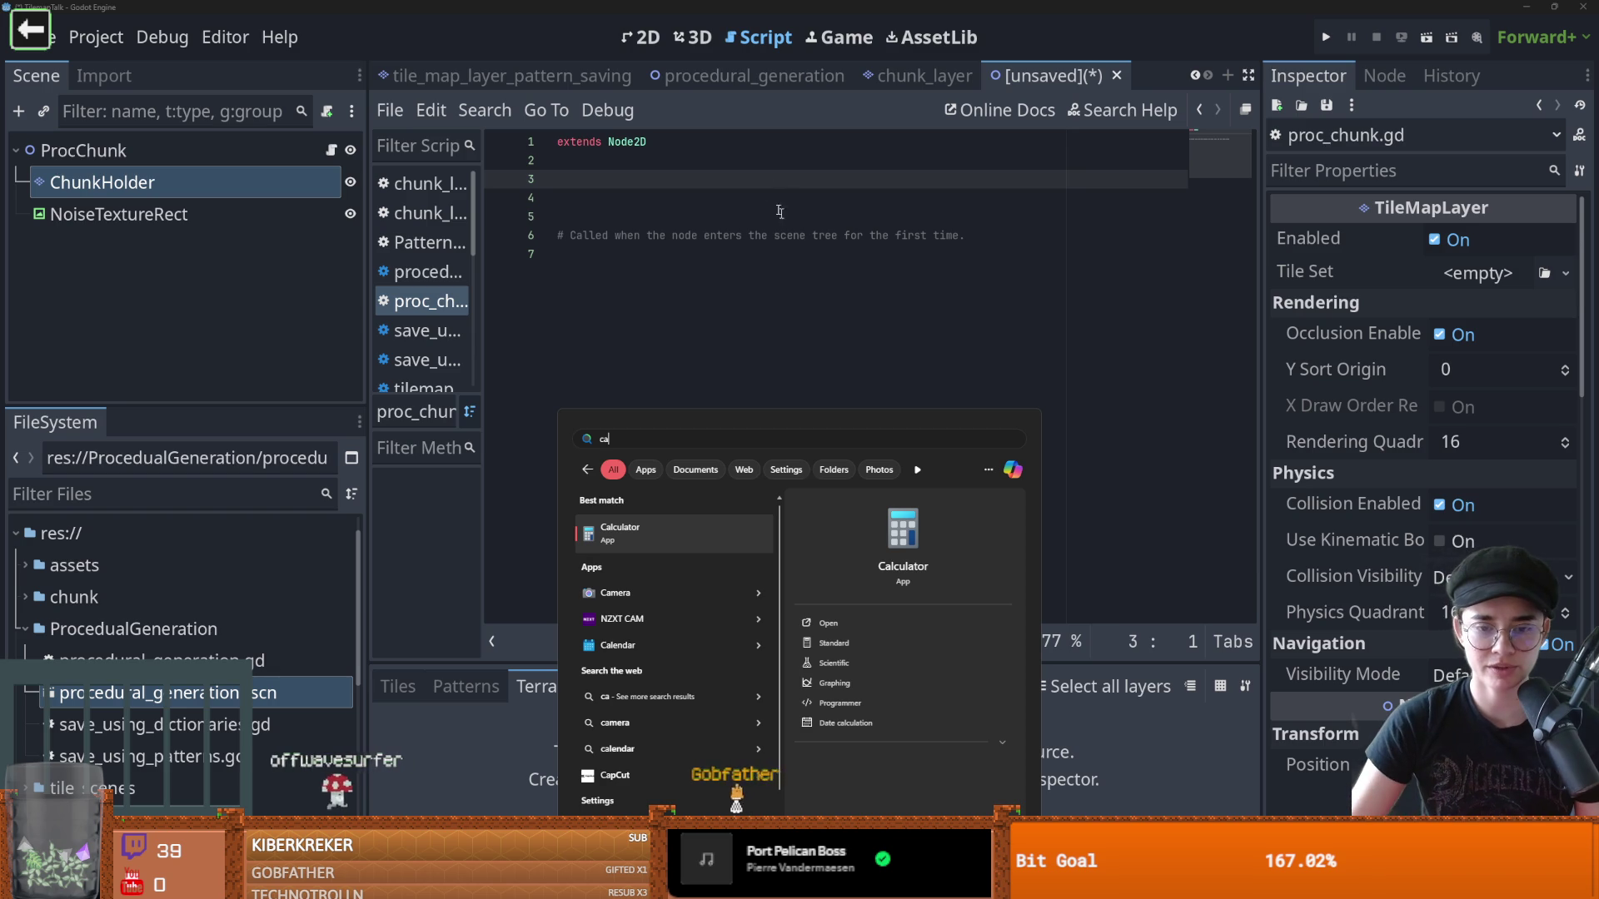
left_click(687, 538)
left_click(601, 177)
type("var chunk_width")
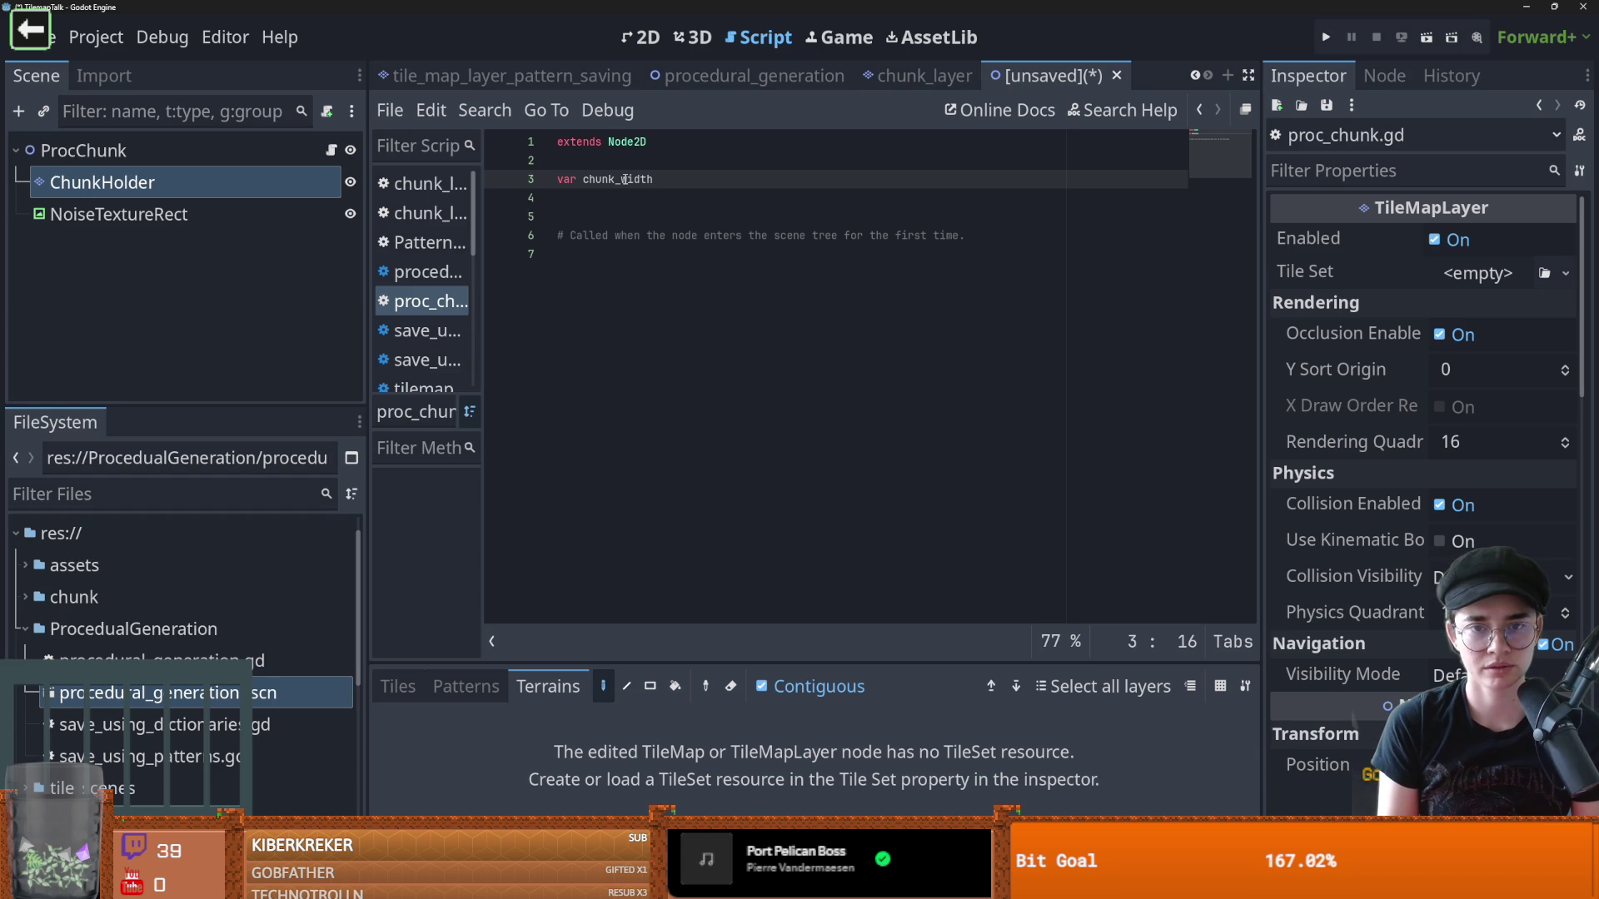
Declare chunk_width = 20 and chunk_height = 20, tidy blank lines, and start a '_chunk' line
type("= 20")
key("Return")
type("var chunk_height =")
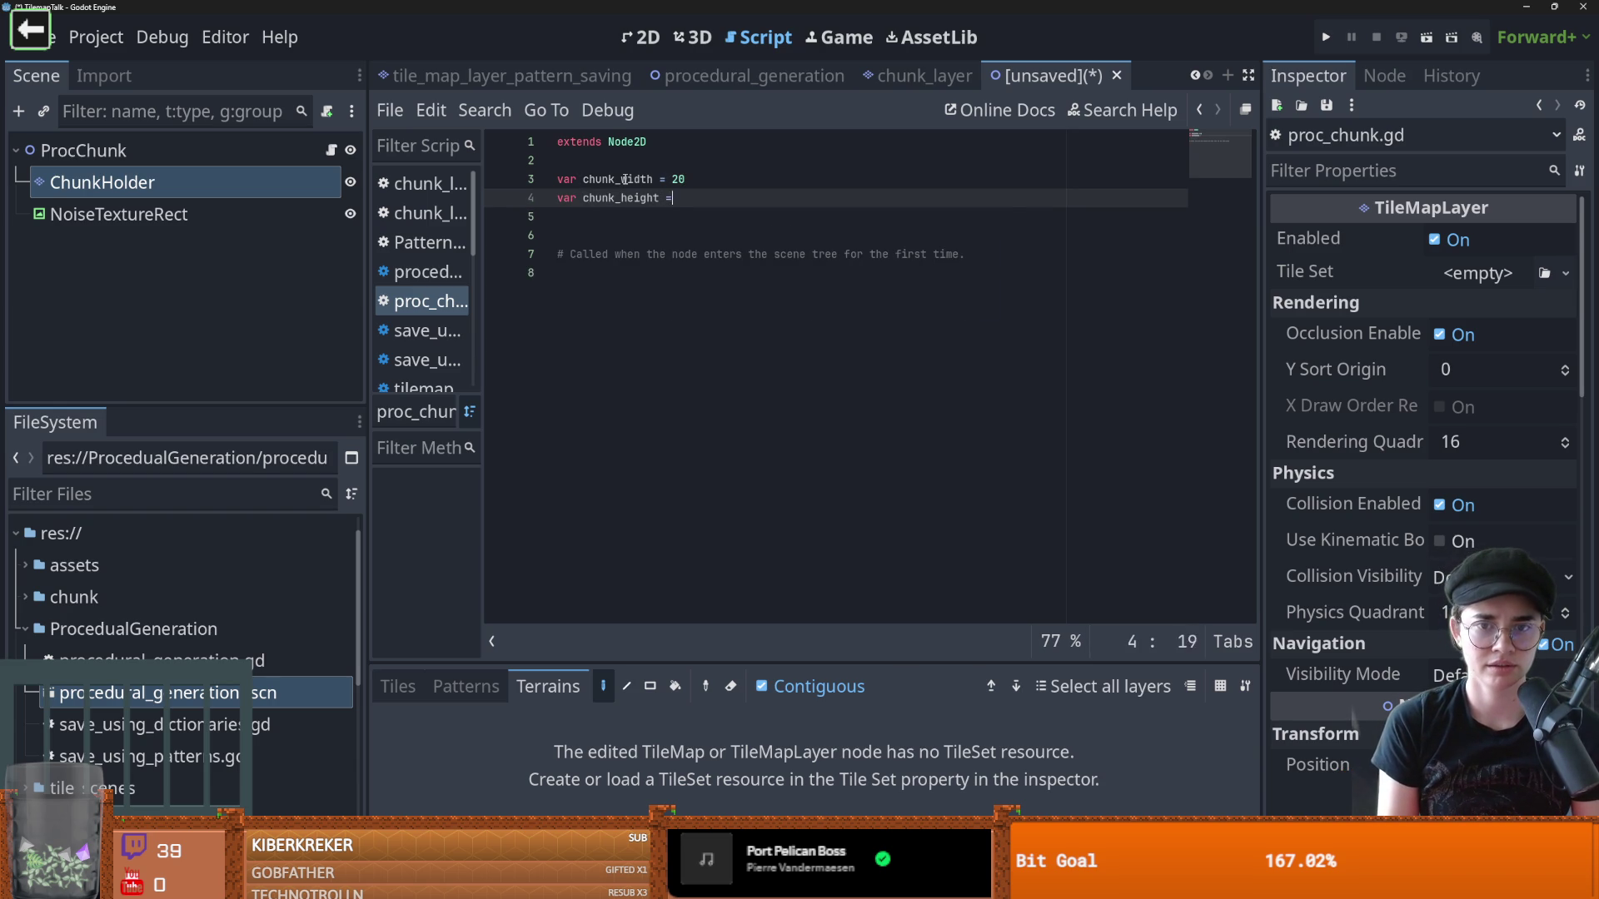
type("20")
left_click(630, 216)
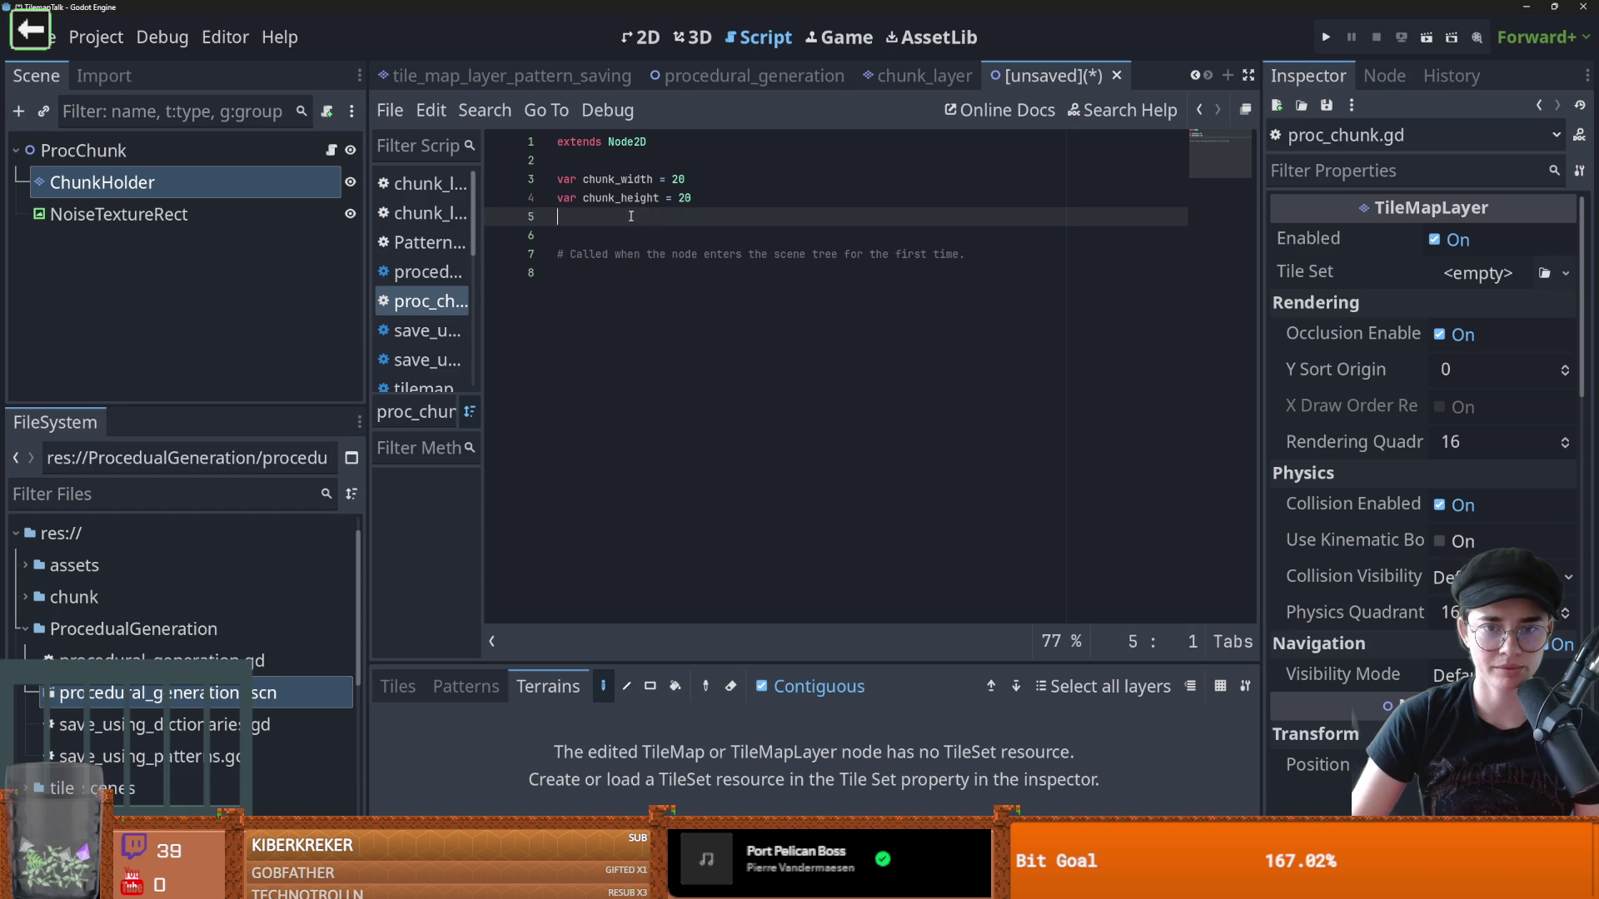
key("BackSpace")
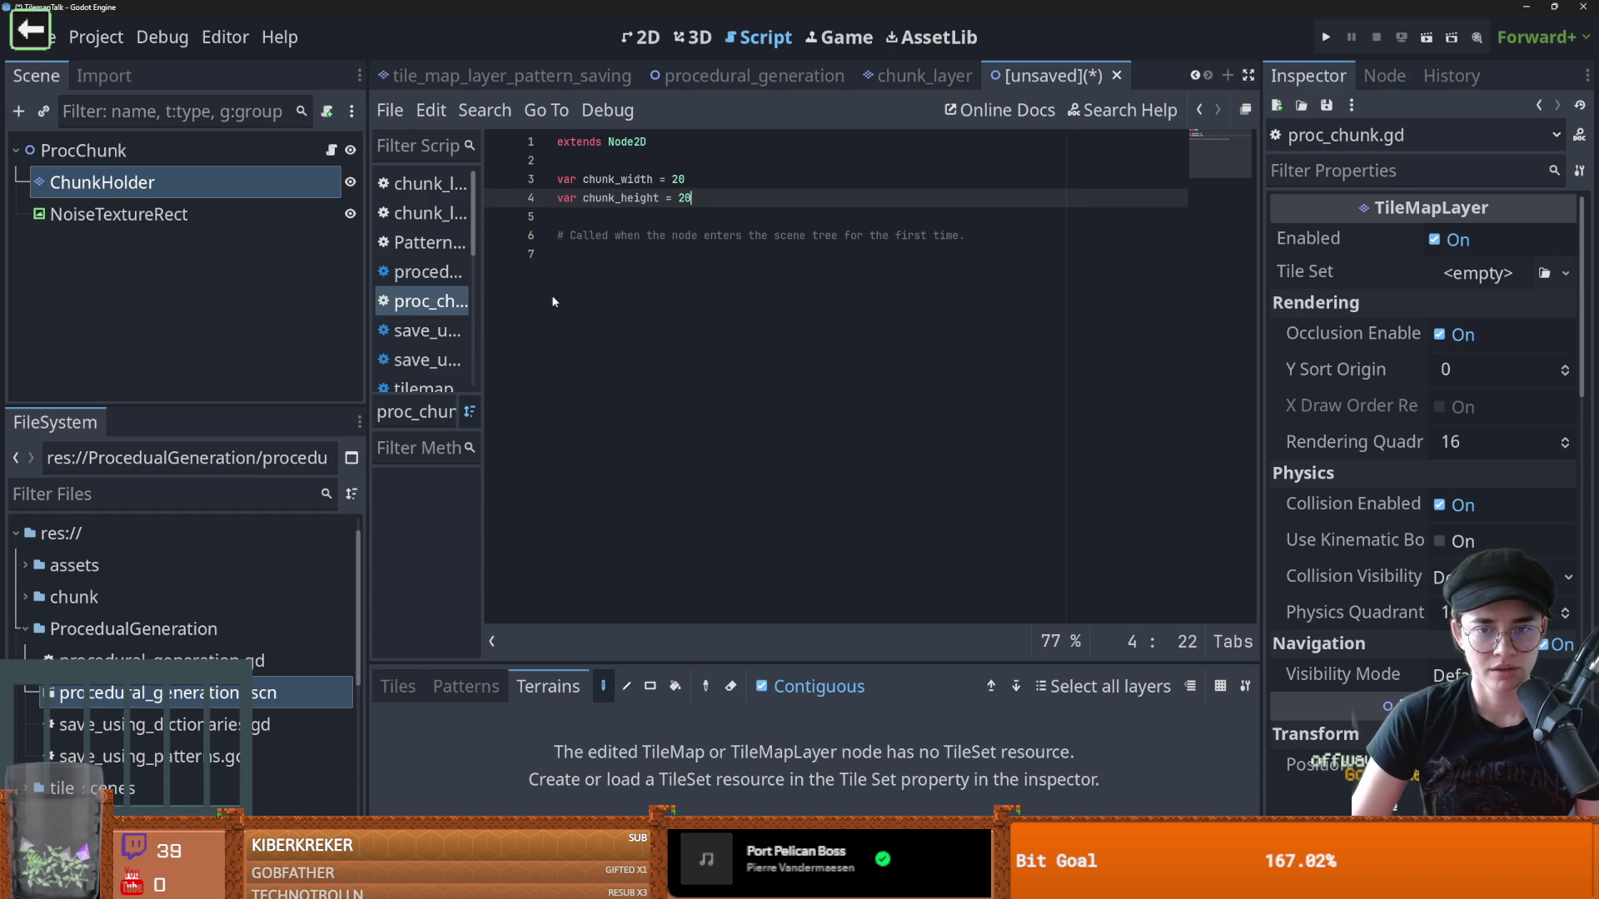
left_click(647, 257)
type("func set")
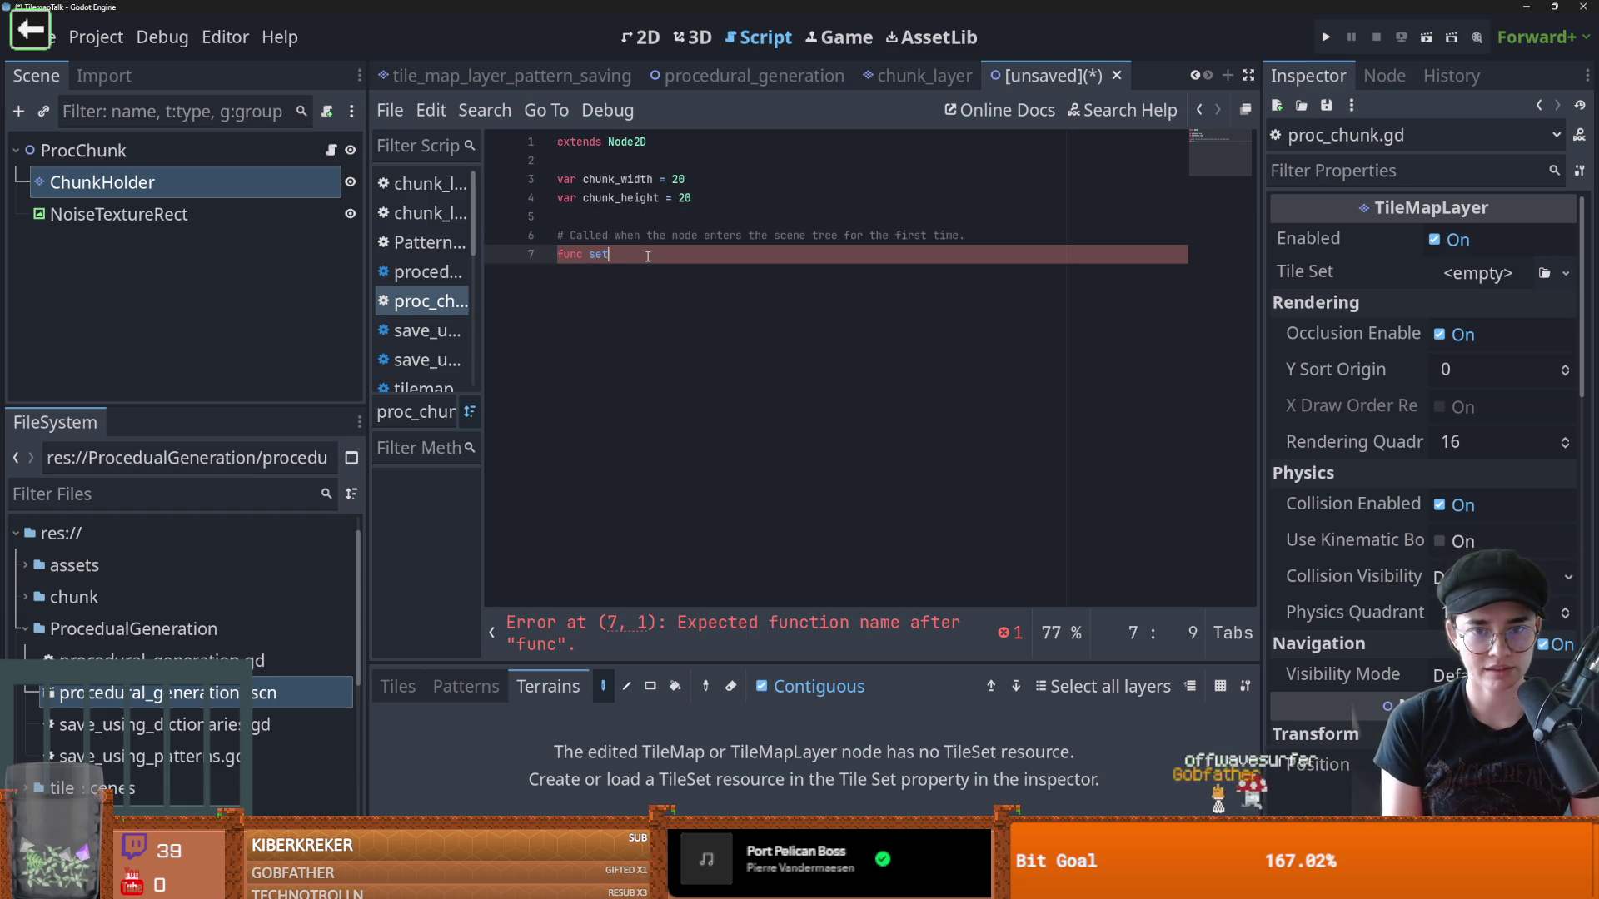
type("_chunk")
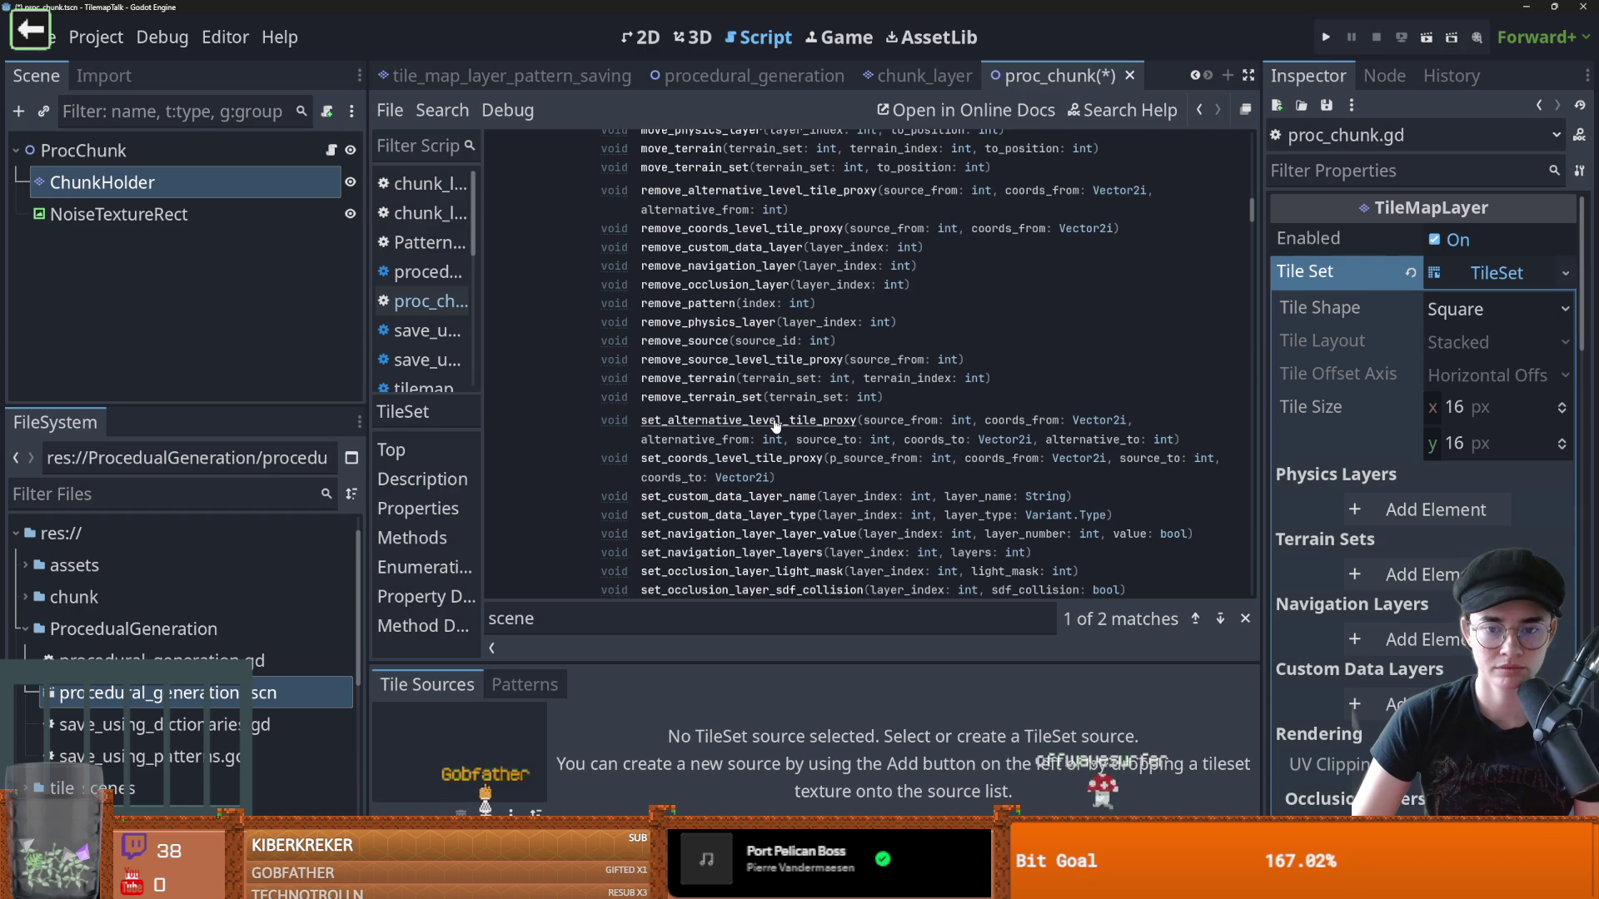
scroll(774, 425, "down", 1)
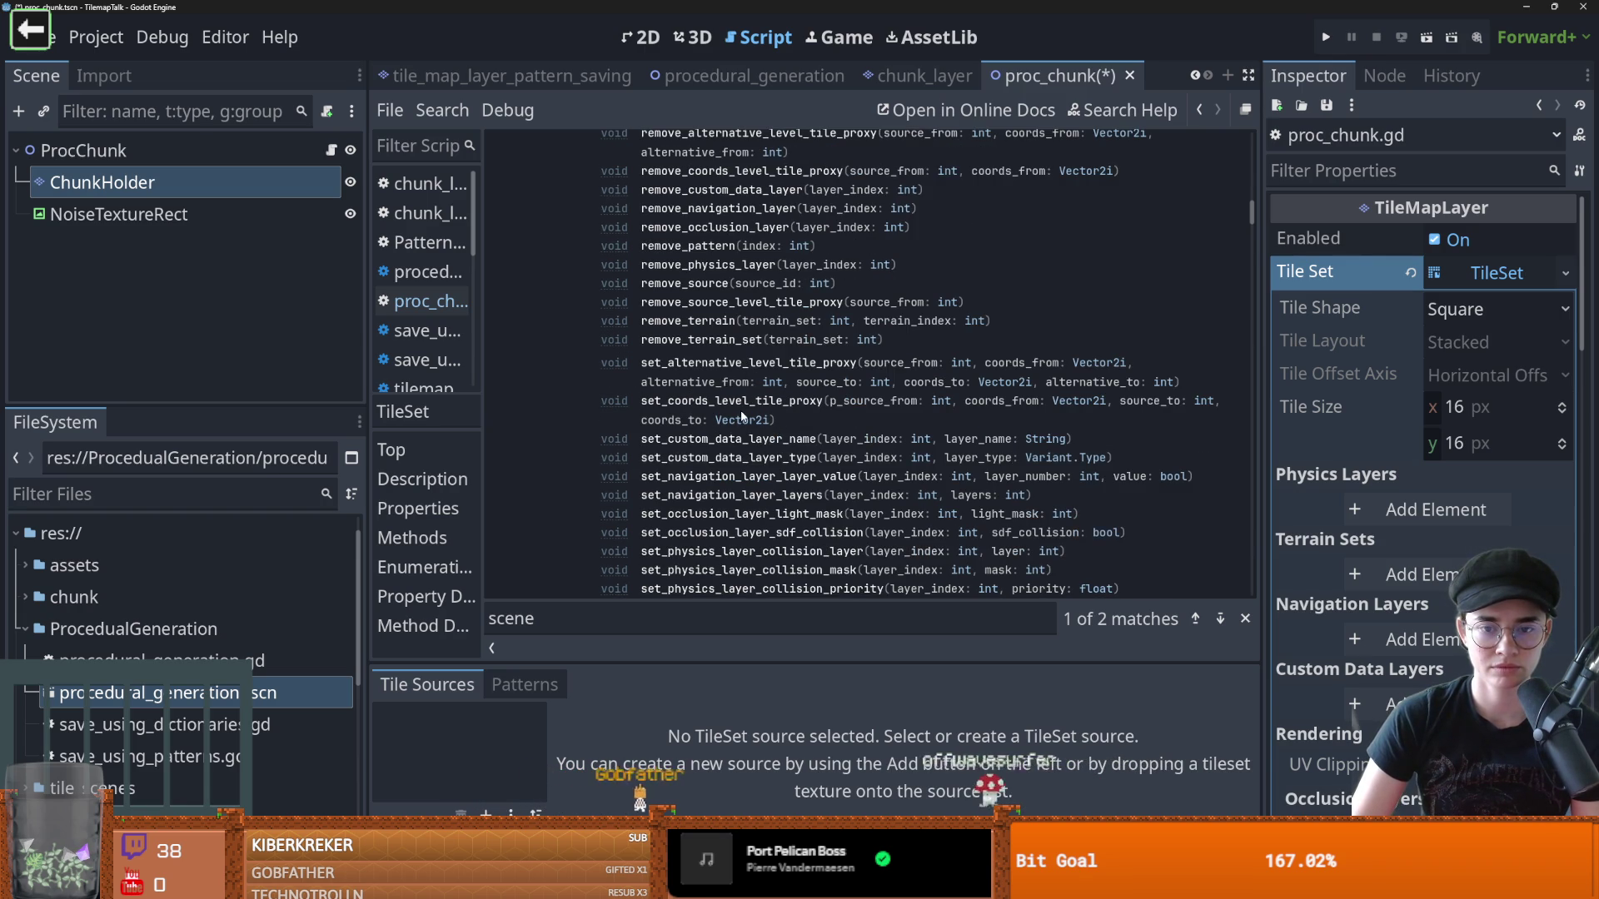
scroll(797, 432, "down", 1)
scroll(799, 433, "down", 1)
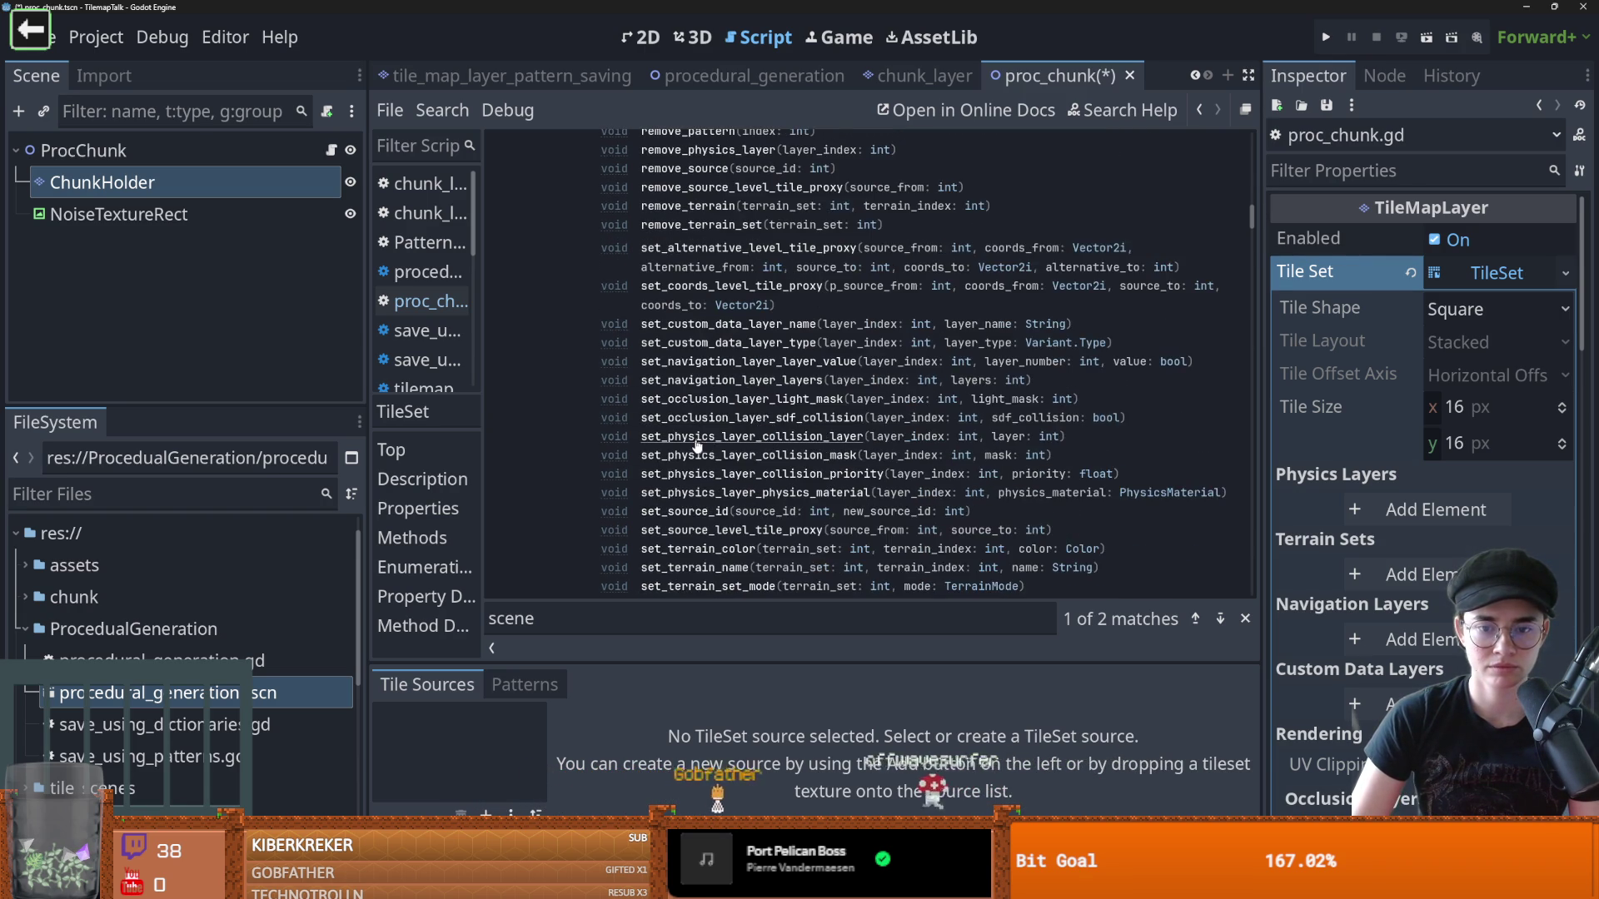
scroll(729, 455, "down", 2)
scroll(730, 454, "up", 15)
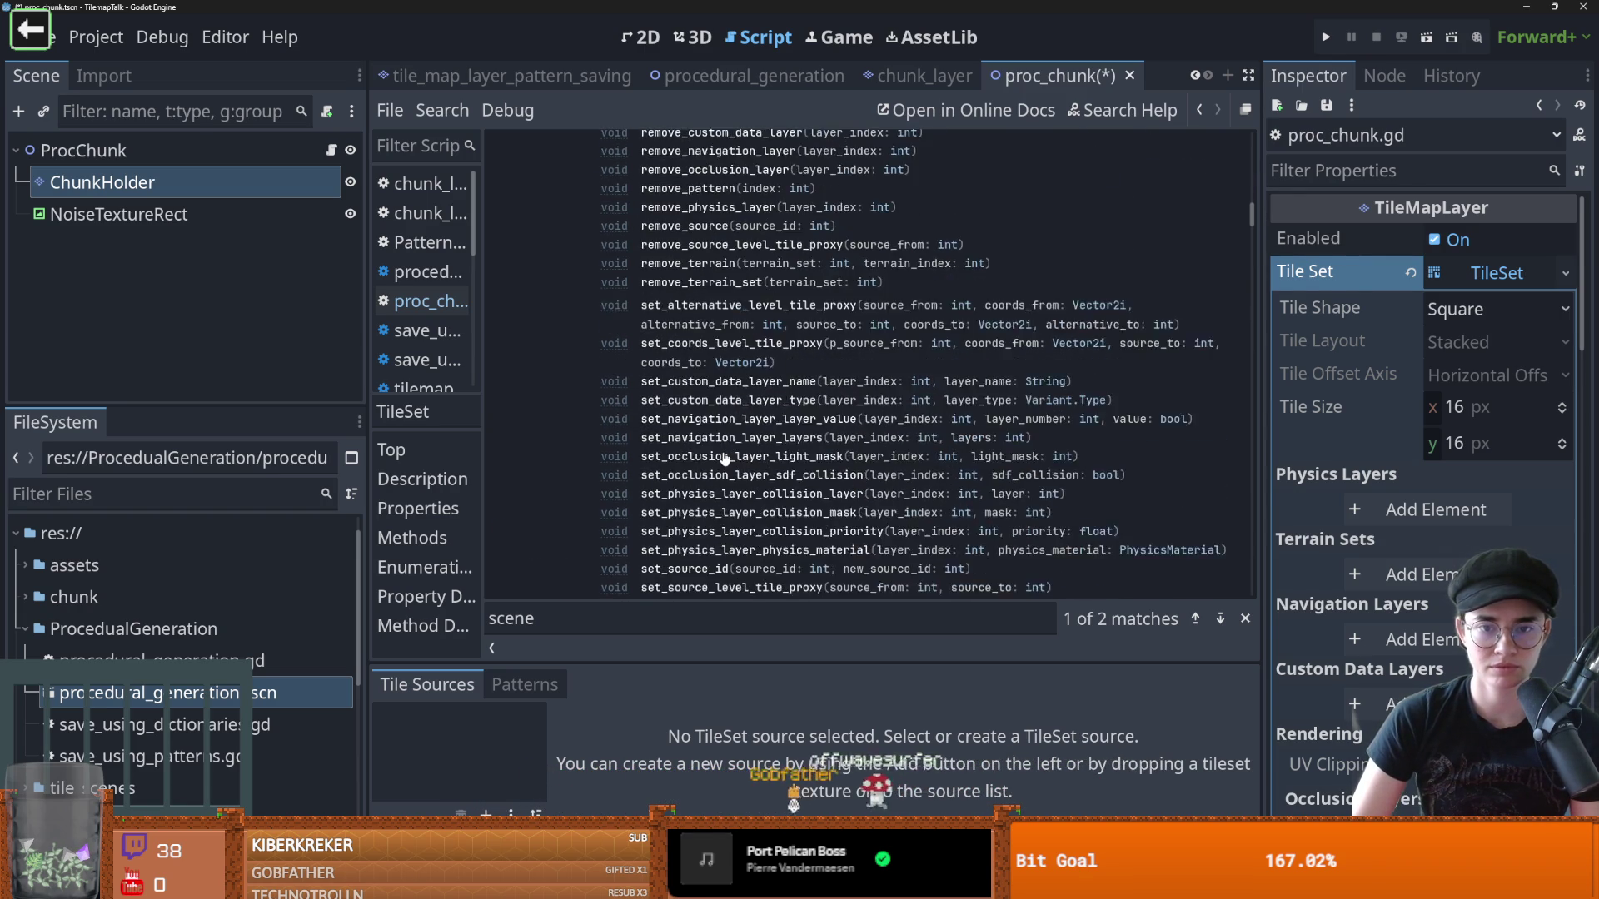
scroll(724, 457, "up", 5)
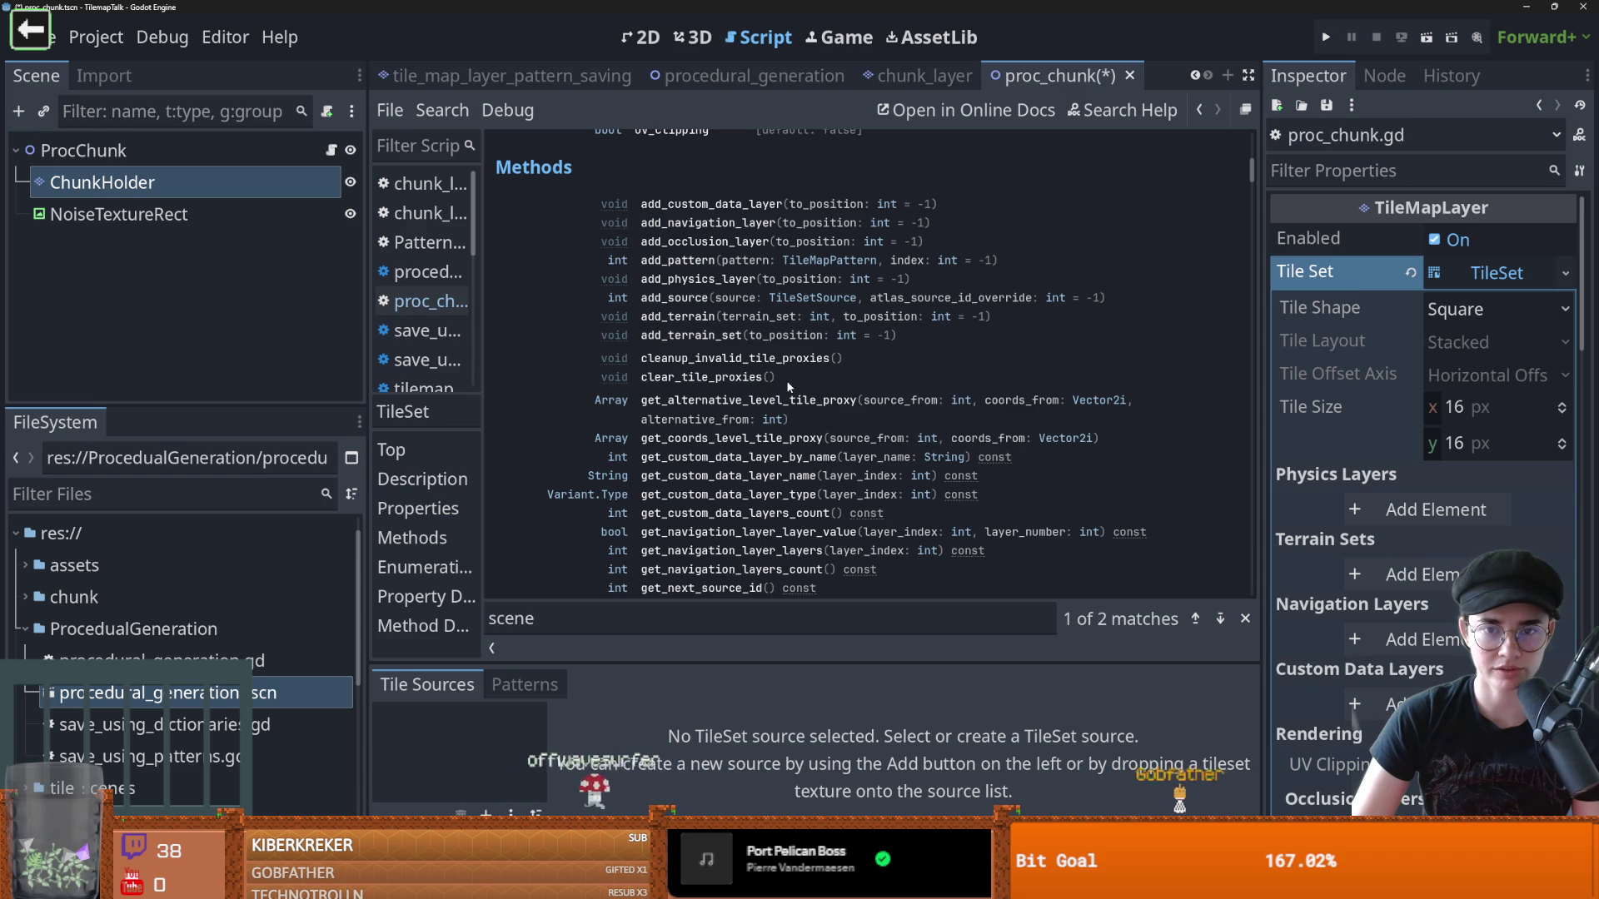
scroll(788, 387, "down", 10)
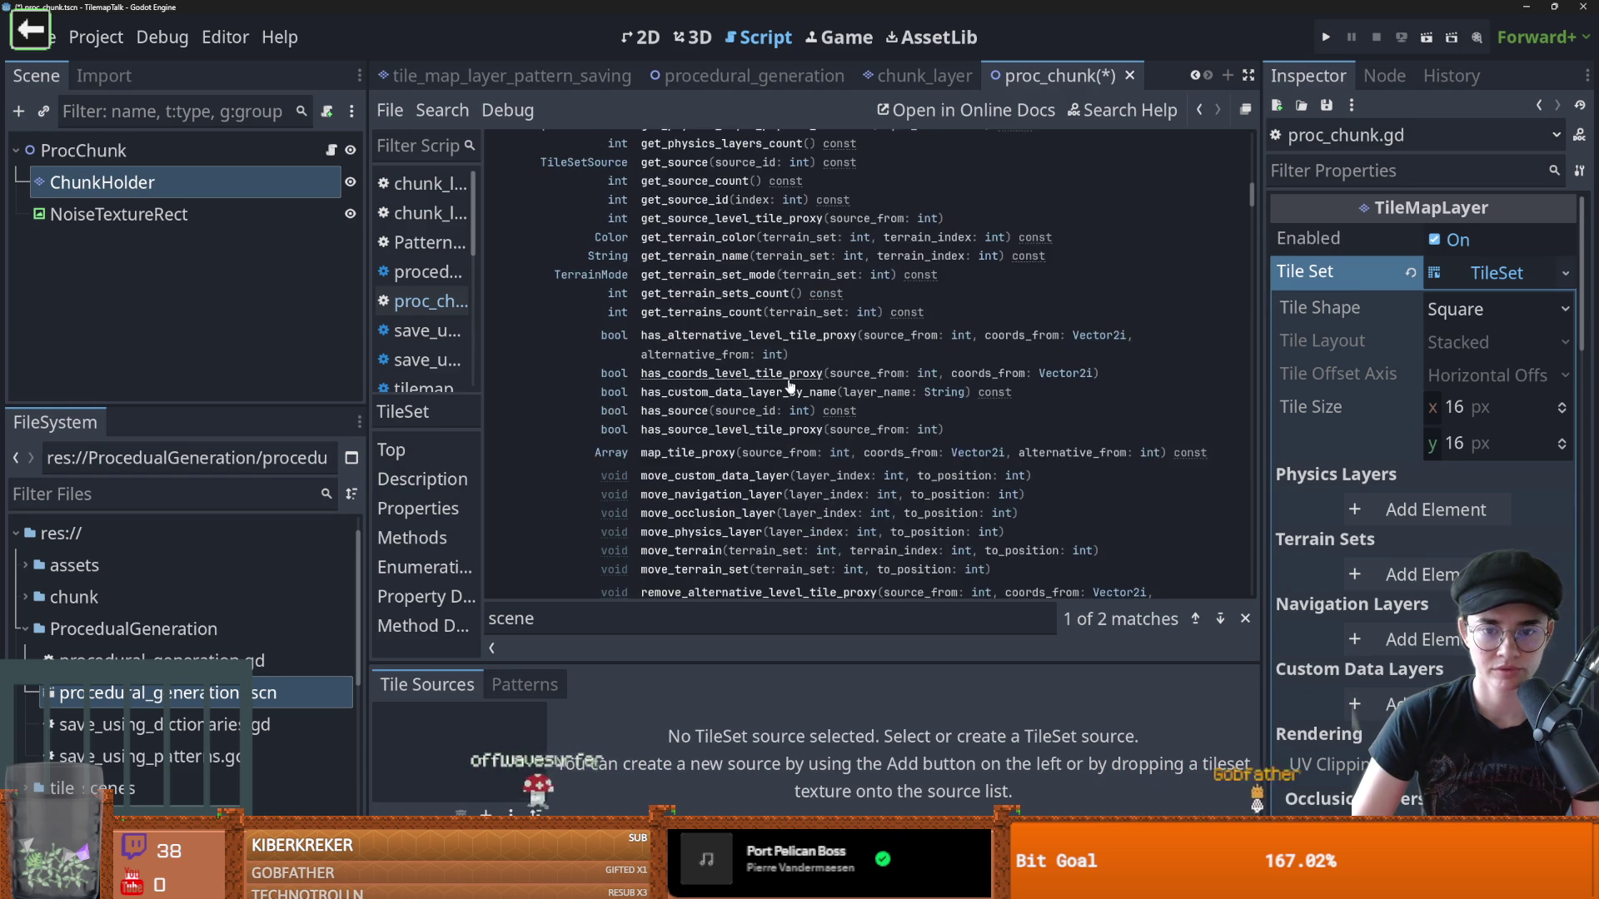
scroll(787, 382, "down", 3)
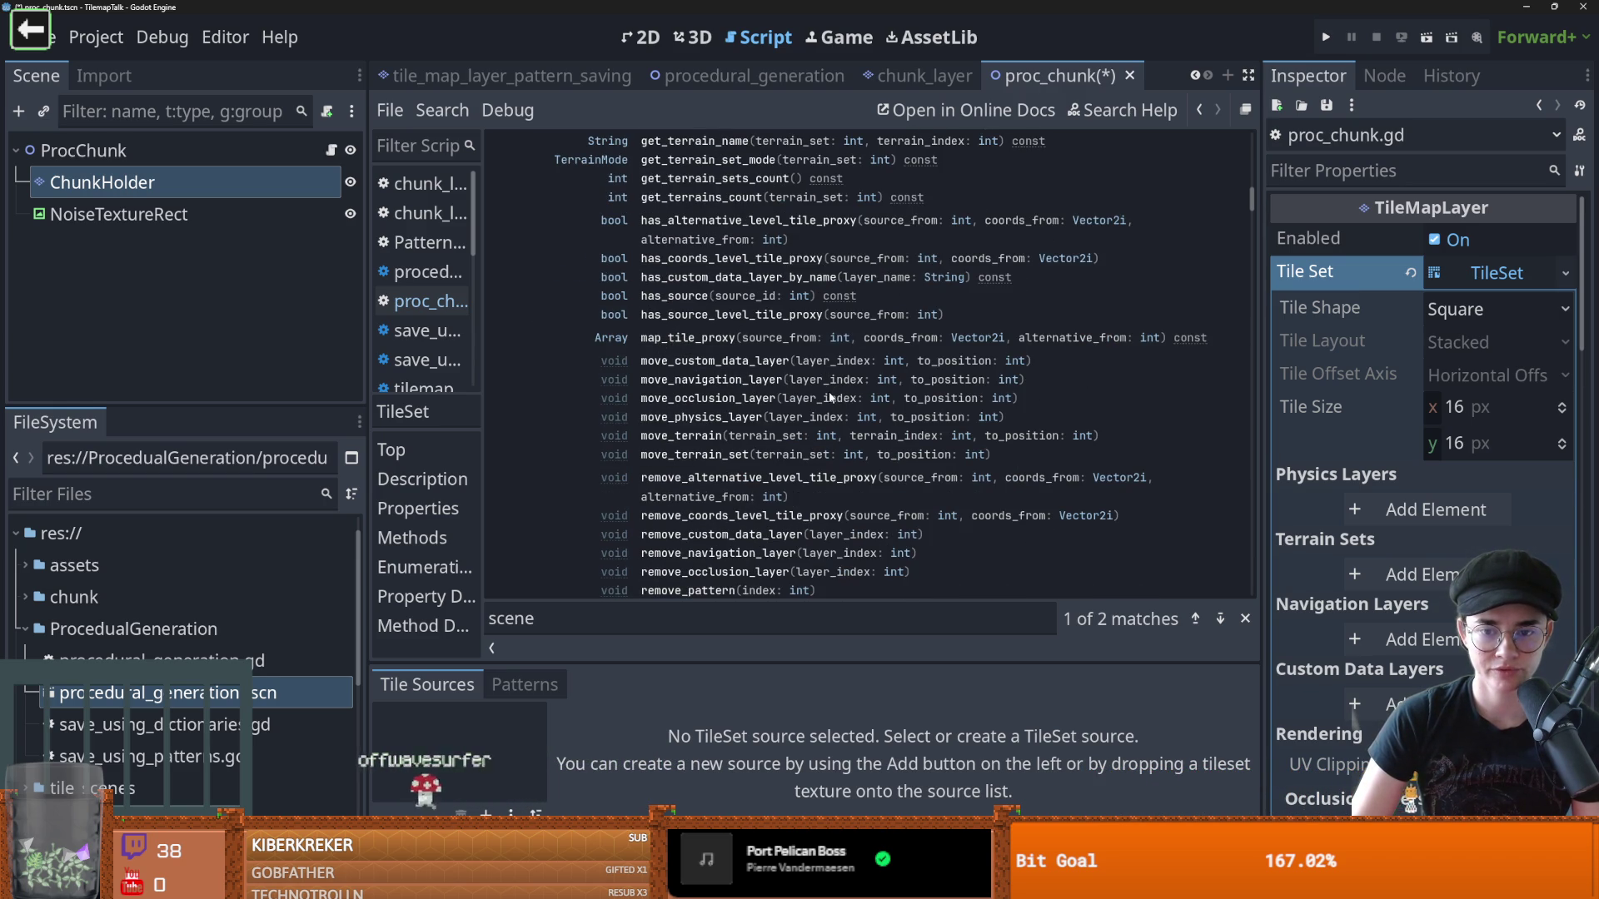
scroll(826, 399, "down", 5)
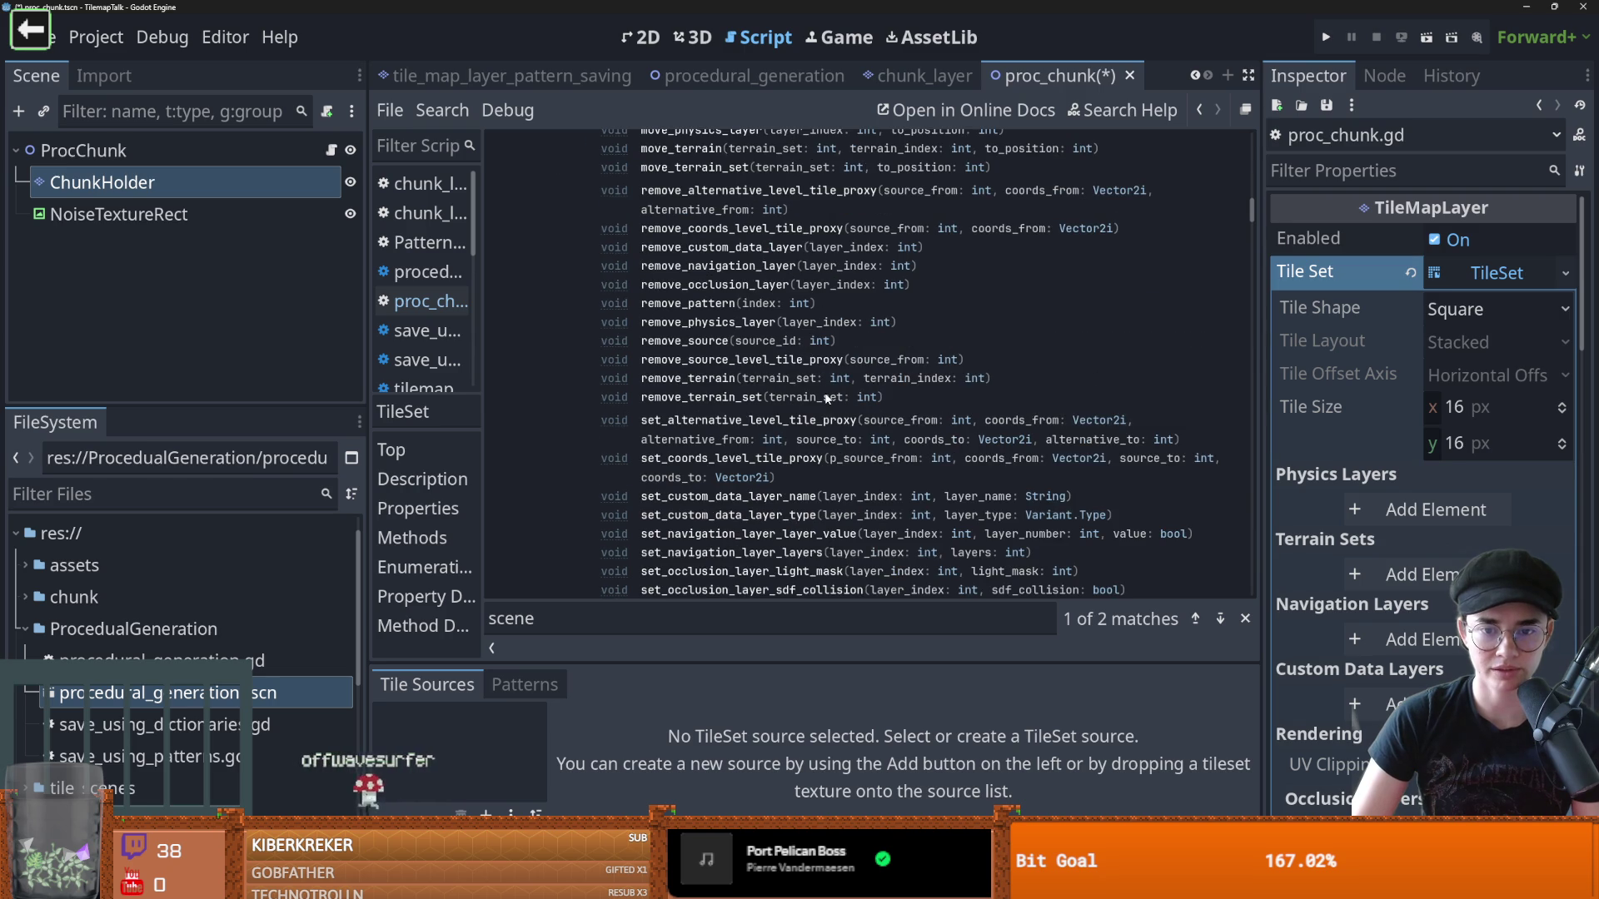
scroll(826, 399, "down", 3)
scroll(826, 399, "up", 15)
key("ctrl+f")
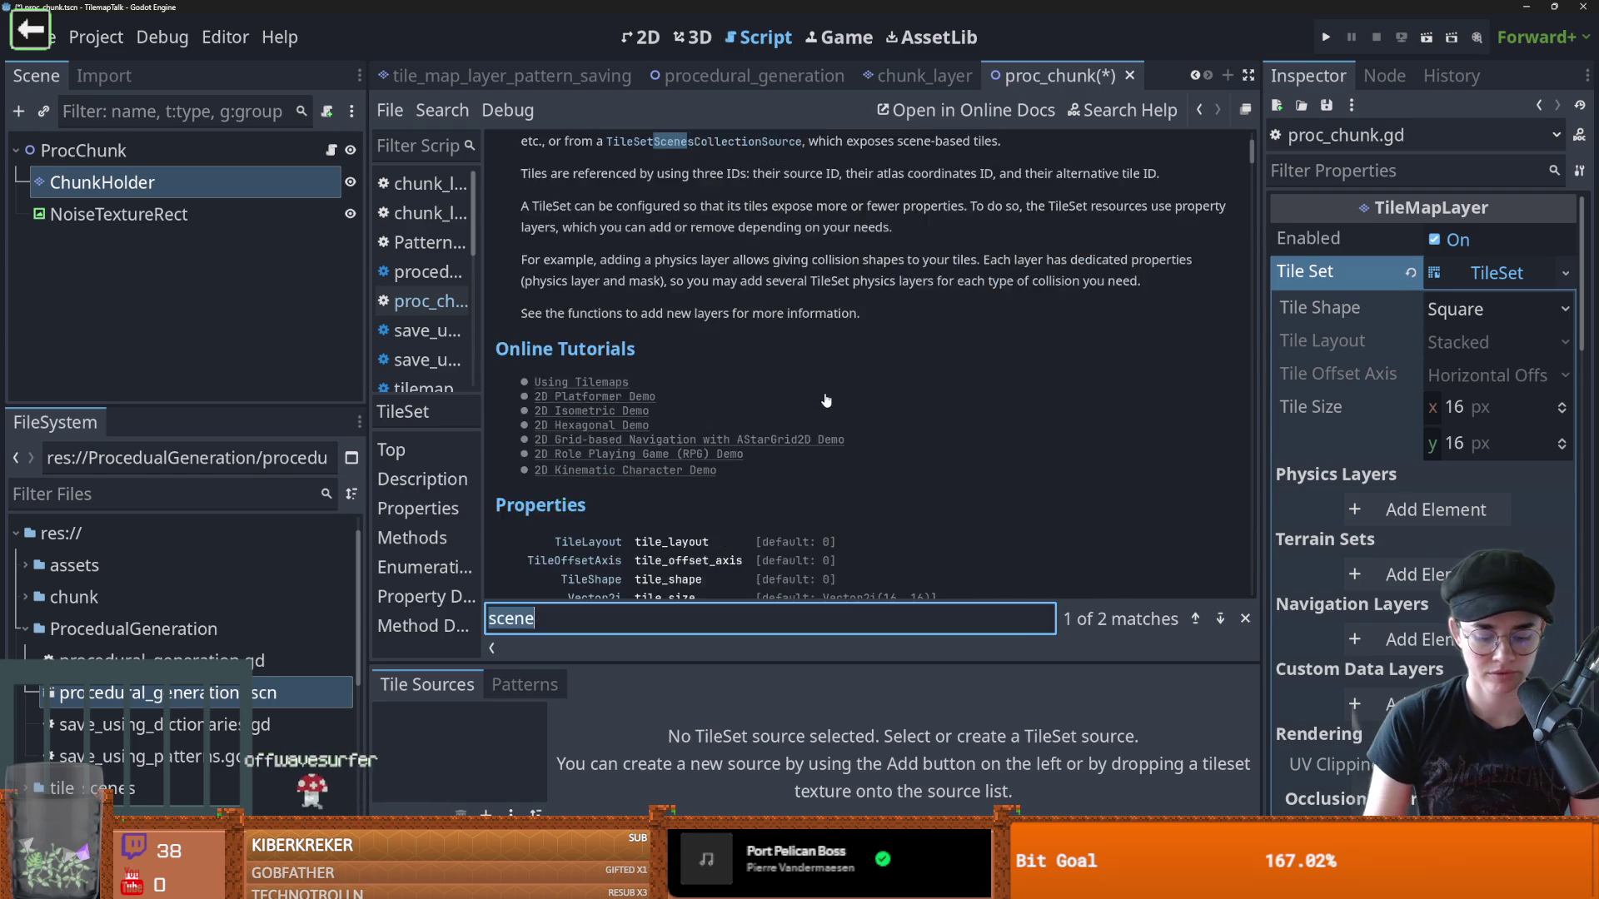
Search the TileSet docs for 'tile_proxy' (26 matches), step through several, then switch to Reddit
type("tile_pro")
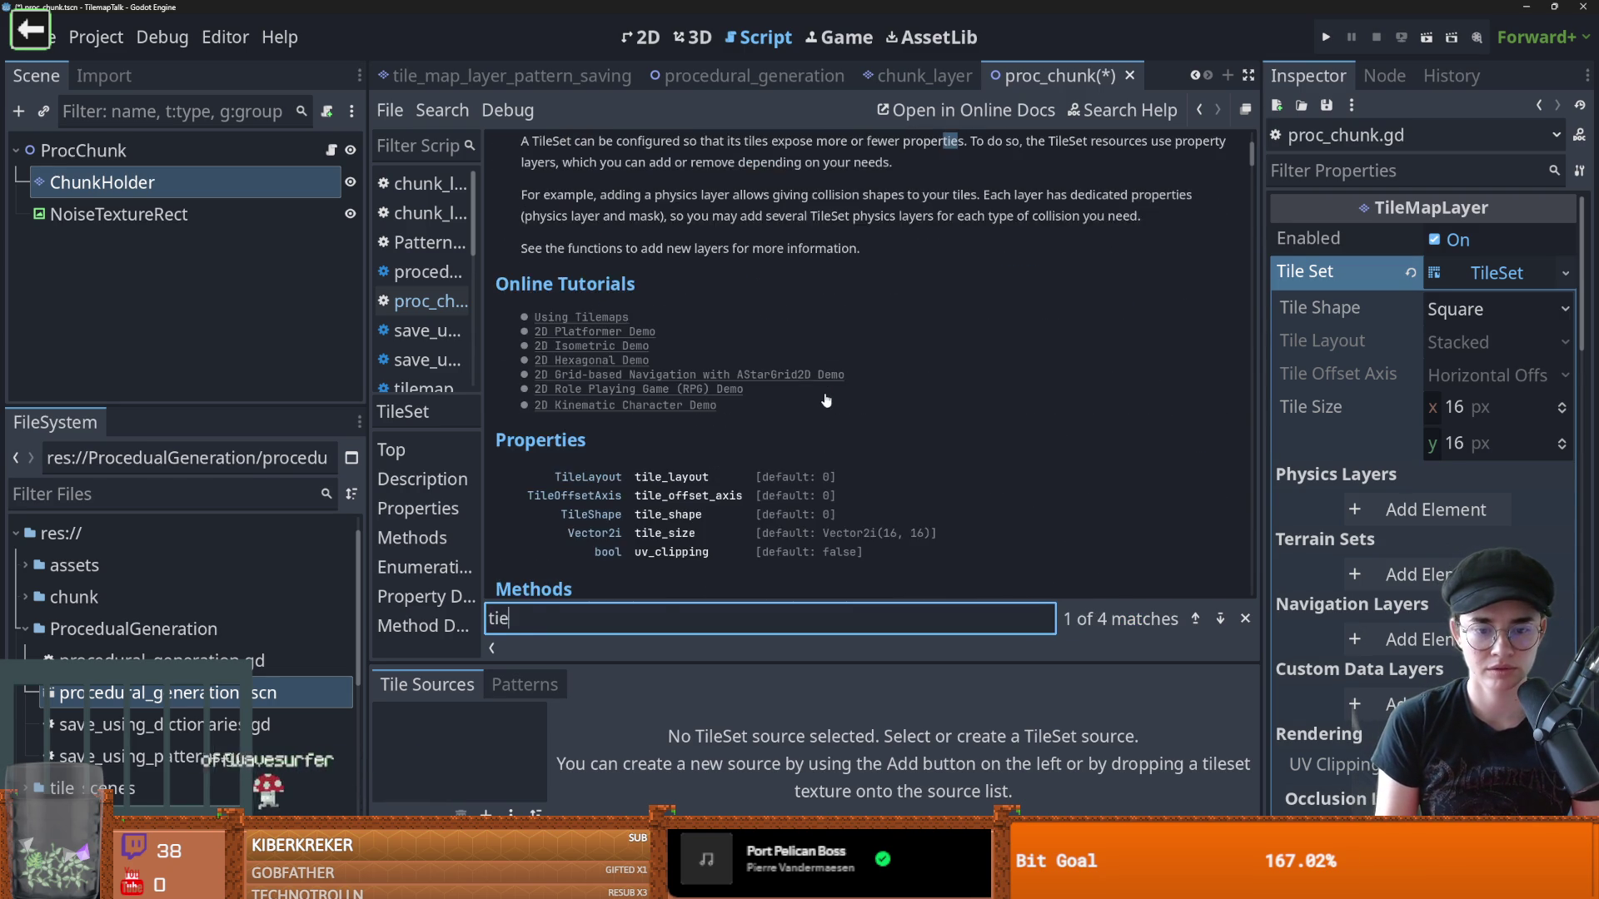
type("xy")
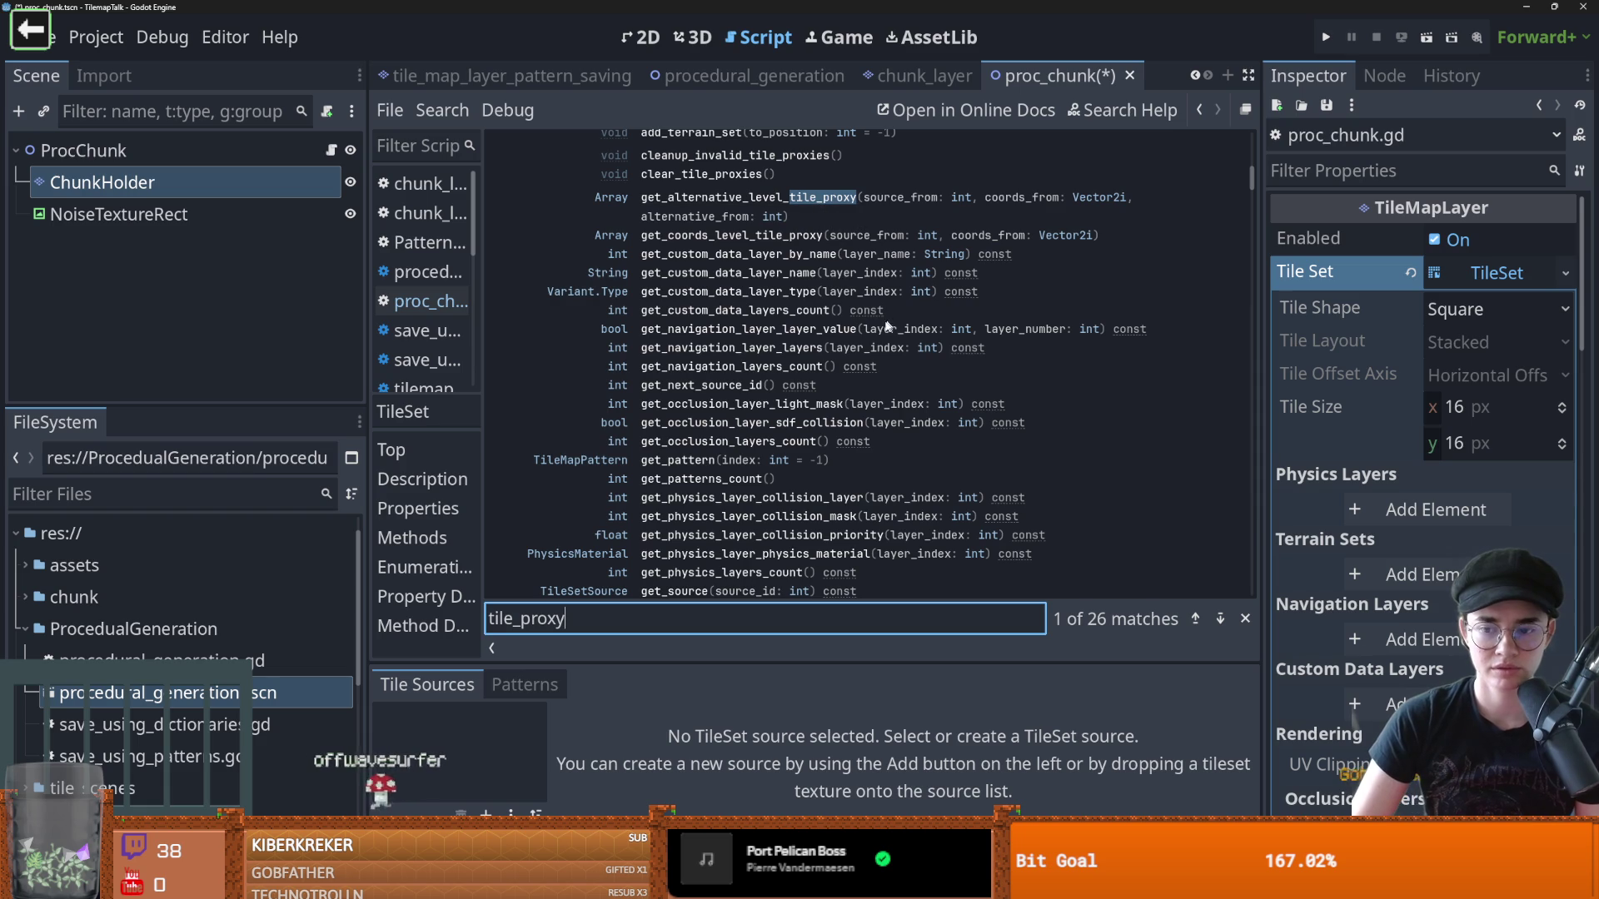
key("Return")
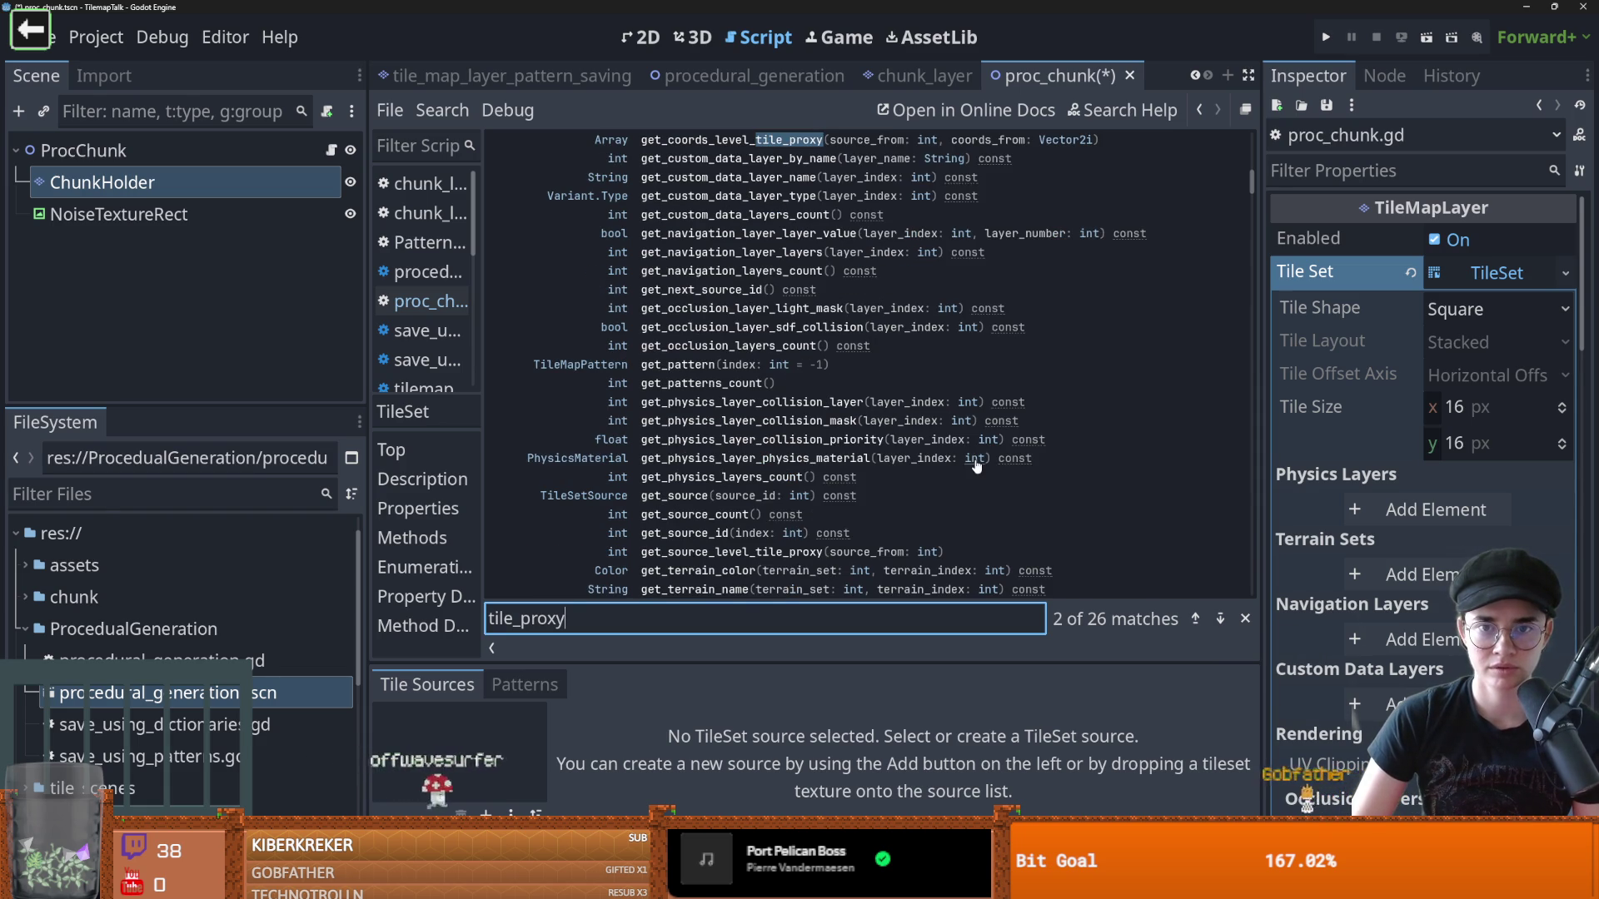
key("Return")
key("Return")
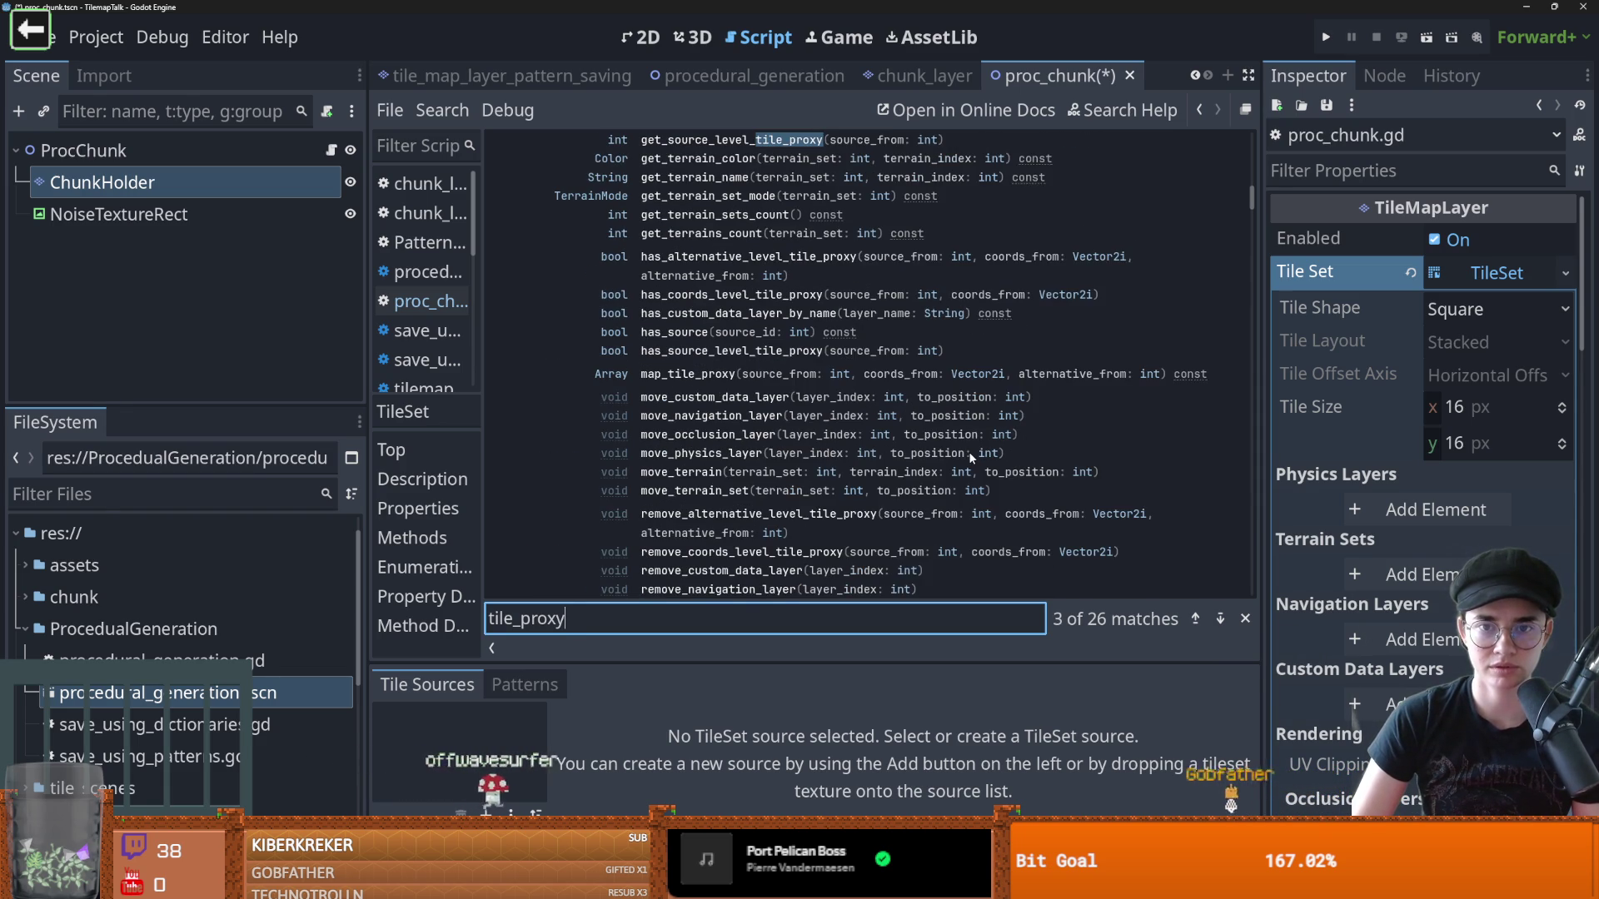
key("Return")
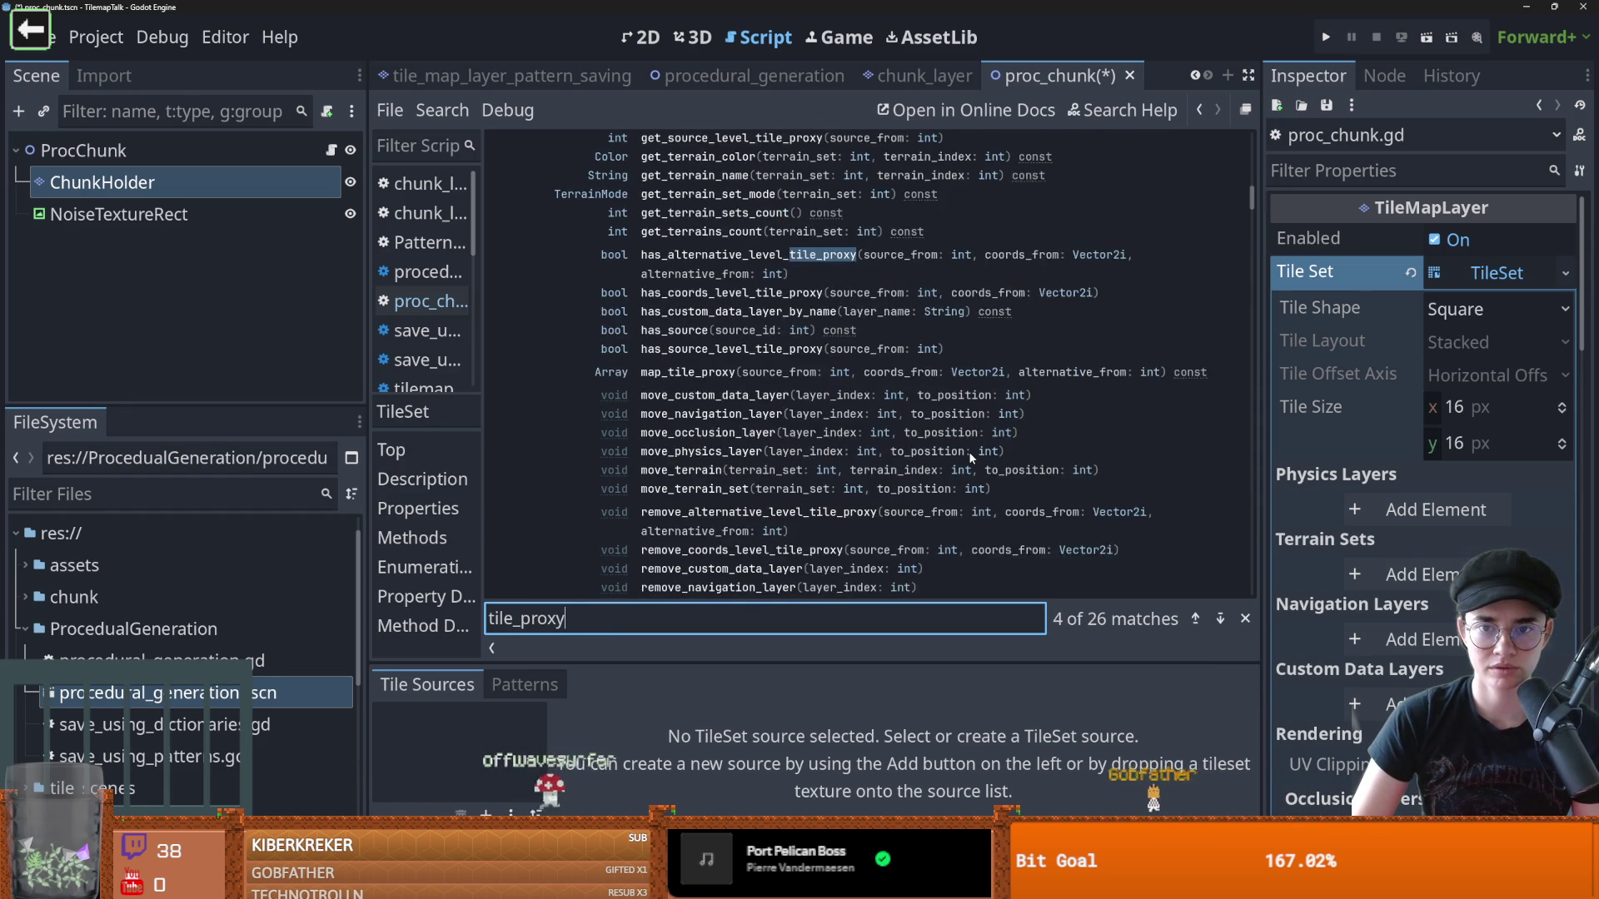
key("Return")
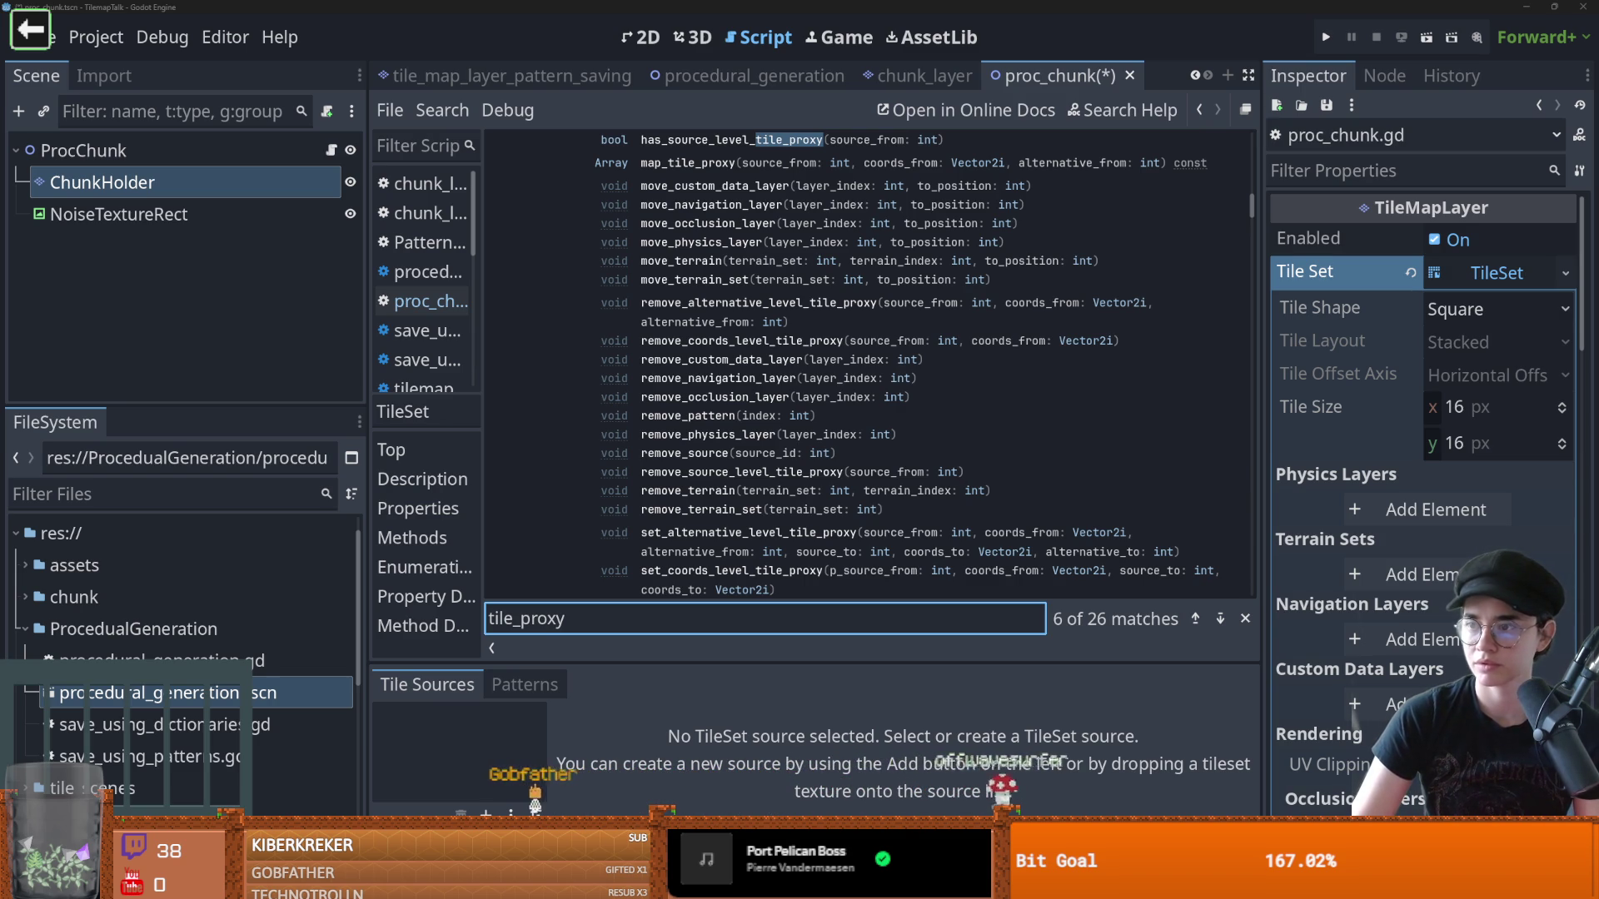
key("alt+Tab")
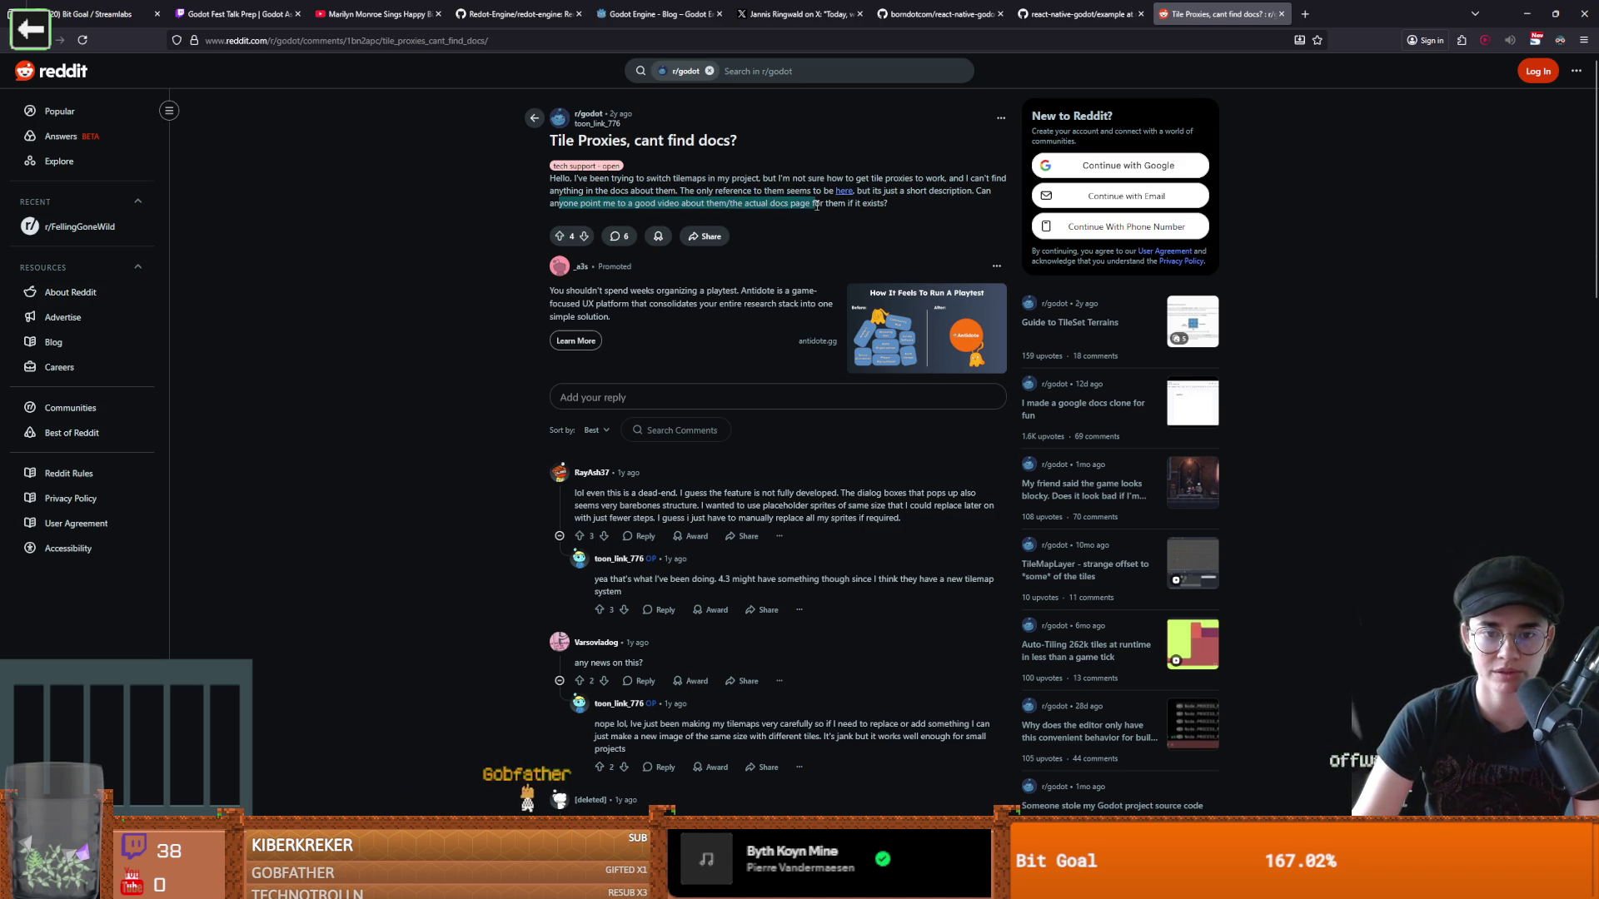
Highlight the comment saying tile proxies are unfinished and suggesting placeholder sprites
scroll(689, 336, "down", 1)
left_click(591, 432)
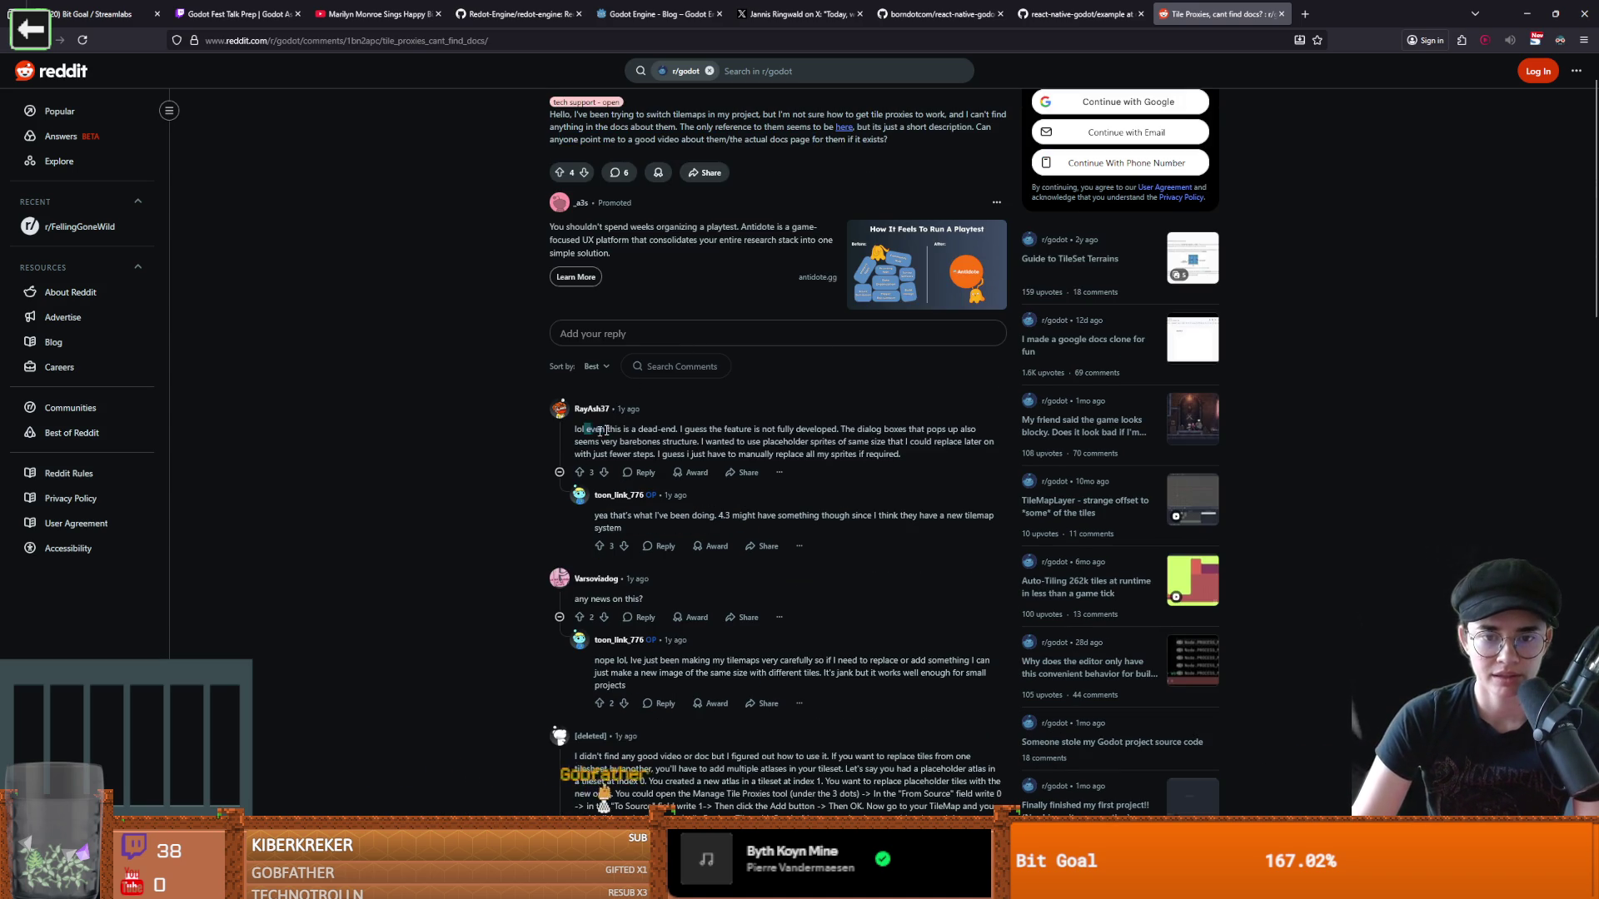
left_click_drag(686, 429, 968, 432)
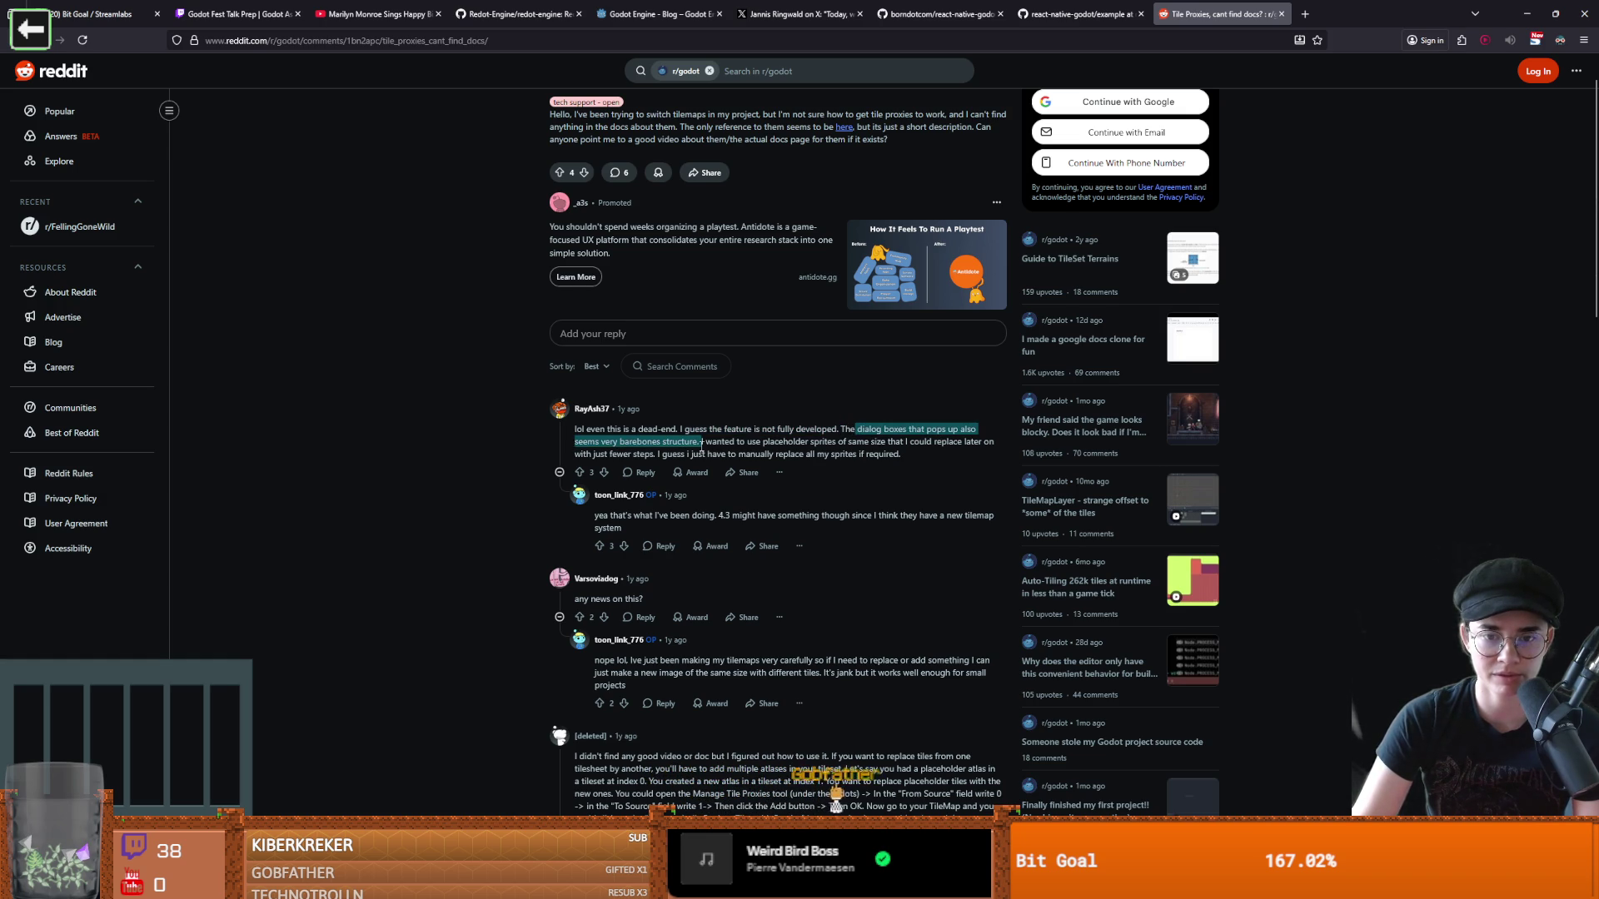
left_click_drag(710, 442, 783, 441)
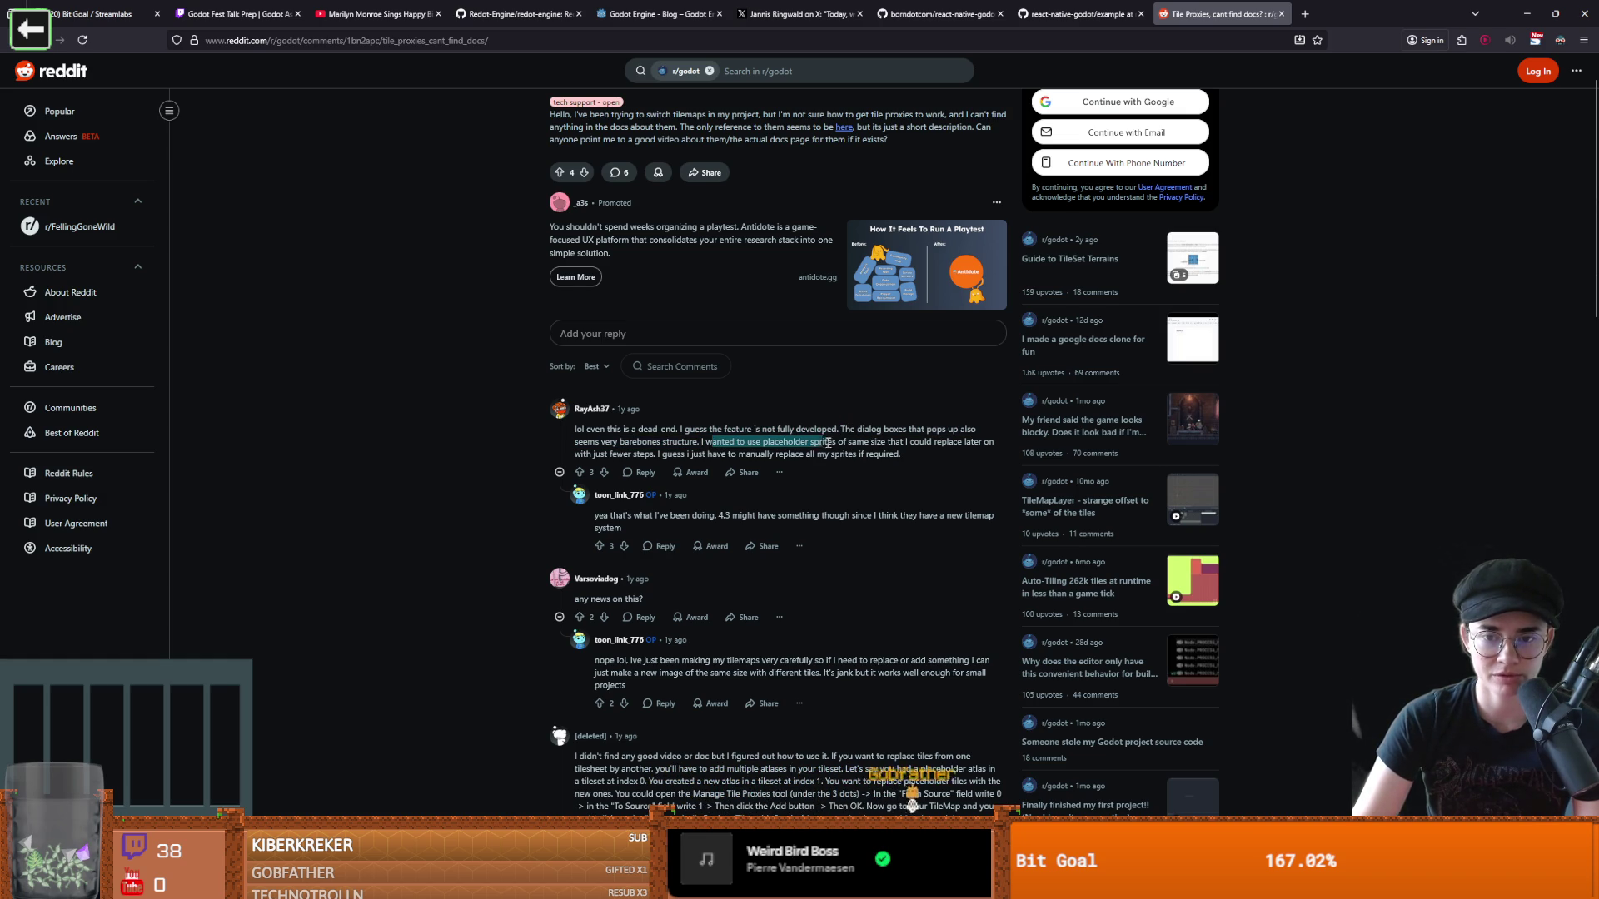
Highlight the reply explaining tile proxies with its new-atlas-at-index-1 example, then return to Godot
scroll(624, 491, "down", 2)
left_click_drag(597, 532, 699, 533)
scroll(615, 561, "down", 1)
mouse_move(591, 566)
left_mouse_down()
mouse_move(879, 579)
mouse_move(627, 580)
mouse_move(799, 579)
left_mouse_up()
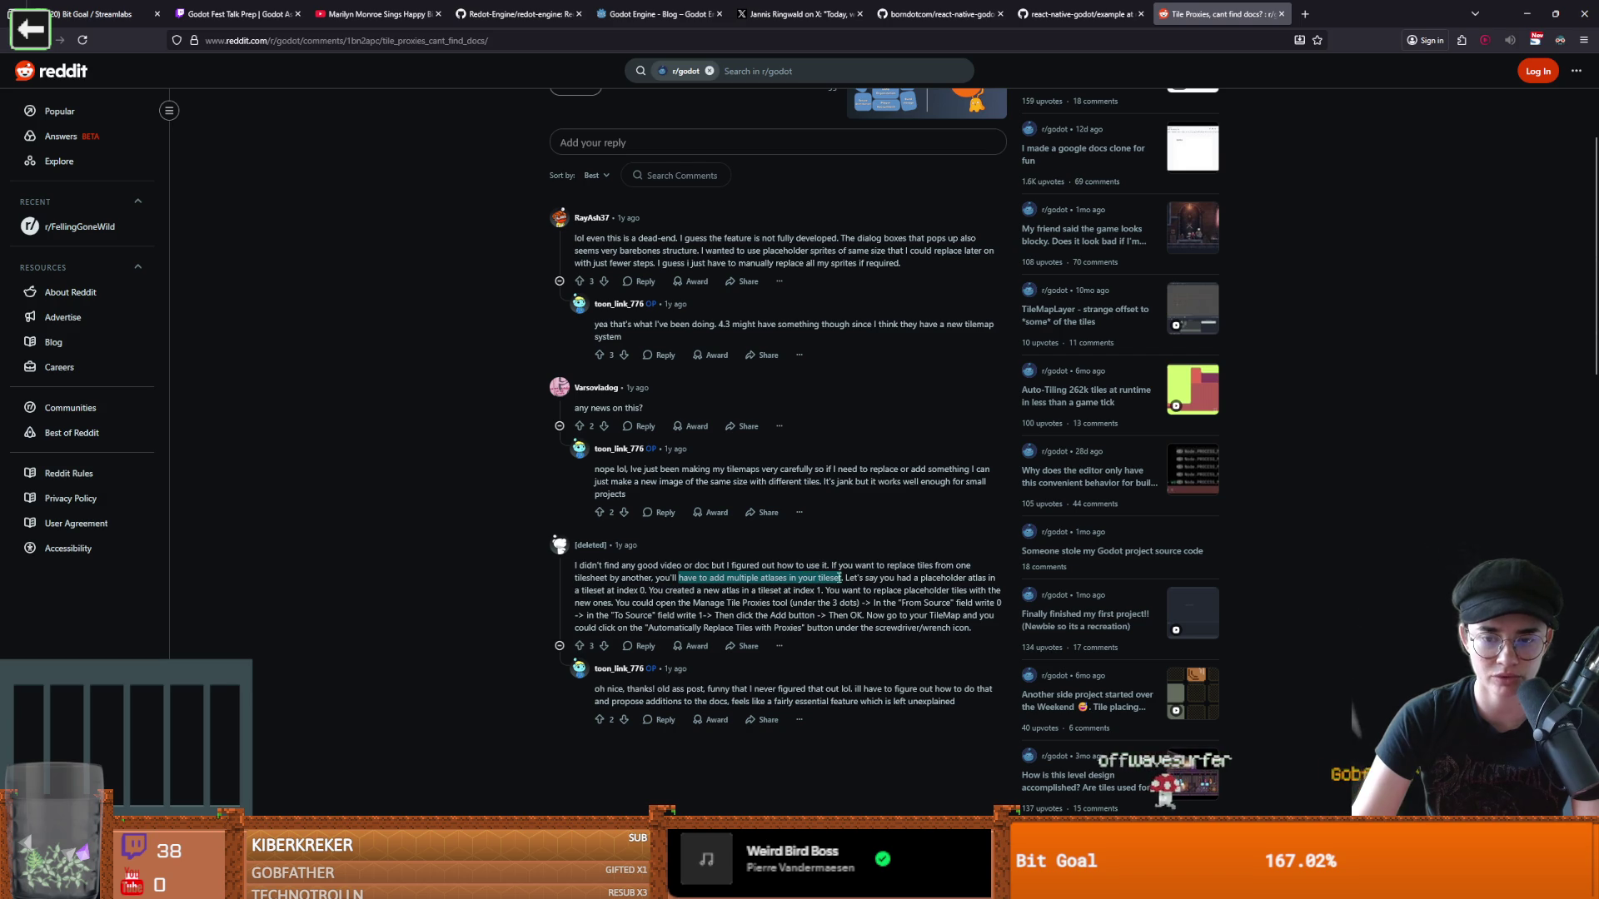
mouse_move(845, 578)
left_mouse_down()
mouse_move(982, 578)
mouse_move(583, 579)
mouse_move(657, 603)
mouse_move(628, 590)
mouse_move(722, 590)
left_mouse_up()
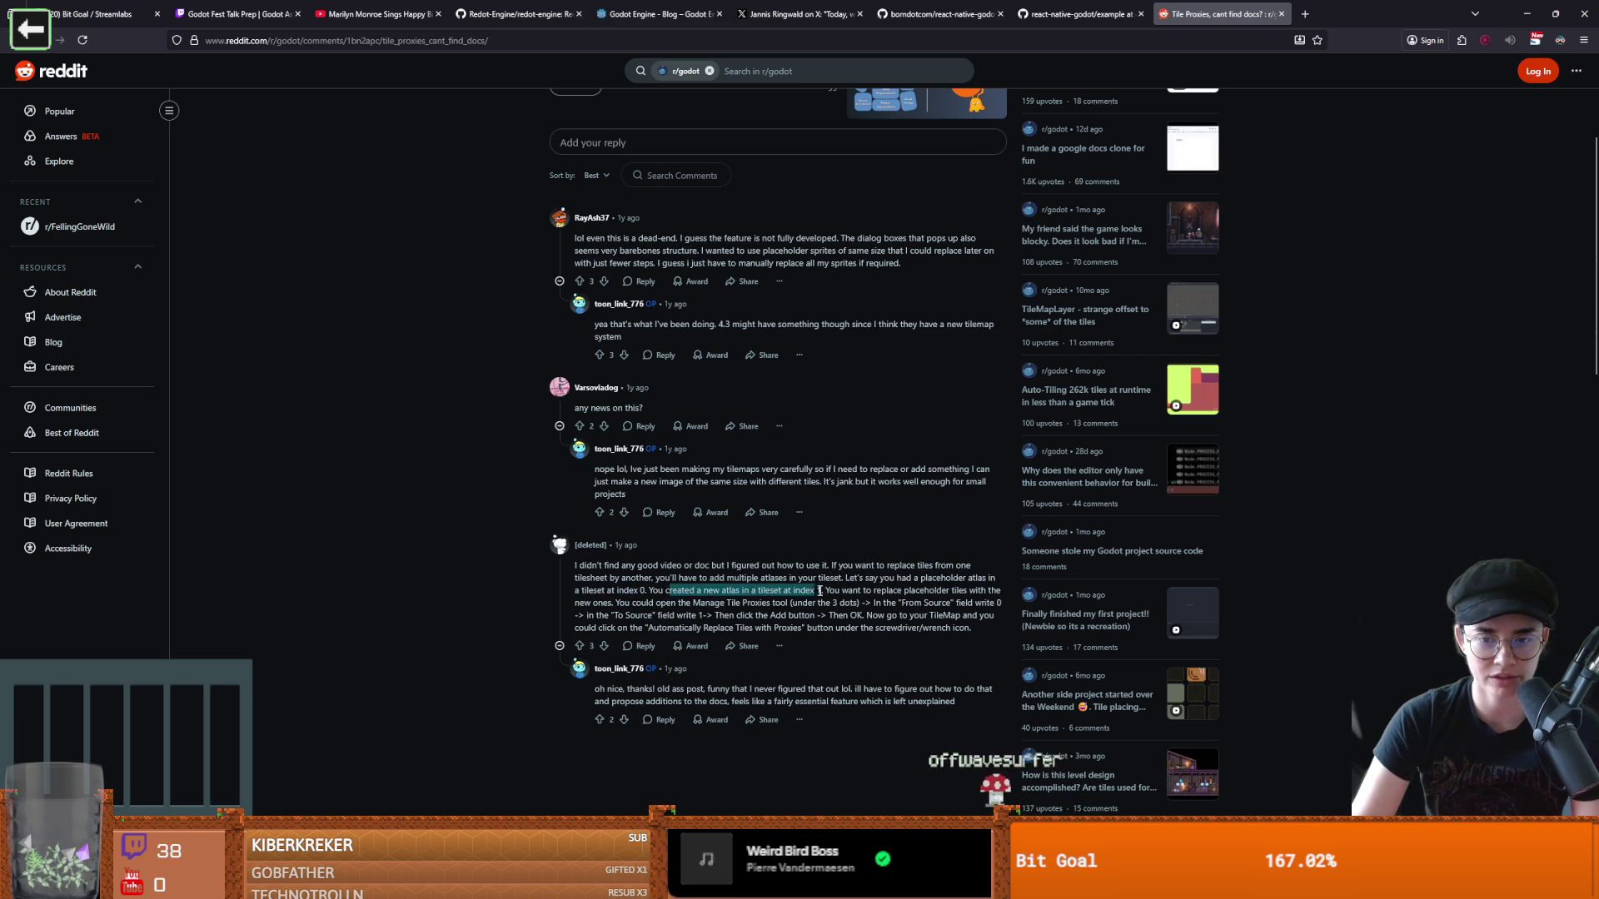
scroll(932, 593, "down", 1)
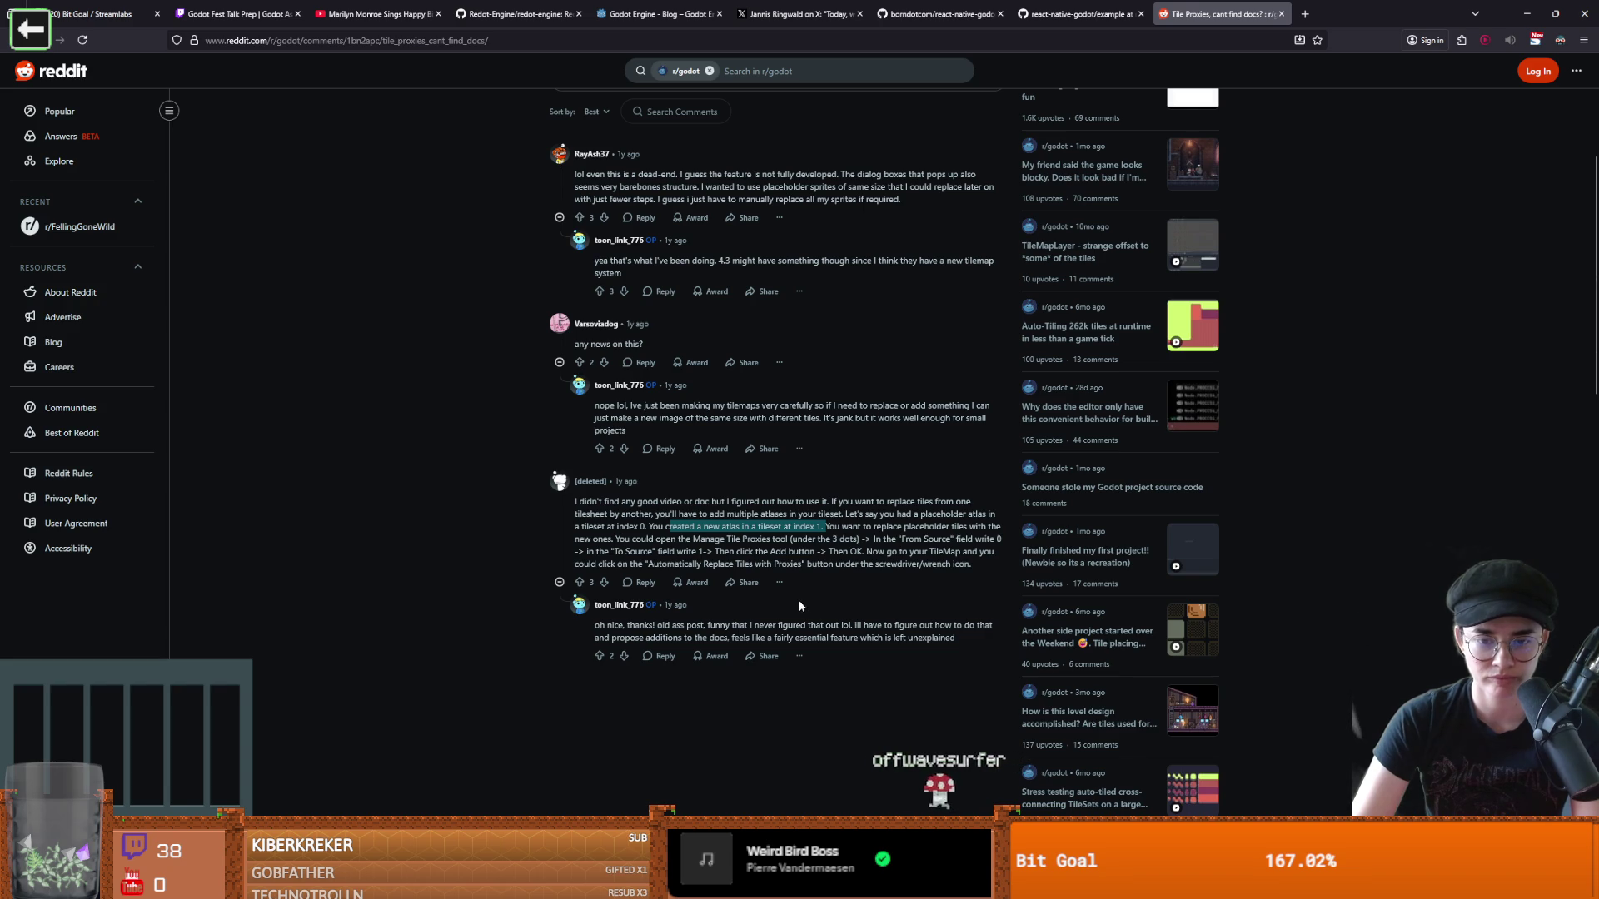
left_click_drag(657, 625, 794, 625)
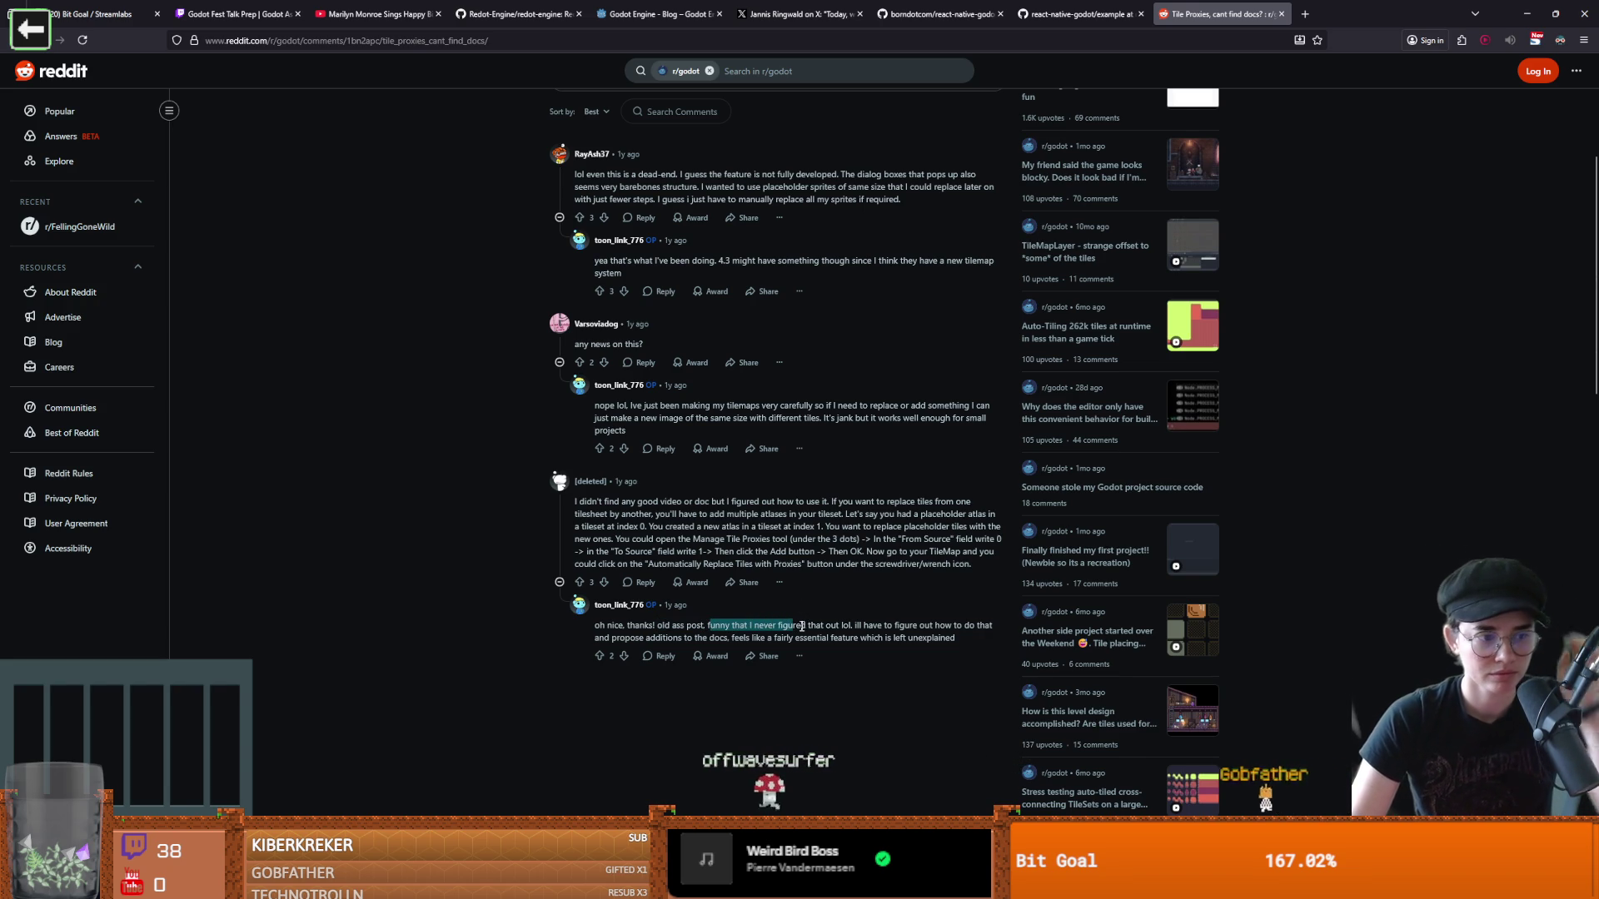
scroll(795, 498, "up", 3)
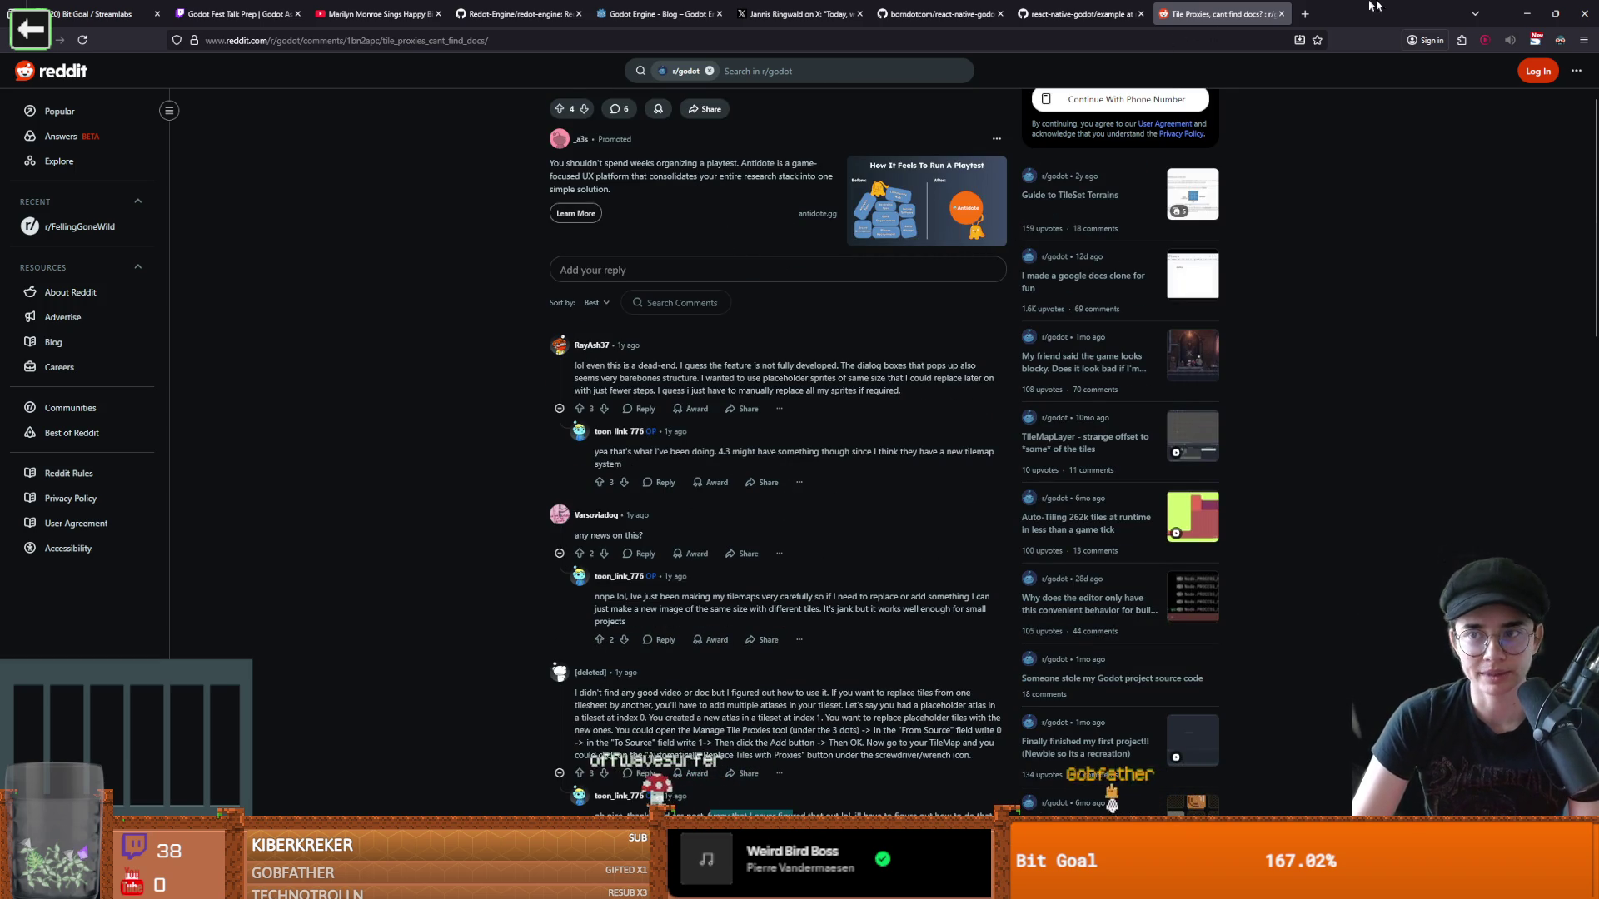
key("alt+Tab")
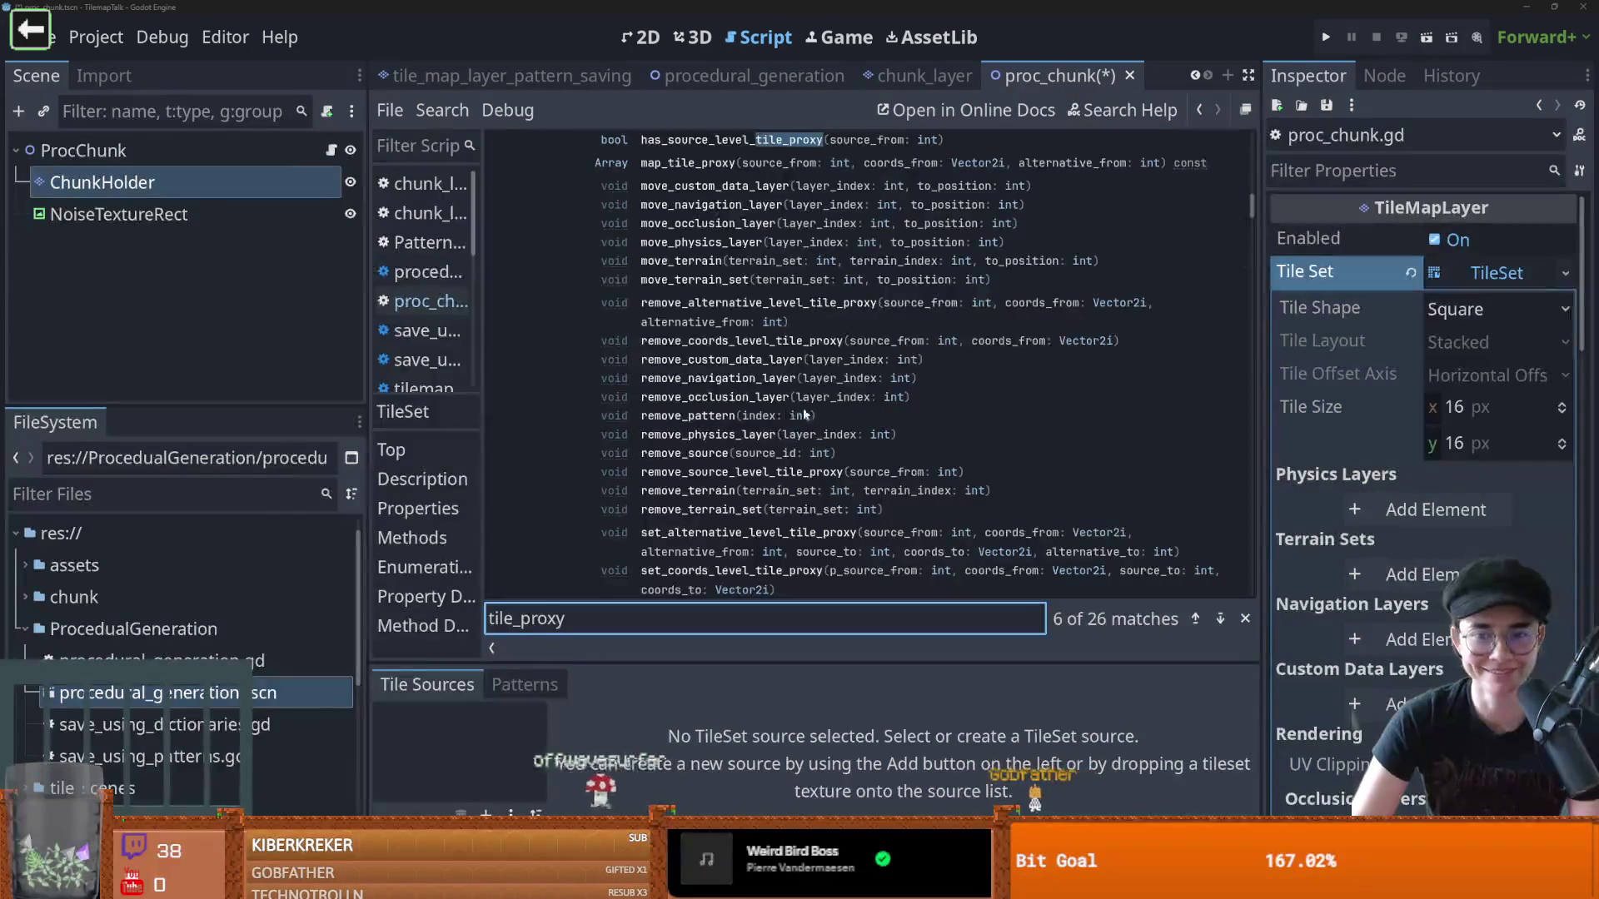
Scroll the TileSet docs, keep Square as the Tile Shape, and collapse the tile set settings
left_click(732, 314)
scroll(732, 314, "up", 3)
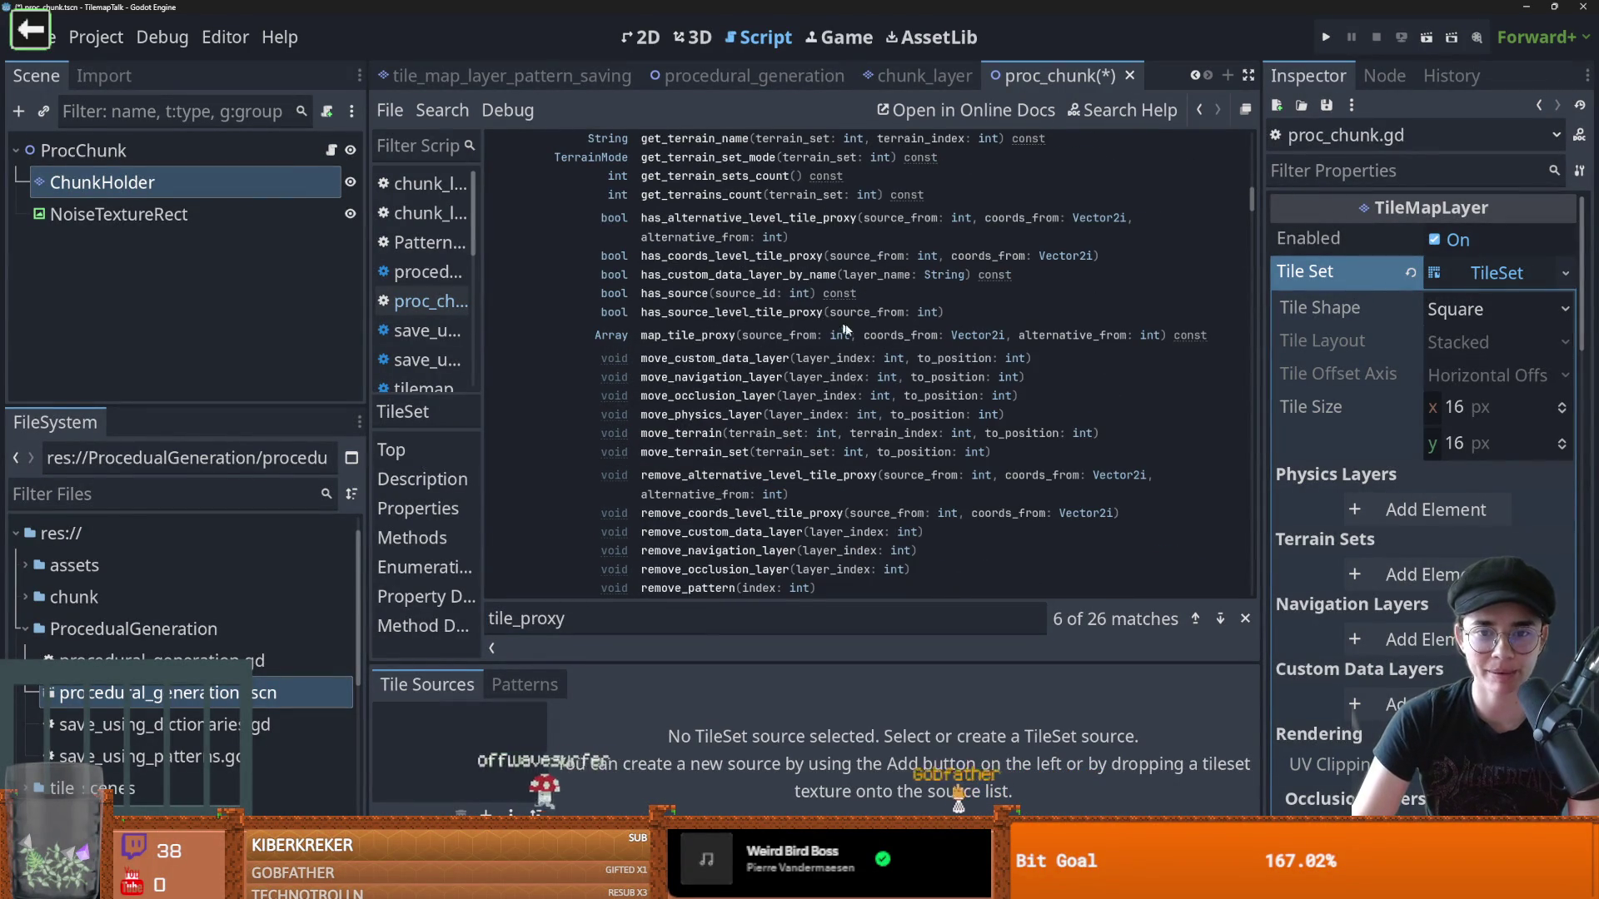
scroll(864, 333, "up", 8)
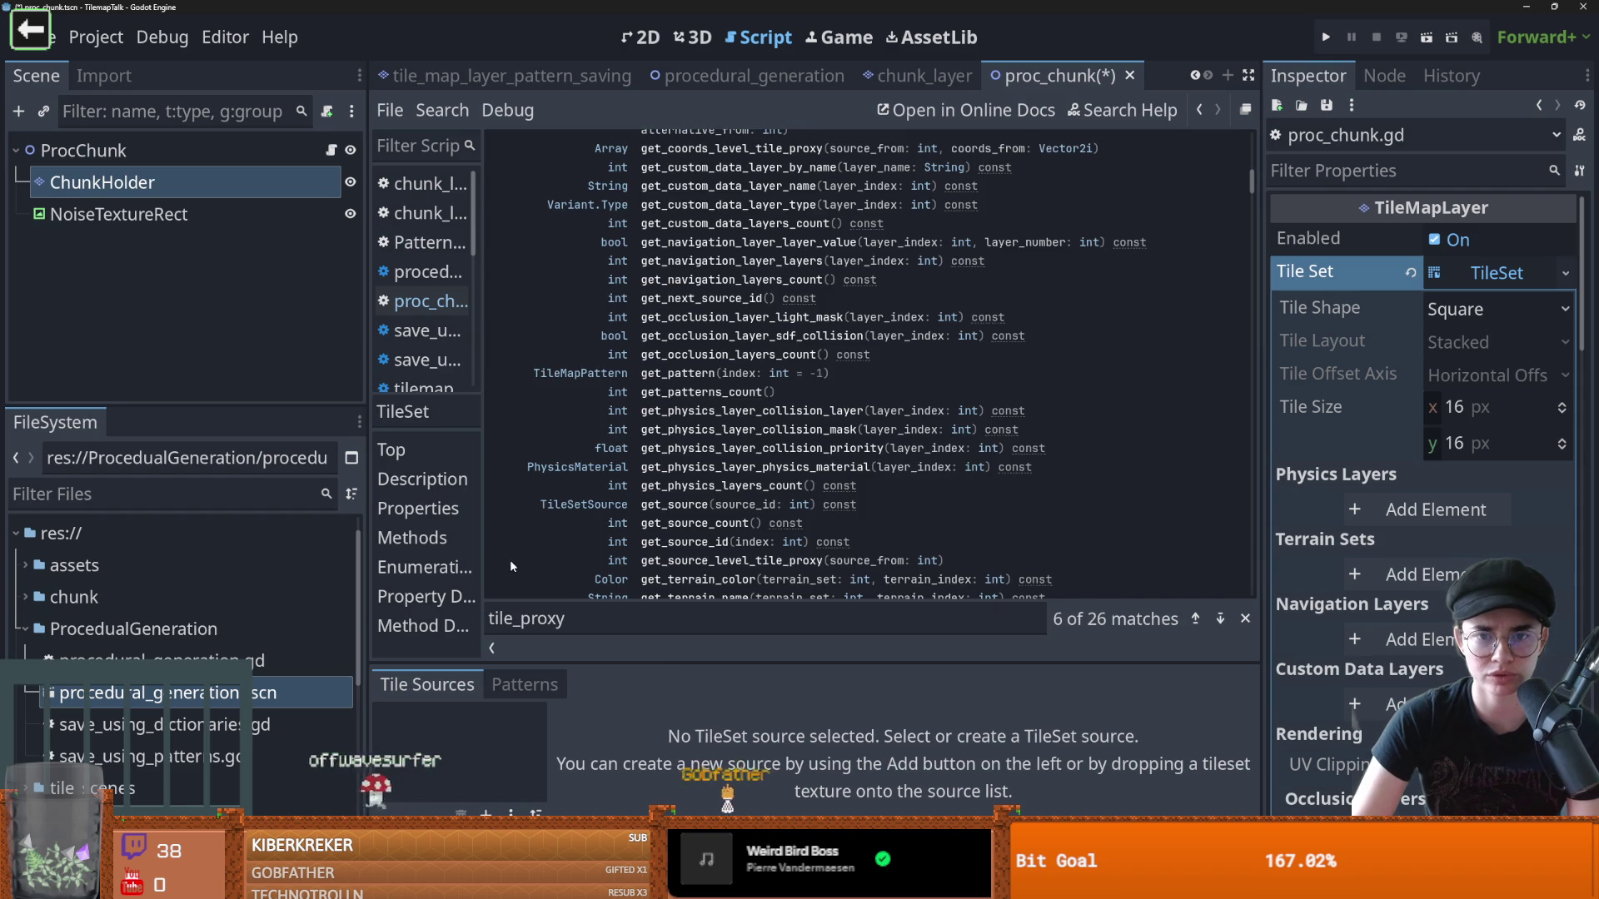
scroll(511, 567, "up", 10)
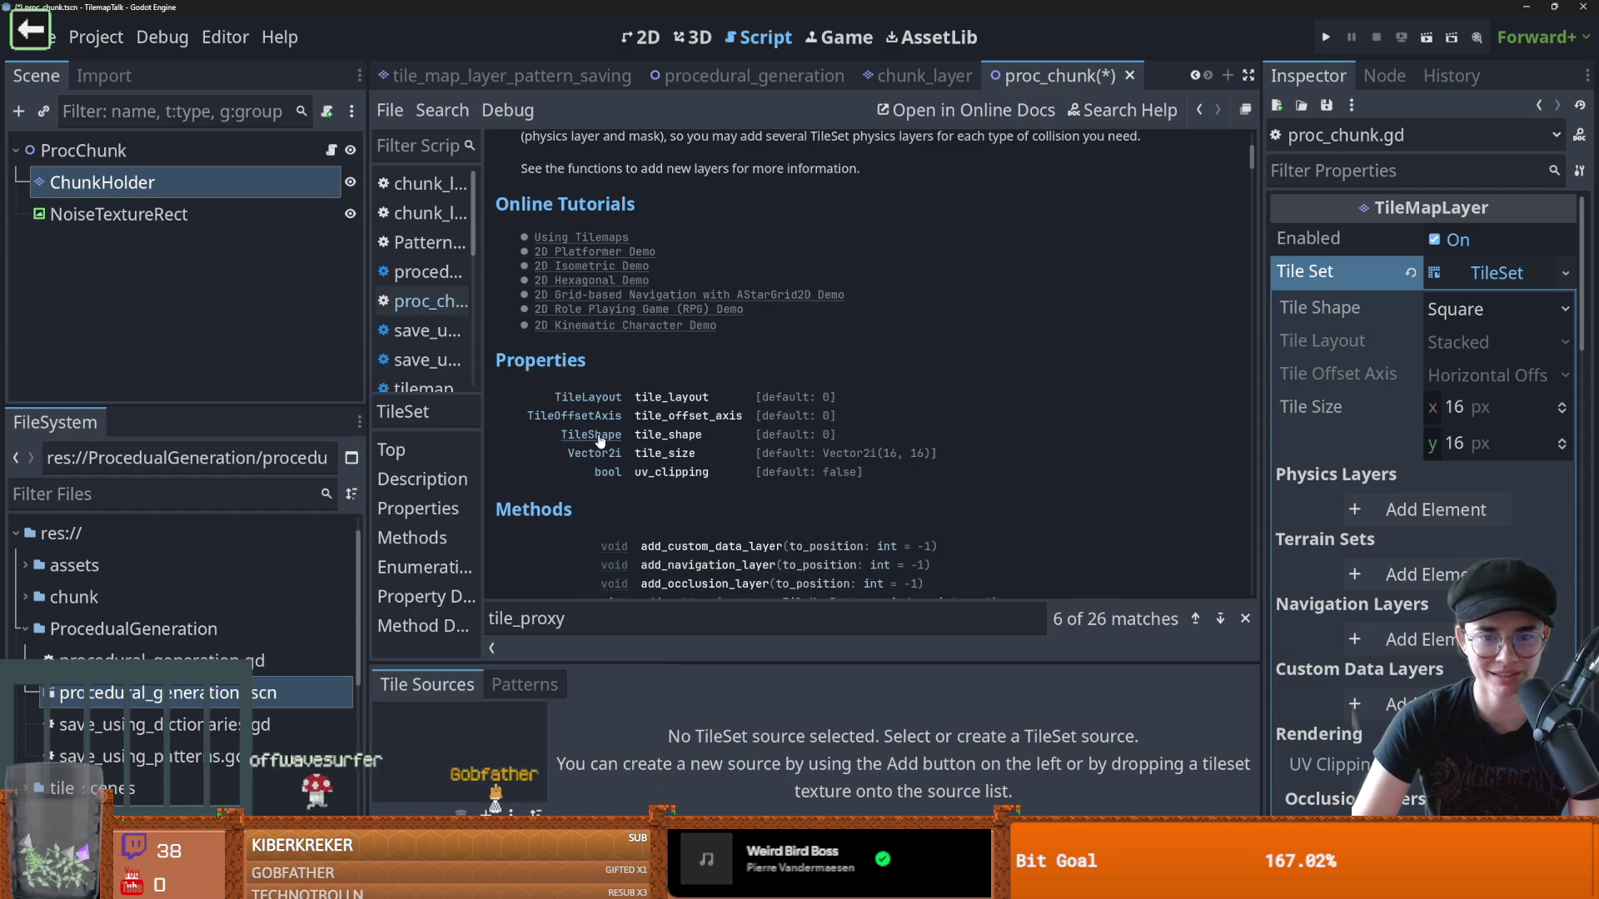
scroll(605, 441, "up", 5)
scroll(667, 456, "down", 5)
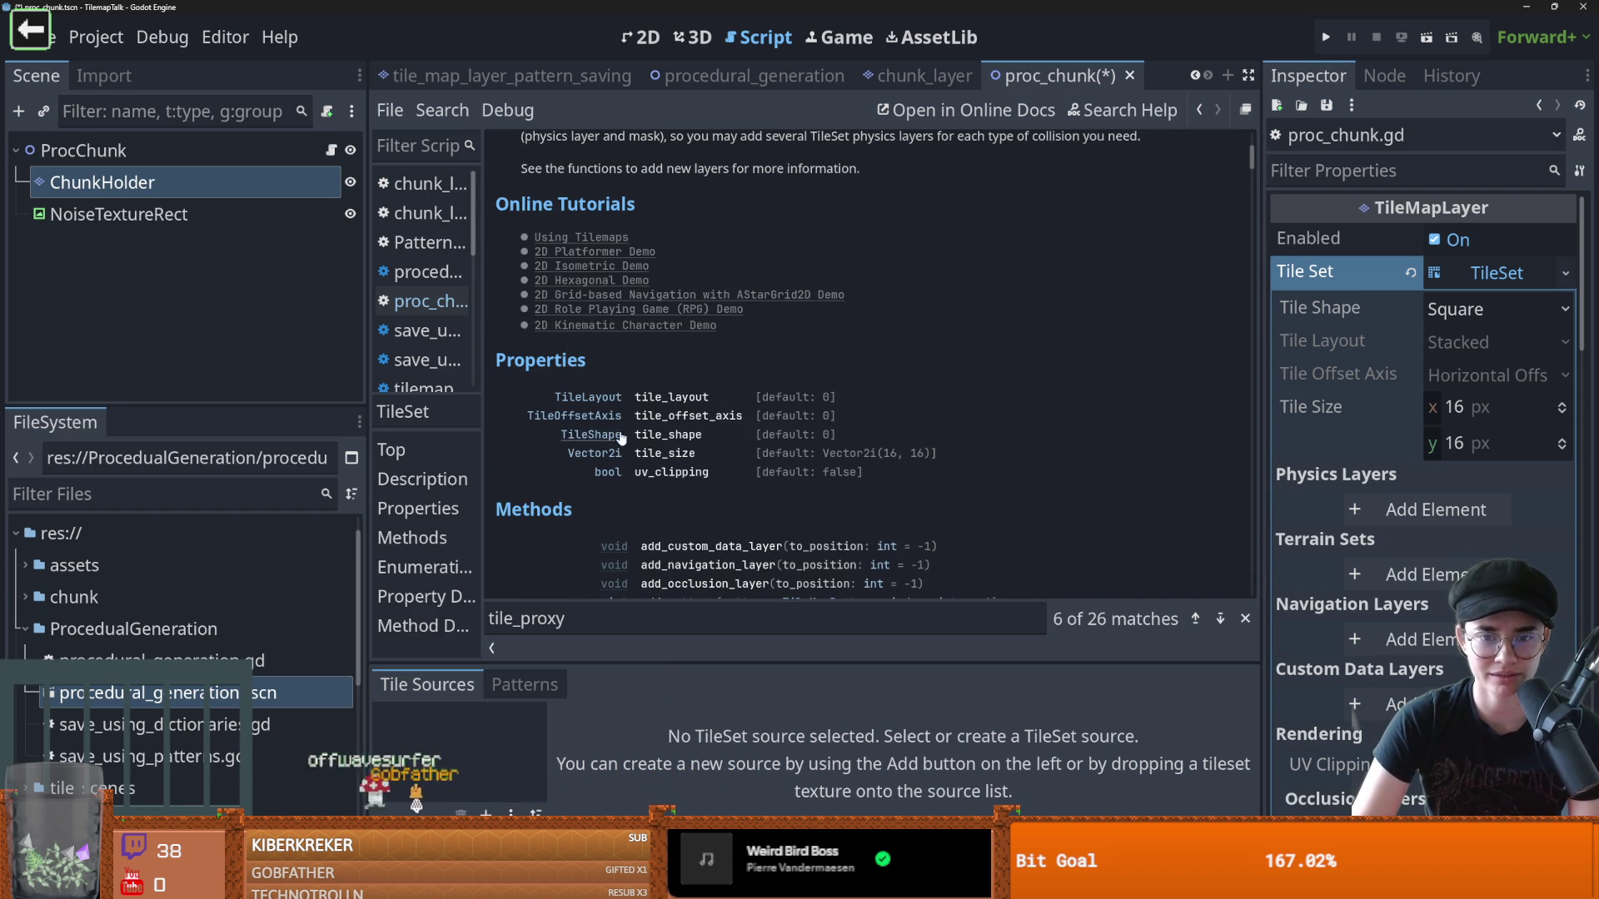
left_click(1471, 311)
left_click(1445, 324)
left_click(1475, 288)
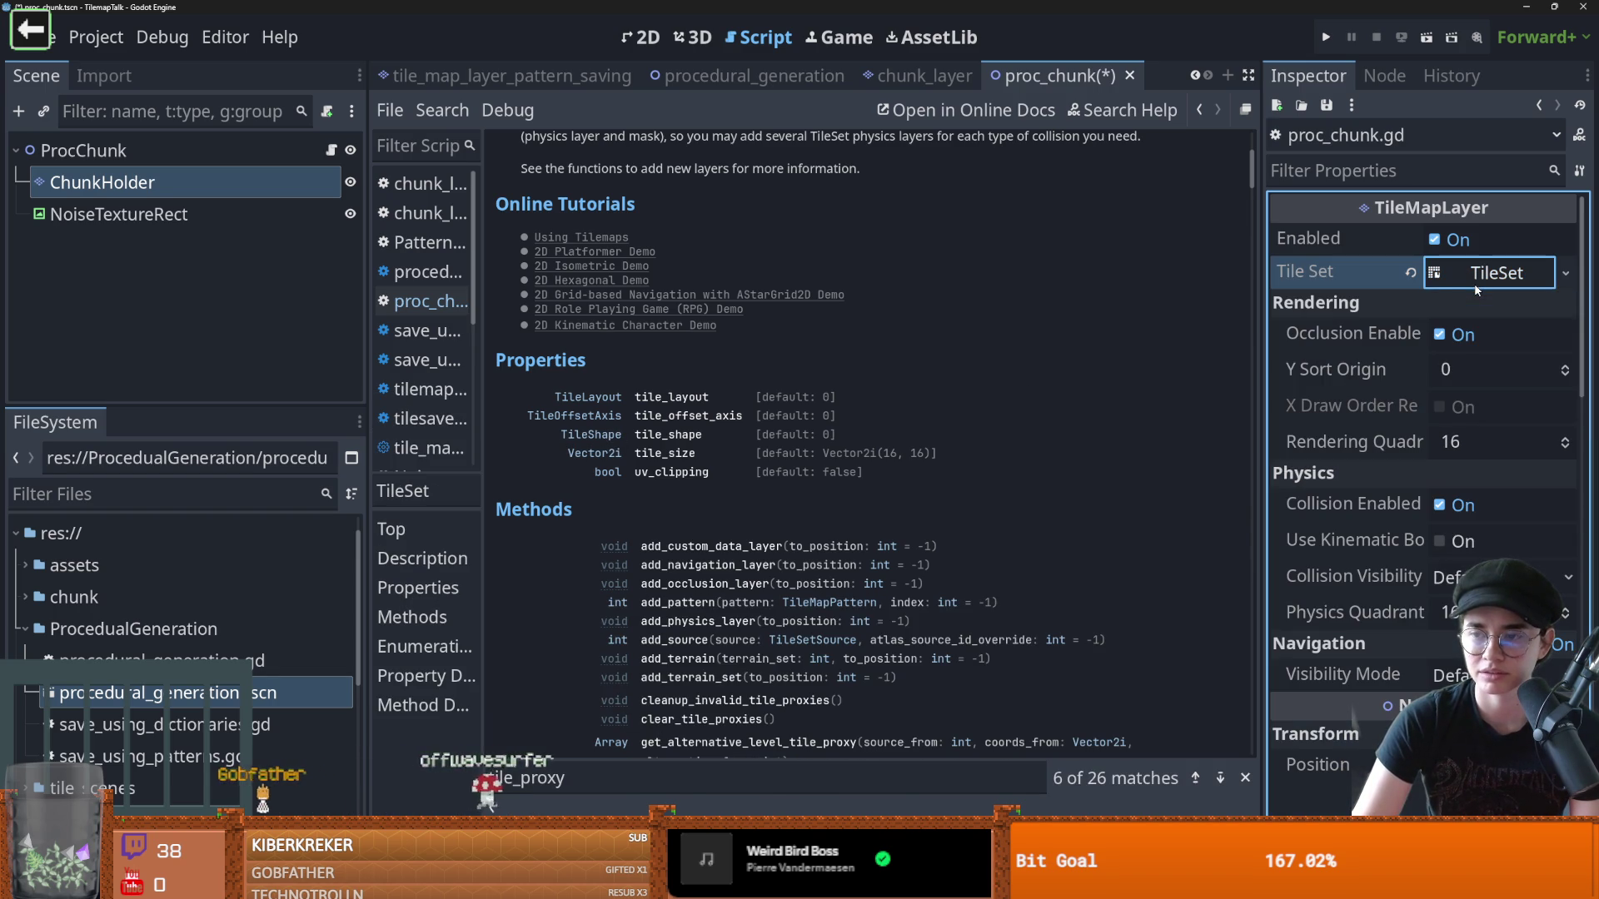
Go back to the TileMapLayer docs and browse methods like get_cell_tile_data and get_used_cells
key("alt+Left")
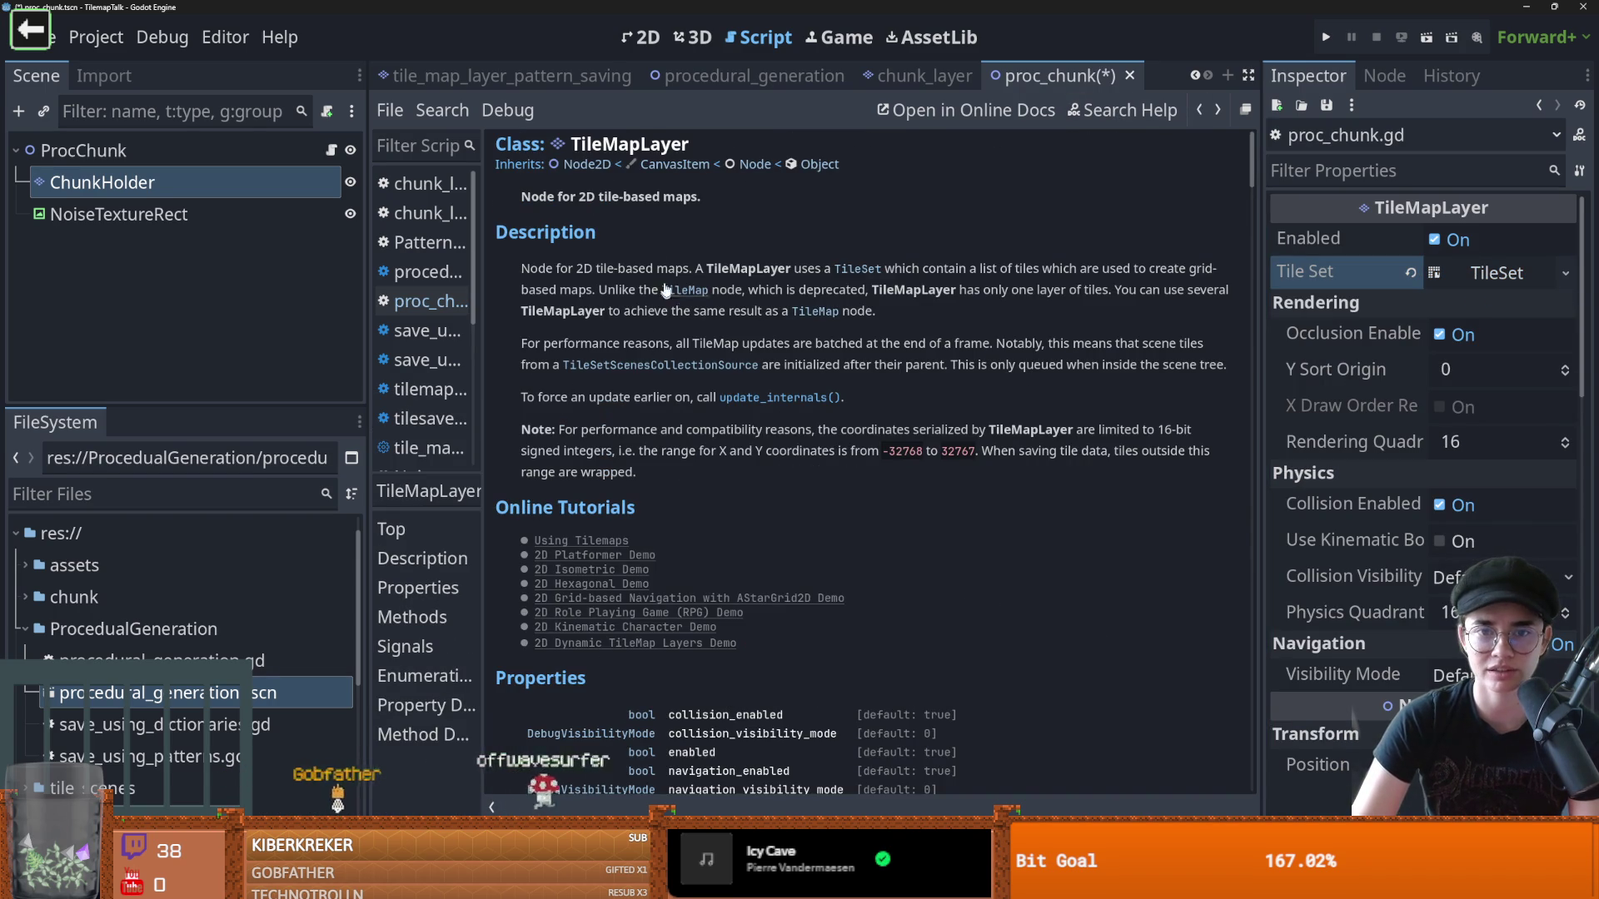
scroll(712, 471, "down", 6)
scroll(711, 529, "down", 3)
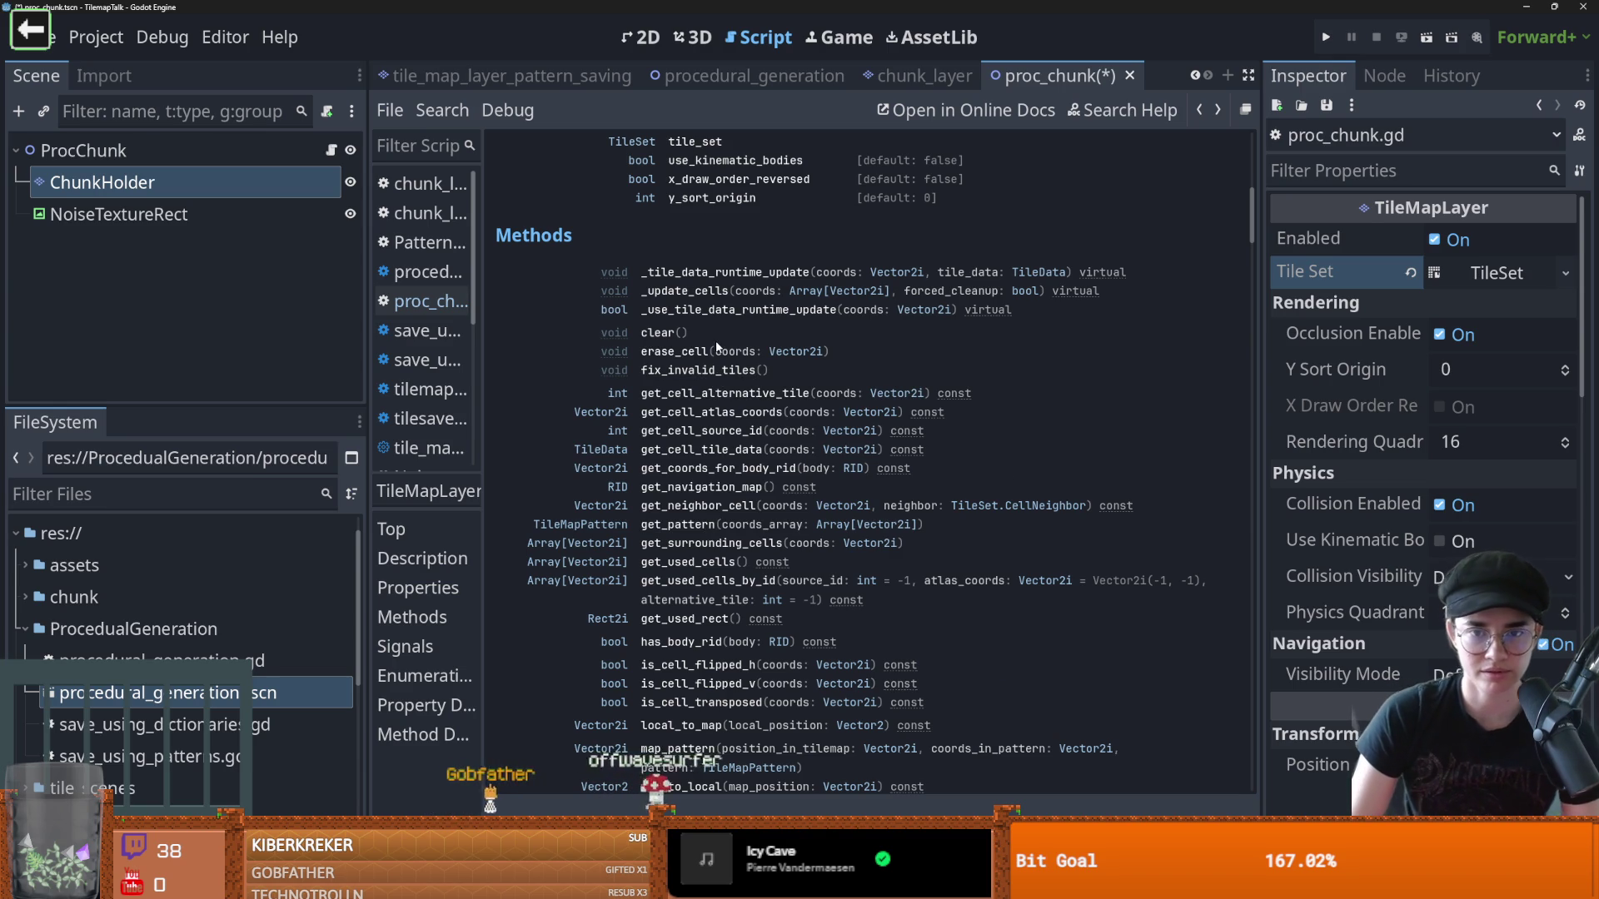
scroll(723, 470, "down", 3)
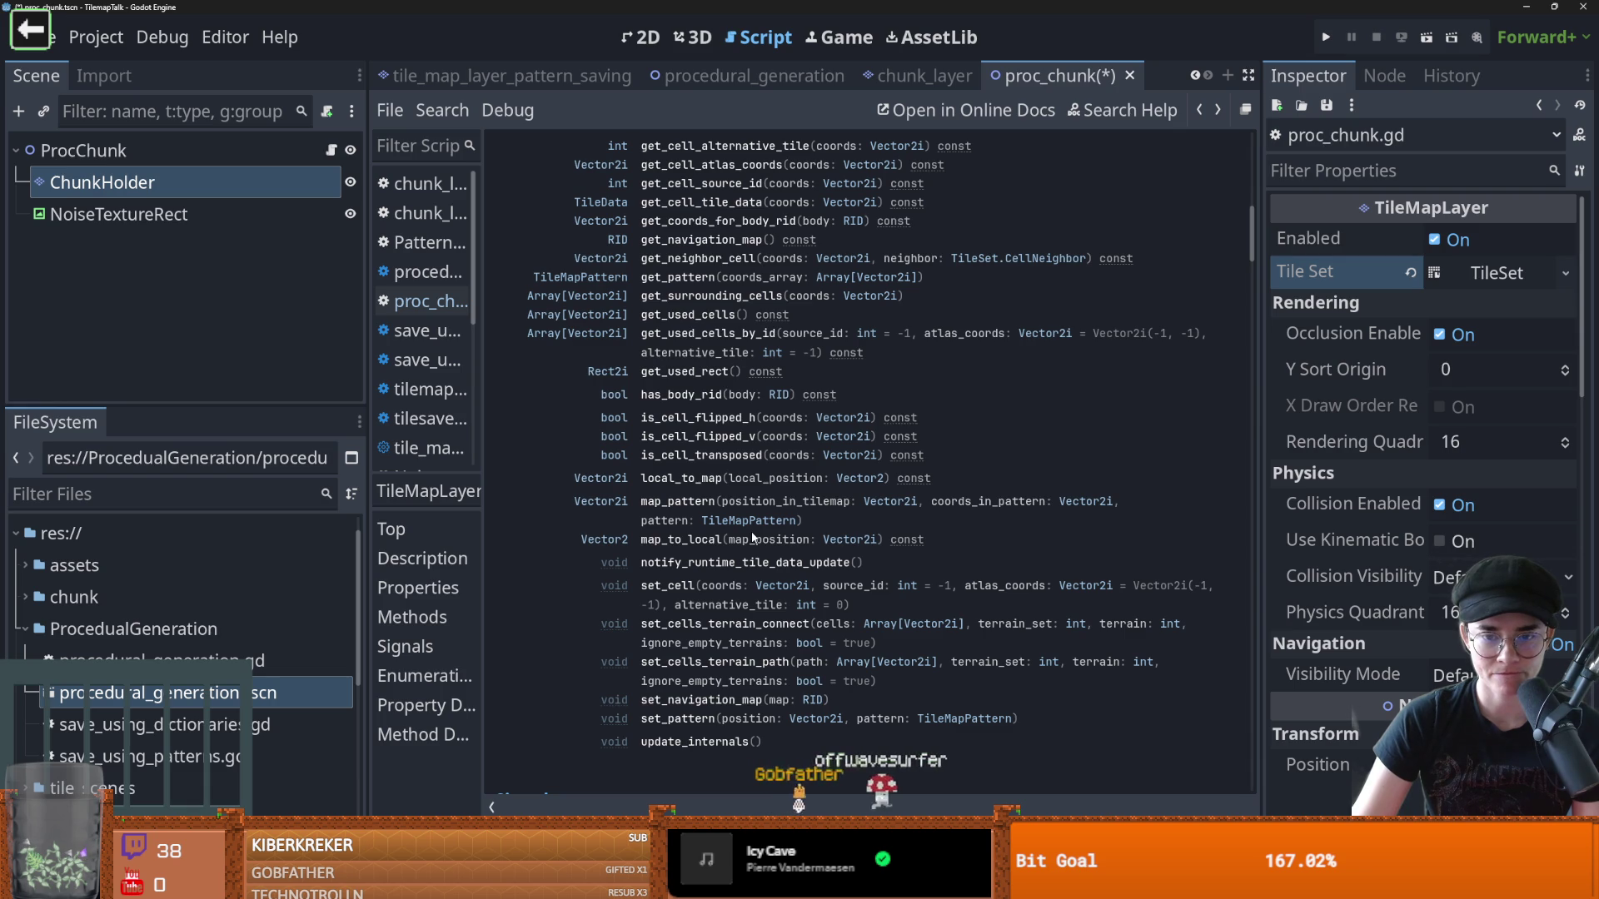
scroll(752, 538, "up", 3)
scroll(752, 537, "up", 3)
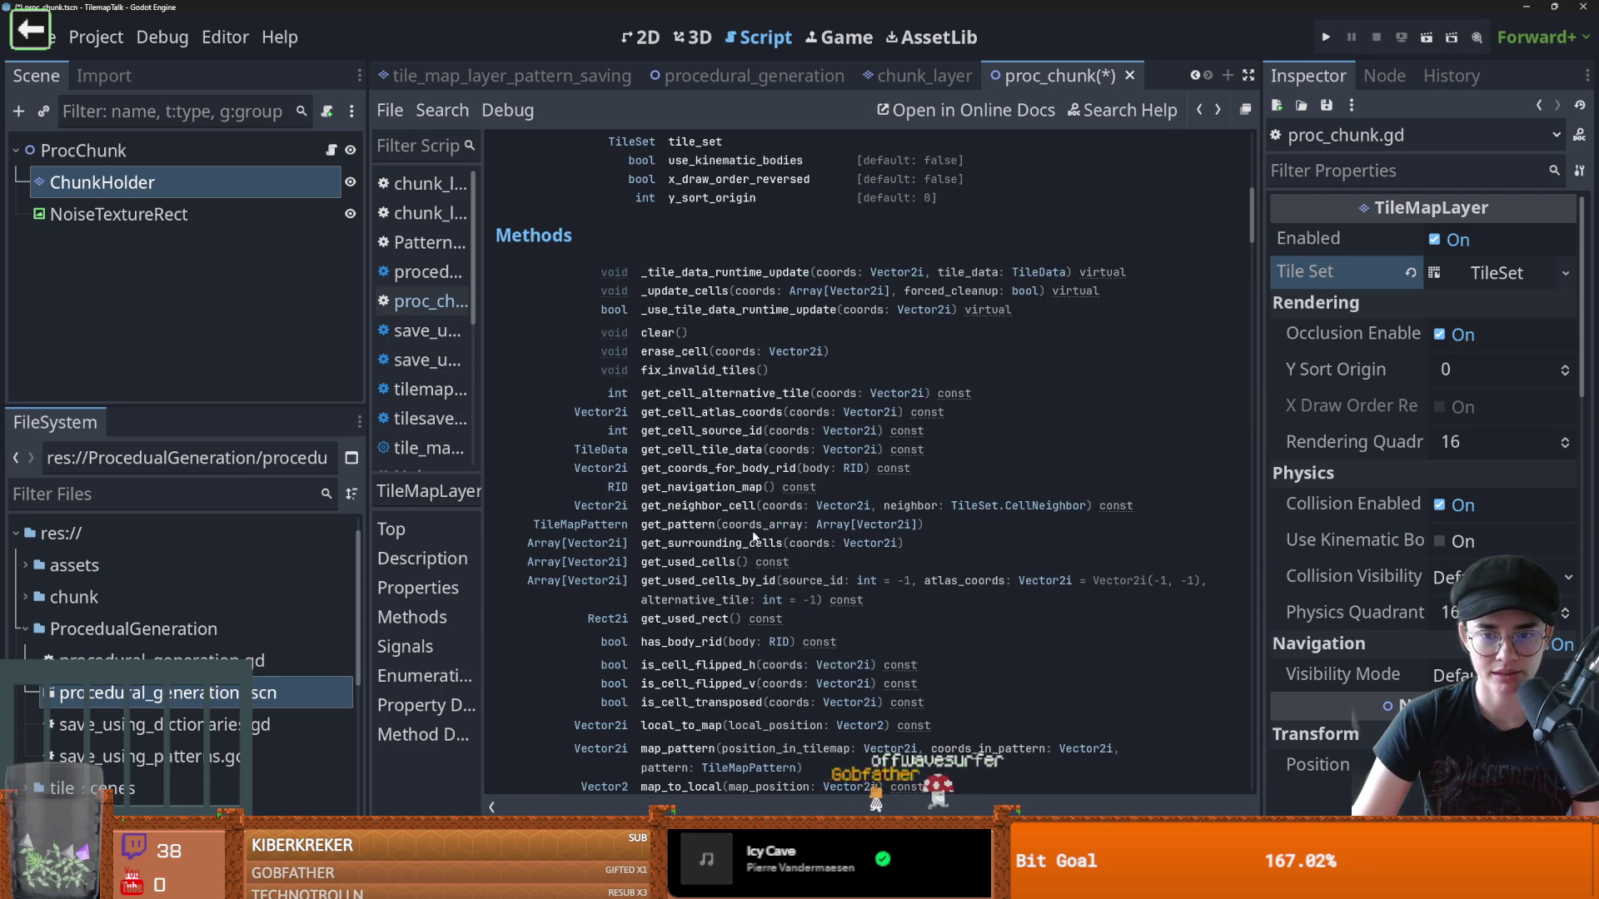
scroll(752, 537, "up", 4)
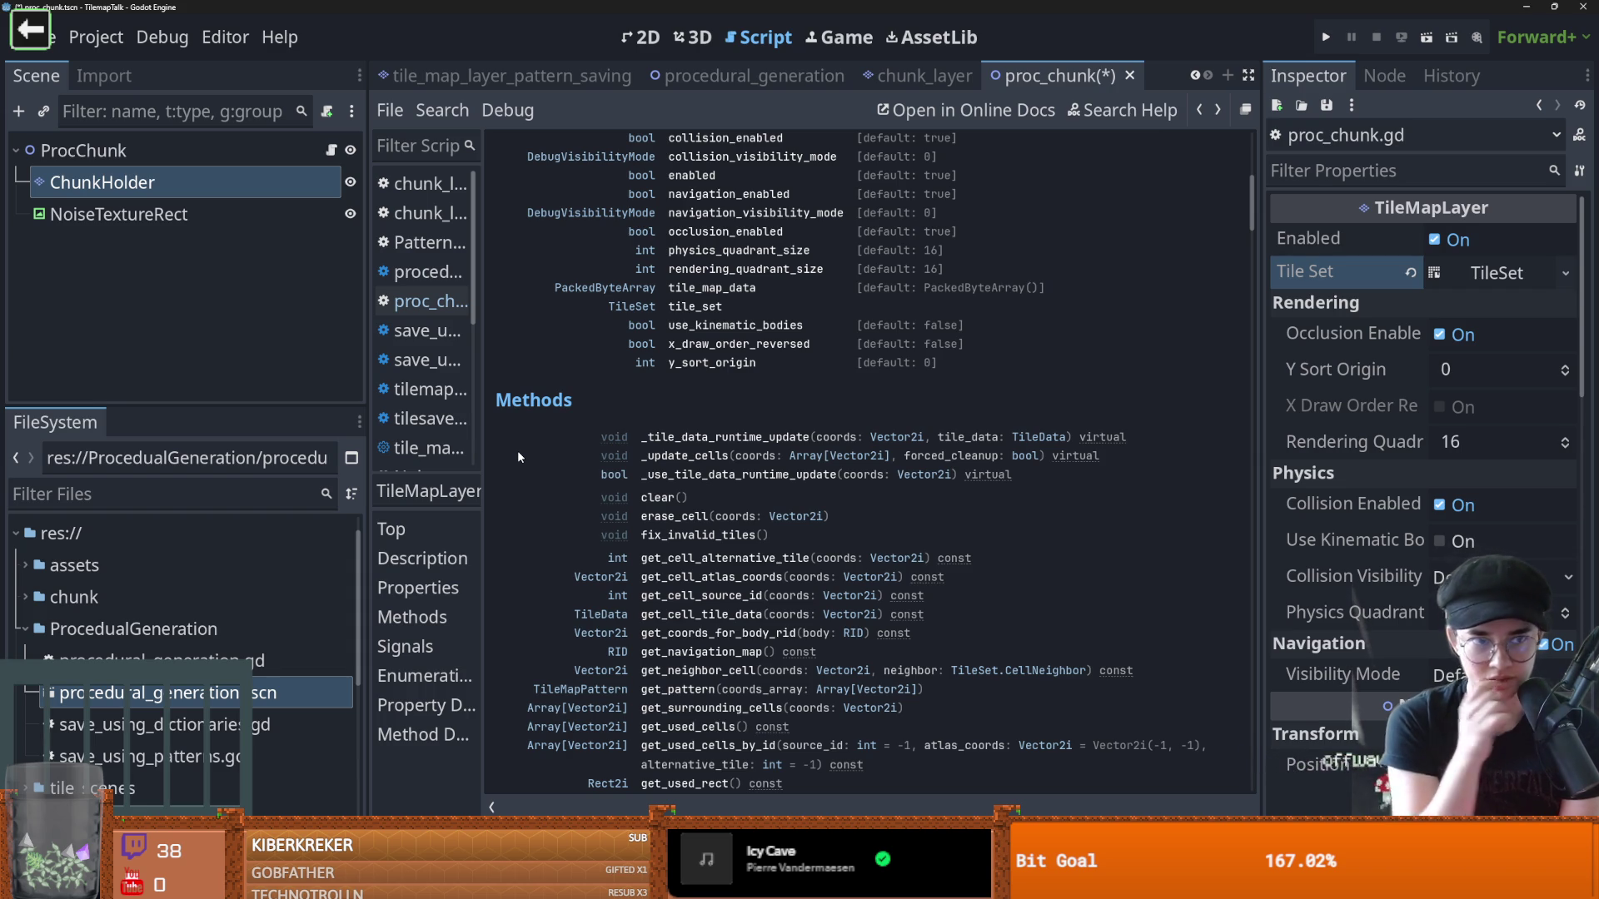
right_click(102, 177)
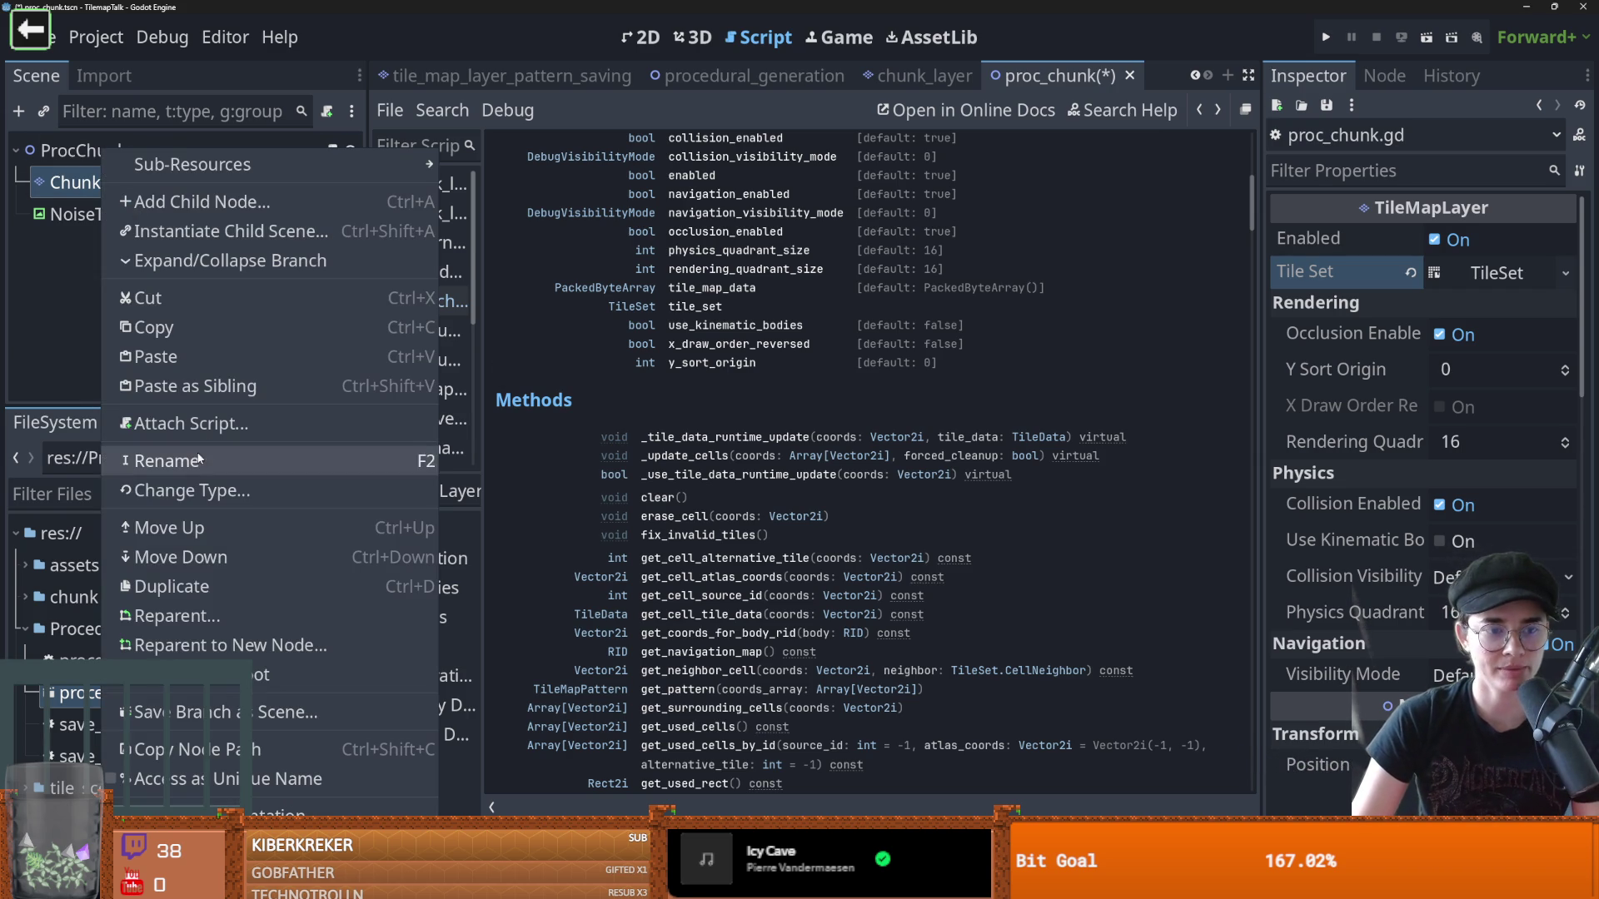
Delete ChunkHolder, add a Node2D child to ProcChunk above NoiseTextureRect, and save the scene
left_click(187, 808)
left_click(765, 472)
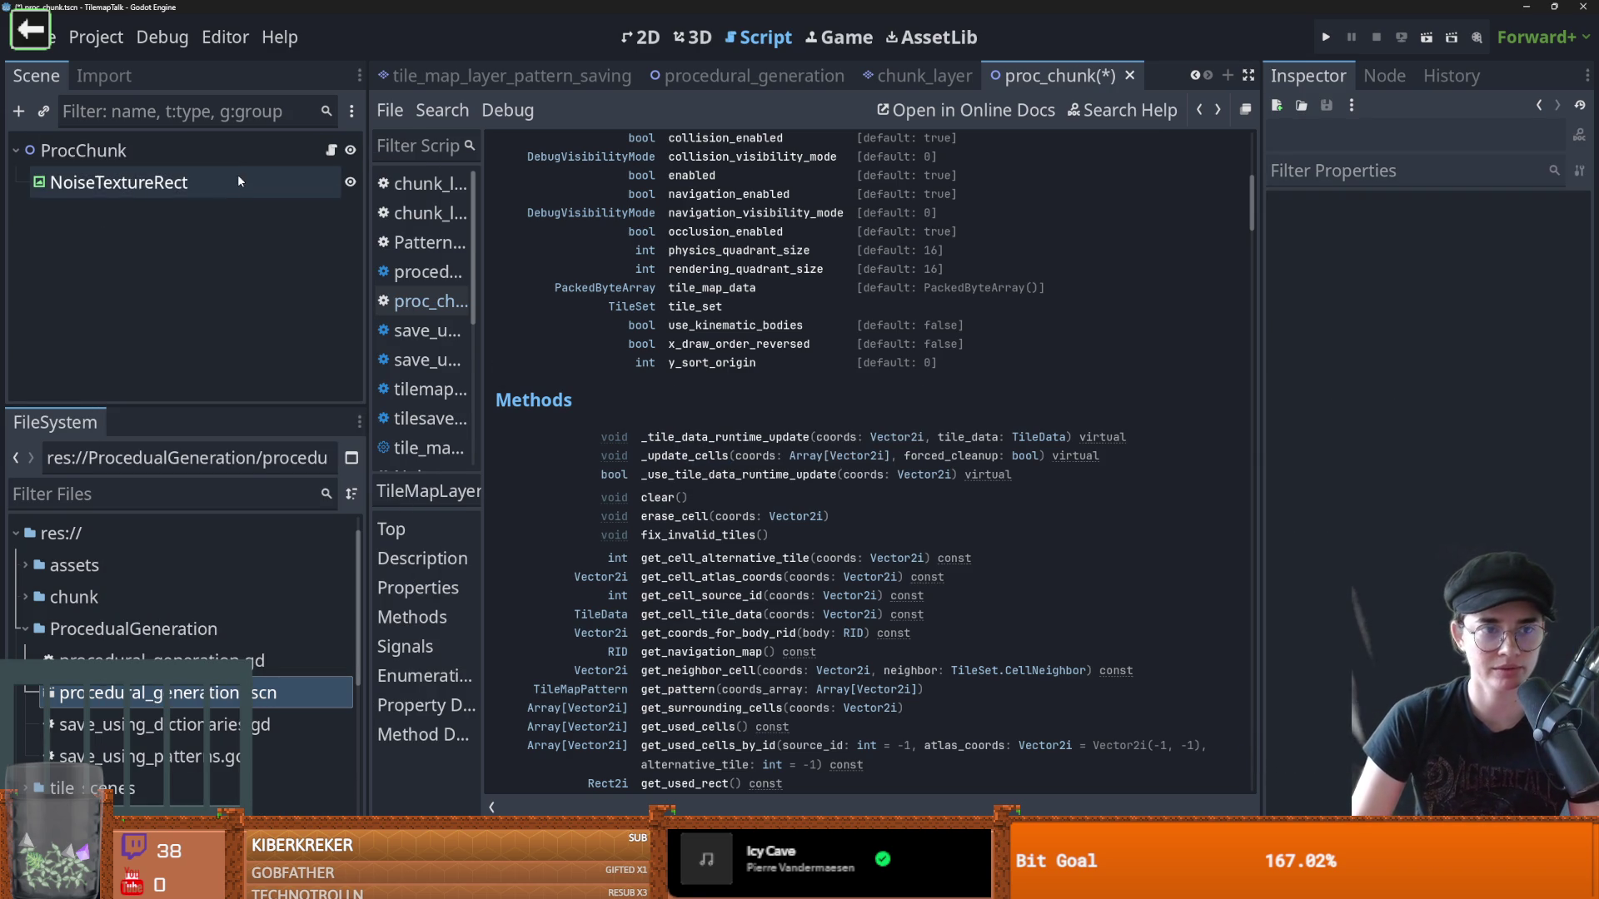
left_click(187, 151)
right_click(187, 151)
left_click(242, 193)
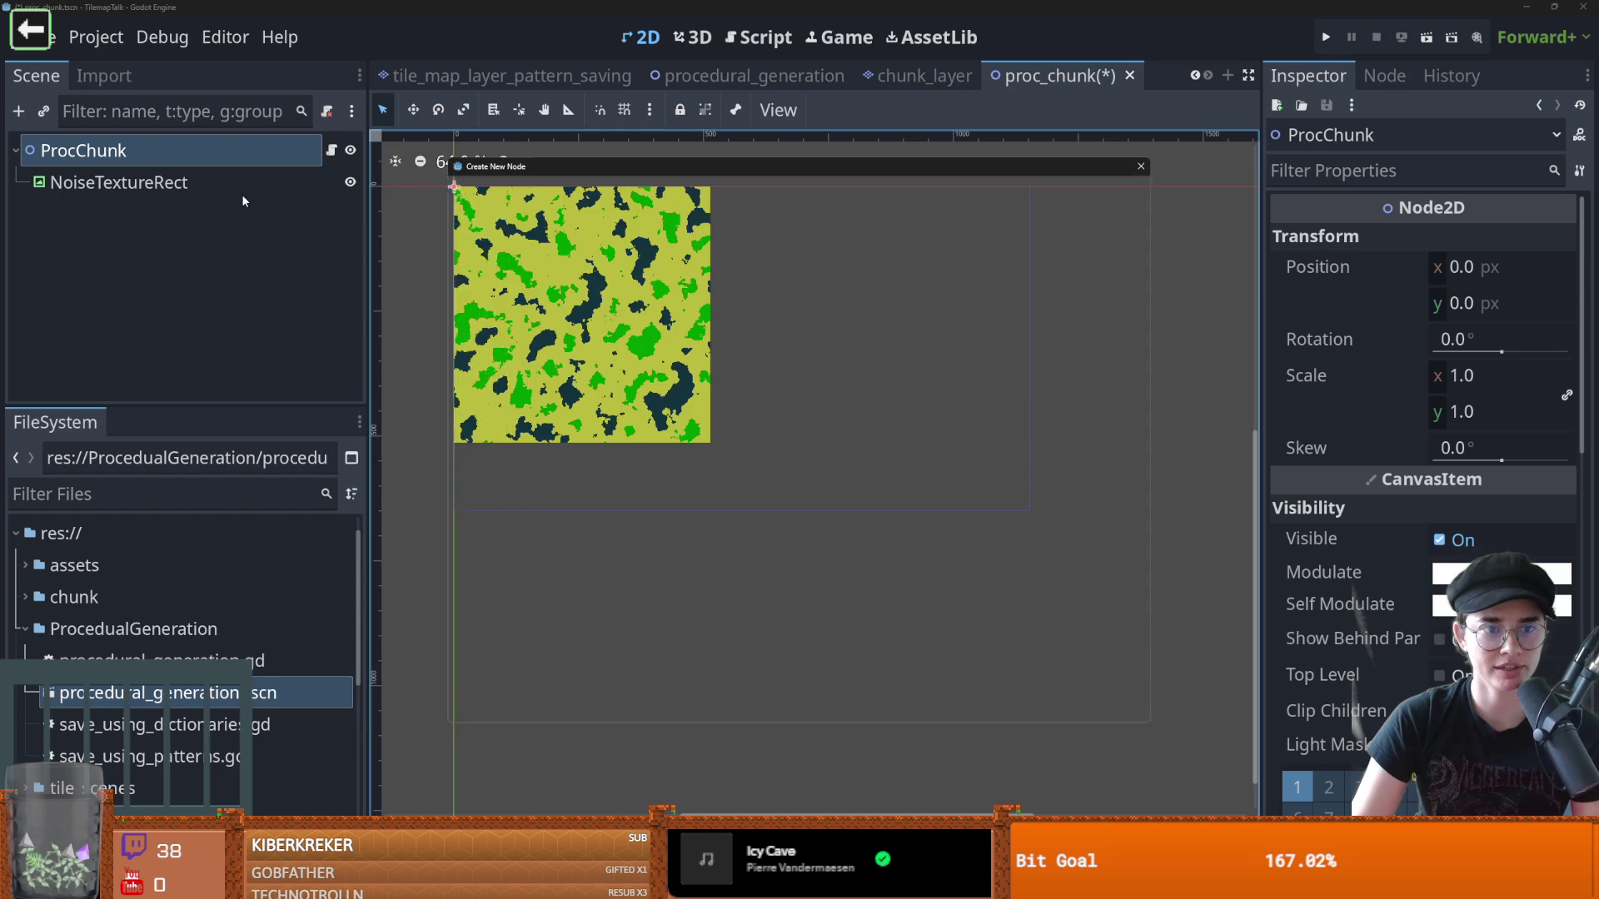
type("node")
left_click(658, 372)
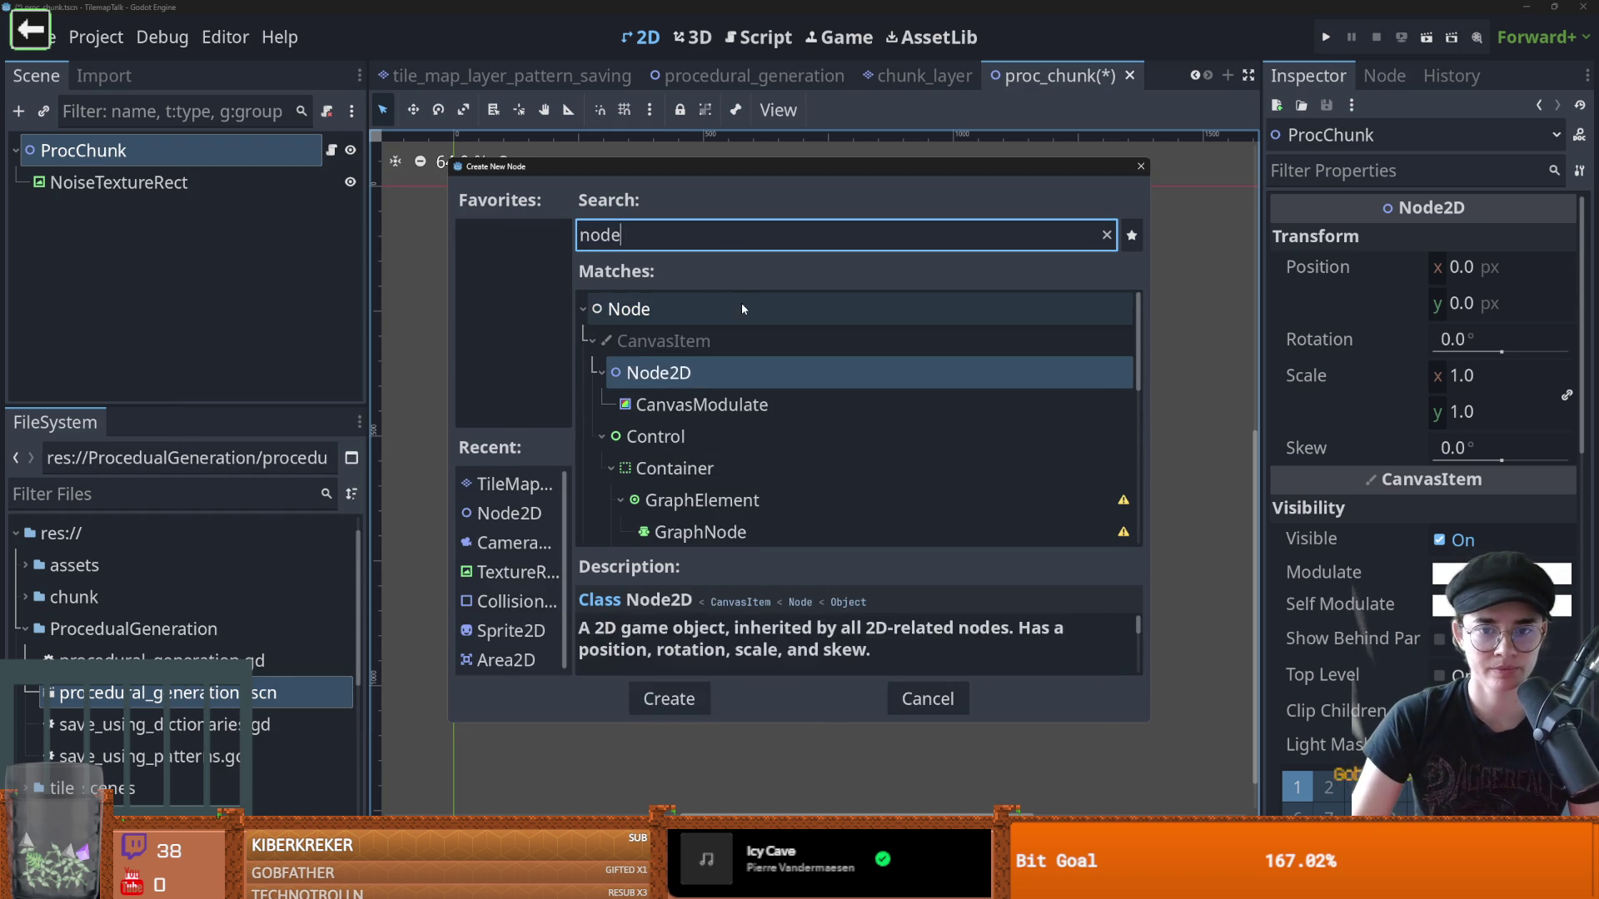
key("Return")
left_click_drag(141, 173, 144, 172)
key("ctrl+s")
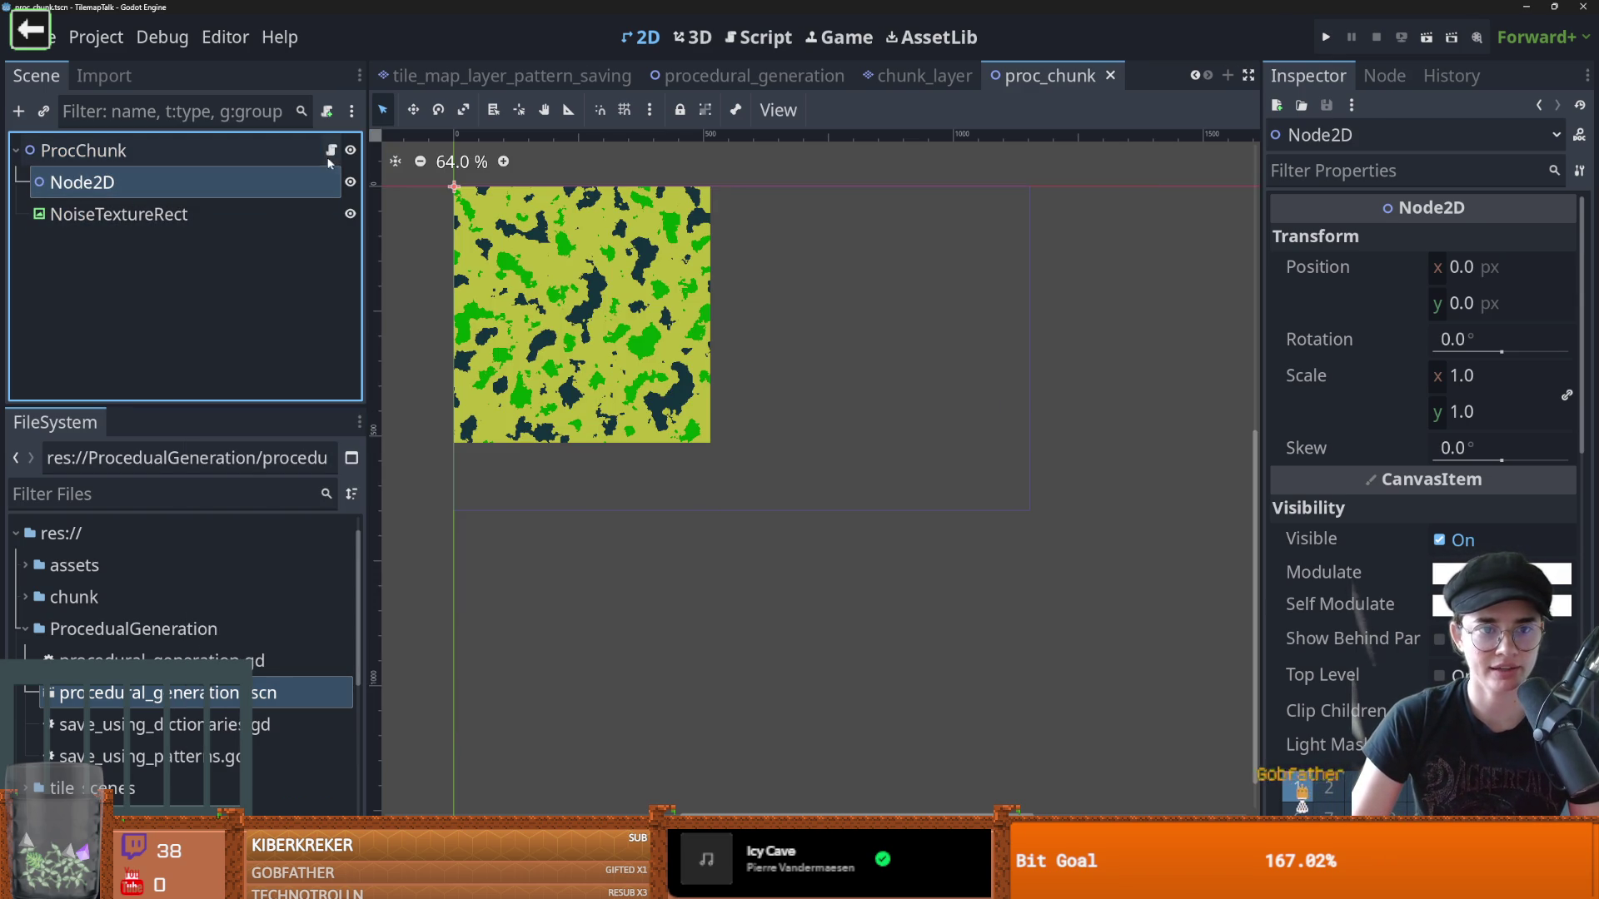
Return to the proc_chunk scene, hide the NoiseTextureRect texture, and recentre the 2D view
left_click(923, 76)
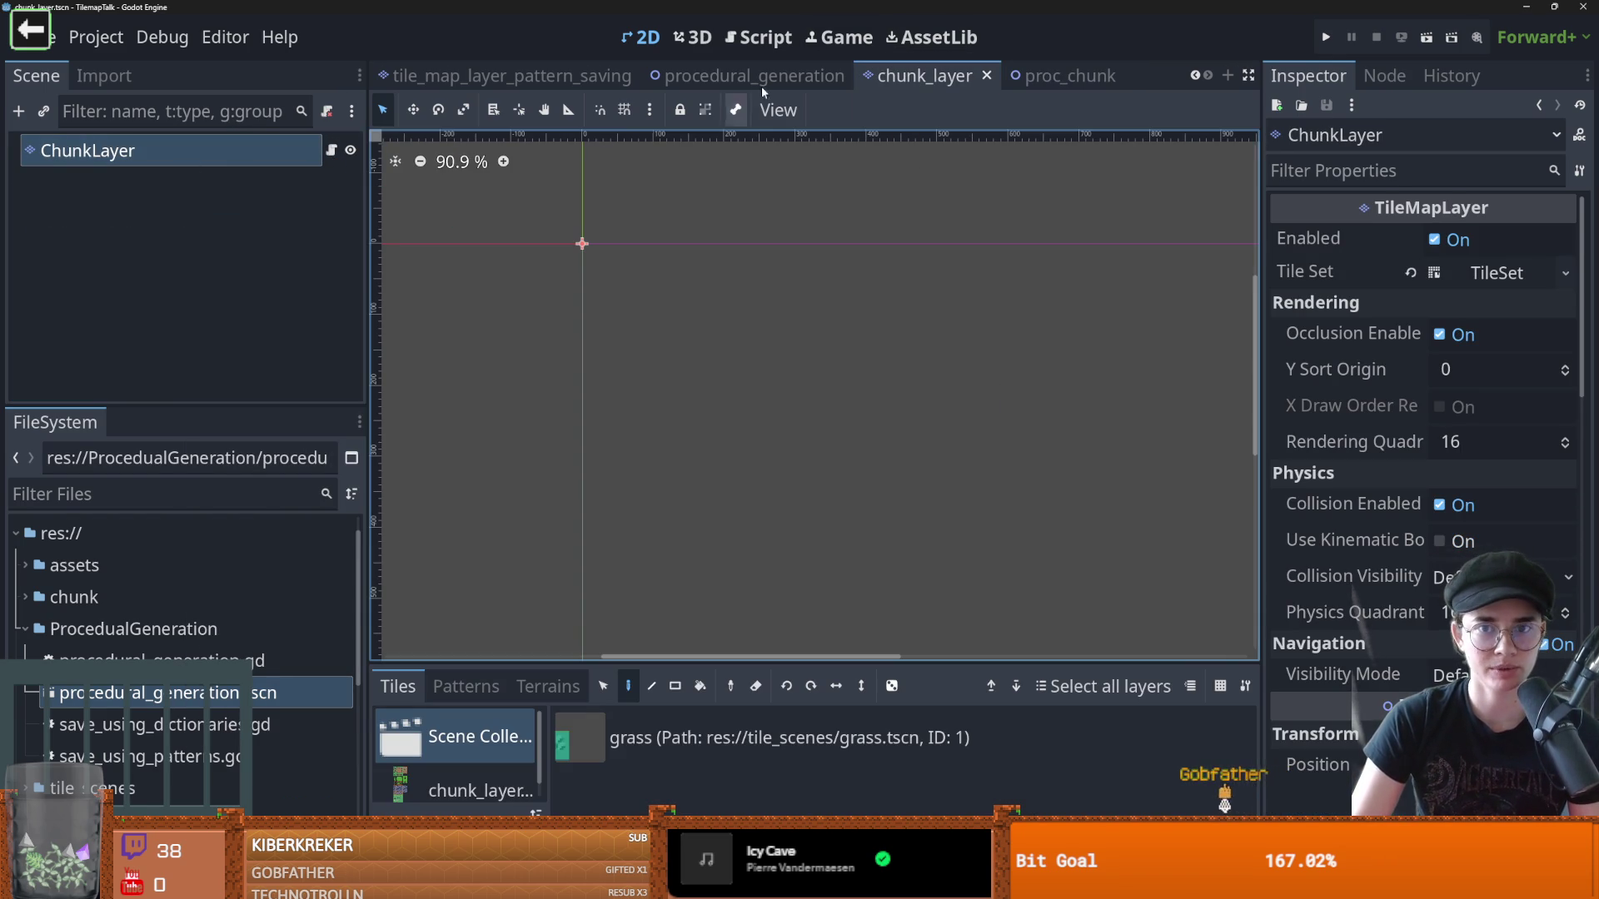
left_click(1050, 77)
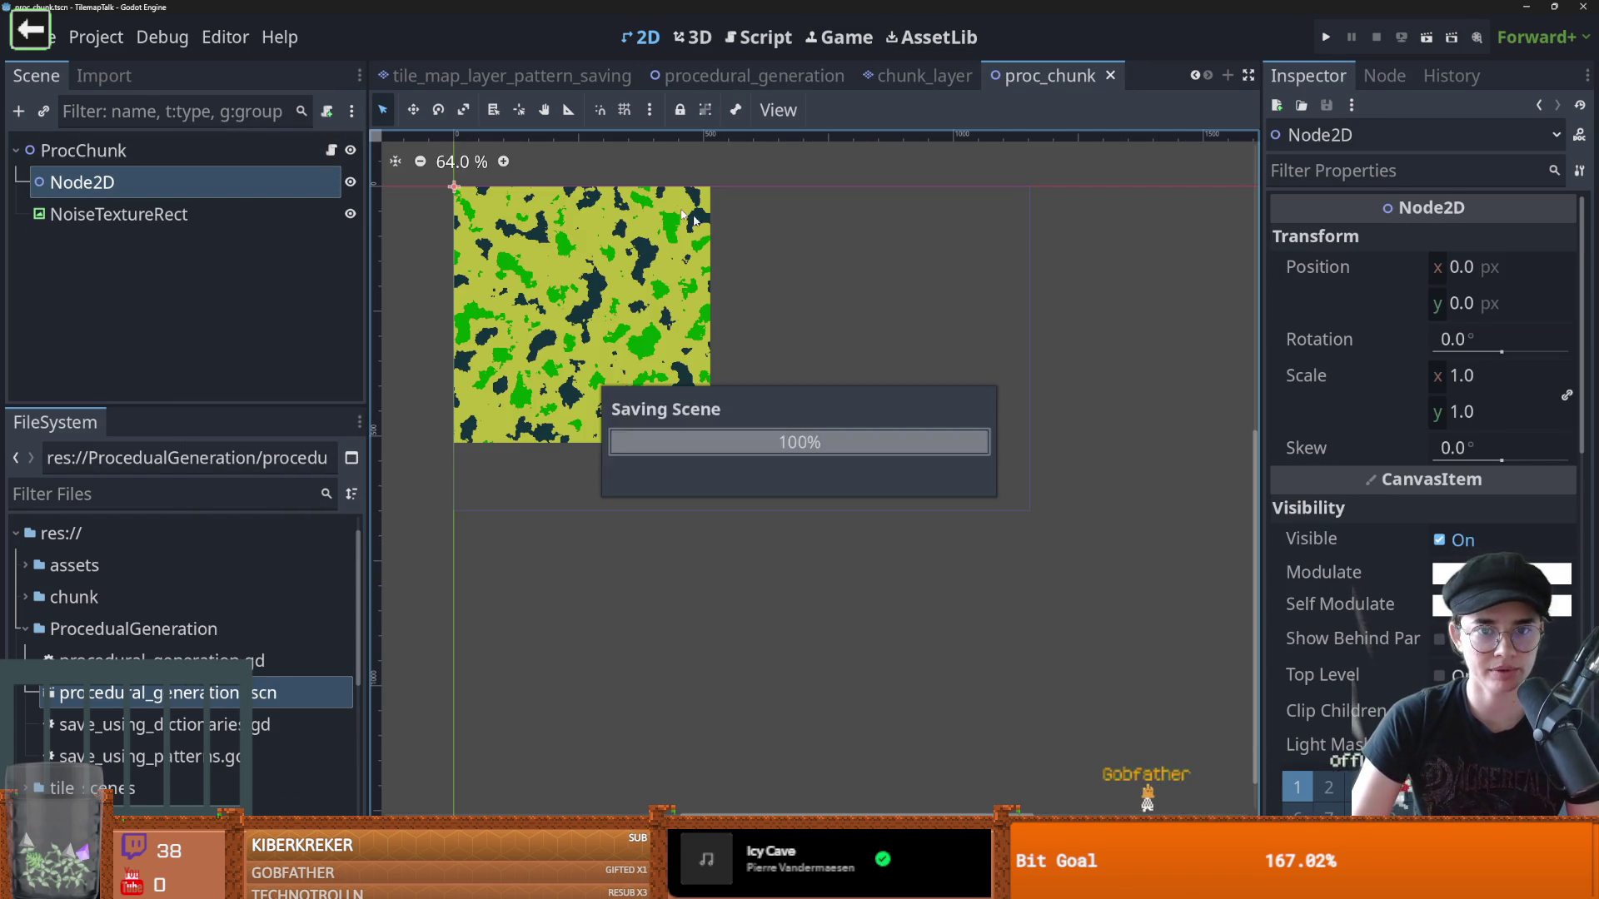
left_click(350, 214)
scroll(546, 223, "up", 5)
left_click_drag(708, 262, 556, 254)
scroll(556, 254, "left", 5)
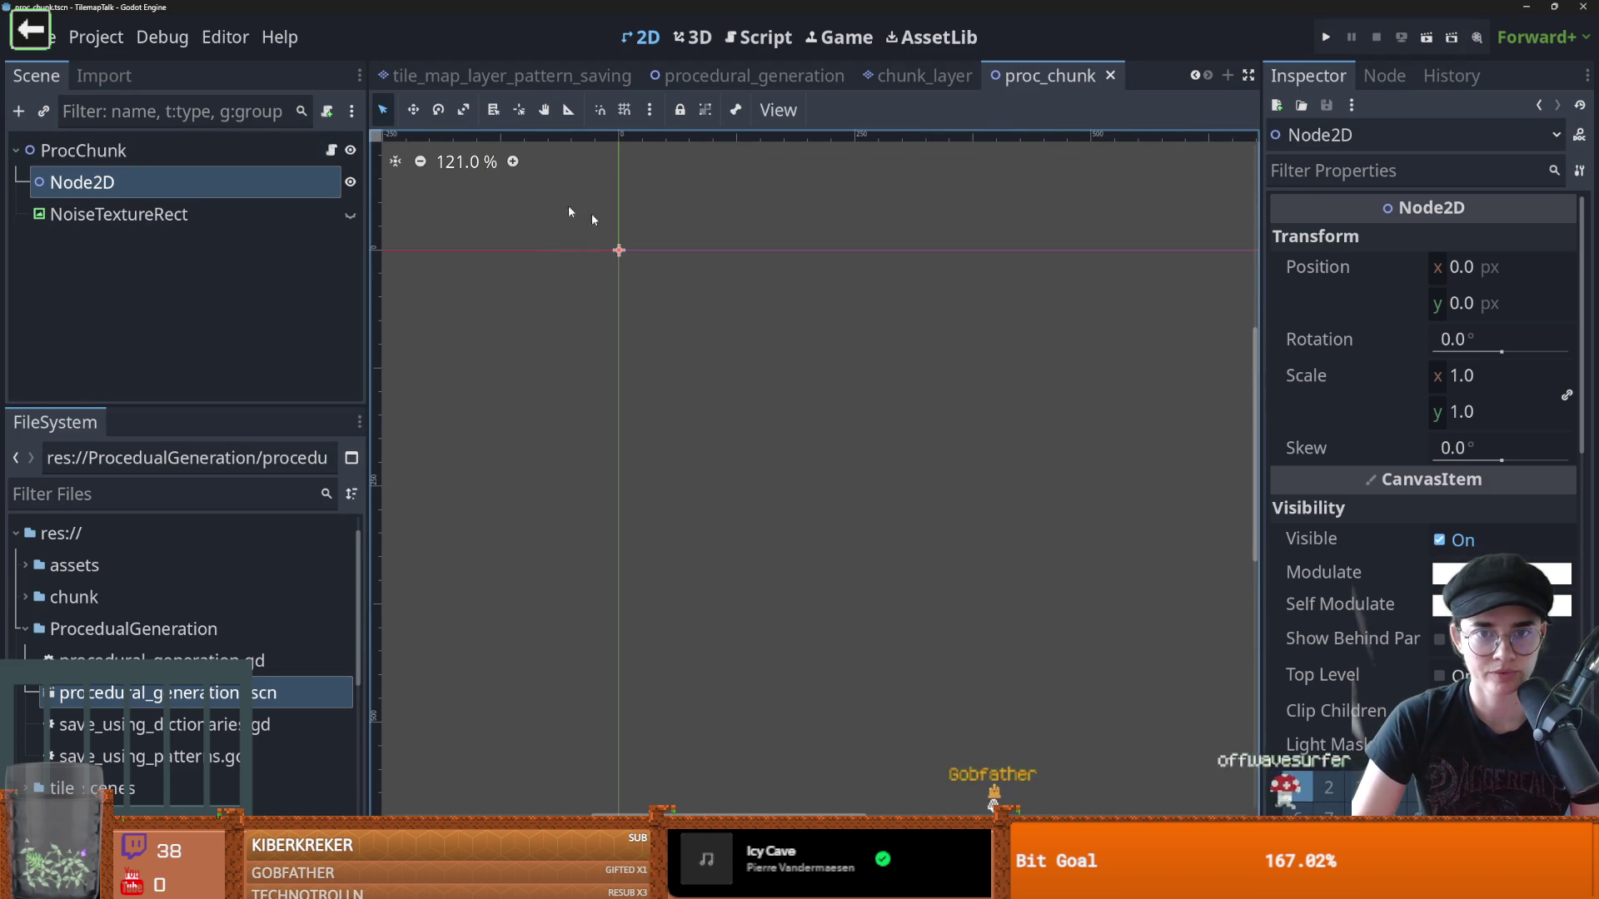
left_click(331, 150)
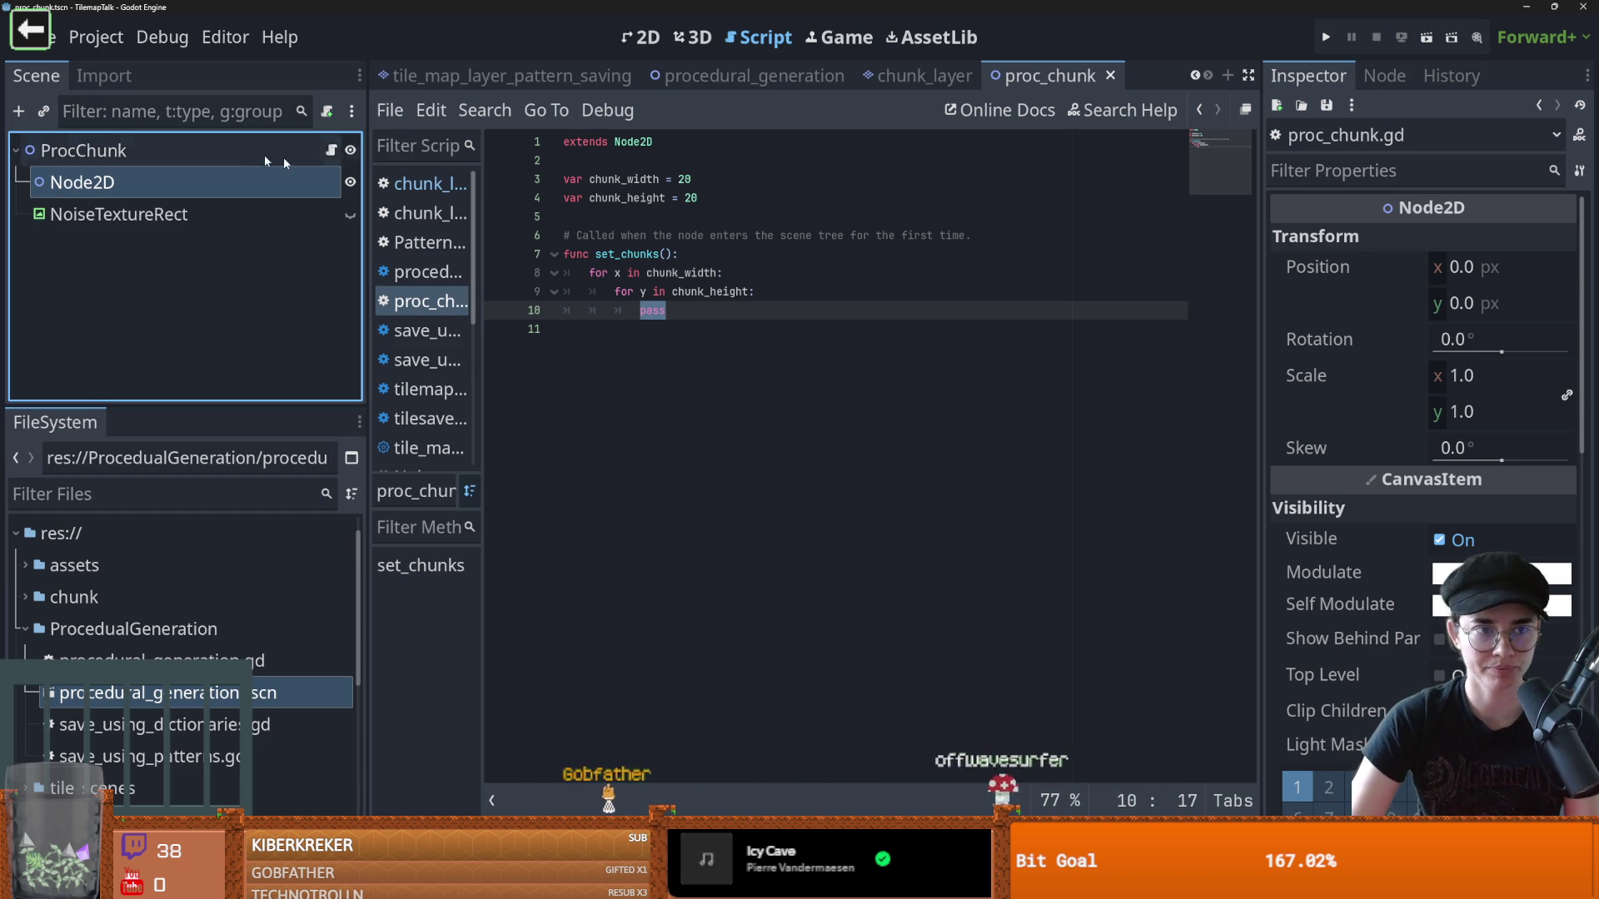
Add blank lines below the size variables and preload chunk_layer.tscn as a CHUNK_LAYER constant
triple_click(620, 254)
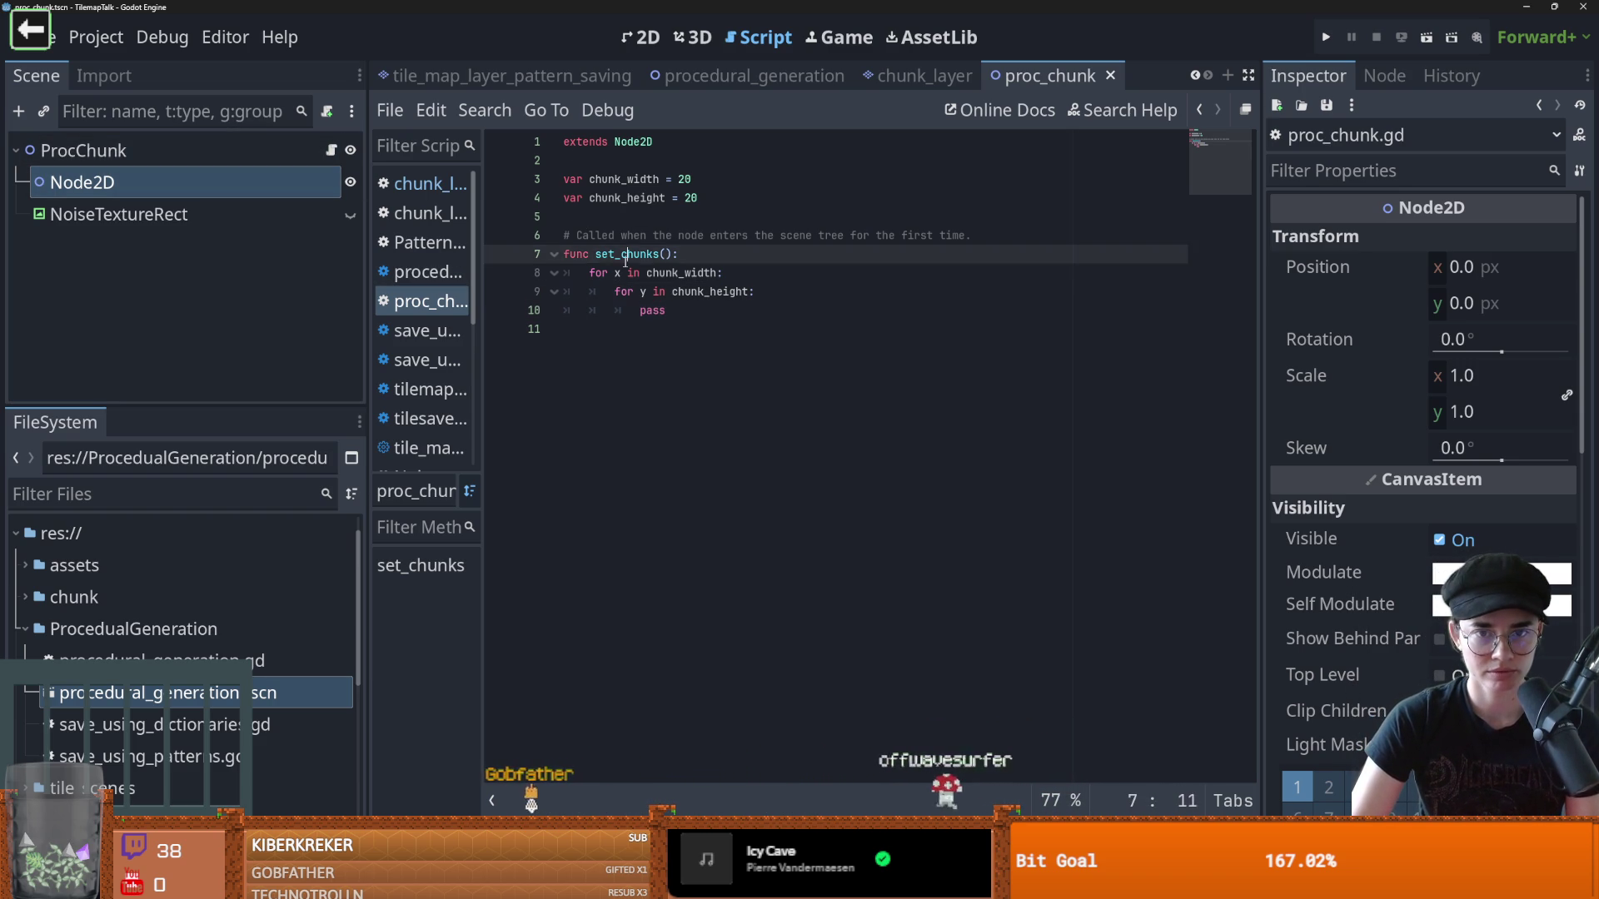
left_click(721, 216)
key("Return")
key("Return")
key("Up")
left_click(150, 495)
type("c")
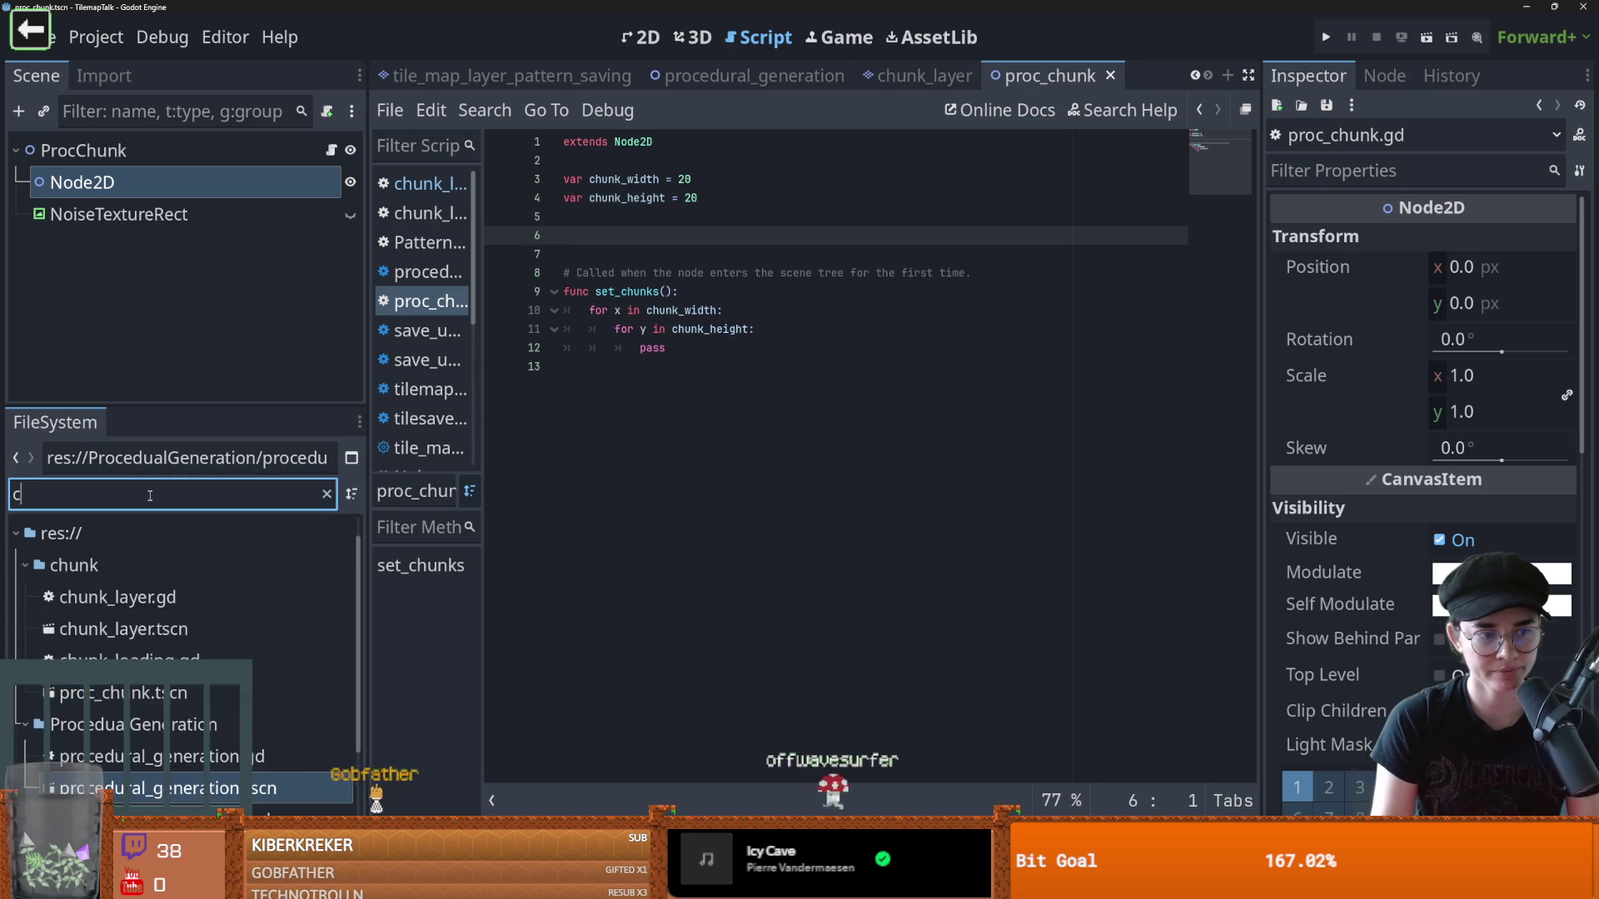
type("hunk")
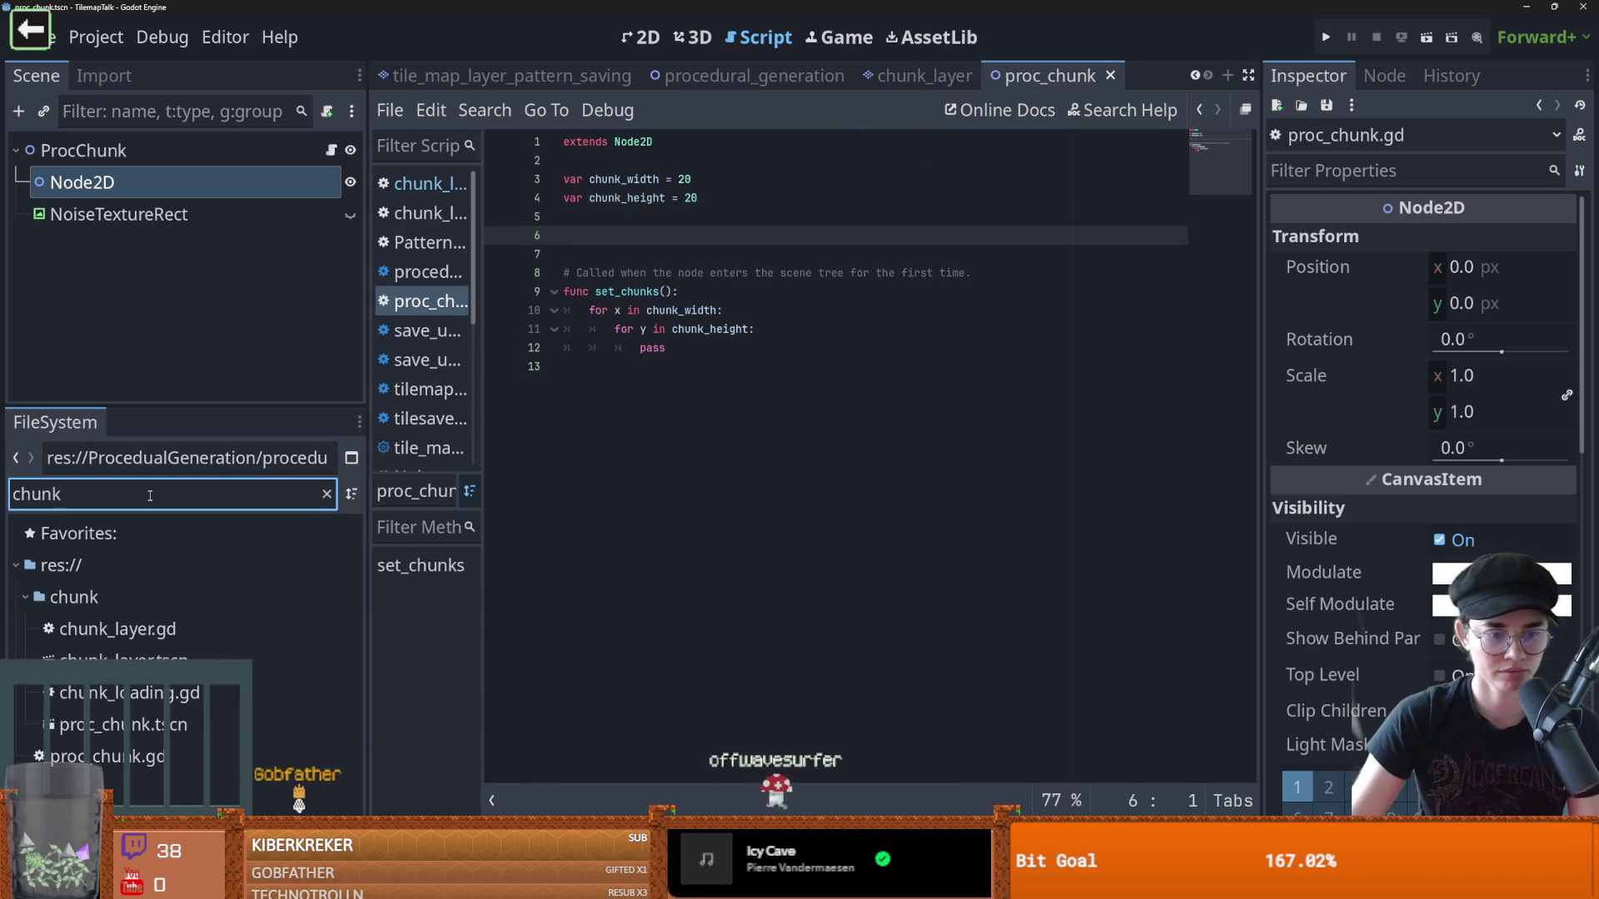
mouse_move(117, 660)
left_mouse_down()
mouse_move(716, 329)
mouse_move(608, 236)
left_mouse_up()
Check the CHUNK_LAYER name and chunk_height value, then remove the extra blank line above the comment
double_click(607, 235)
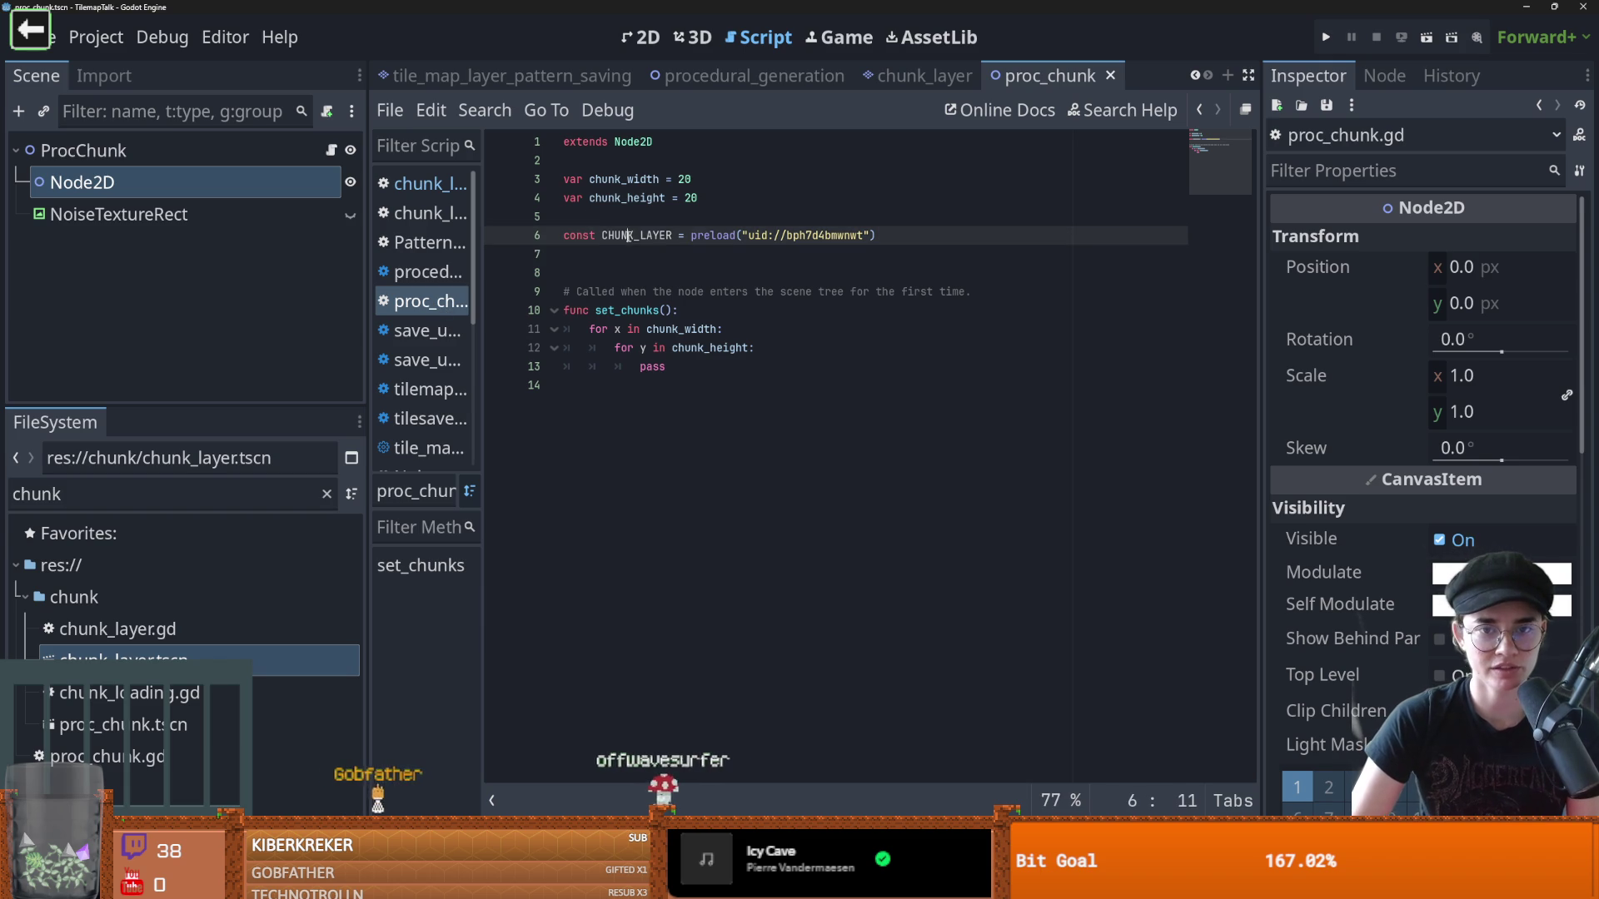
left_click(692, 198)
double_click(687, 204)
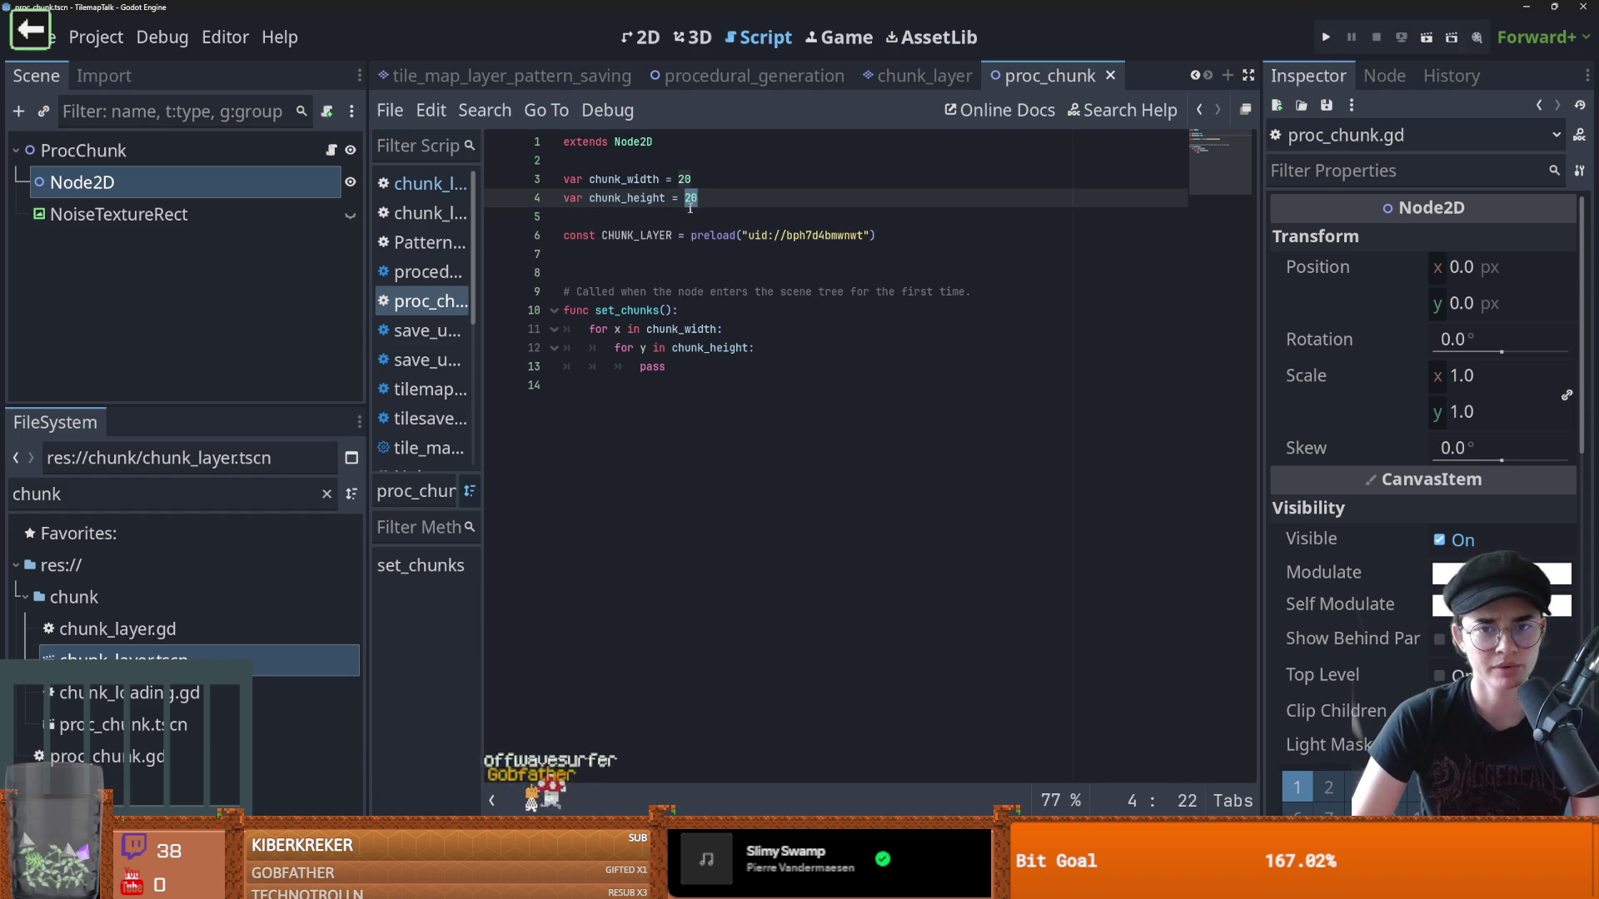
left_click(633, 272)
key("BackSpace")
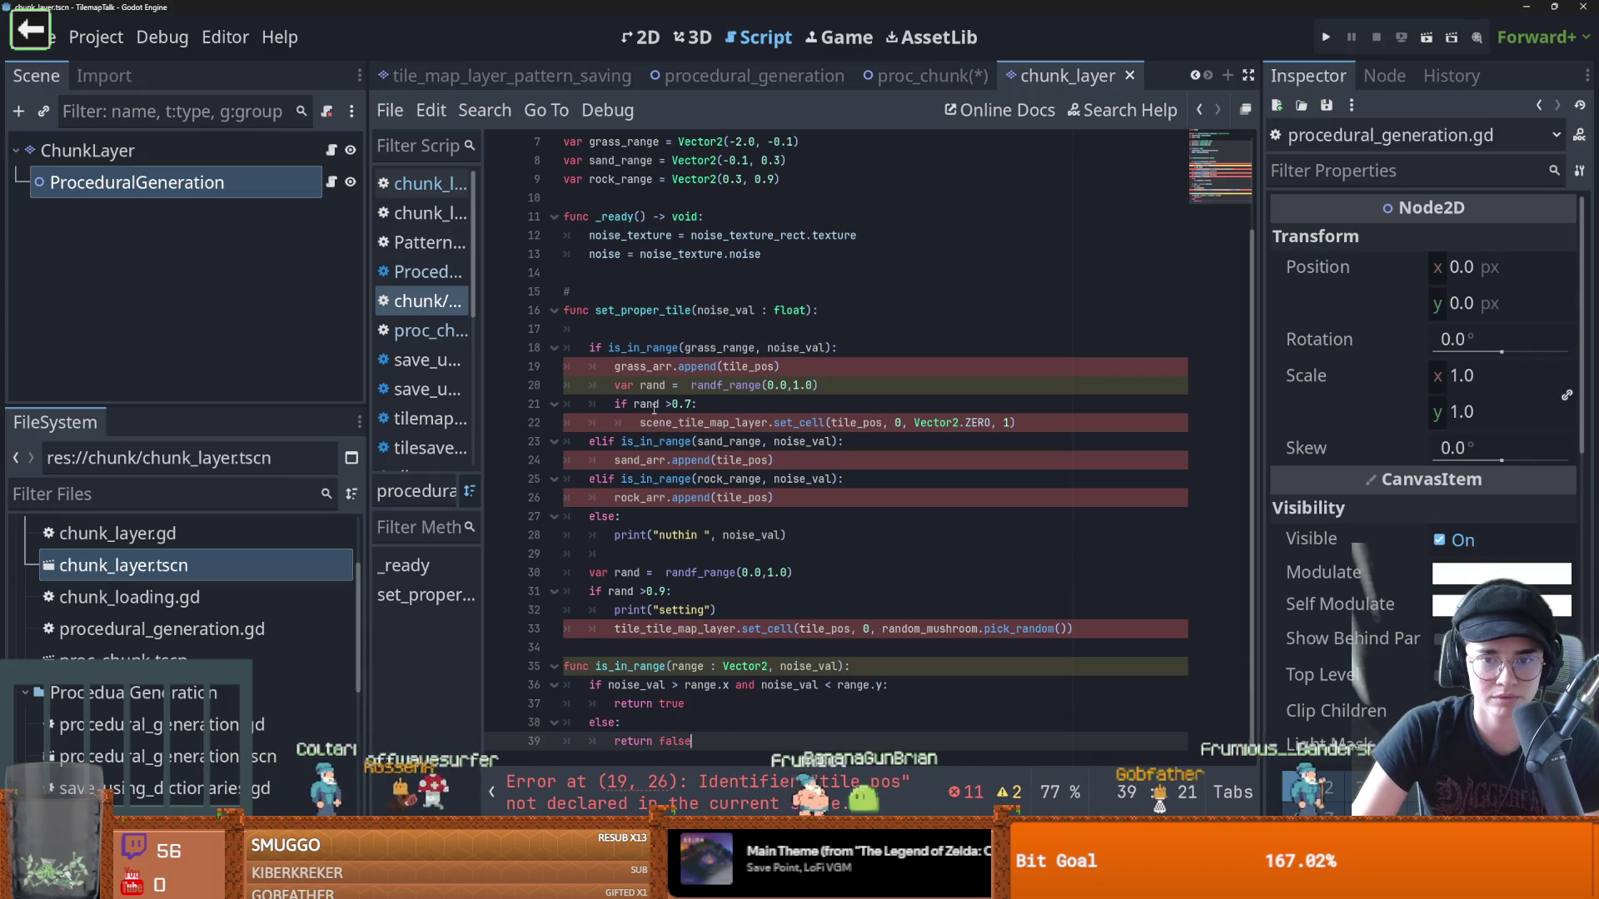
Declare 'var grass_arr = []' at the top of set_proper_tile
double_click(642, 366)
scroll(717, 452, "up", 2)
left_click(770, 443)
type("v")
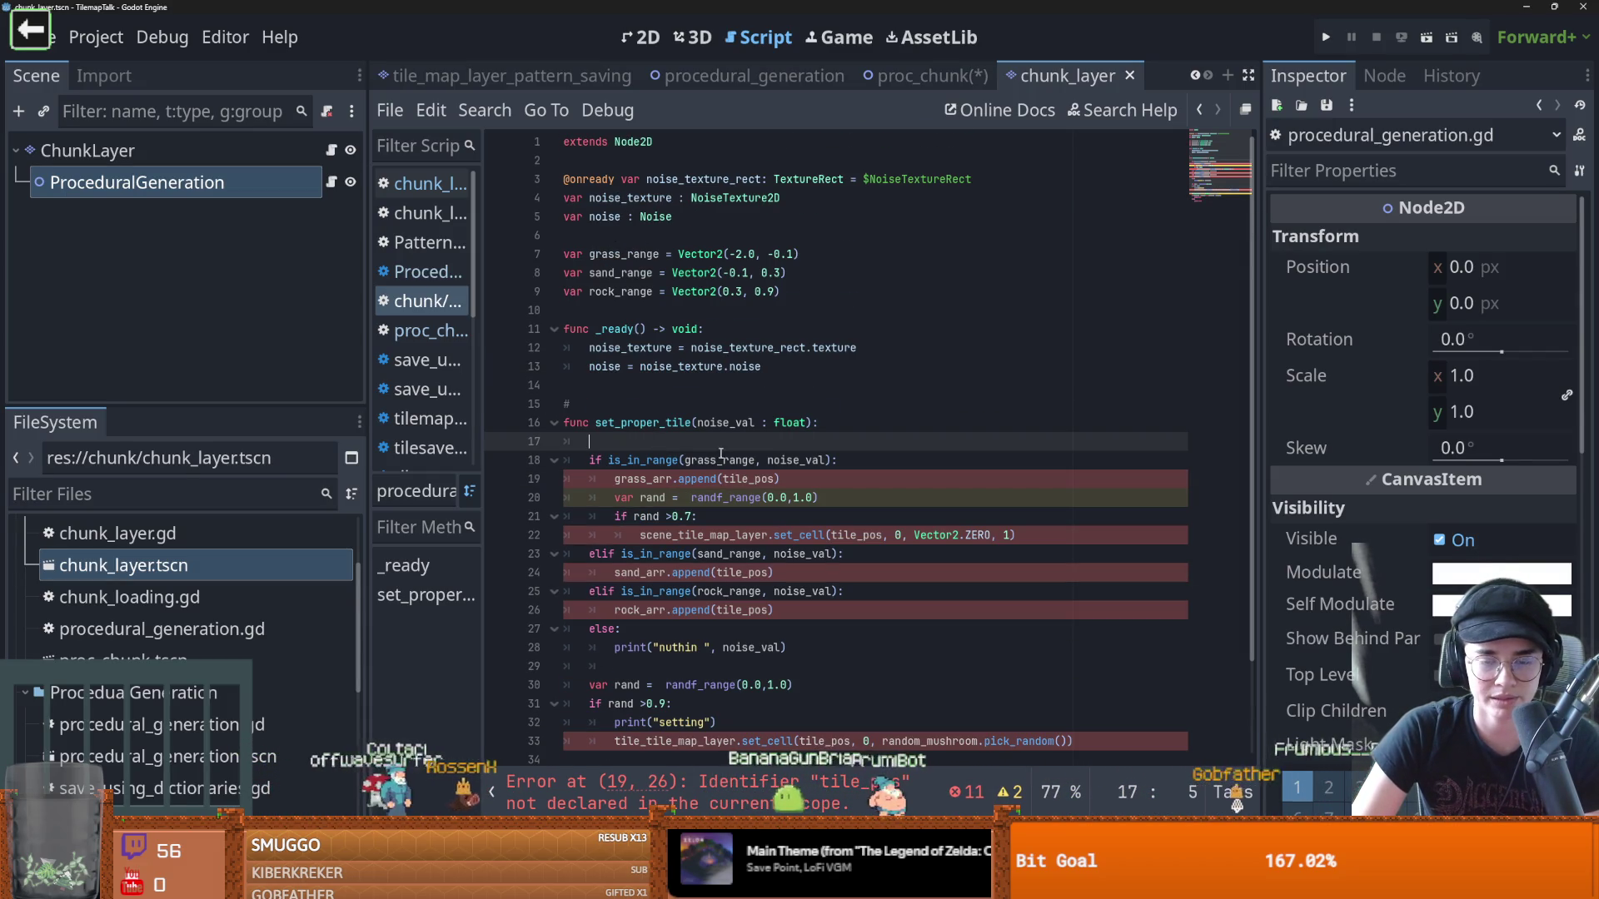
type("ar gr")
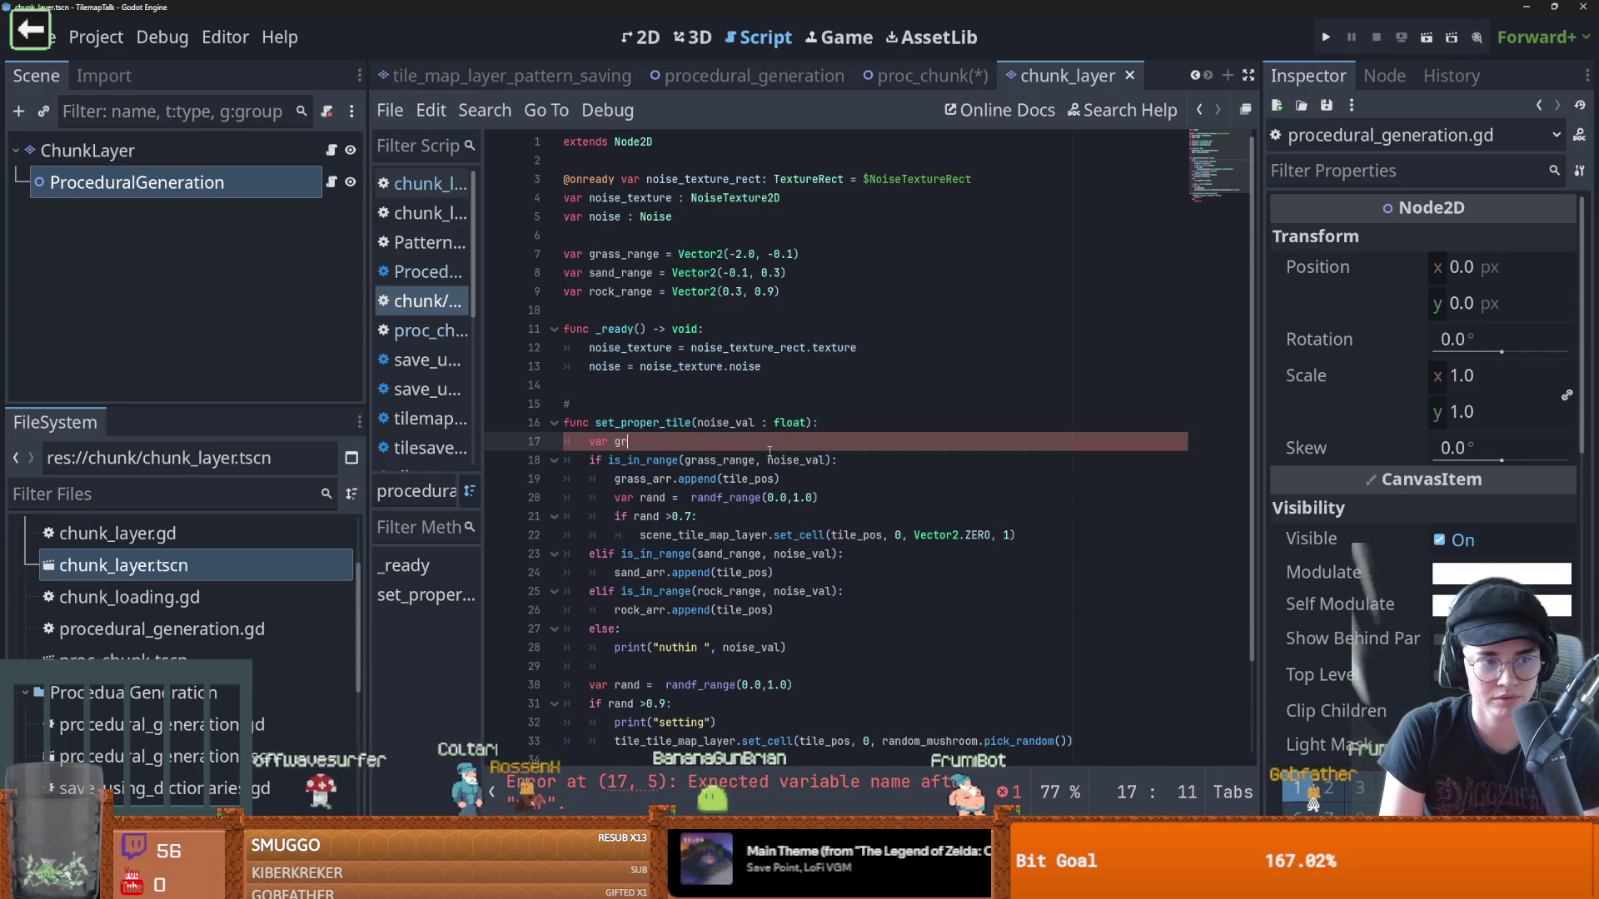
type("ass_arr")
key("Return")
type("var")
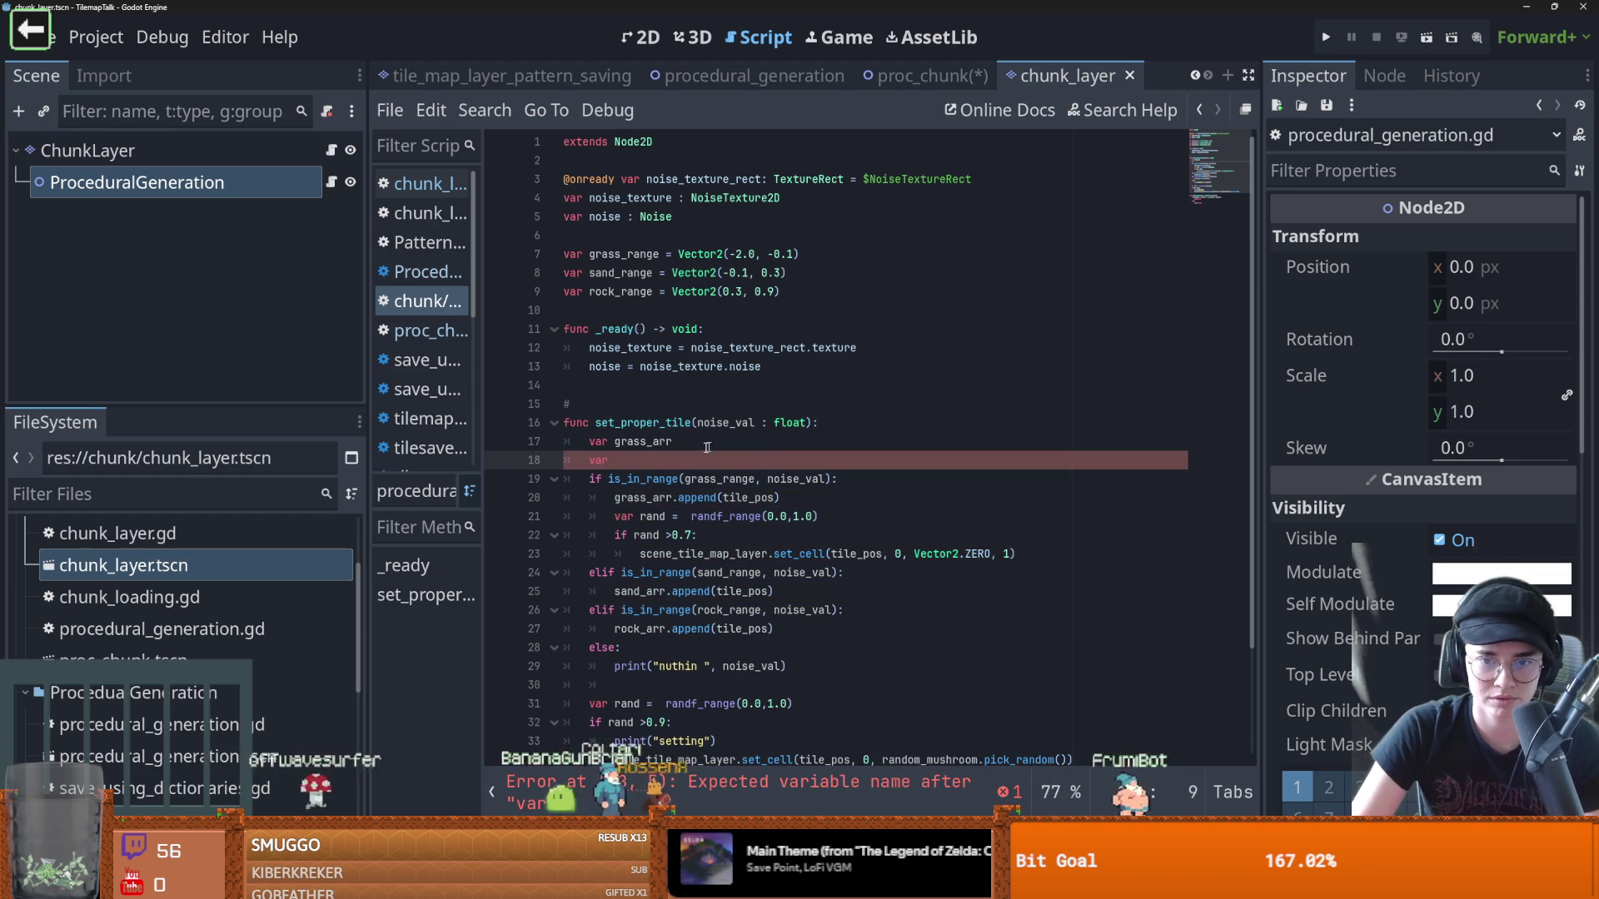
left_click(704, 448)
type("[]")
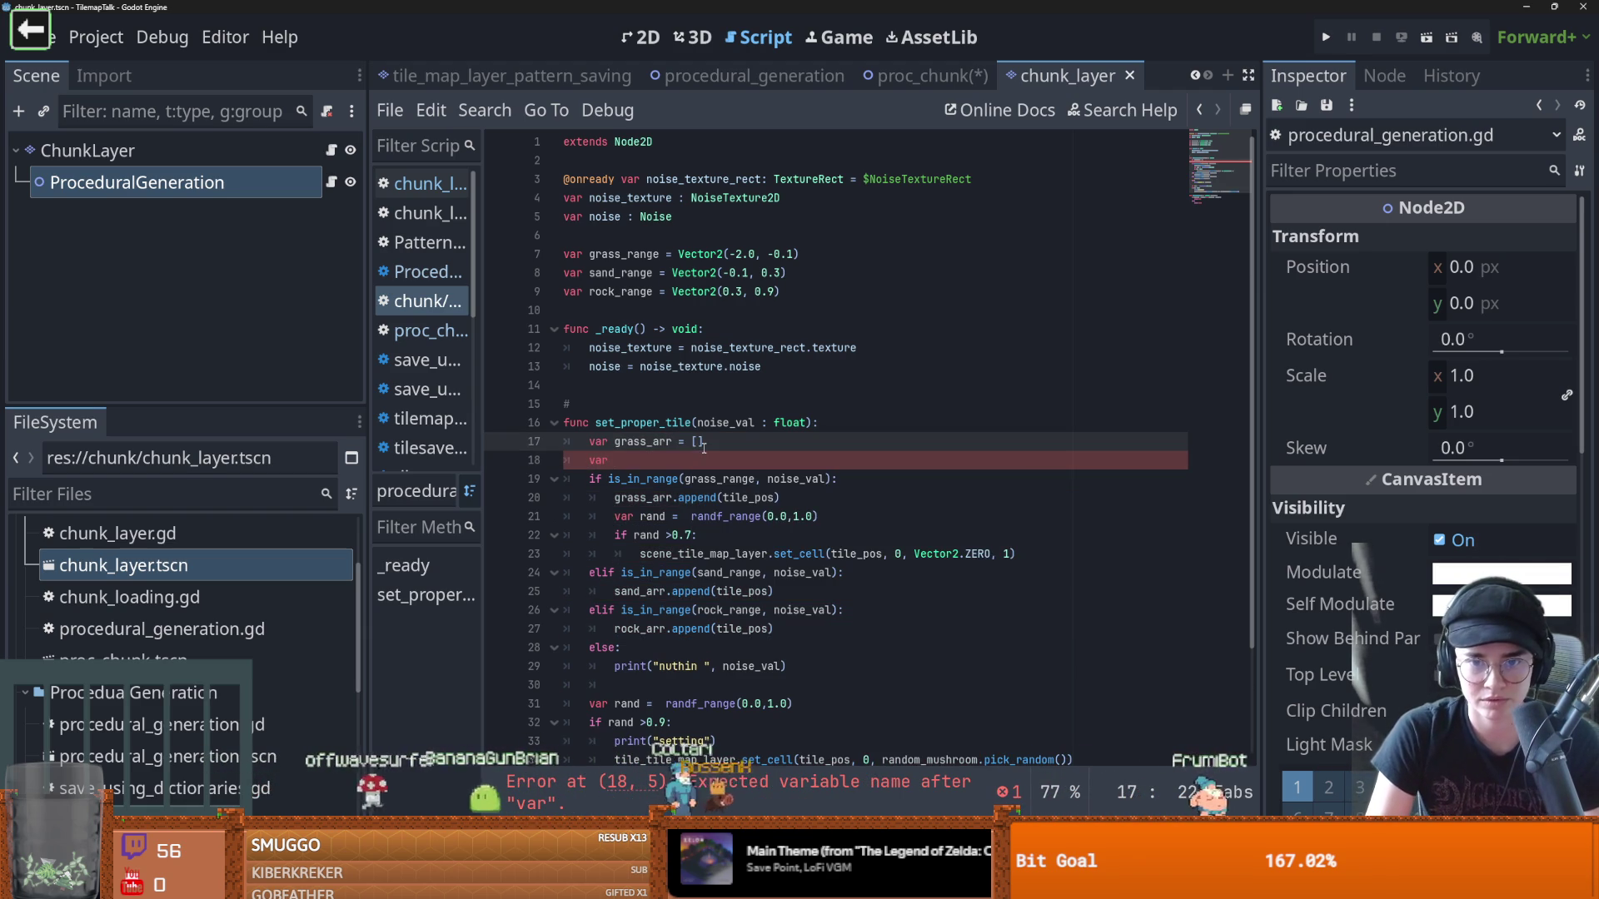
scroll(700, 461, "down", 2)
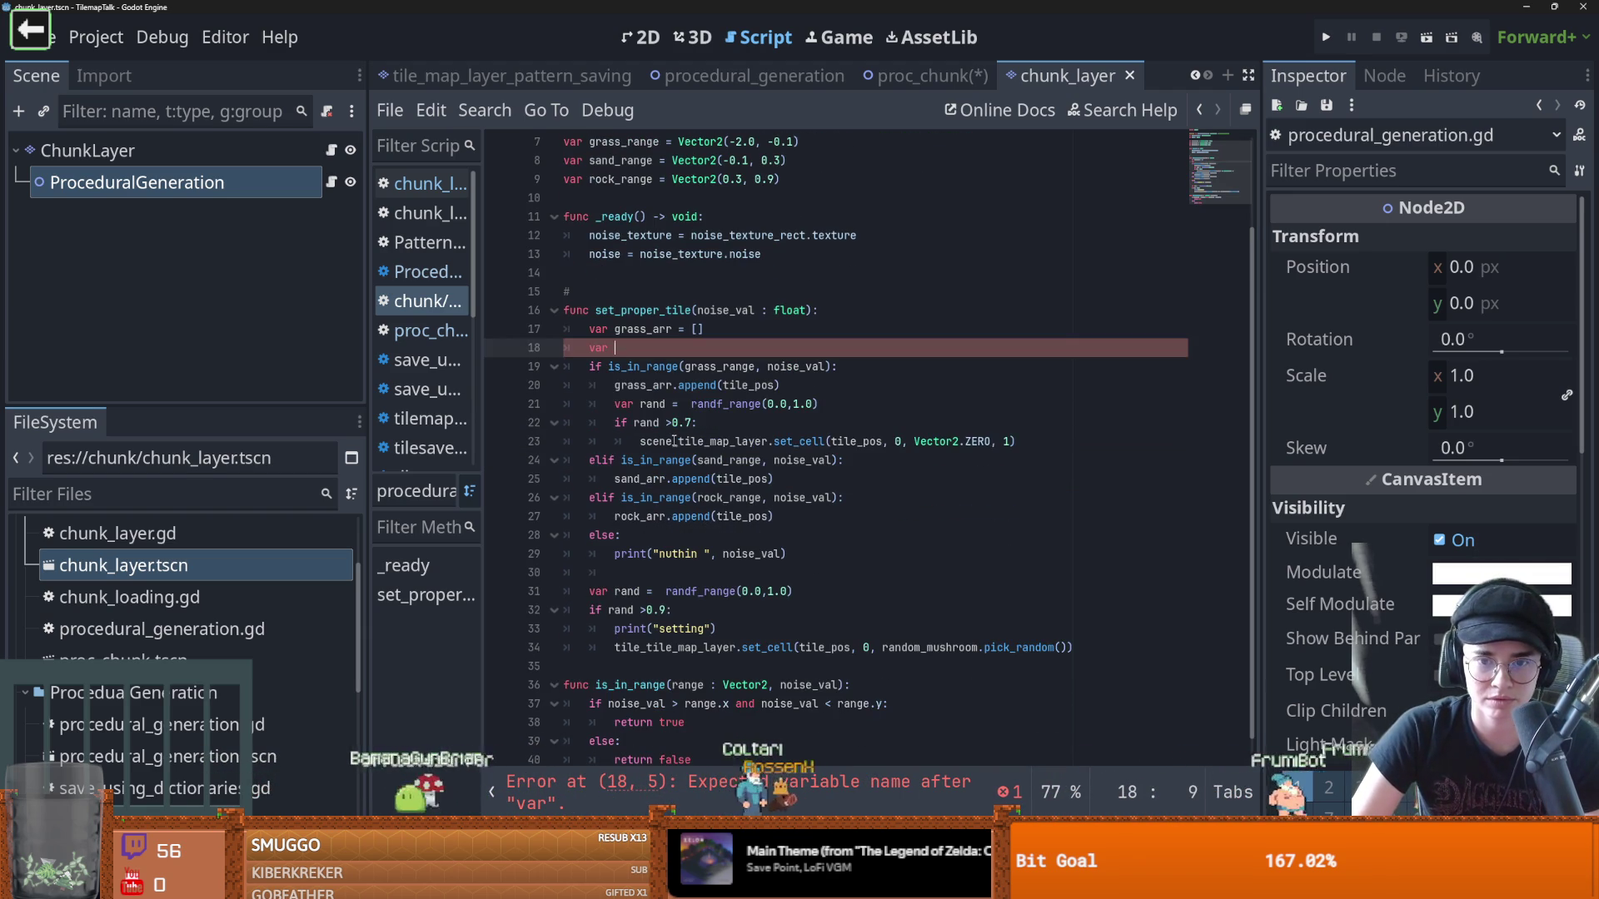
left_click_drag(666, 479, 620, 459)
Duplicate the grass_arr declaration onto line 18, then switch to the browser's Godot news page
left_click_drag(615, 329, 703, 328)
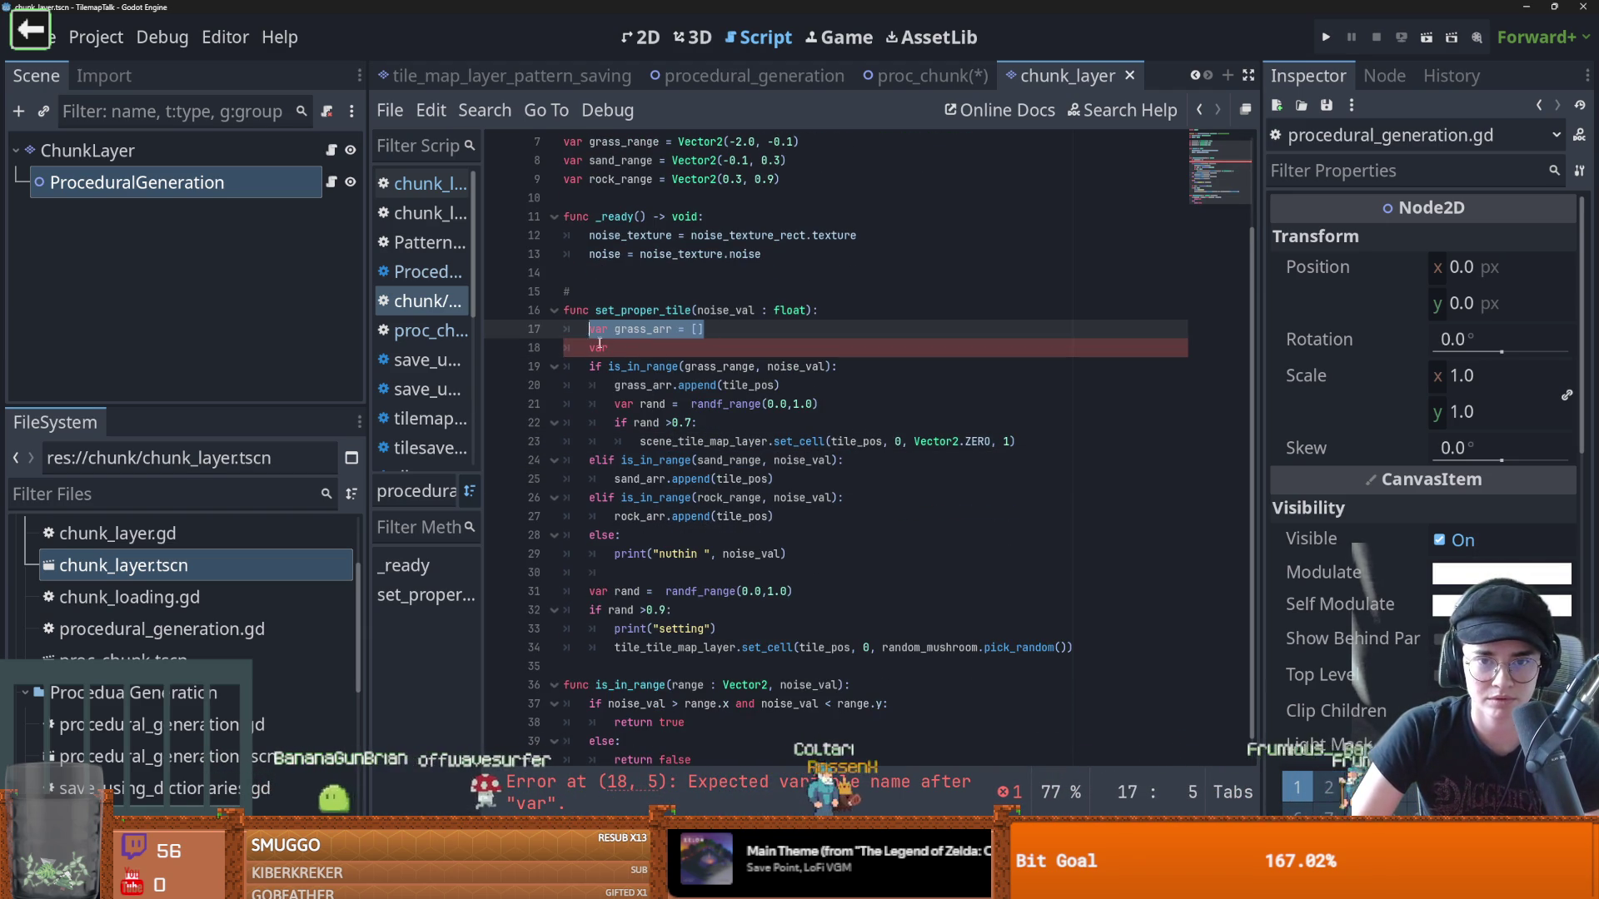
key("ctrl+c")
left_click(616, 348)
key("ctrl+v")
key("Return")
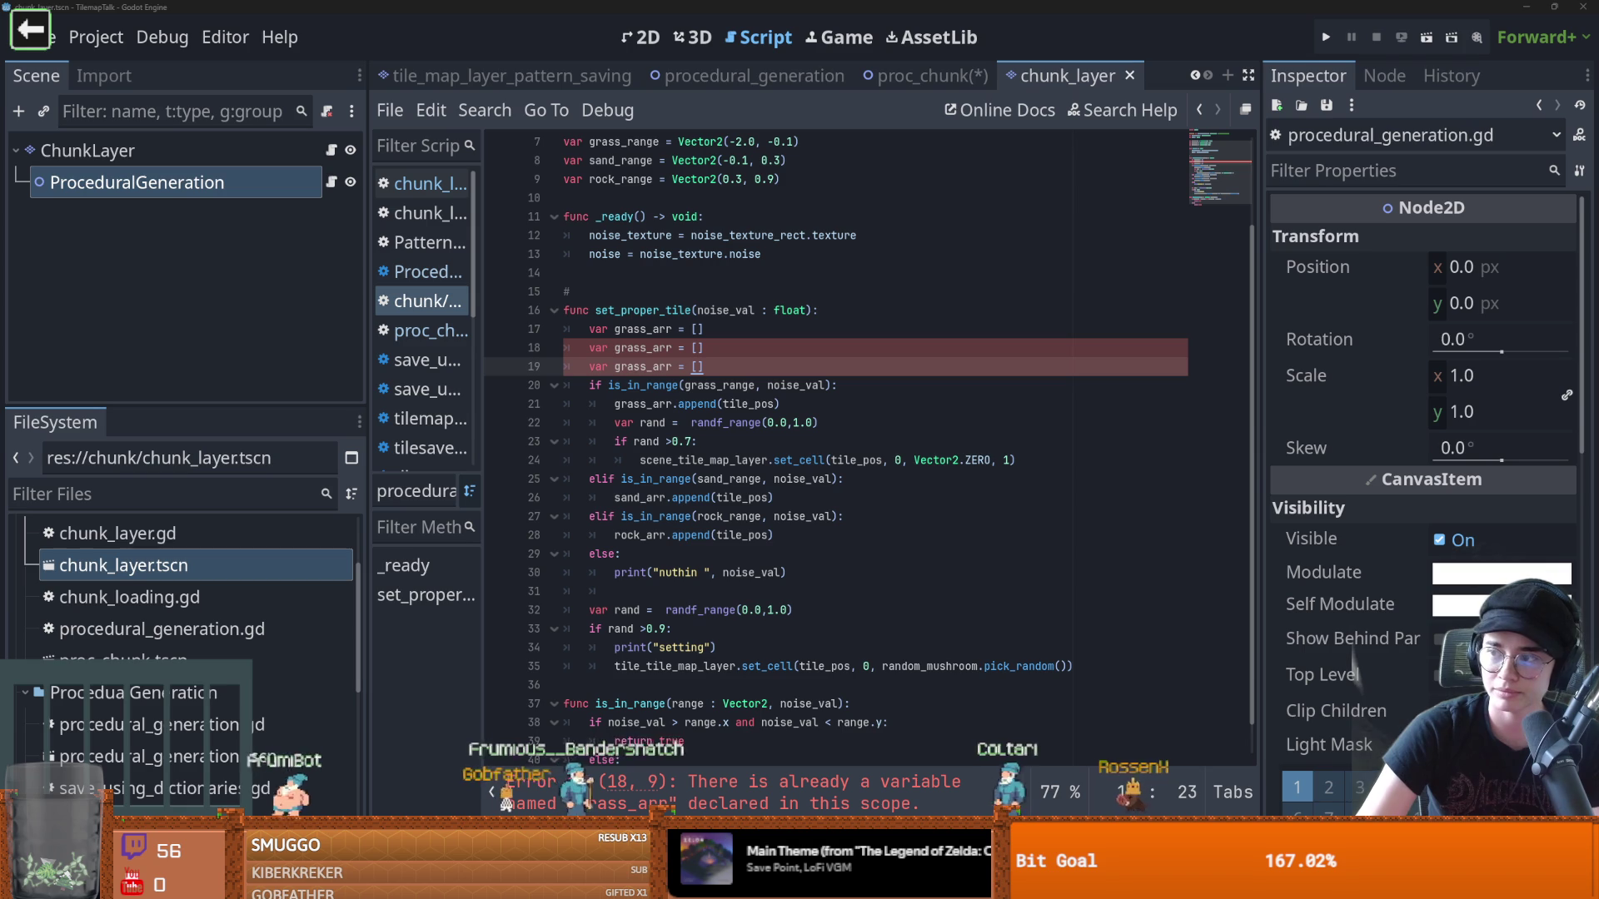
key("alt+Tab")
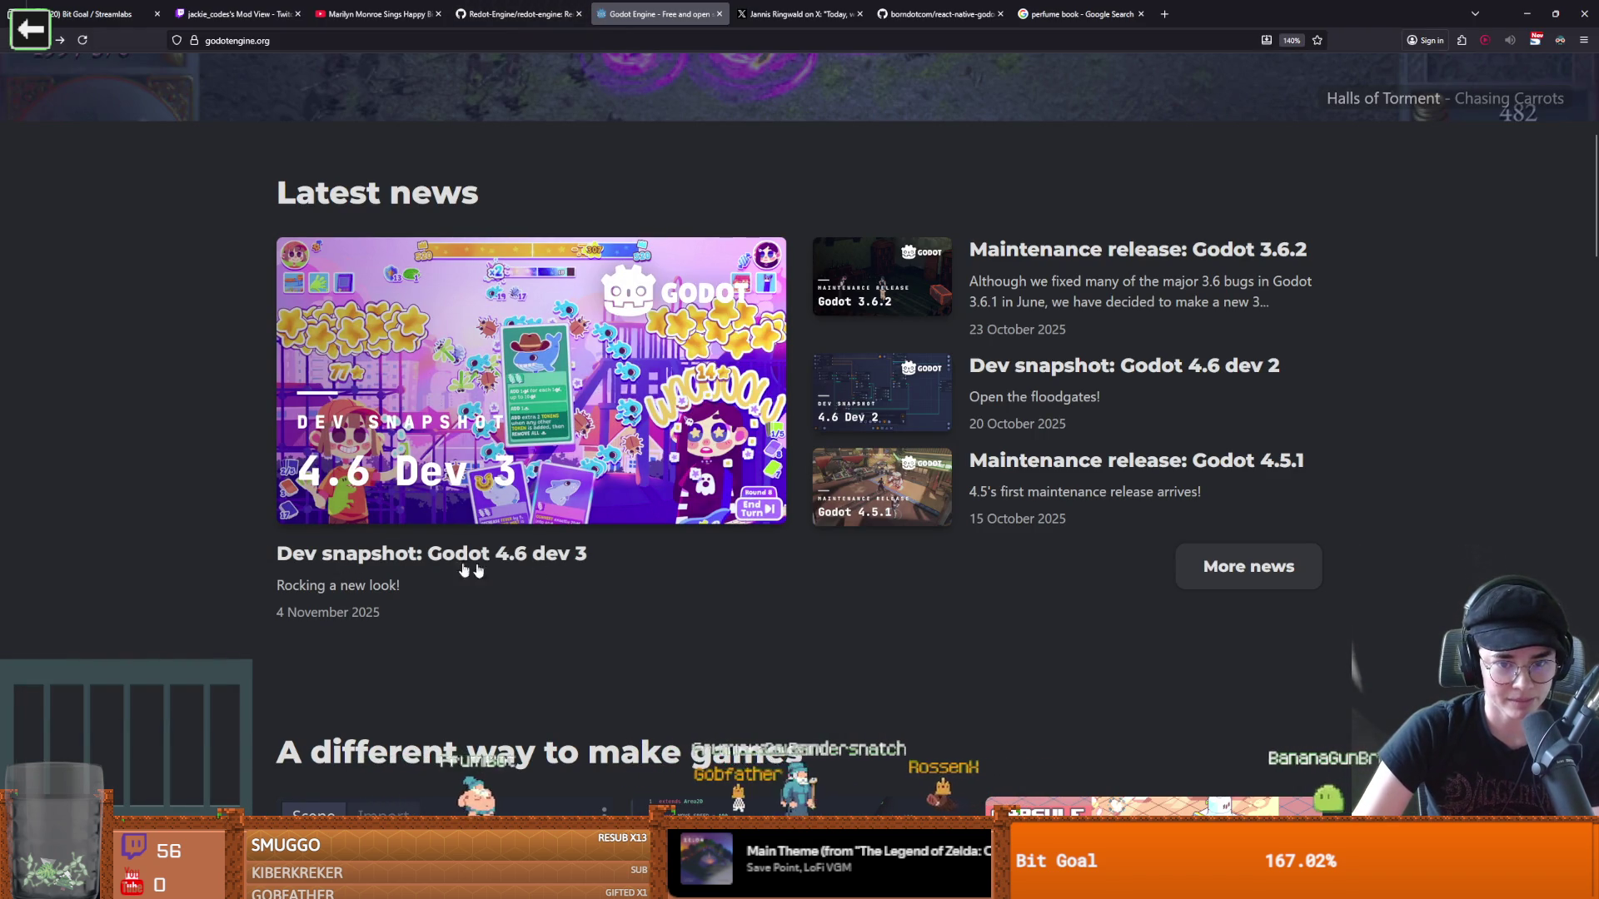
Open the 'Dev snapshot: Godot 4.6 dev 3' article and enlarge its new editor theme screenshot
left_click(635, 411)
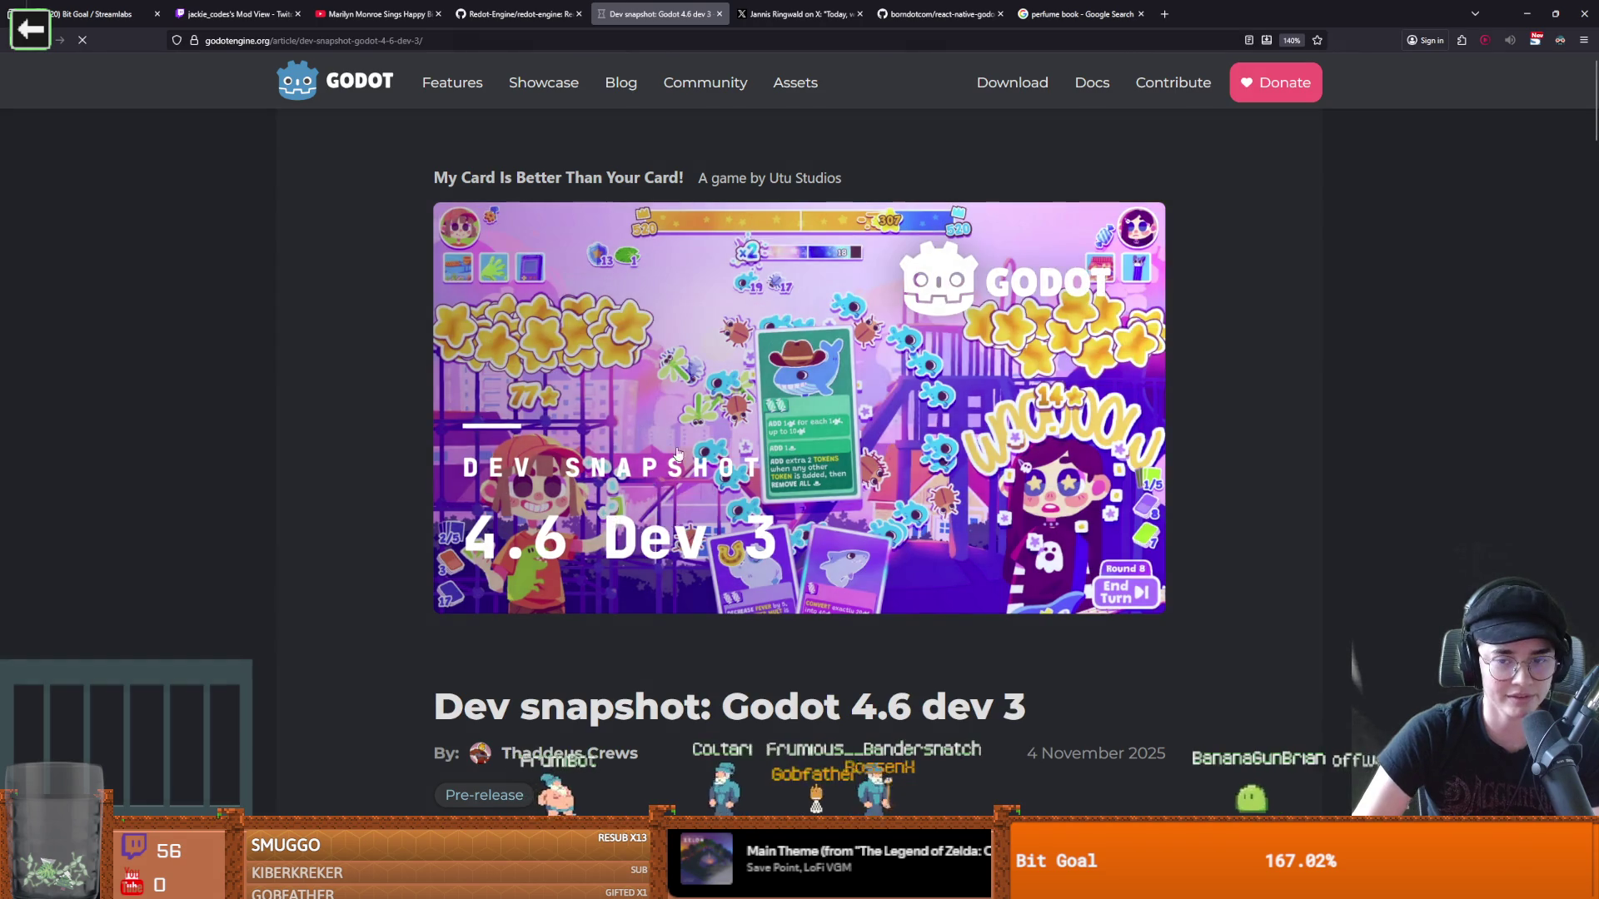
scroll(658, 516, "down", 15)
scroll(661, 530, "up", 1)
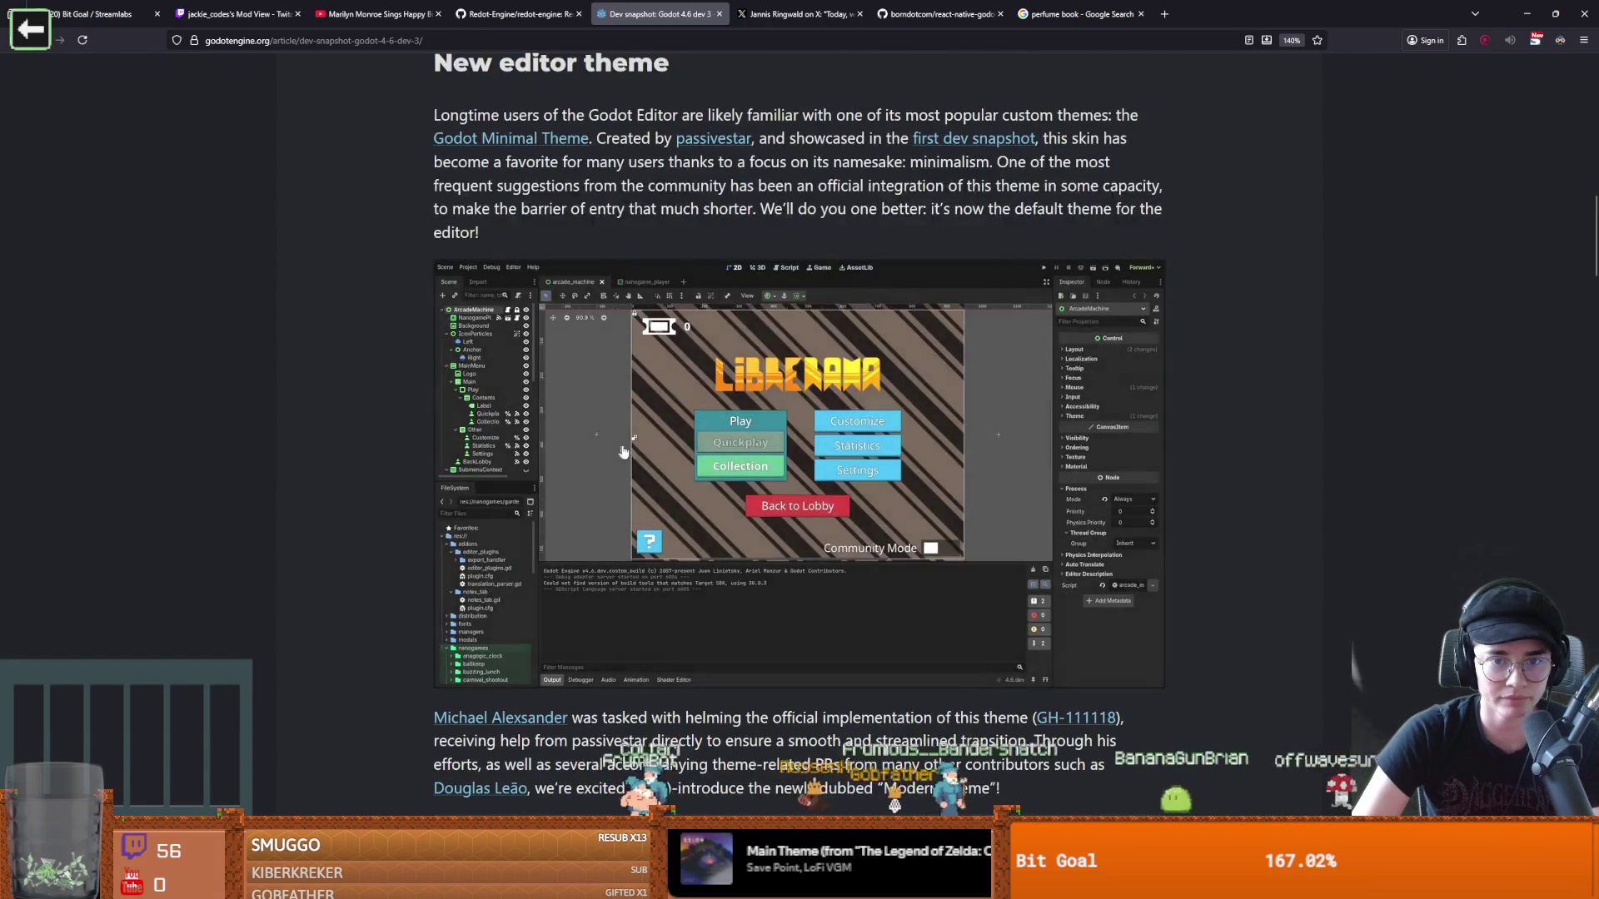
left_click(661, 530)
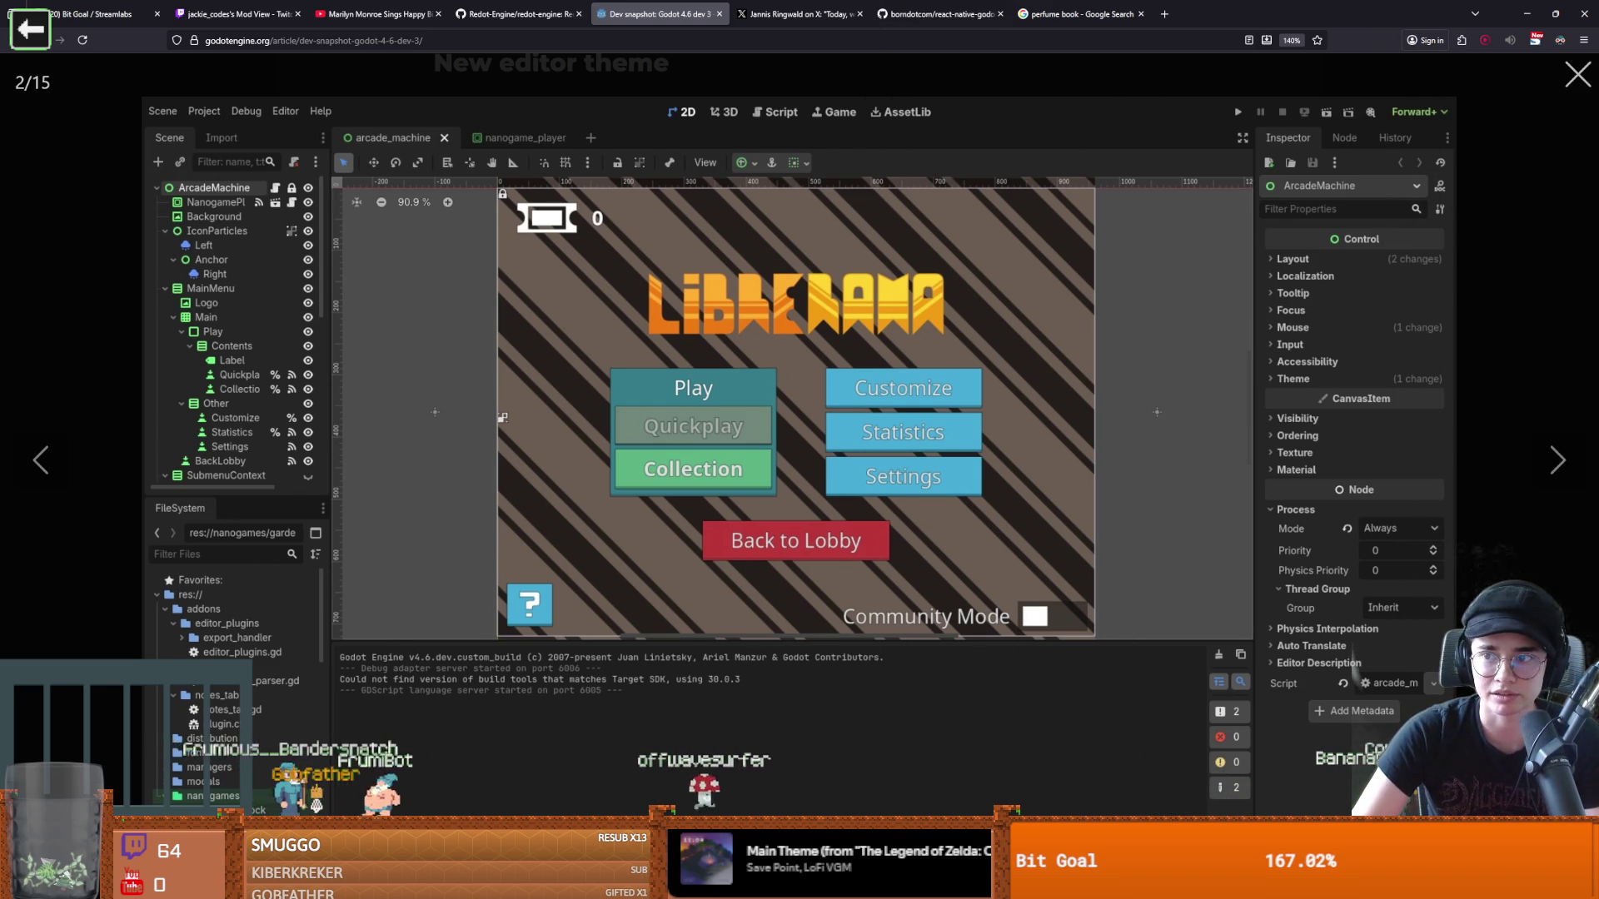
Narrow Godot's Scene/FileSystem dock, glance back at the screenshot, then return to the script editor
key("alt+Tab")
mouse_move(366, 292)
left_mouse_down()
mouse_move(224, 312)
mouse_move(265, 323)
left_mouse_up()
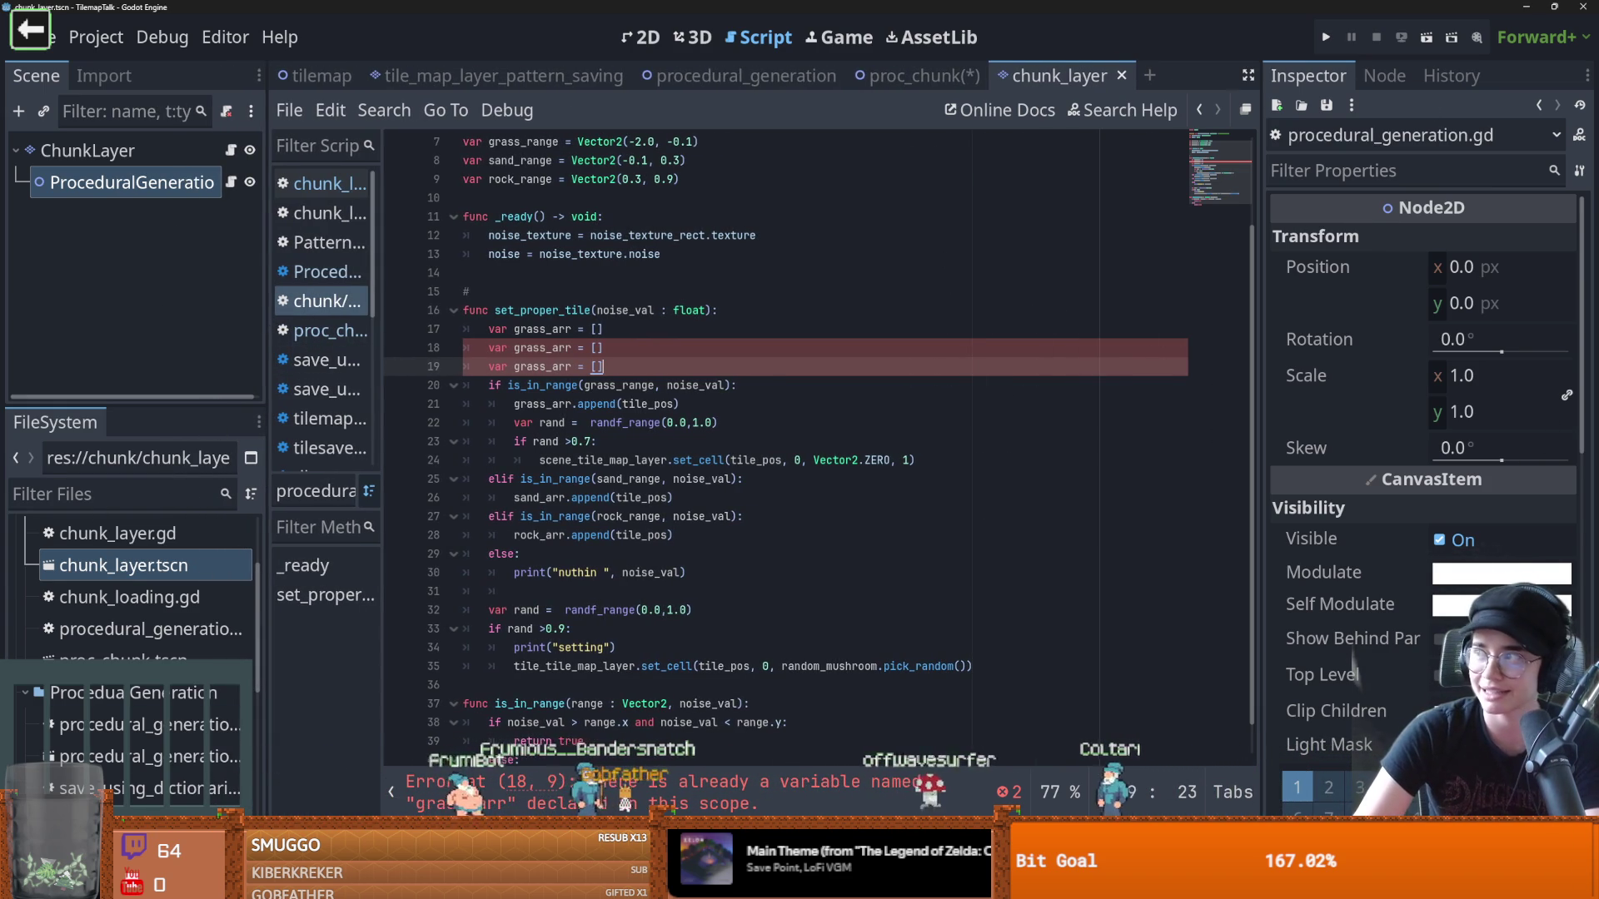
key("alt+Tab")
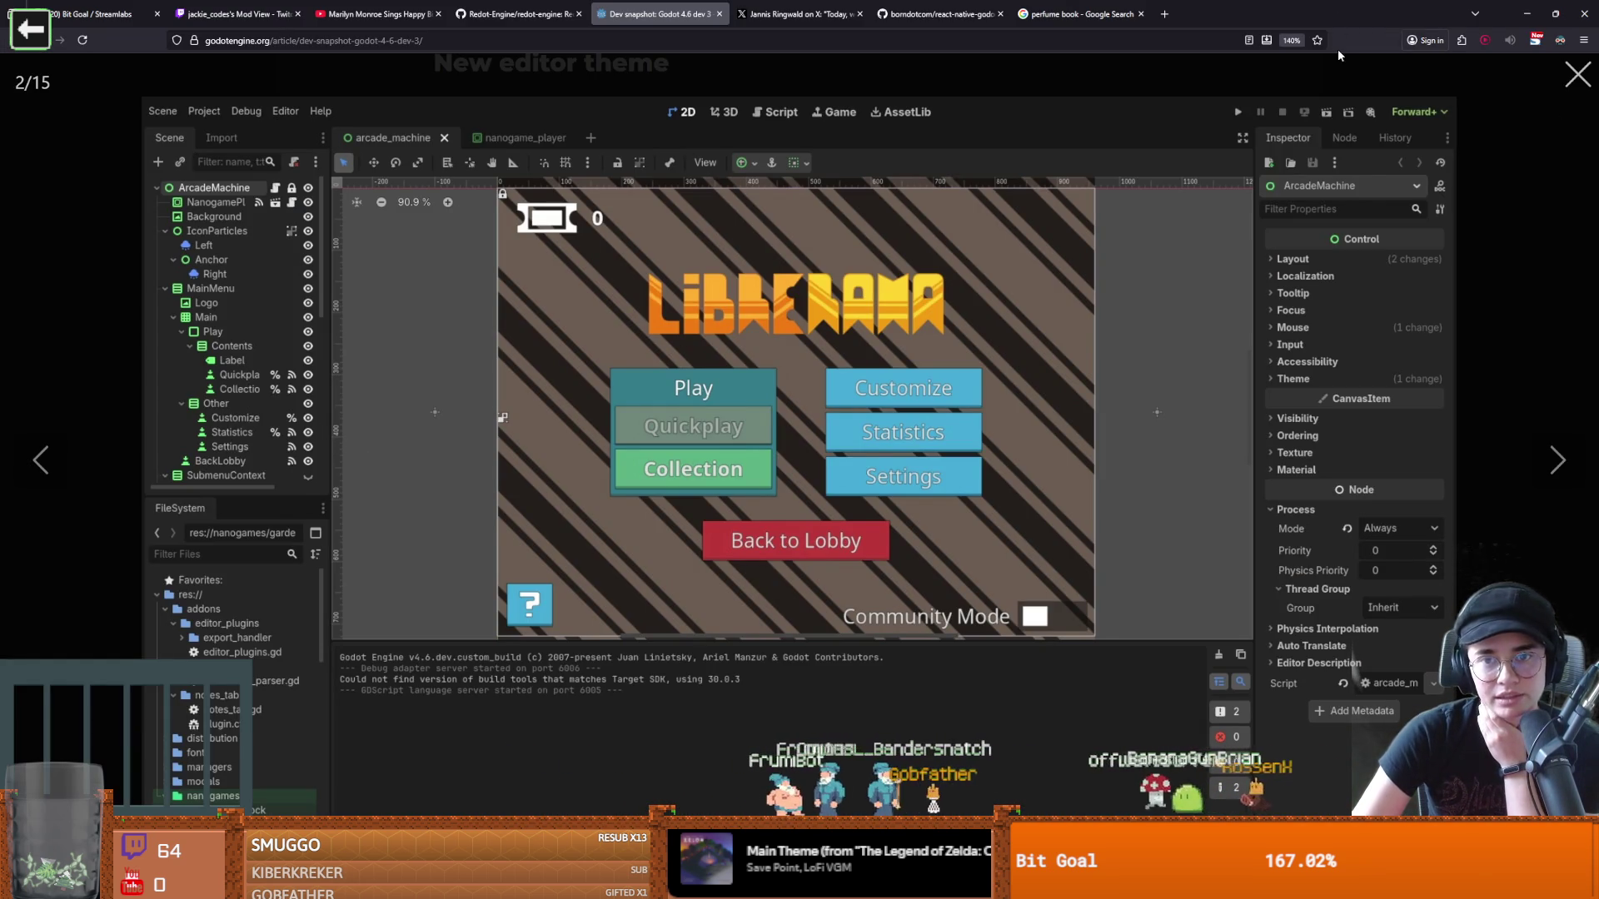
key("alt+Tab")
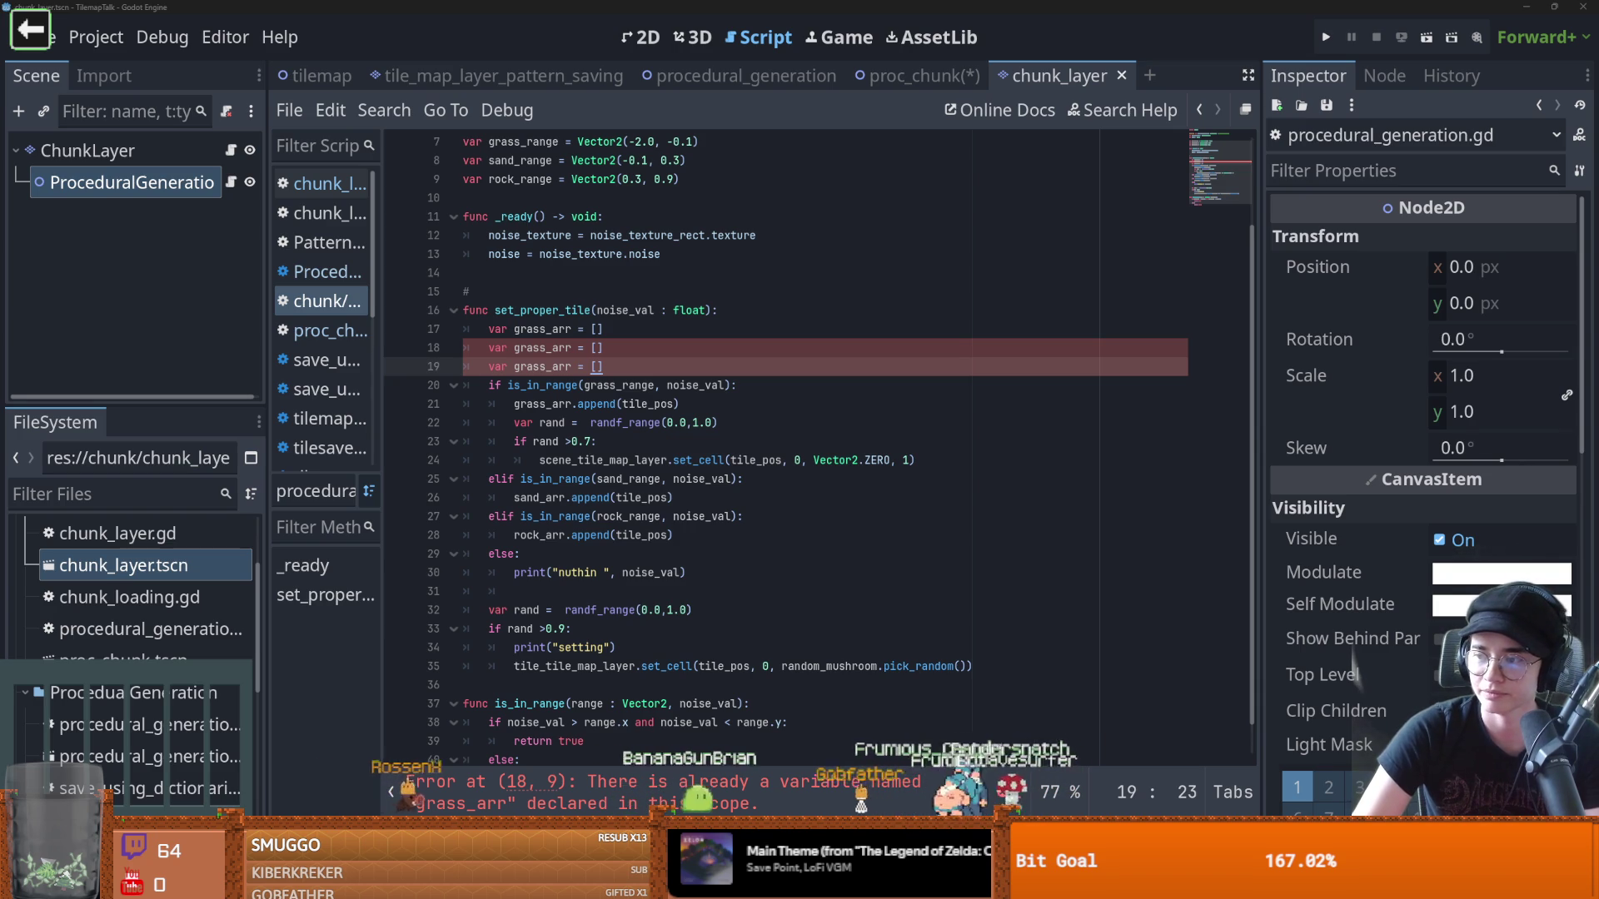
Switch from the Godot editor to Discord's irl-media channel
key("alt+Tab")
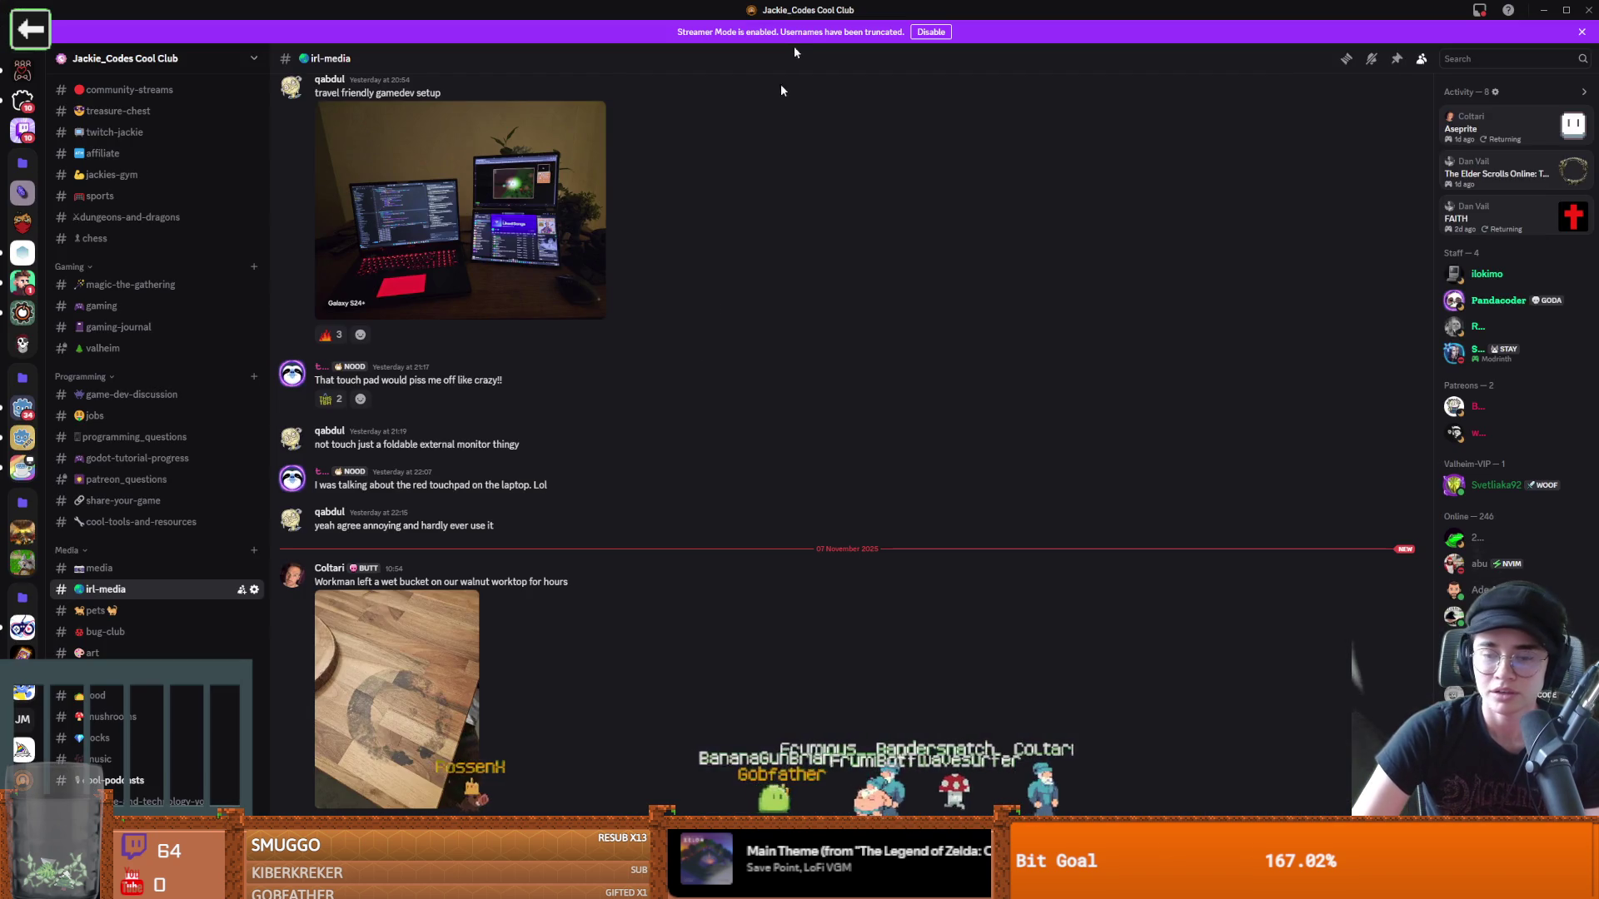
View the walnut worktop photo full size in Discord, close it, and return to Godot
left_click(429, 712)
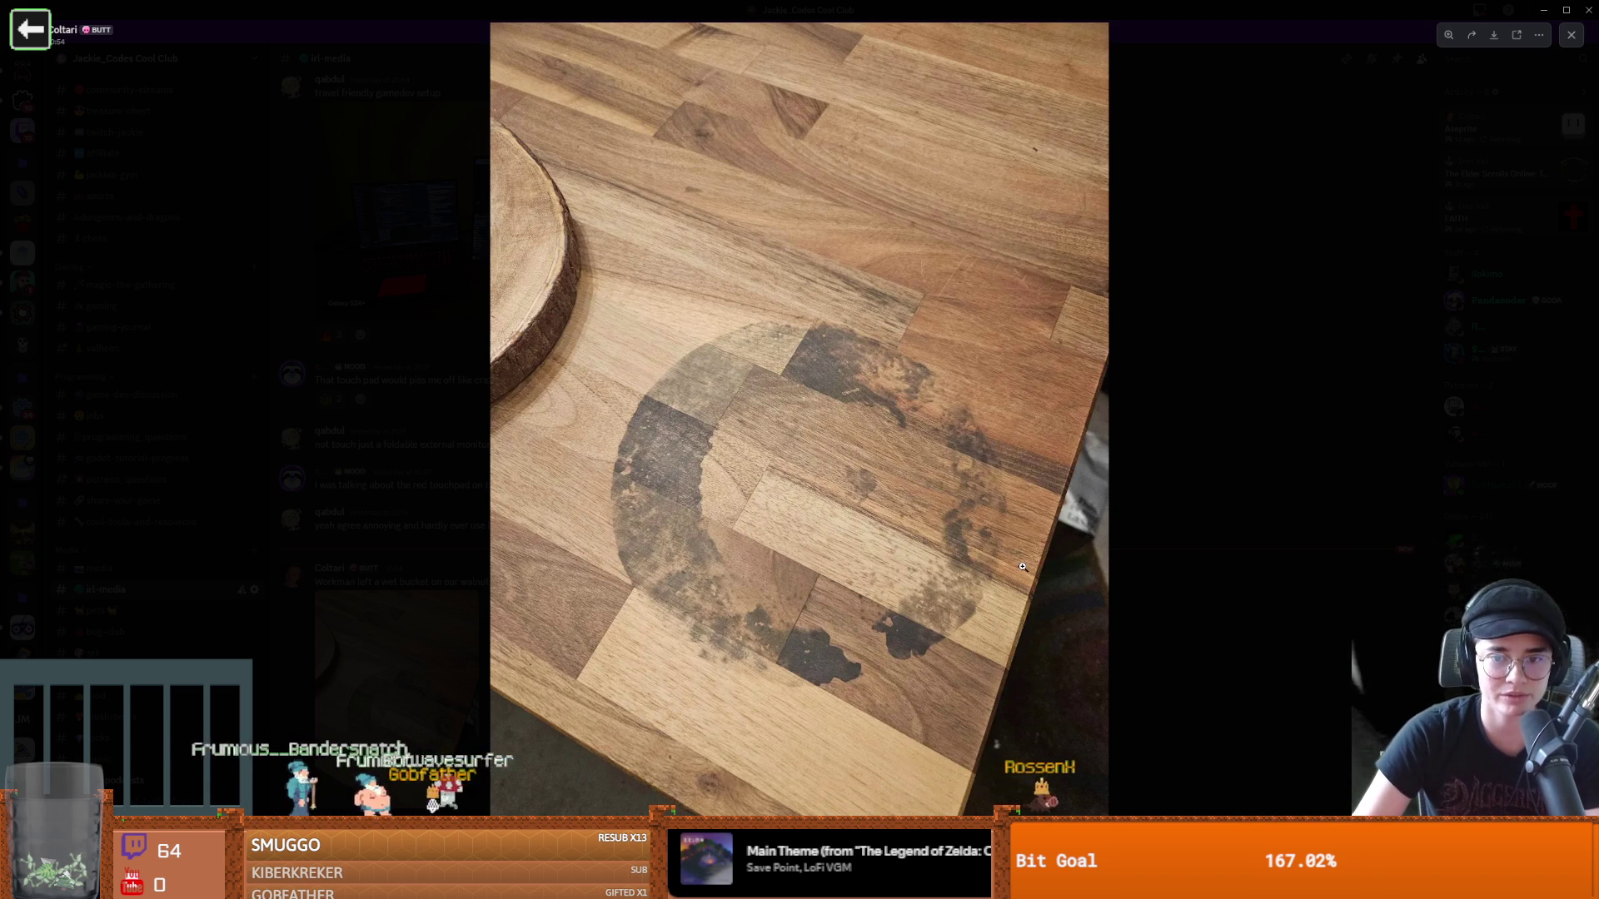
key("Escape")
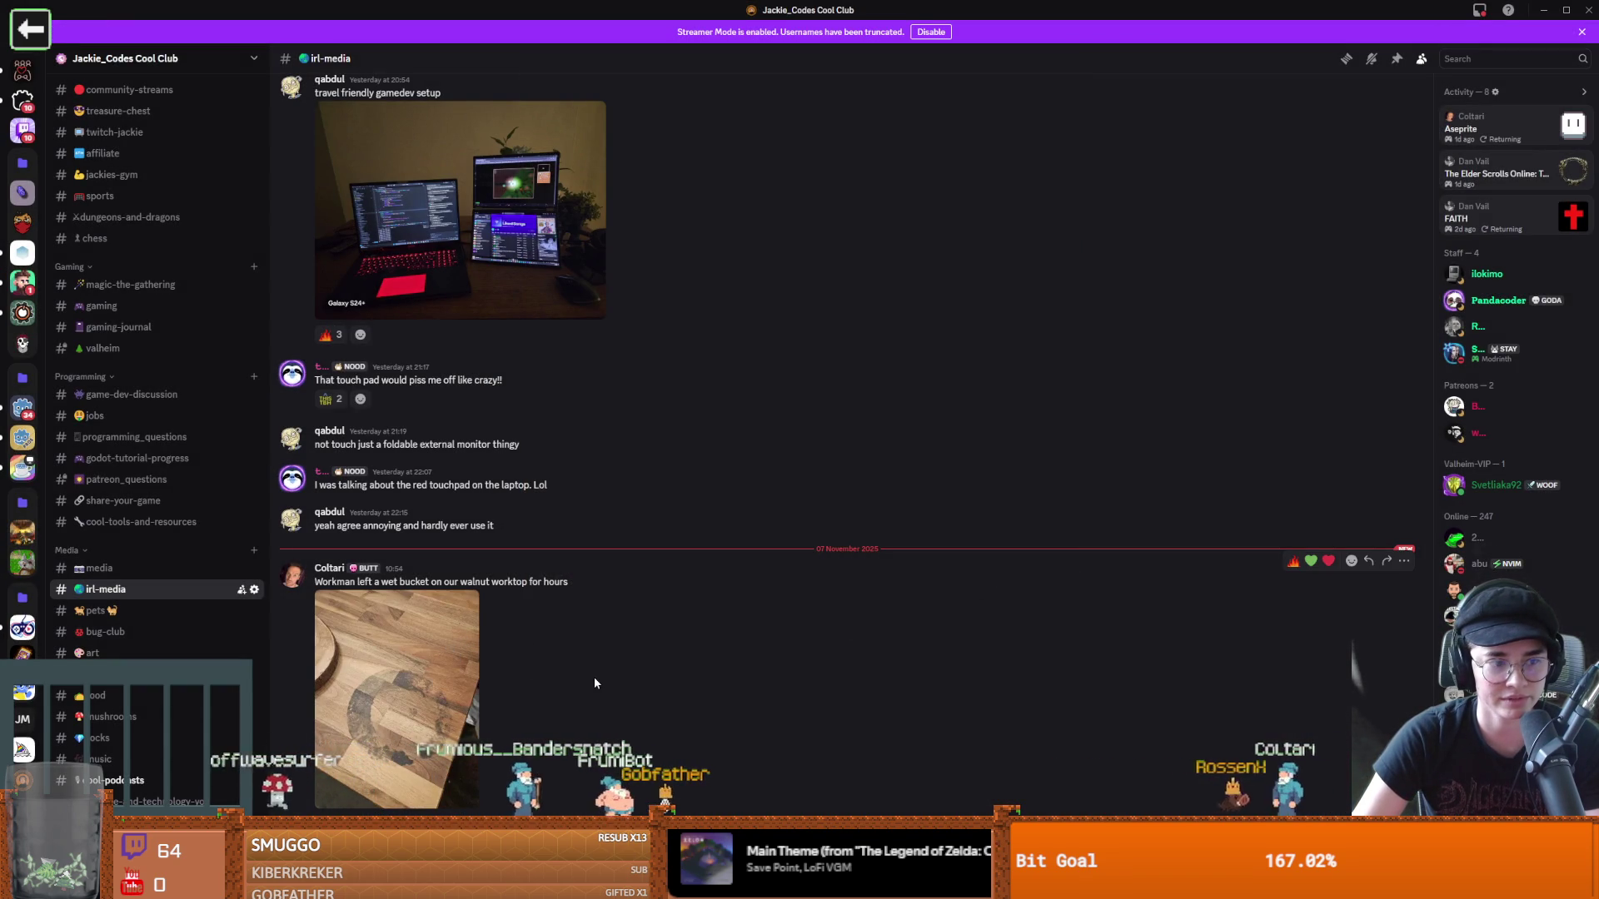
left_click(374, 715)
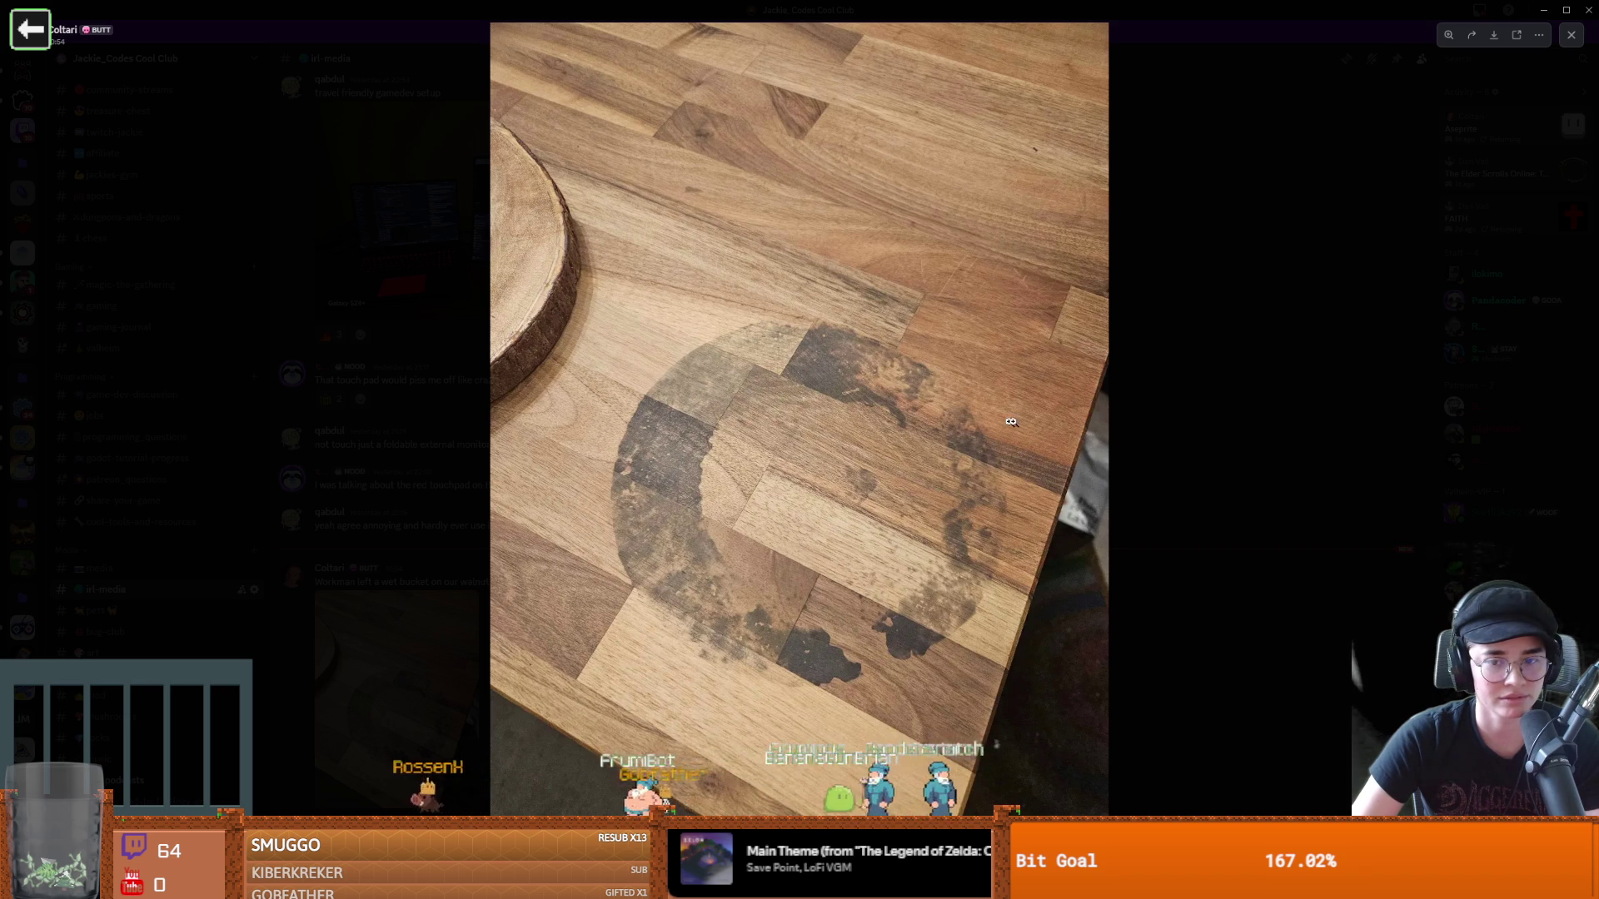
left_click(1269, 431)
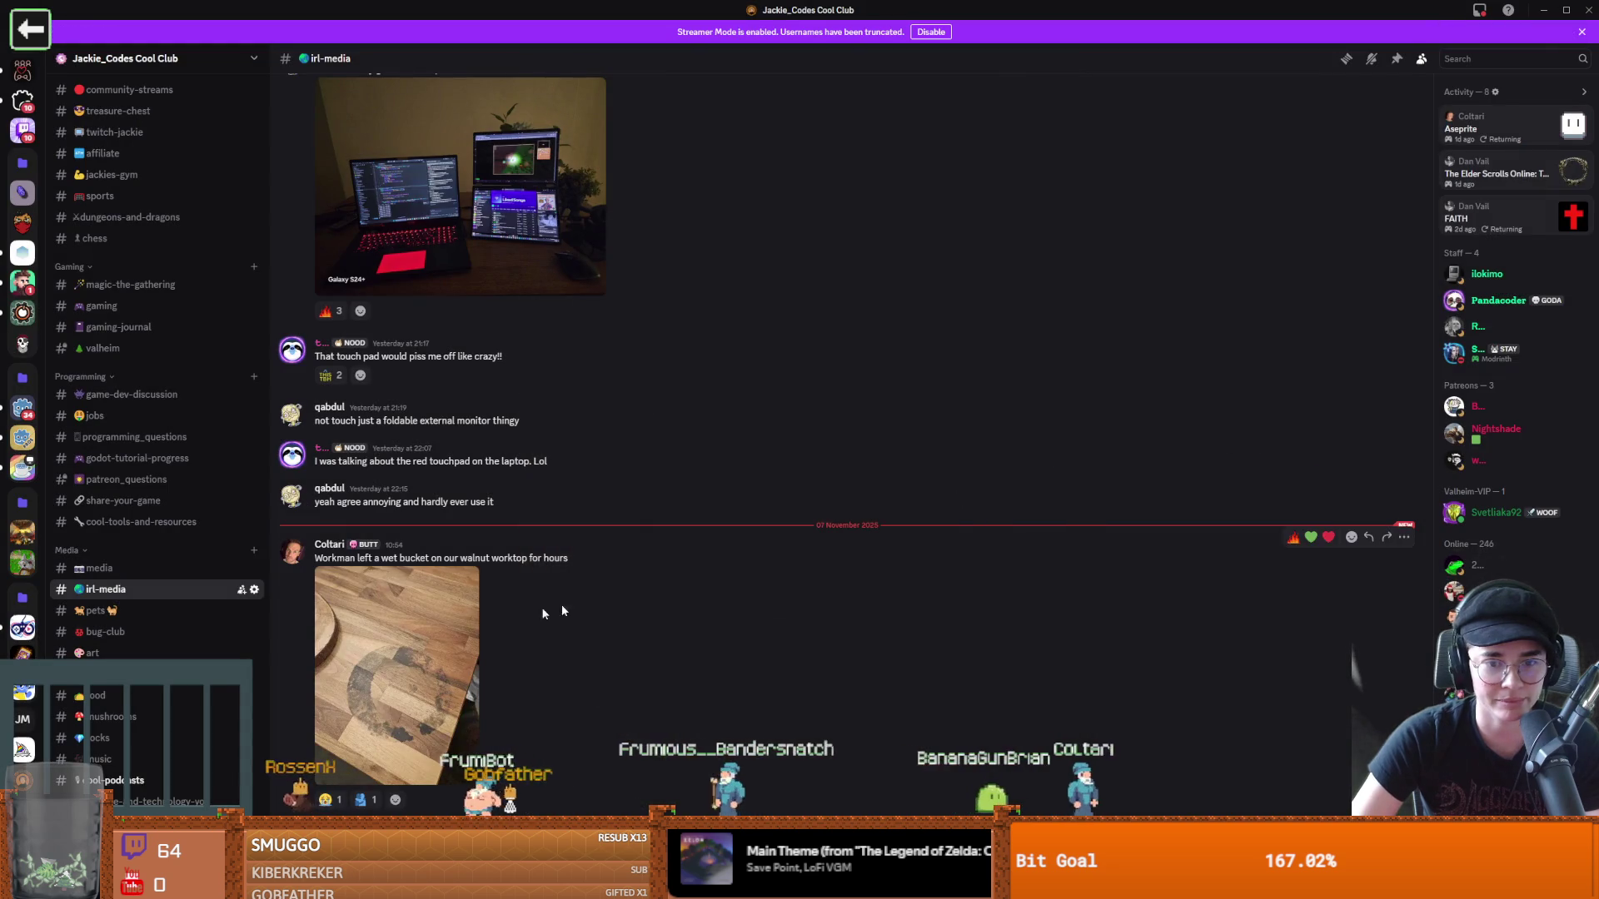
left_click(479, 611)
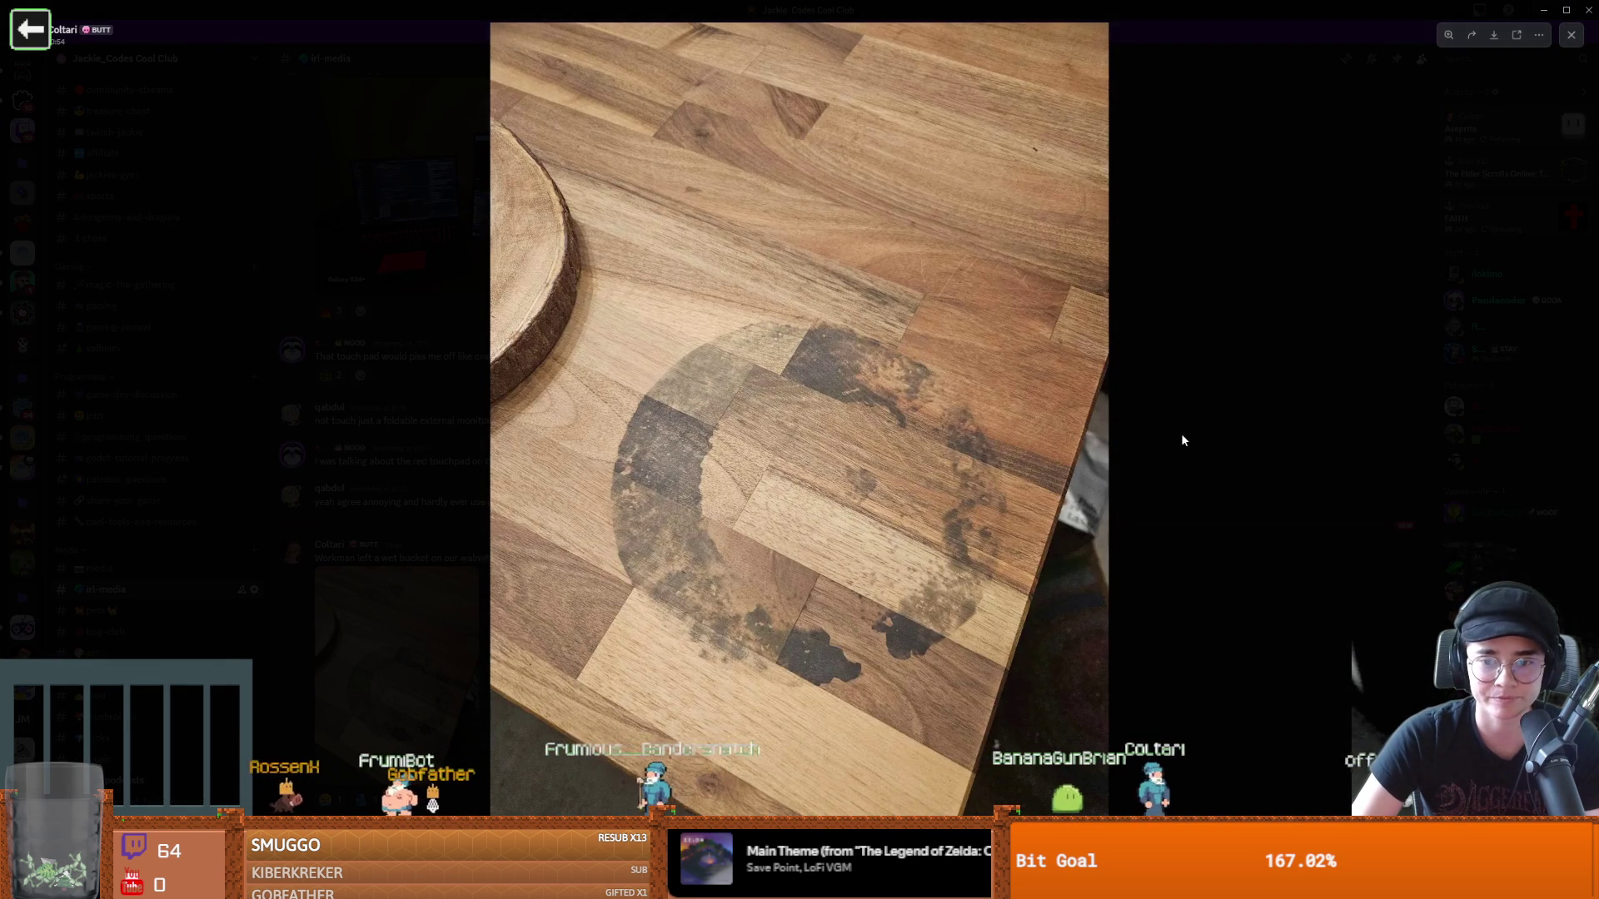
left_click(1183, 439)
key("alt+Tab")
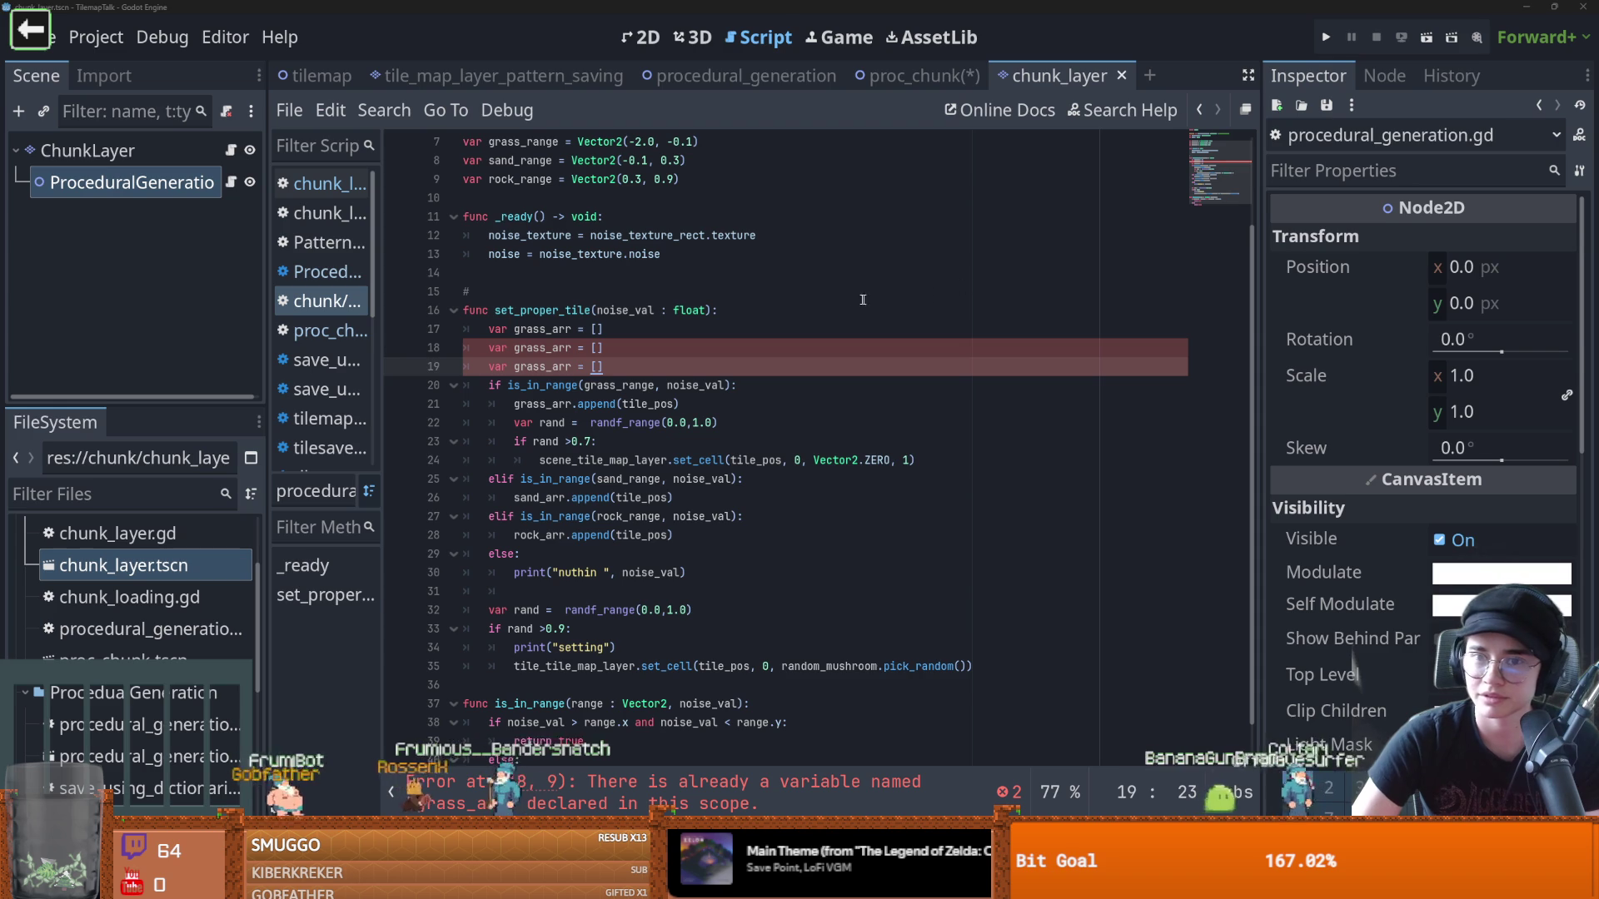
Rename line 18's grass_arr to sand_arr and select 'grass' in line 19's declaration
key("Up")
left_click(623, 369)
left_click_drag(546, 348, 514, 348)
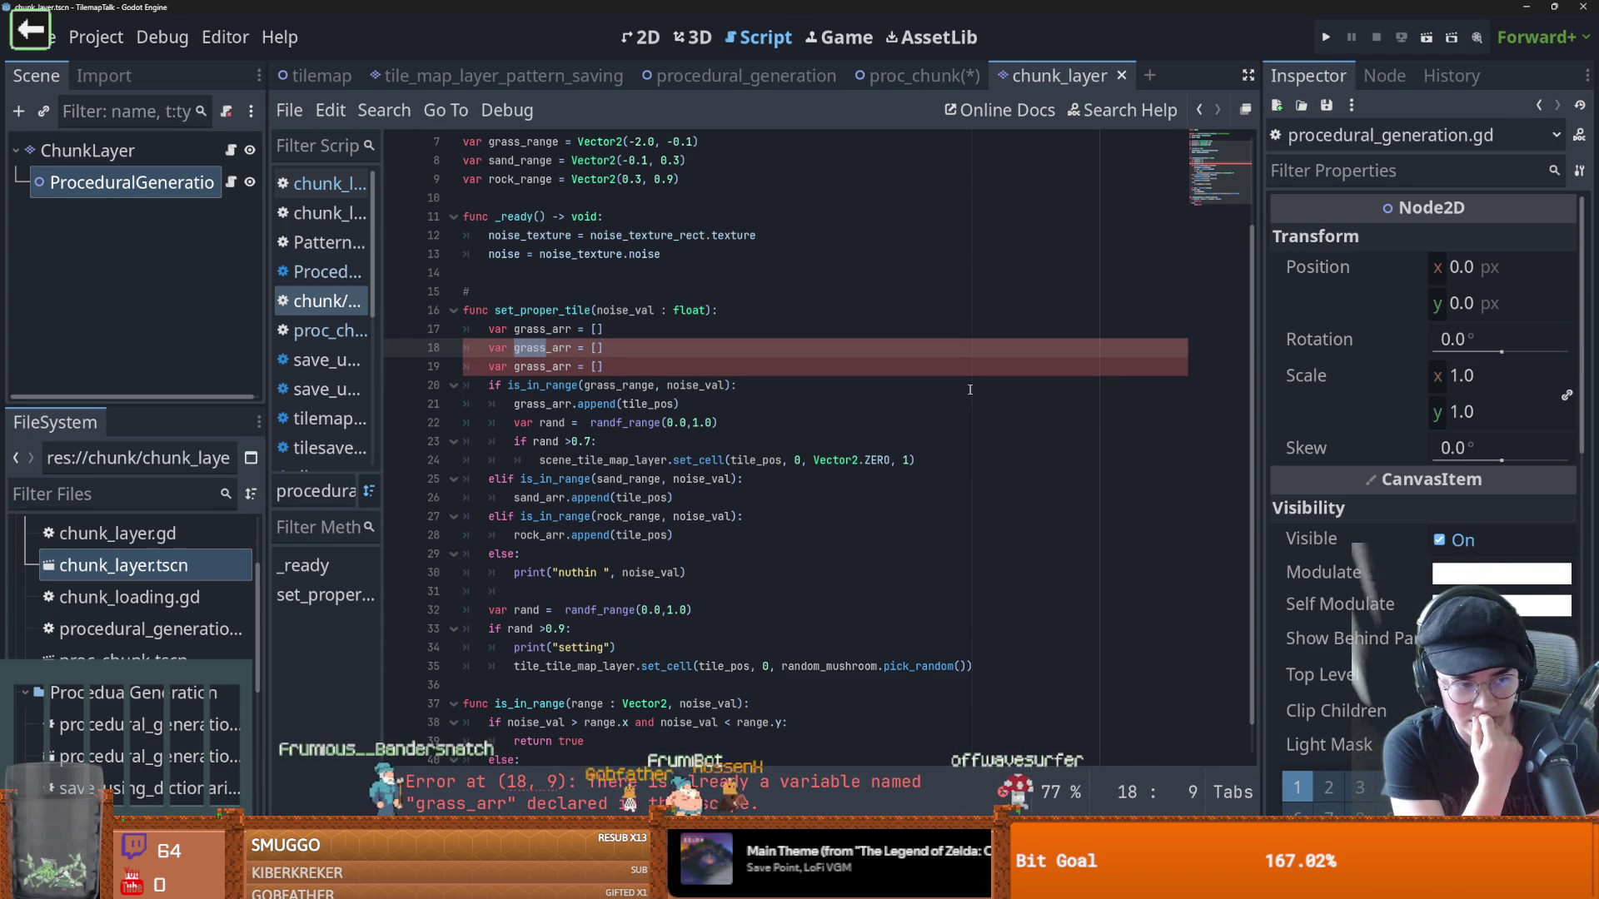
type("sand")
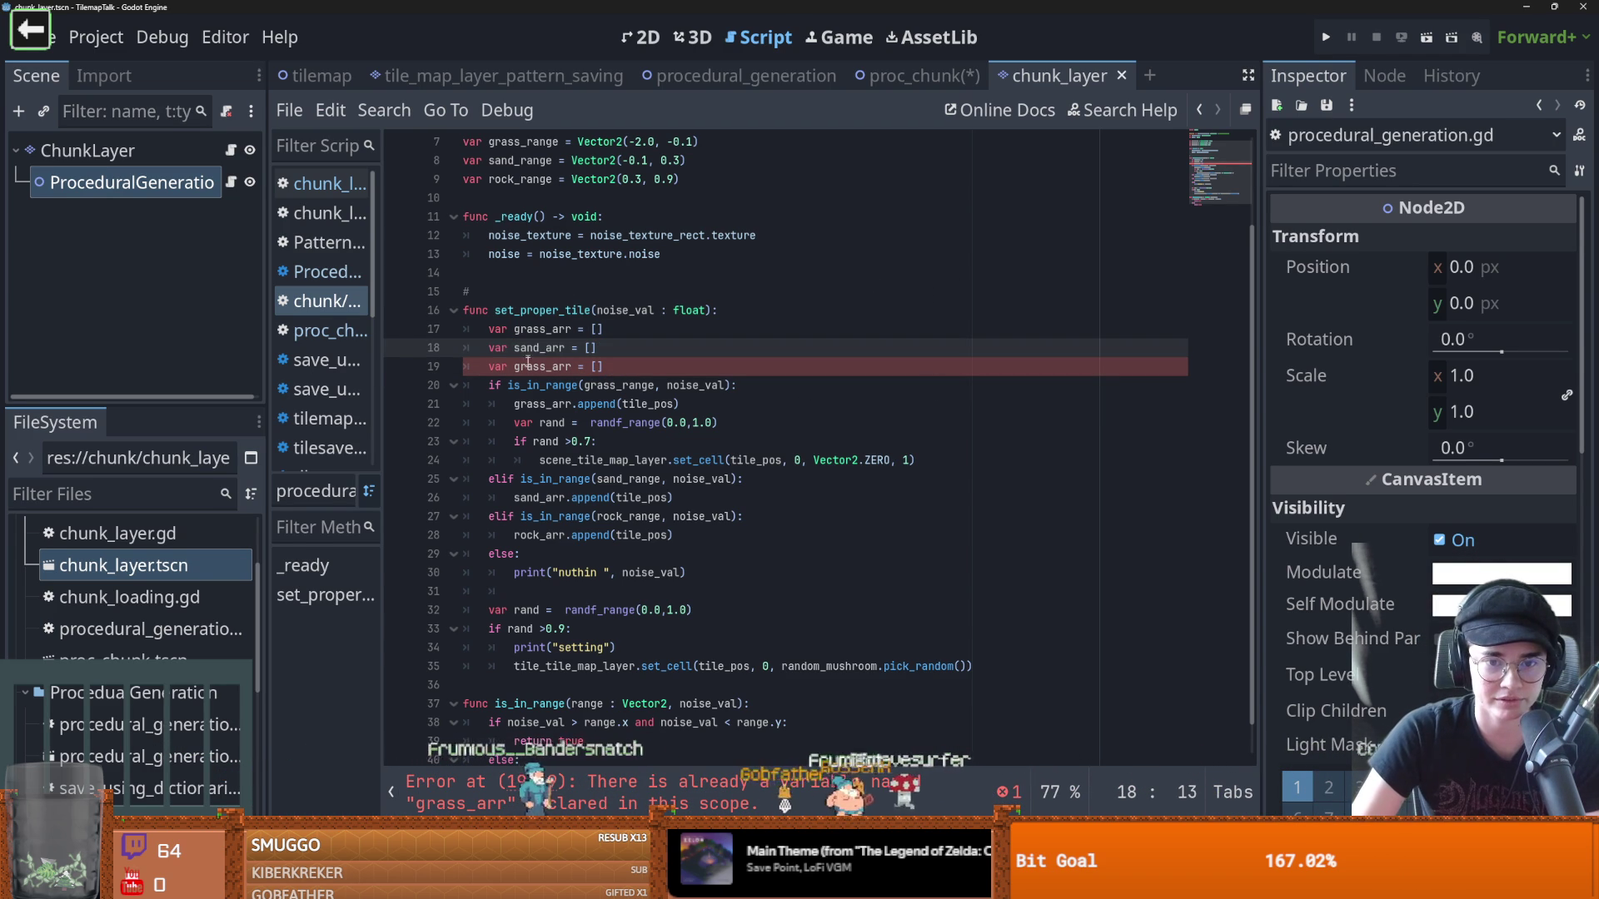
double_click(516, 366)
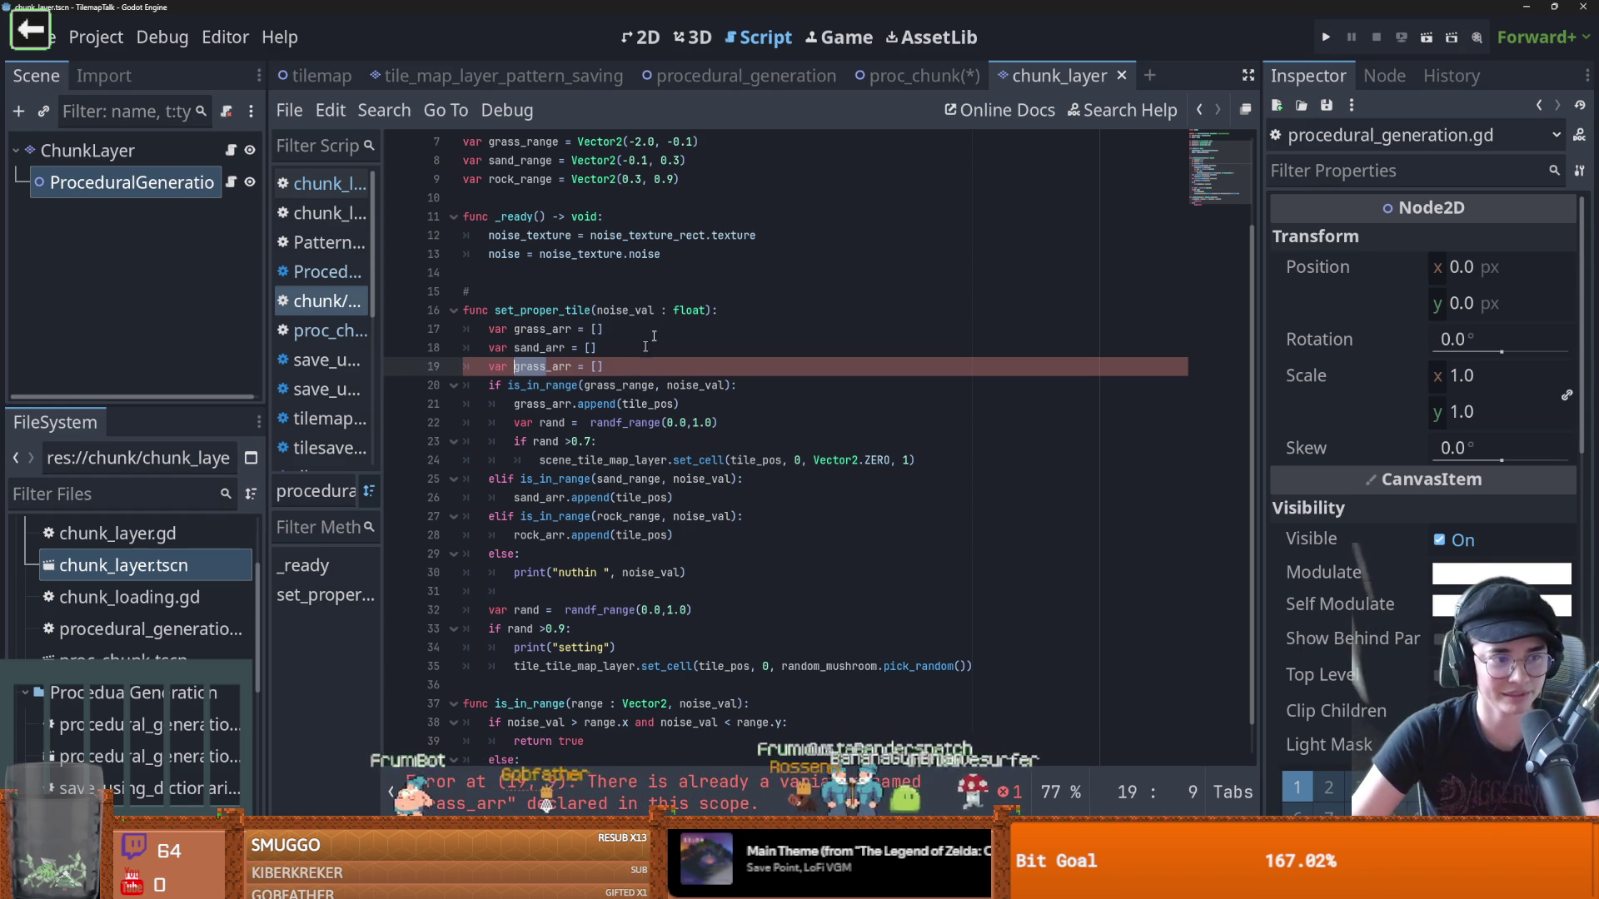
scroll(561, 598, "down", 1)
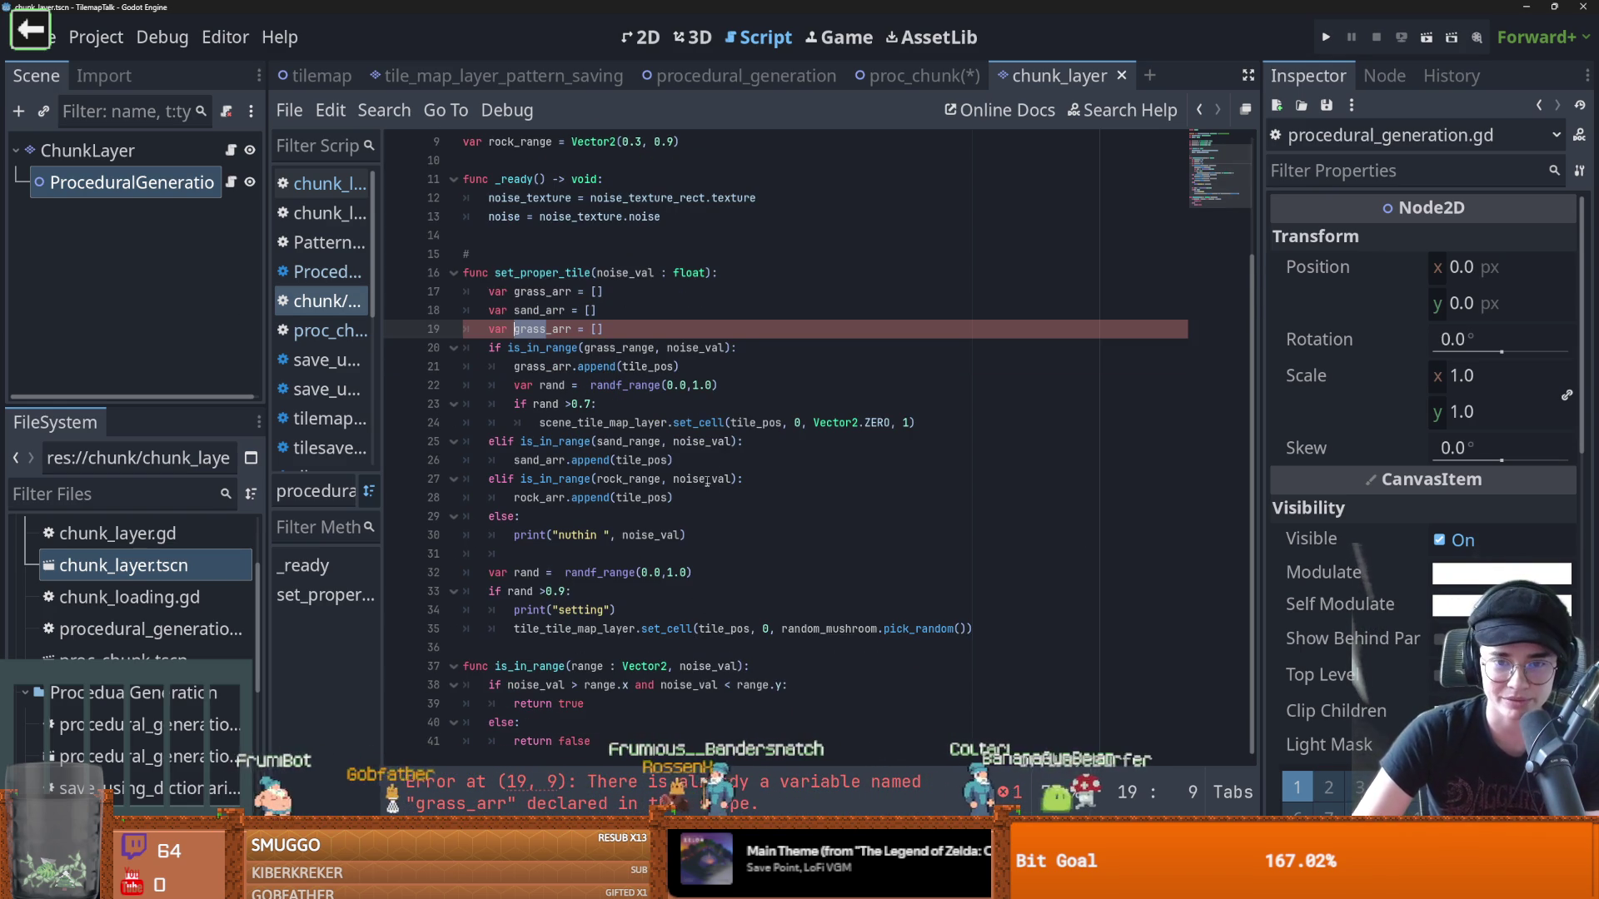
Copy 'rock' from line 28 over 'grass' on line 19, making the third array rock_arr
left_click_drag(539, 498, 512, 498)
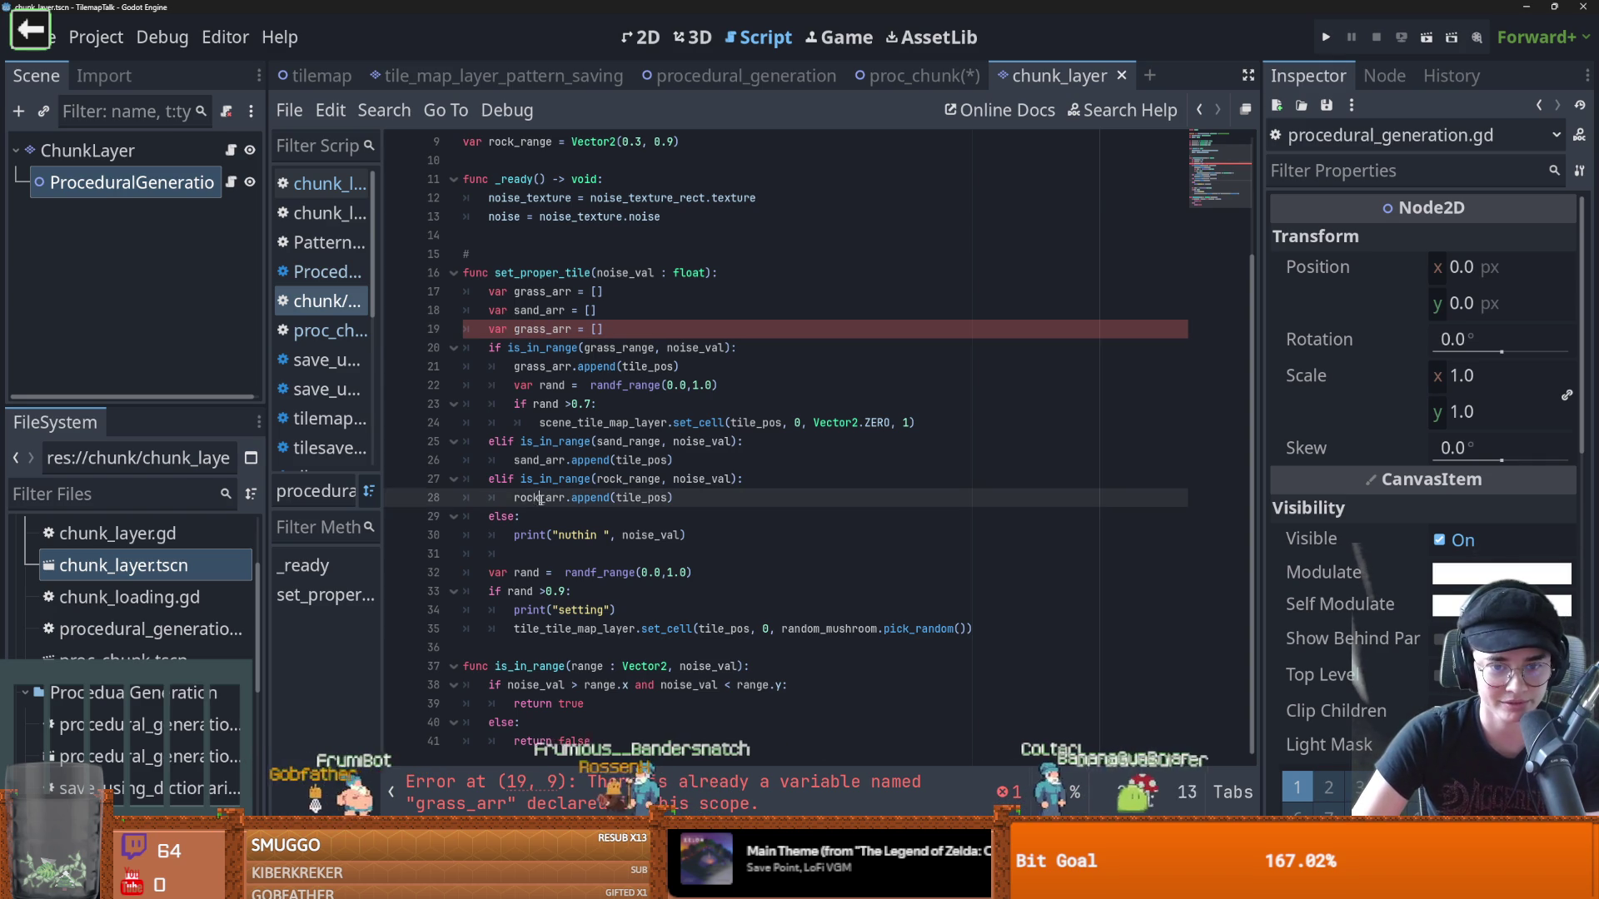
key("ctrl+c")
left_click_drag(514, 329, 539, 329)
key("ctrl+v")
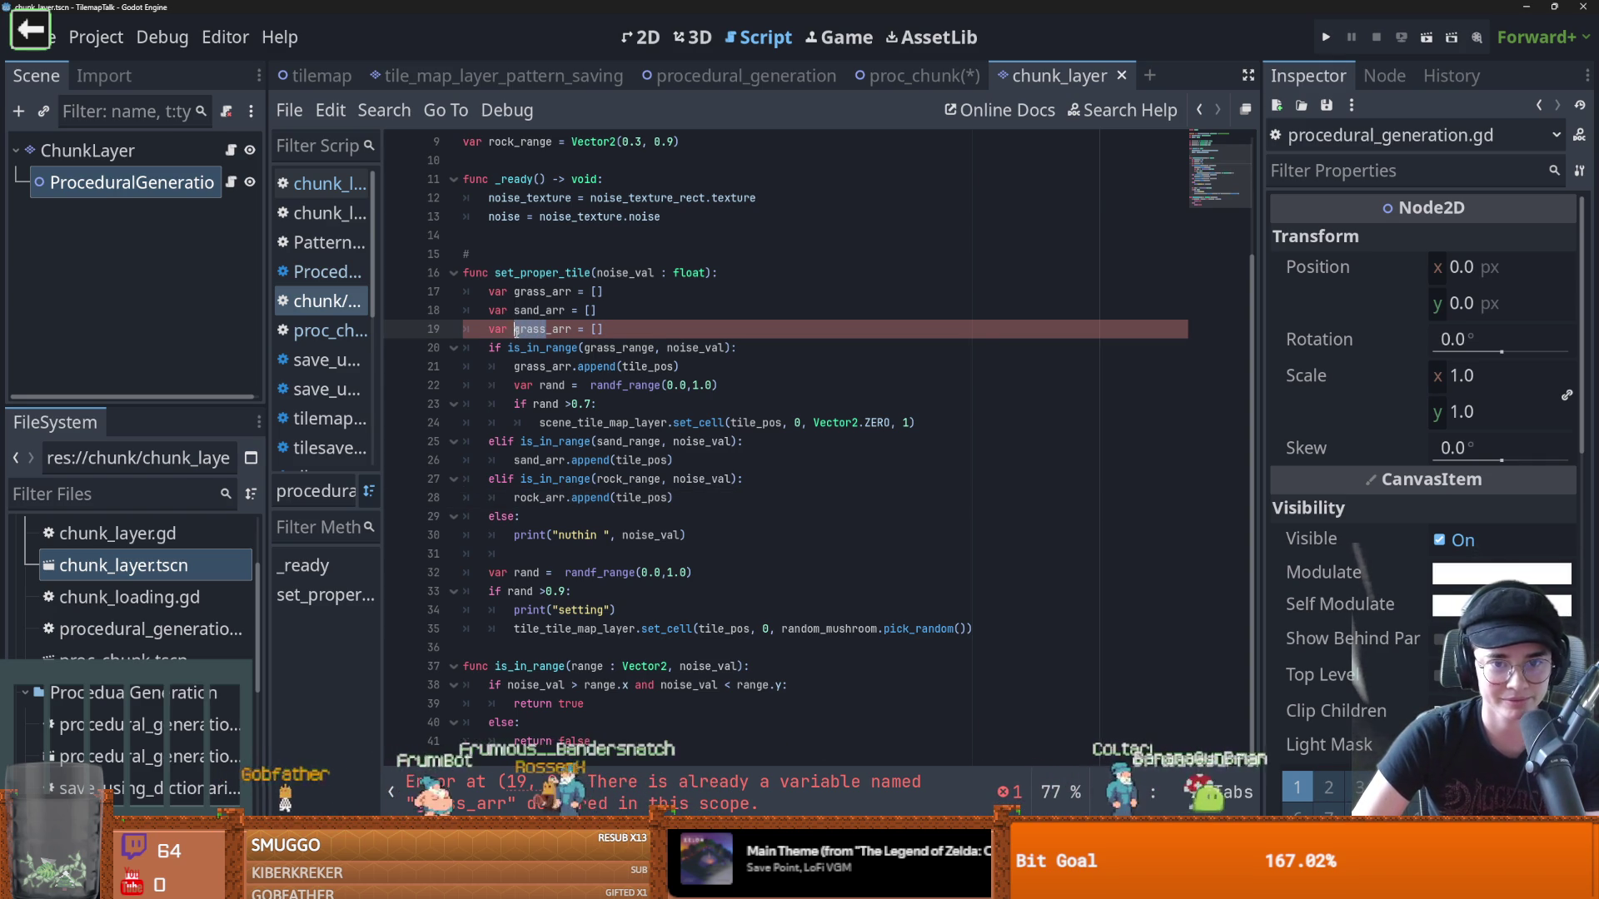
left_click(610, 332)
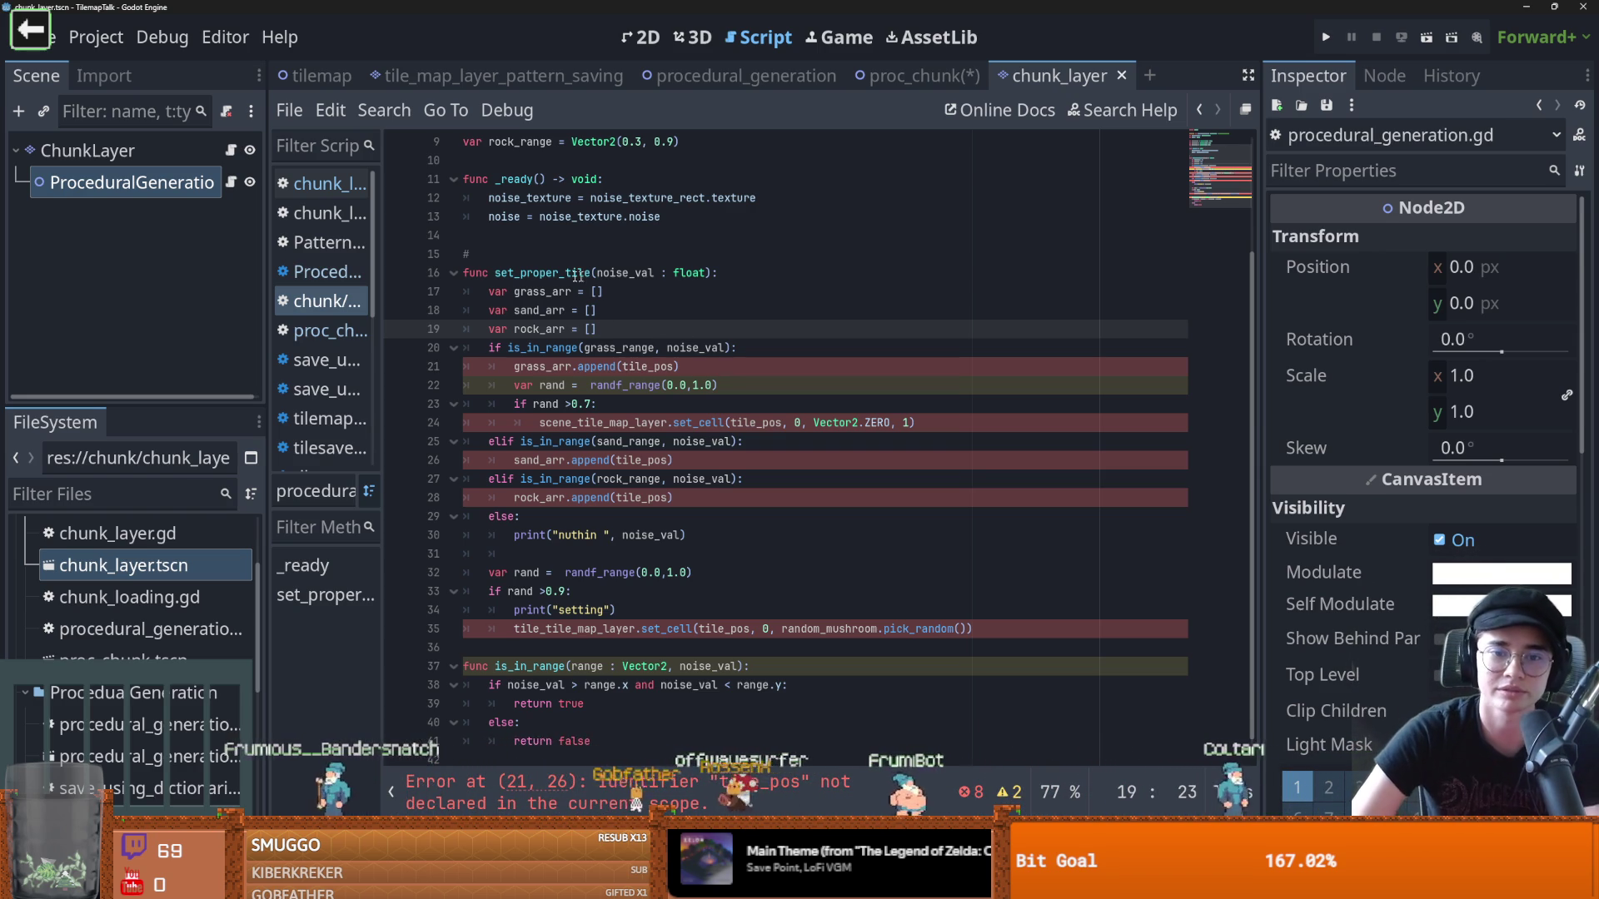
Delete the trailing space after the brackets in the rock_arr declaration
double_click(541, 292)
double_click(538, 309)
left_click(622, 317)
left_click(647, 329)
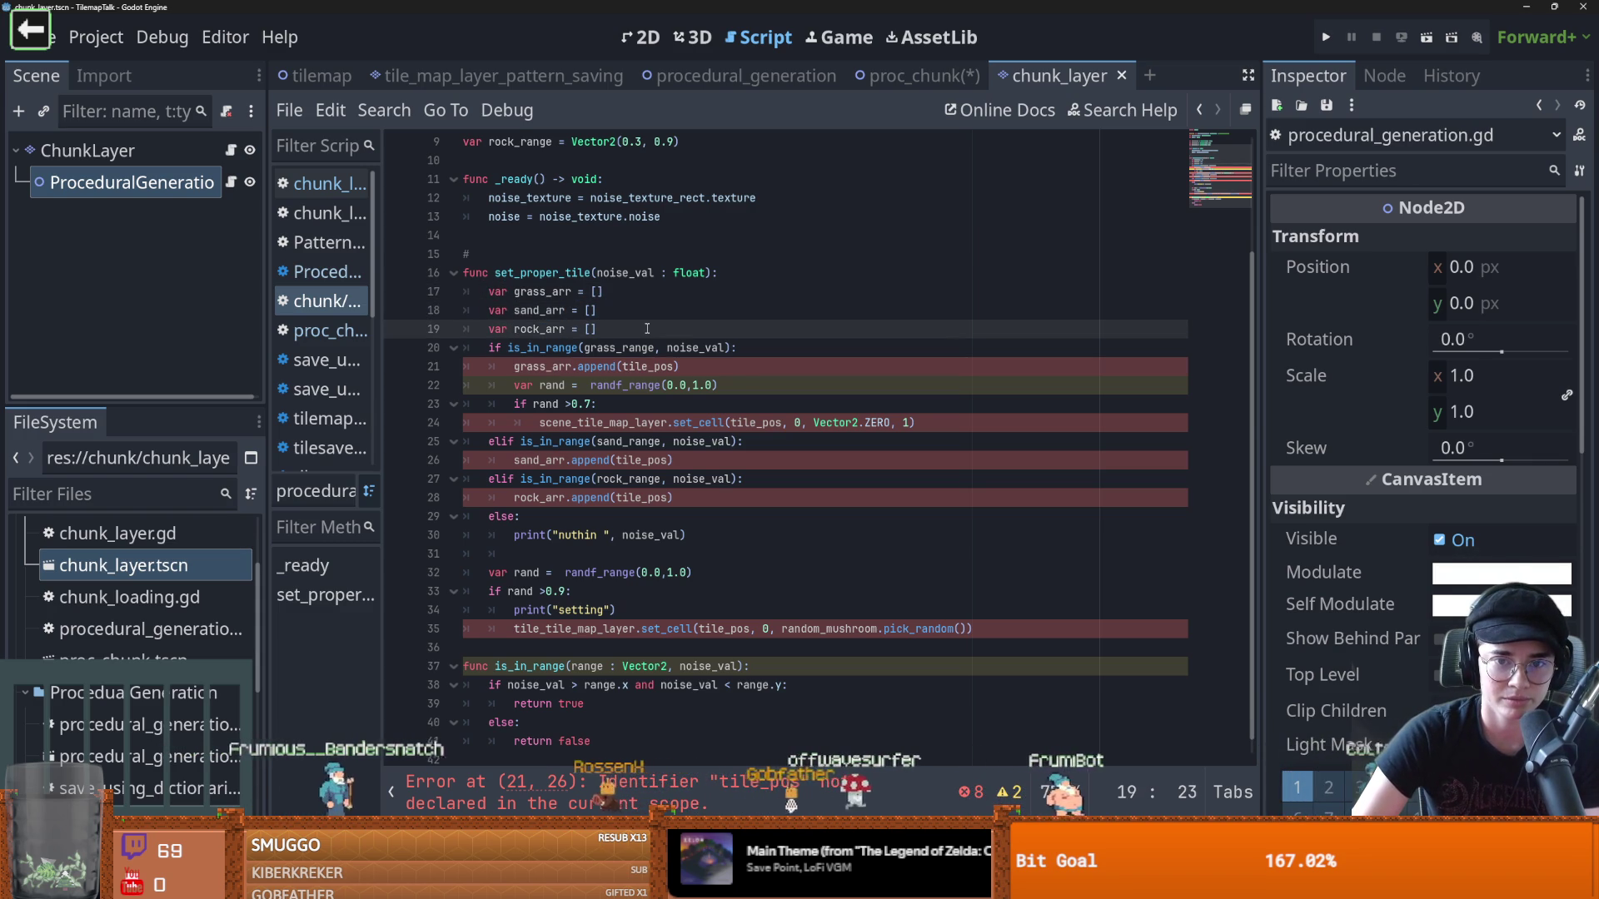
key("BackSpace")
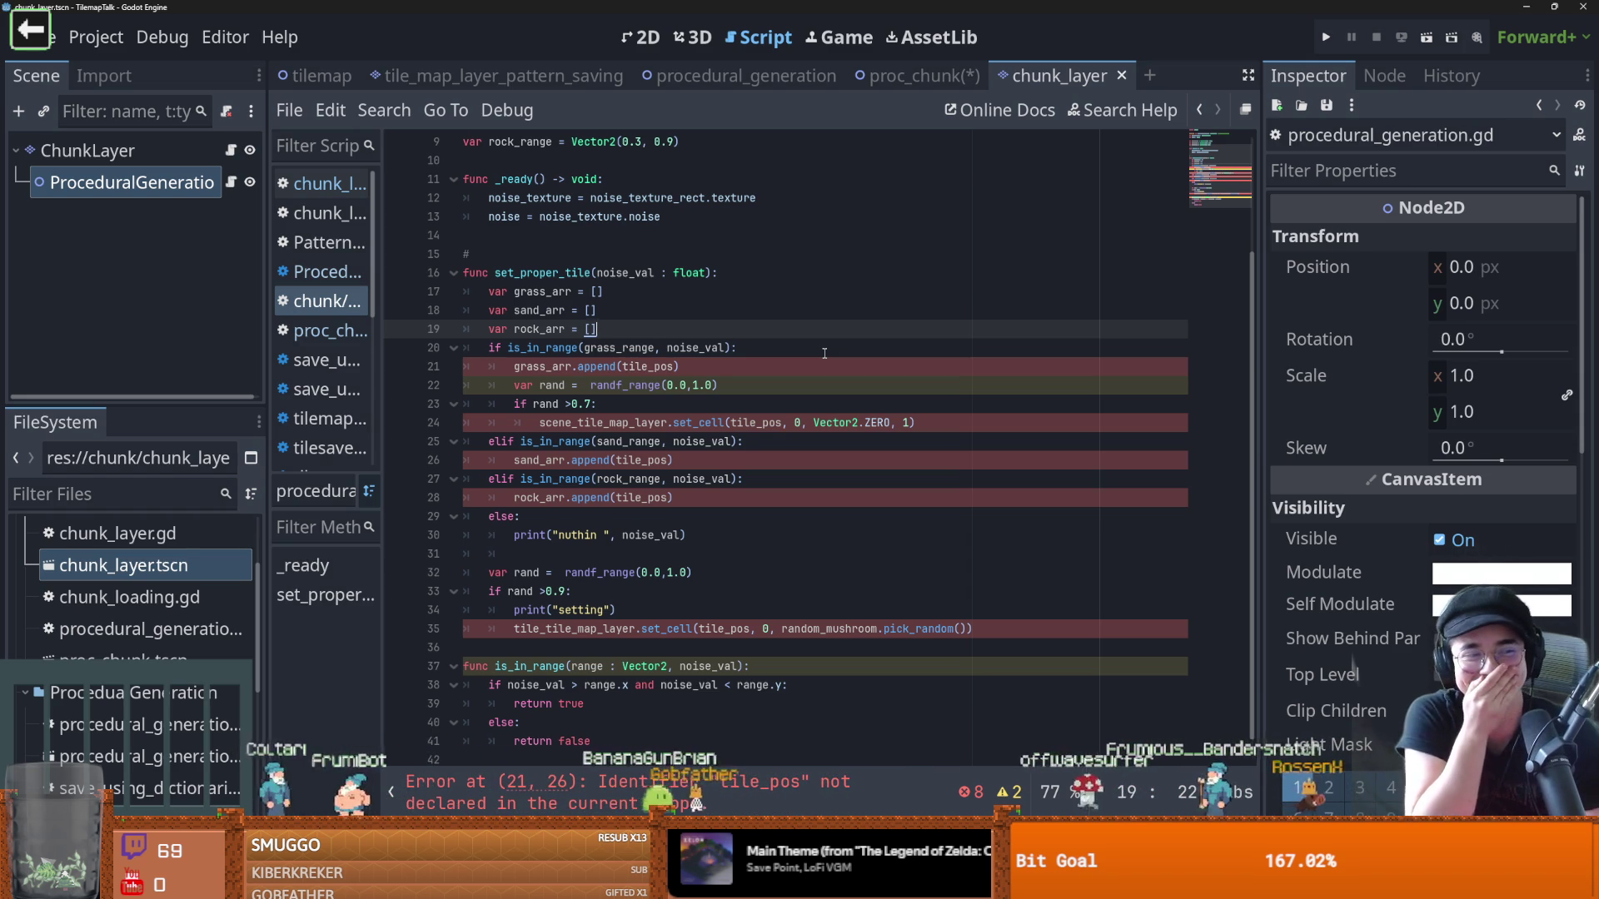
scroll(666, 417, "up", 2)
Inspect the undeclared tile_pos uses and set_proper_tile's parameter list
left_click(642, 477)
double_click(643, 478)
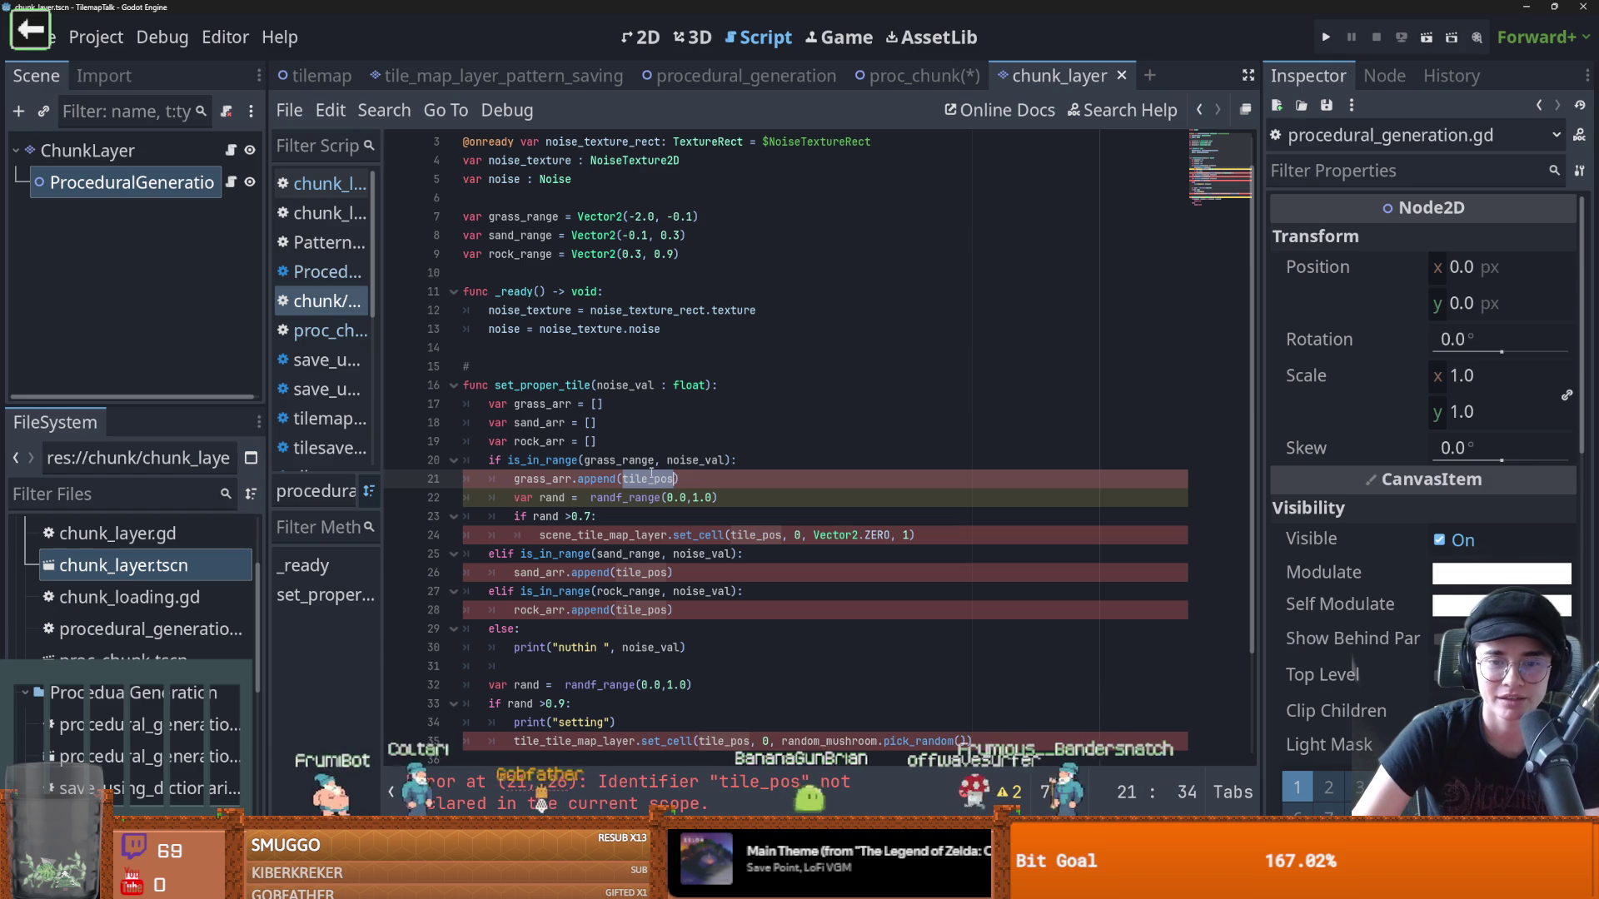
double_click(546, 385)
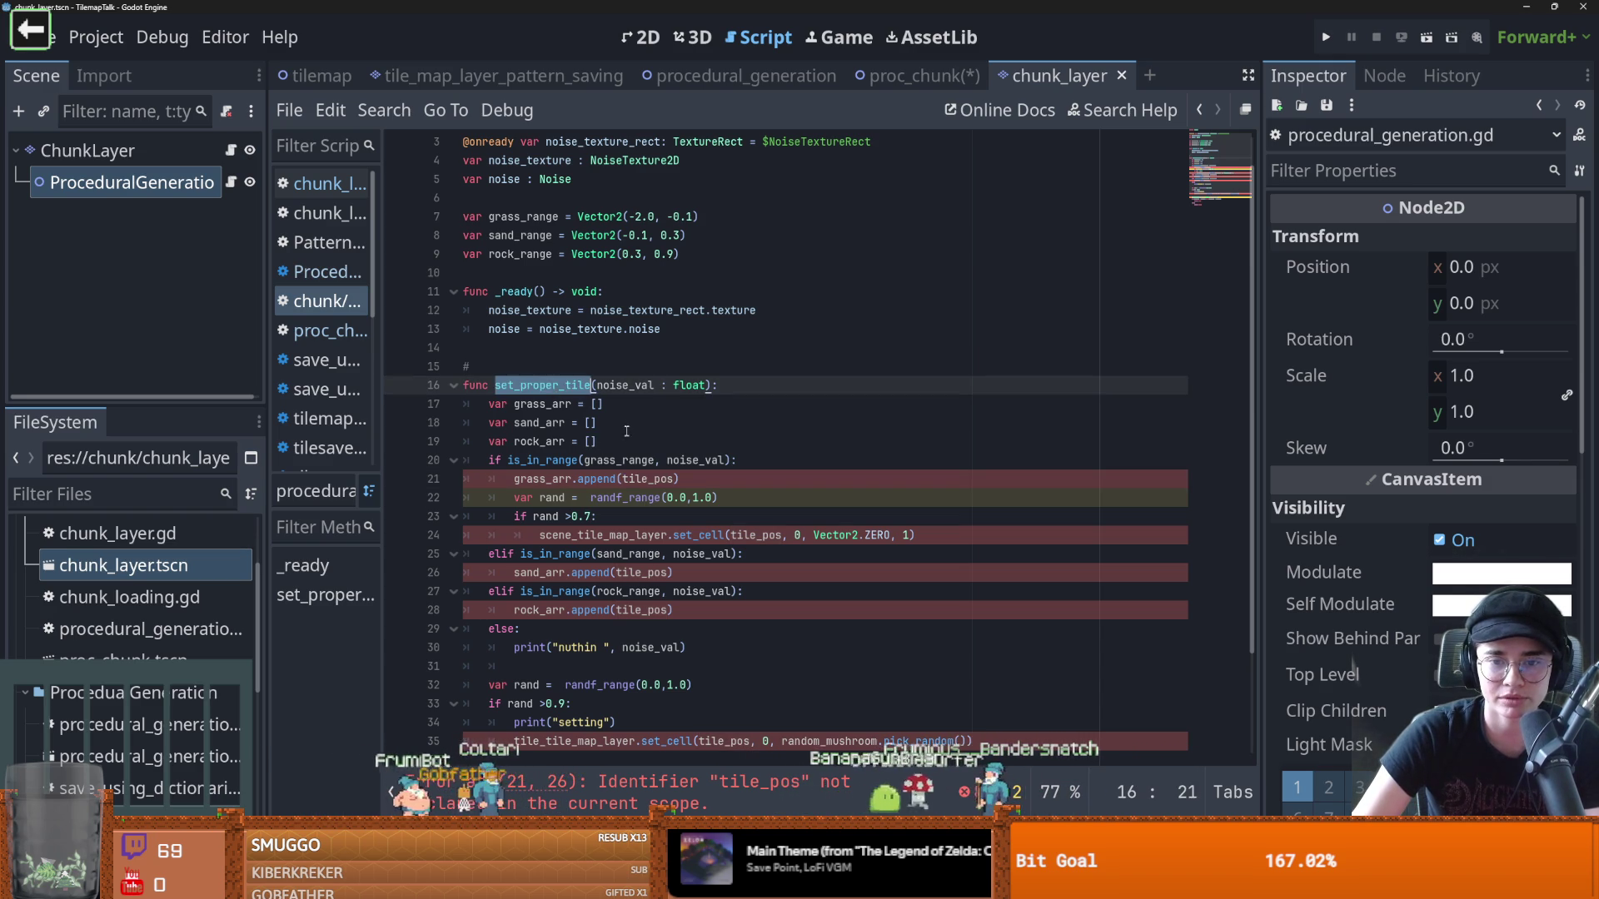
double_click(645, 479)
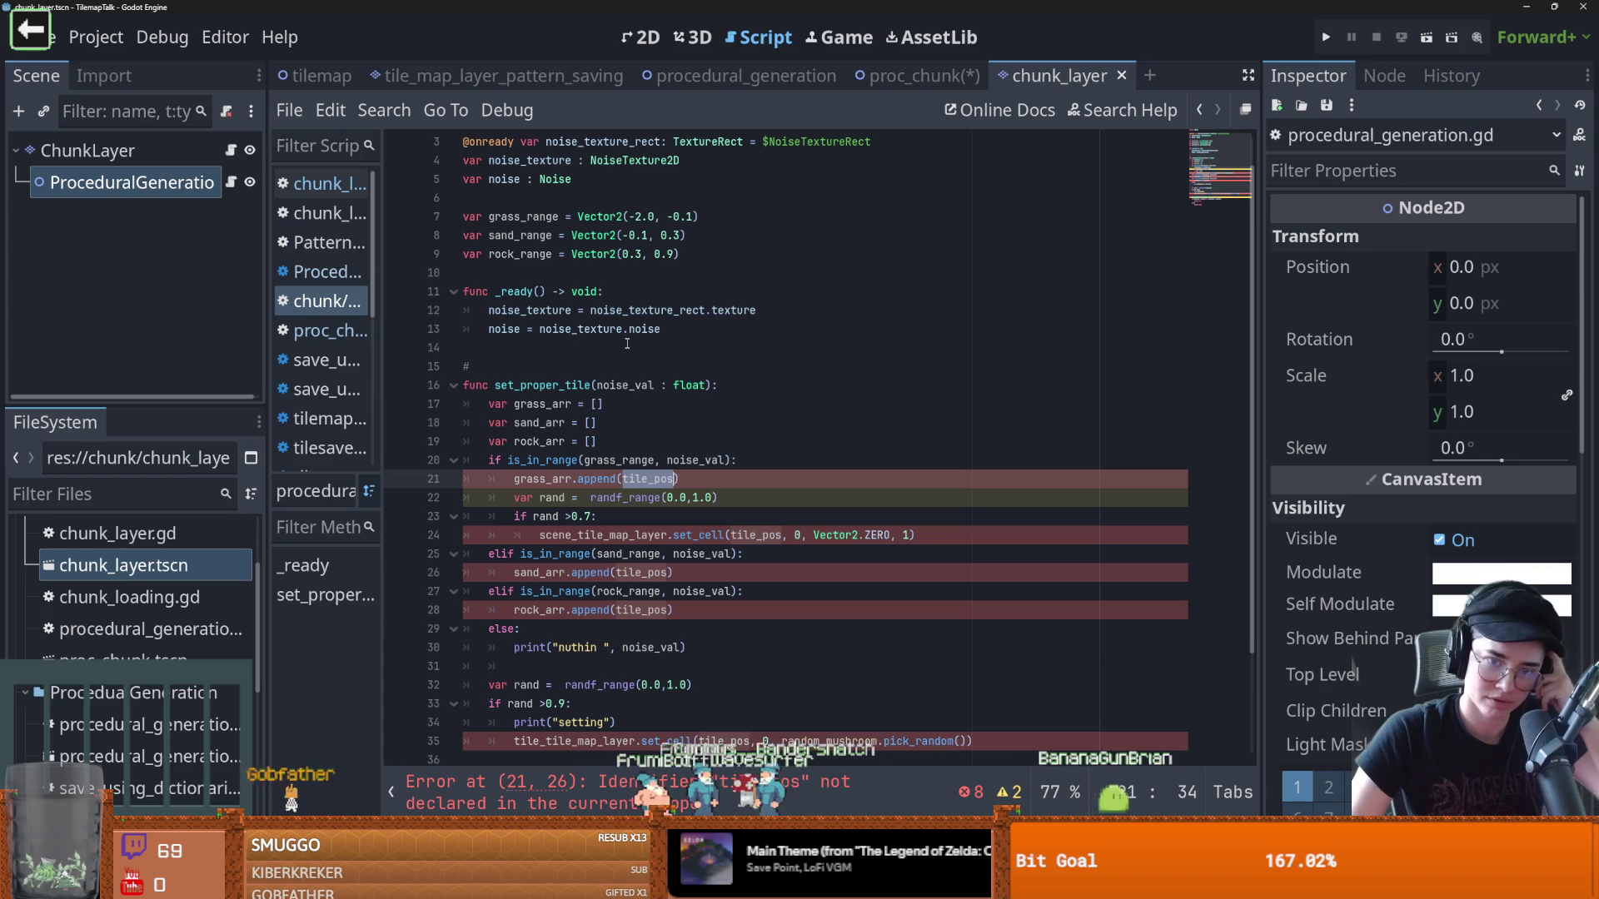
left_click(707, 385)
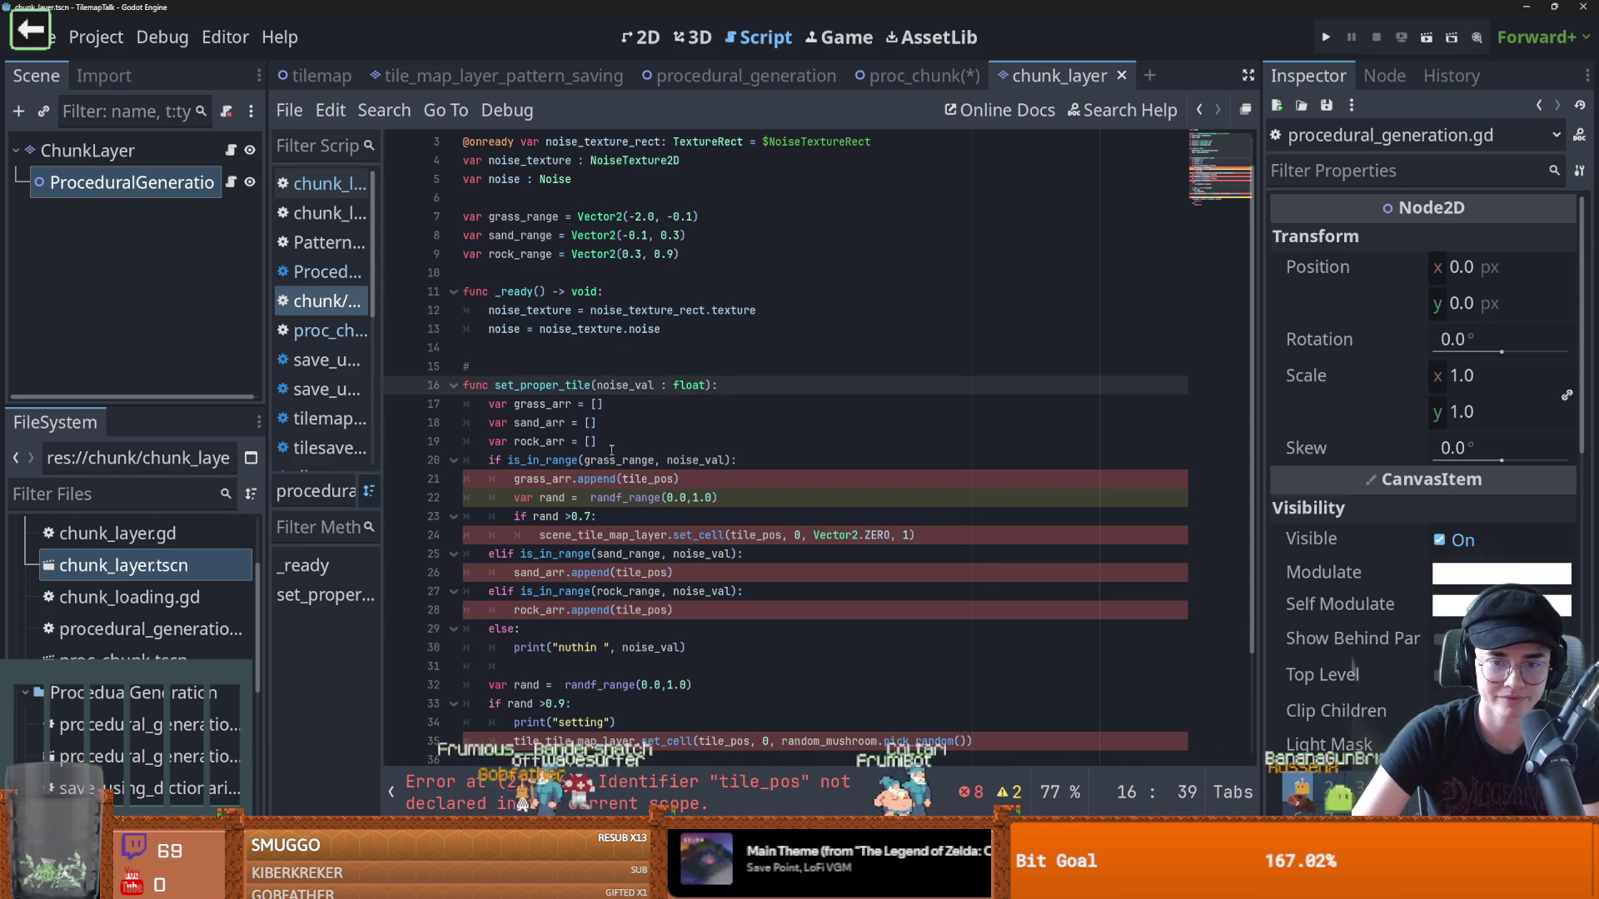
left_click(712, 483)
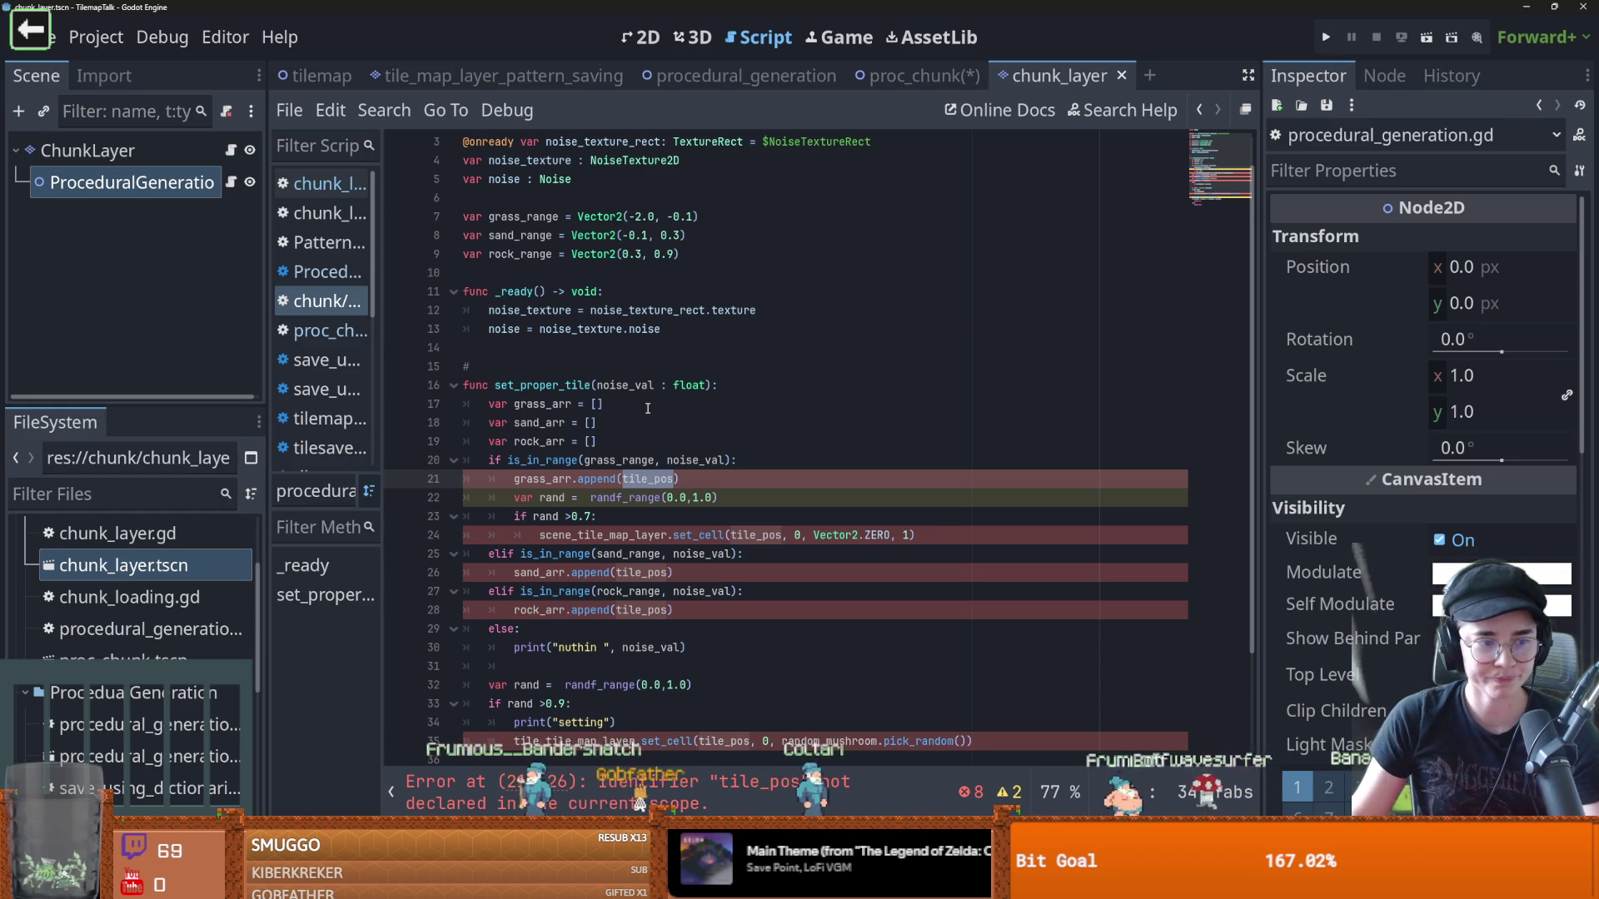
Delete the stray # comment line above func set_proper_tile
left_click(695, 331)
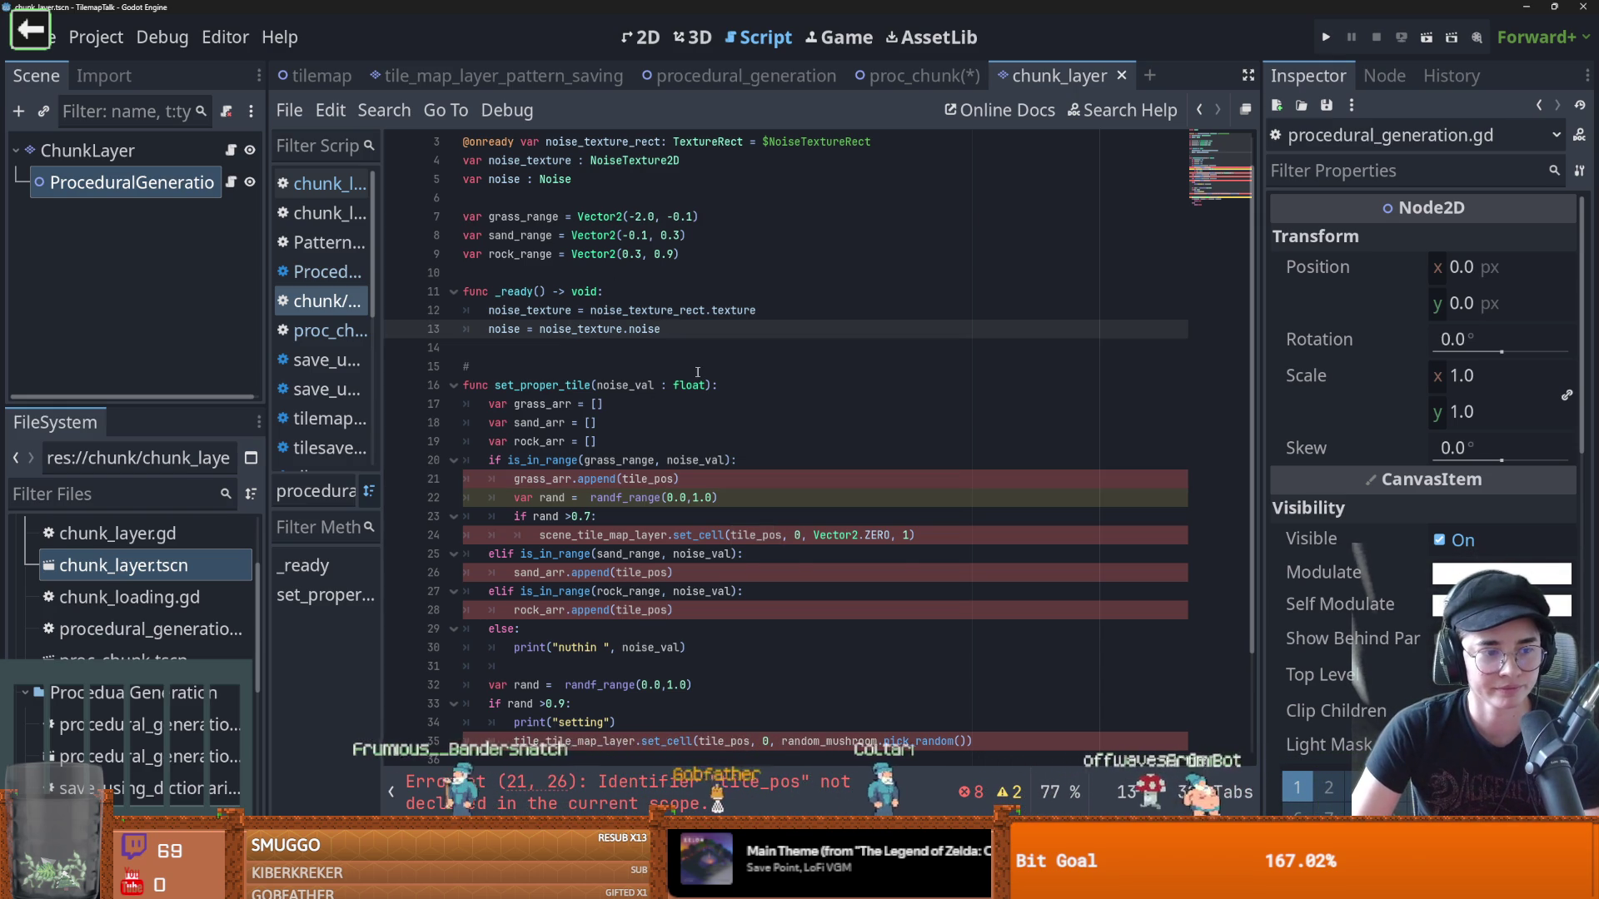
scroll(698, 372, "up", 1)
left_click(539, 403)
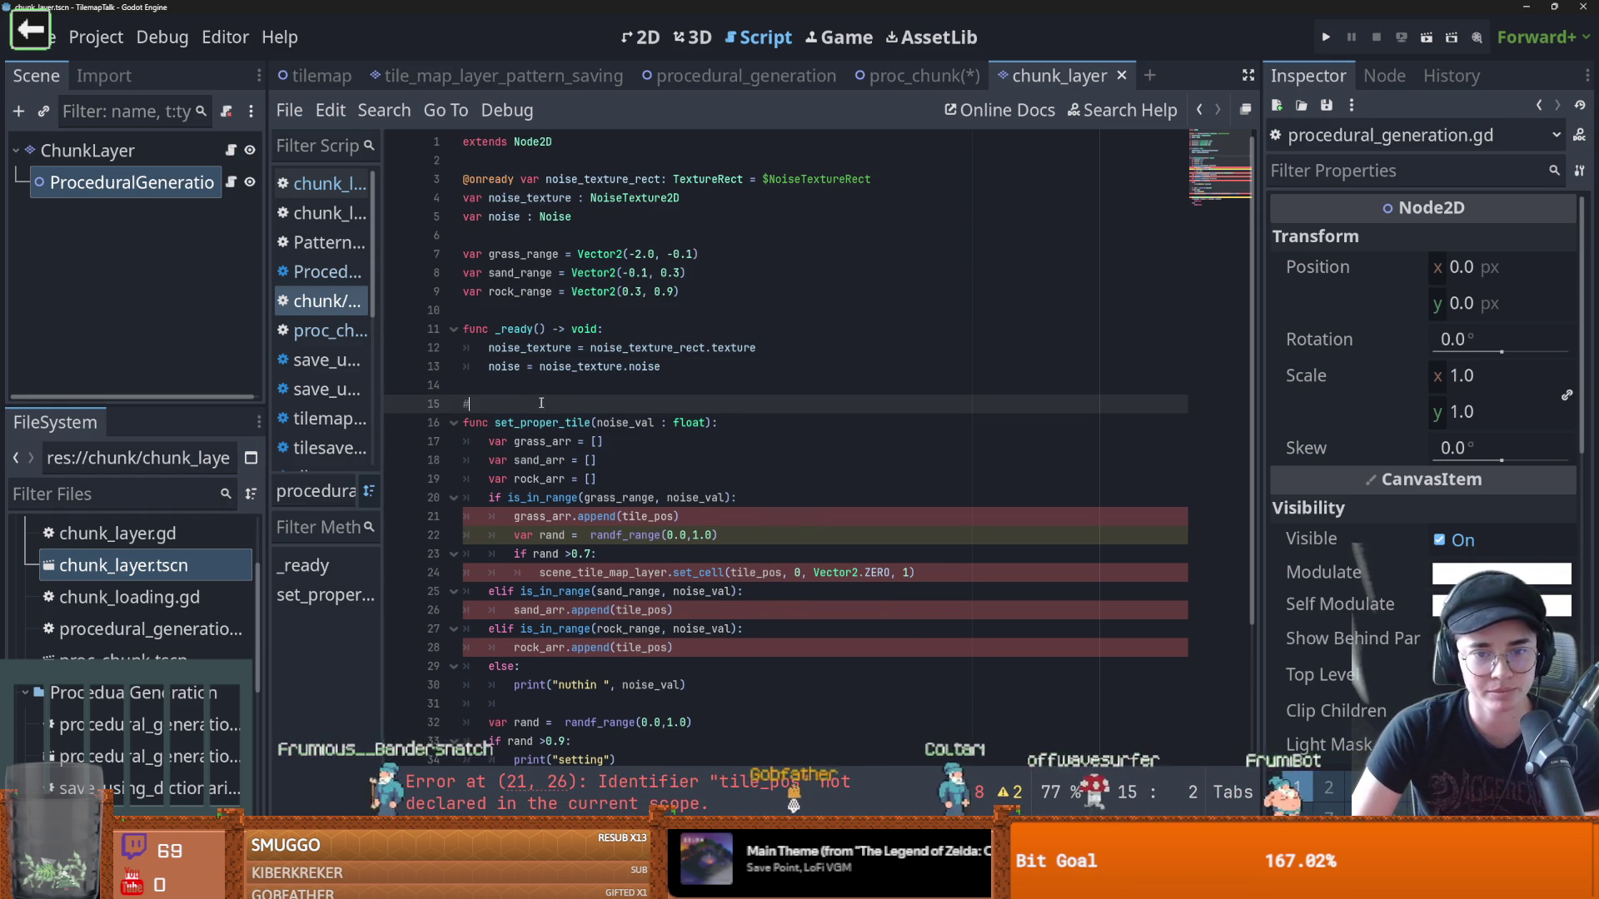
key("BackSpace")
key("BackSpace")
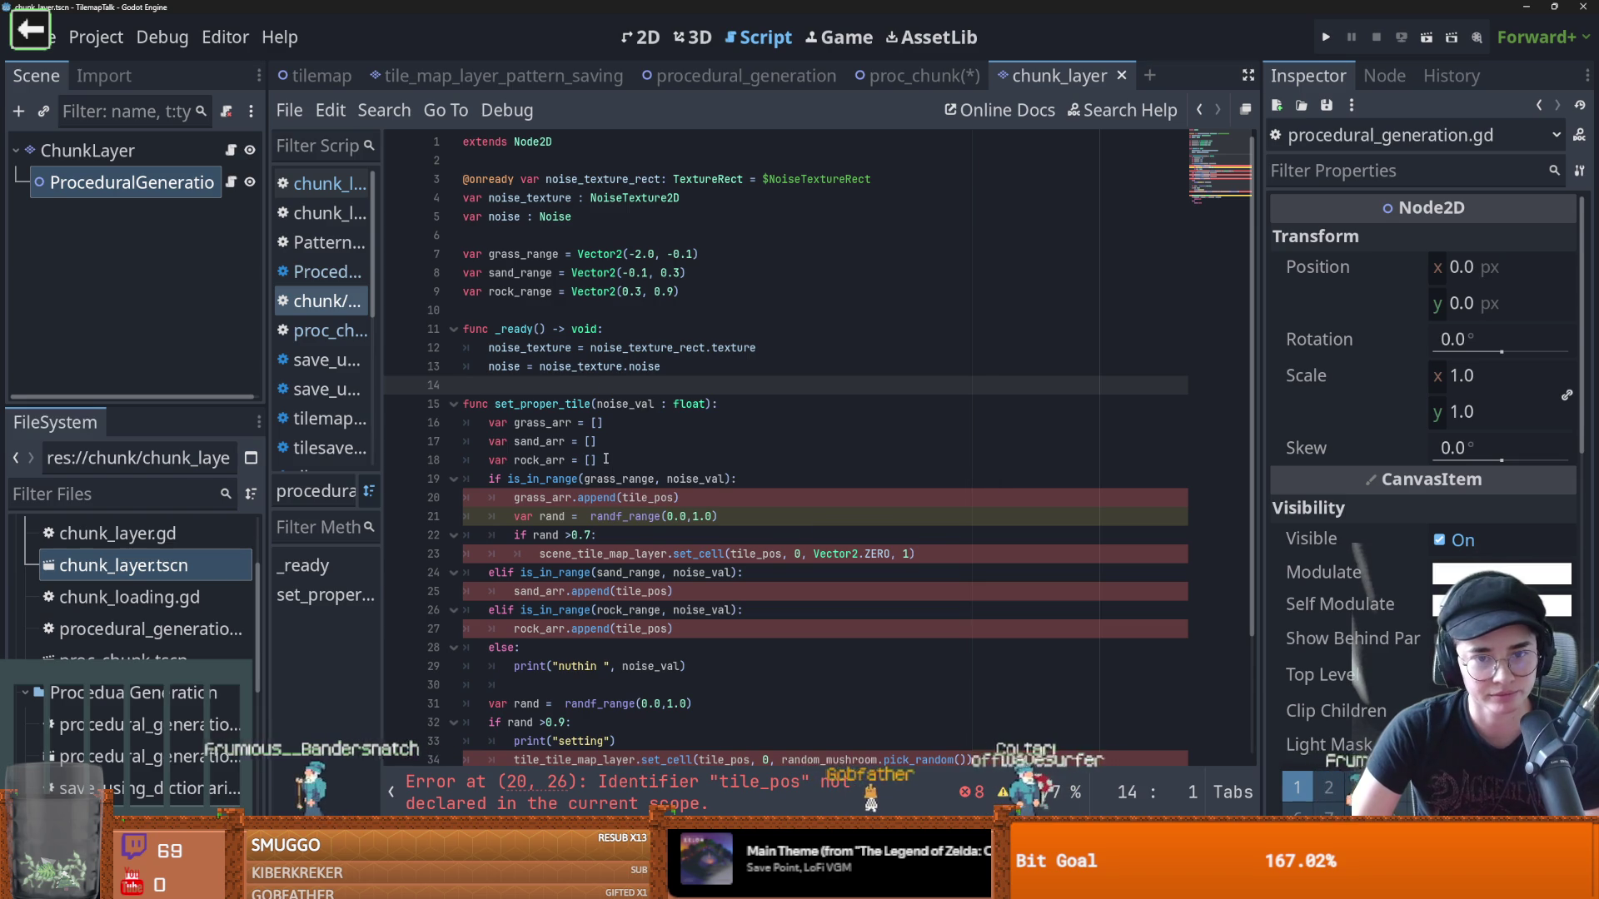
scroll(606, 458, "down", 1)
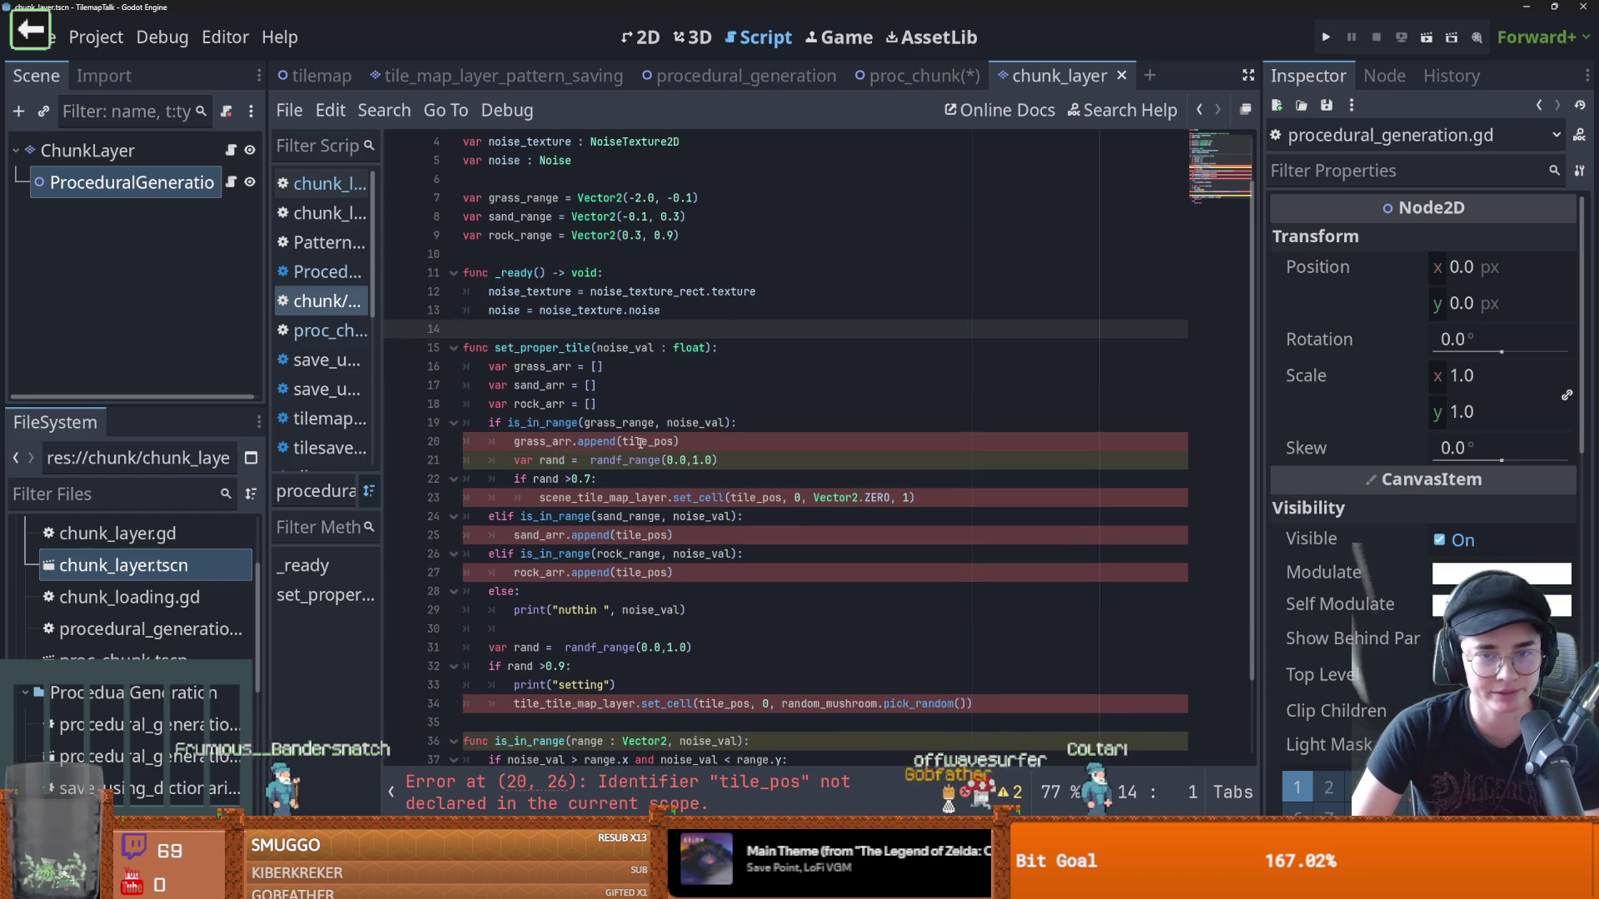
scroll(648, 442, "up", 1)
double_click(542, 403)
scroll(629, 401, "down", 1)
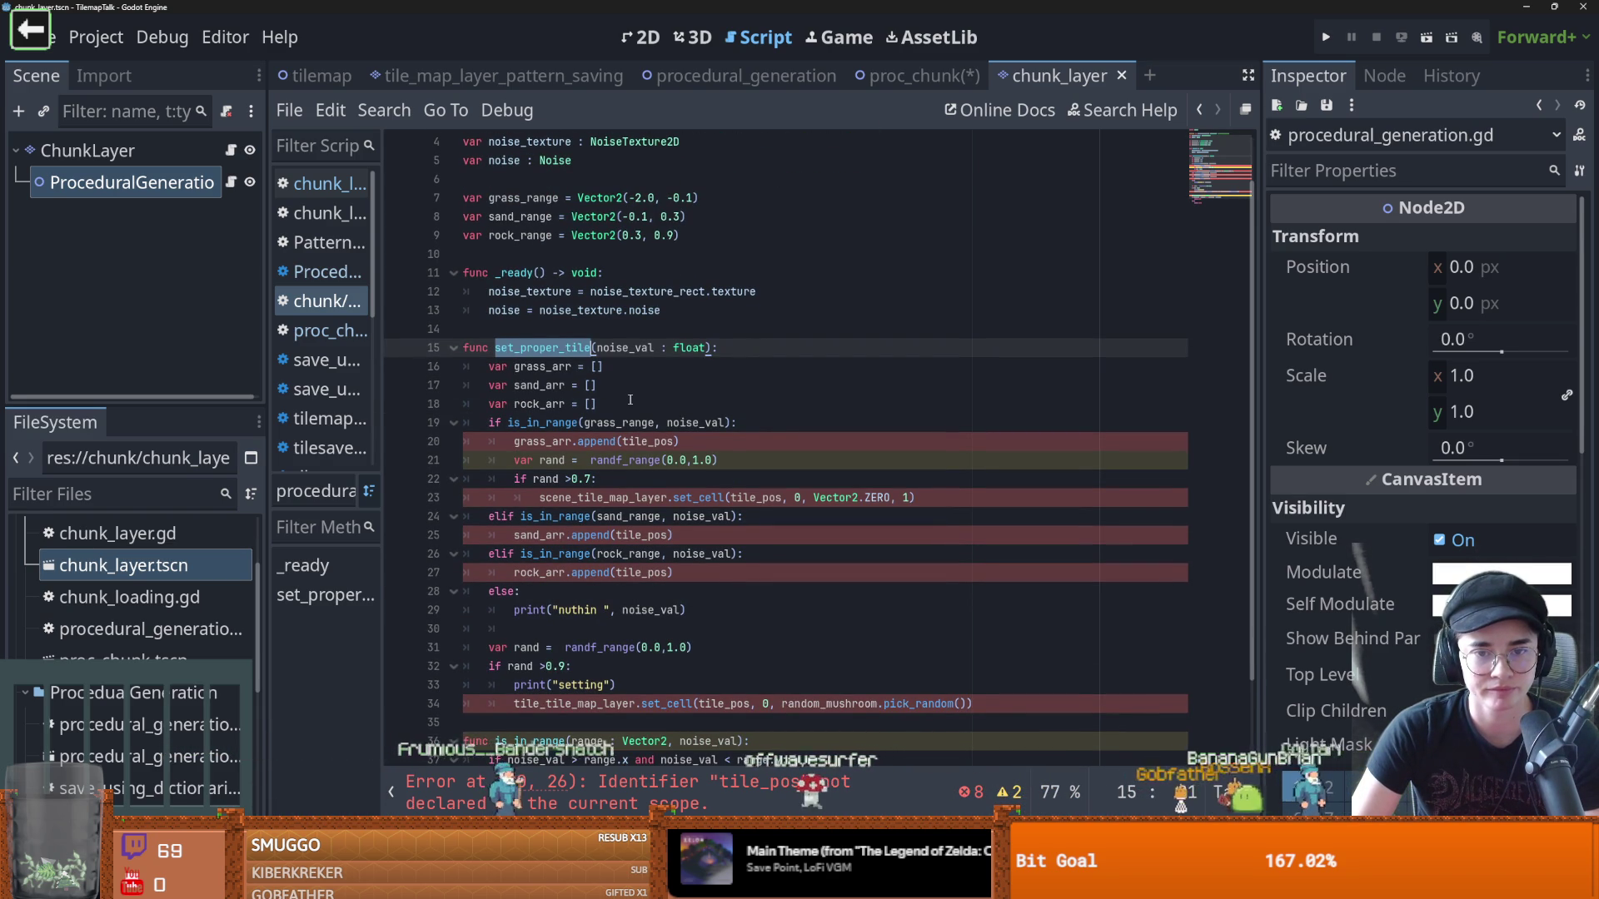
key("alt+Left")
double_click(795, 348)
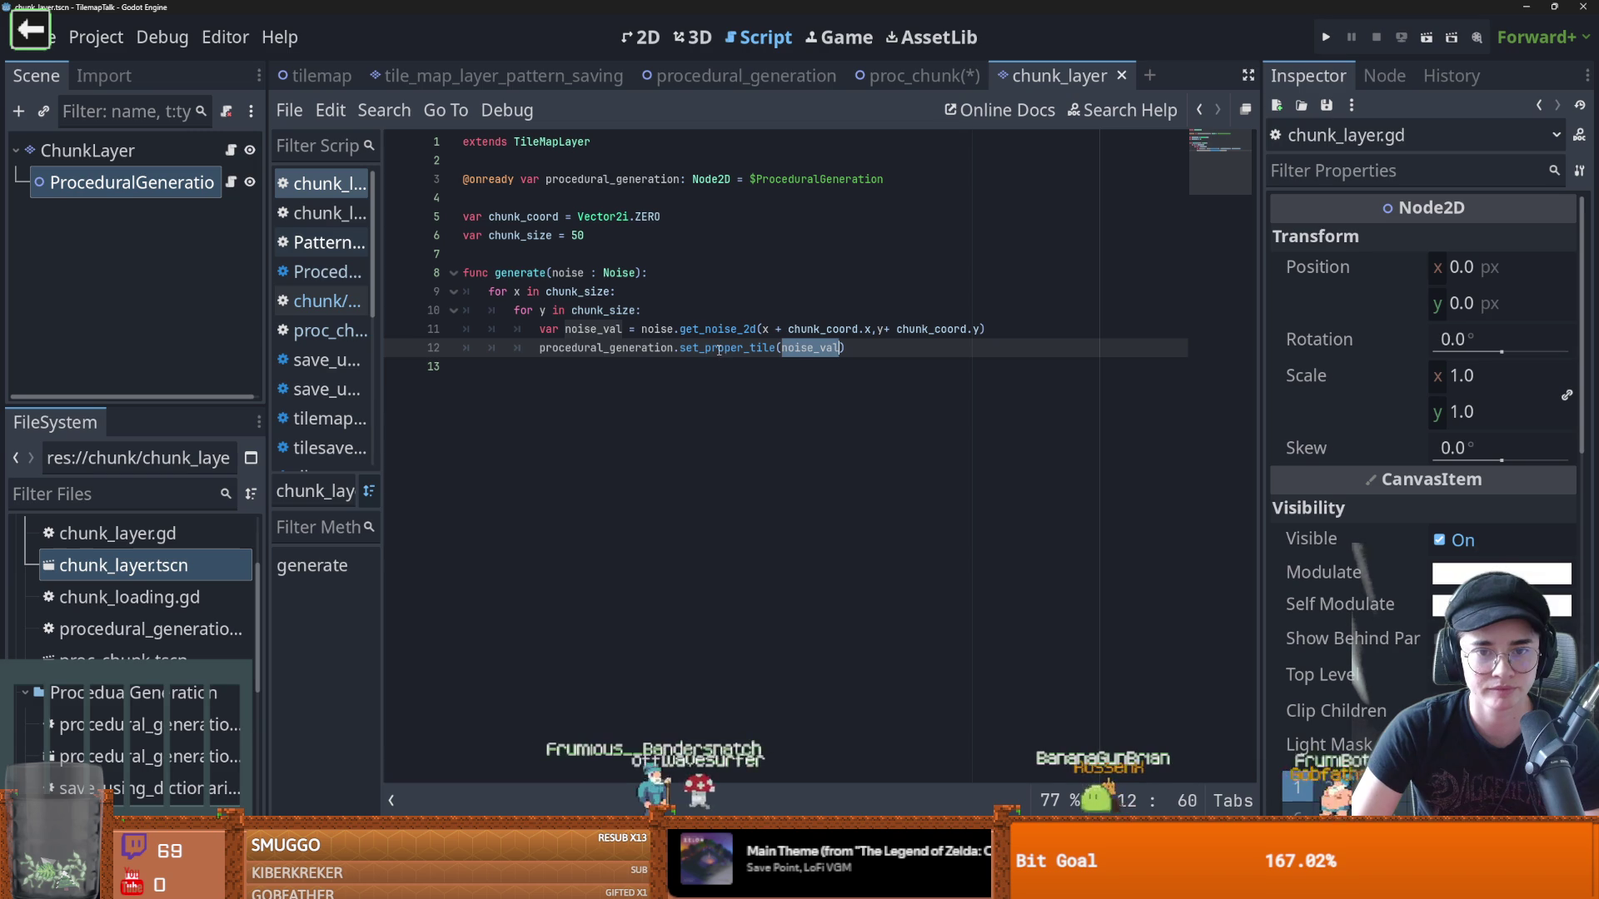
double_click(593, 329)
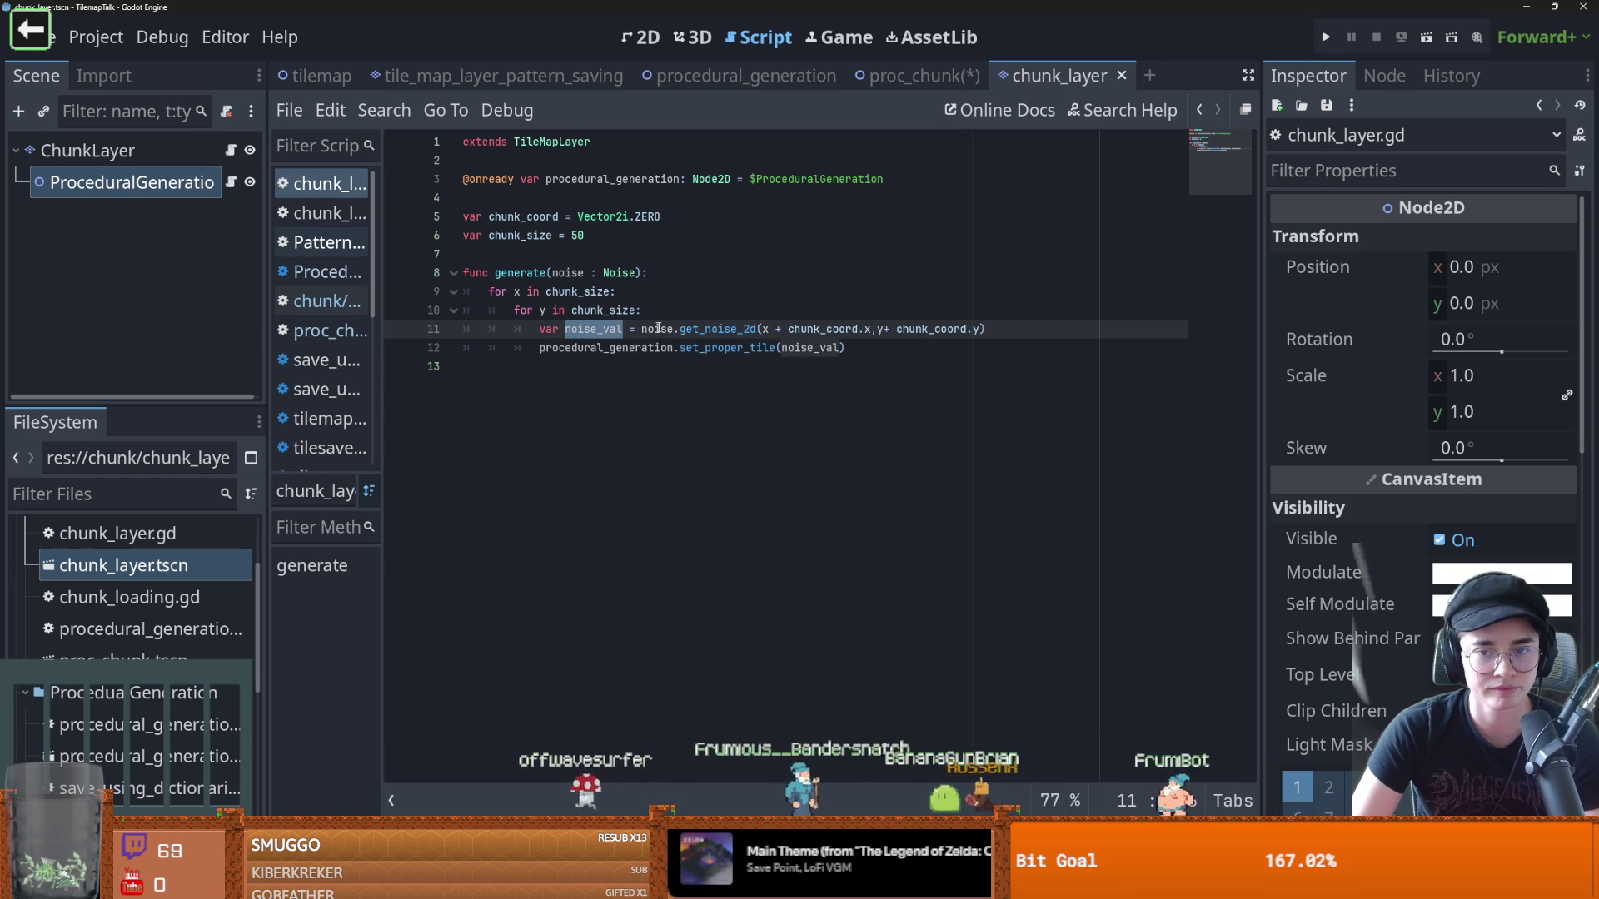
left_click(893, 348)
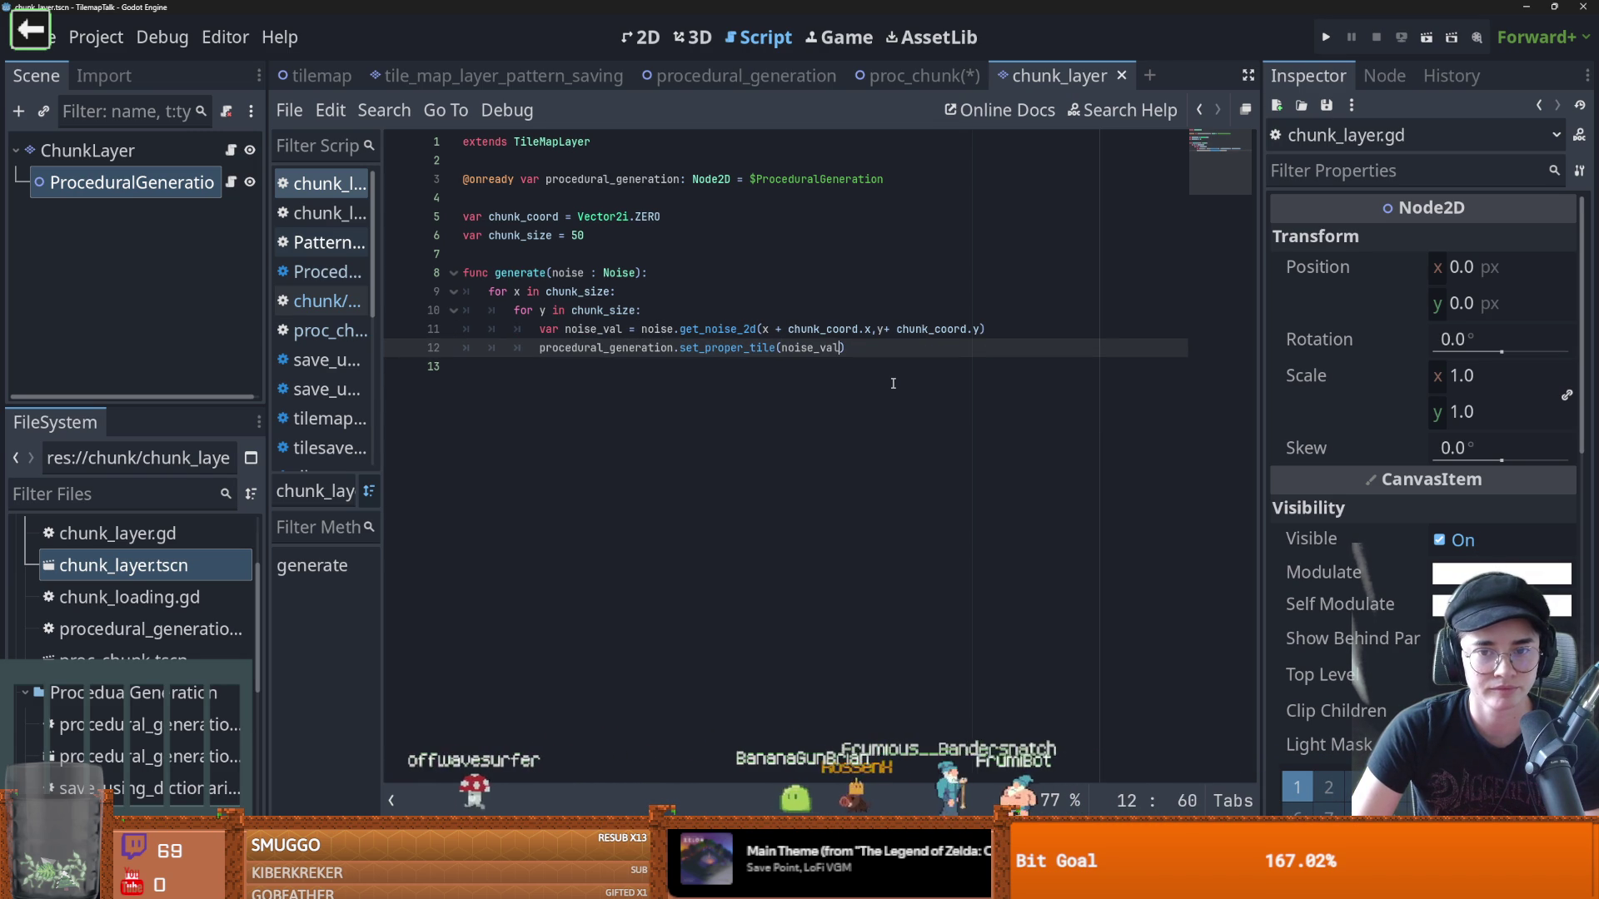
left_click(727, 348, "ctrl")
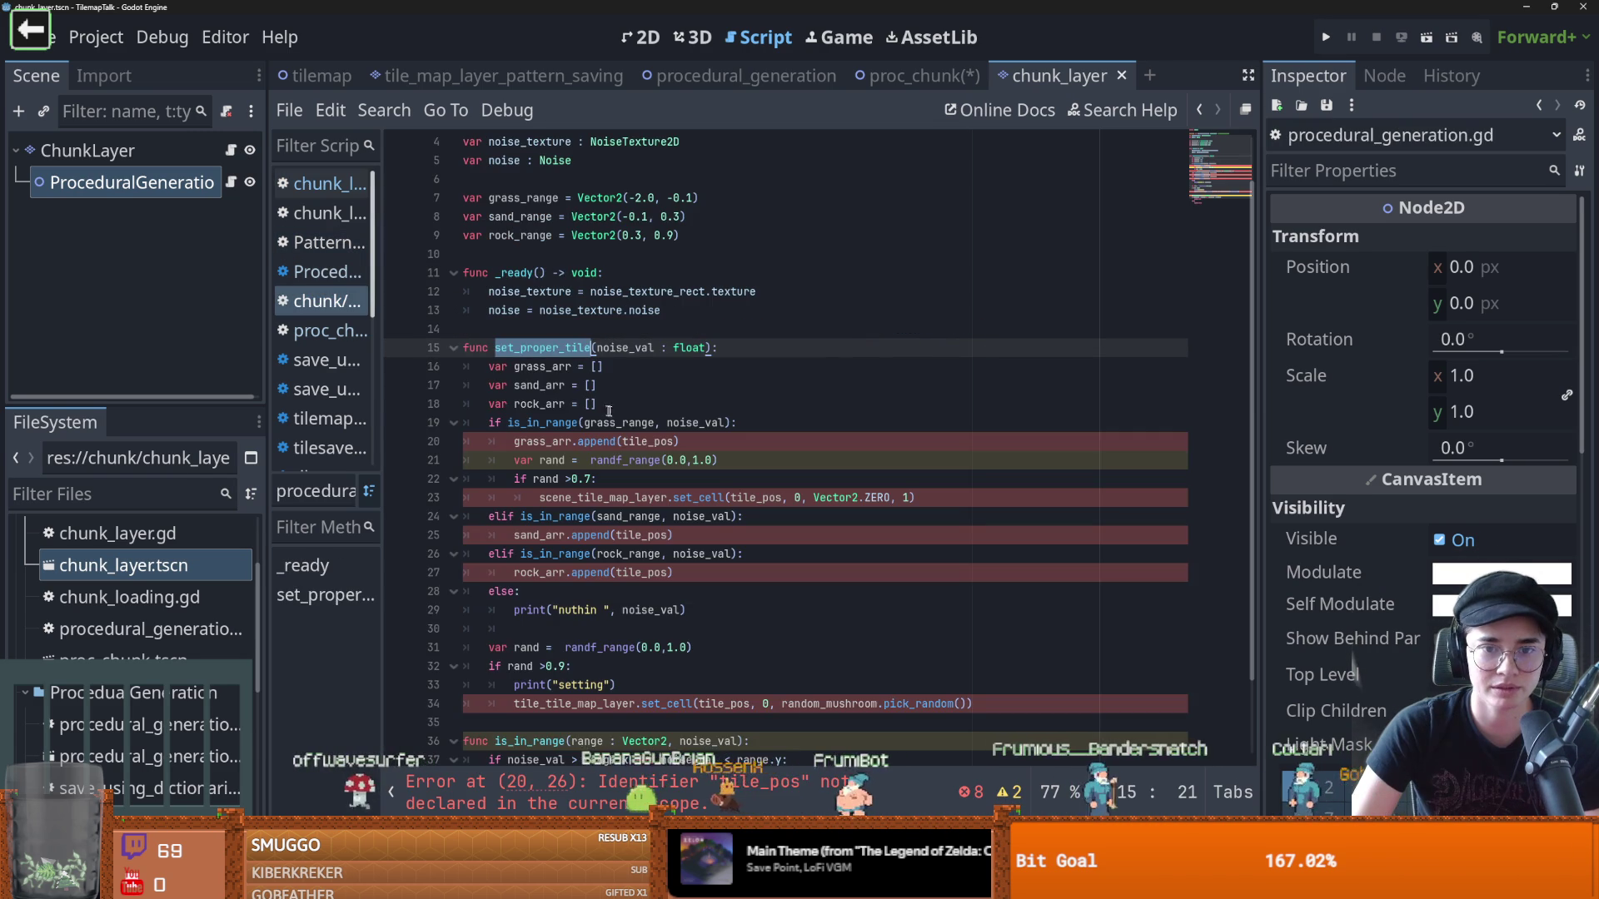
Paste the grass_arr, sand_arr and rock_arr declarations unindented at script level above _ready
left_click(525, 253)
key("ctrl+v")
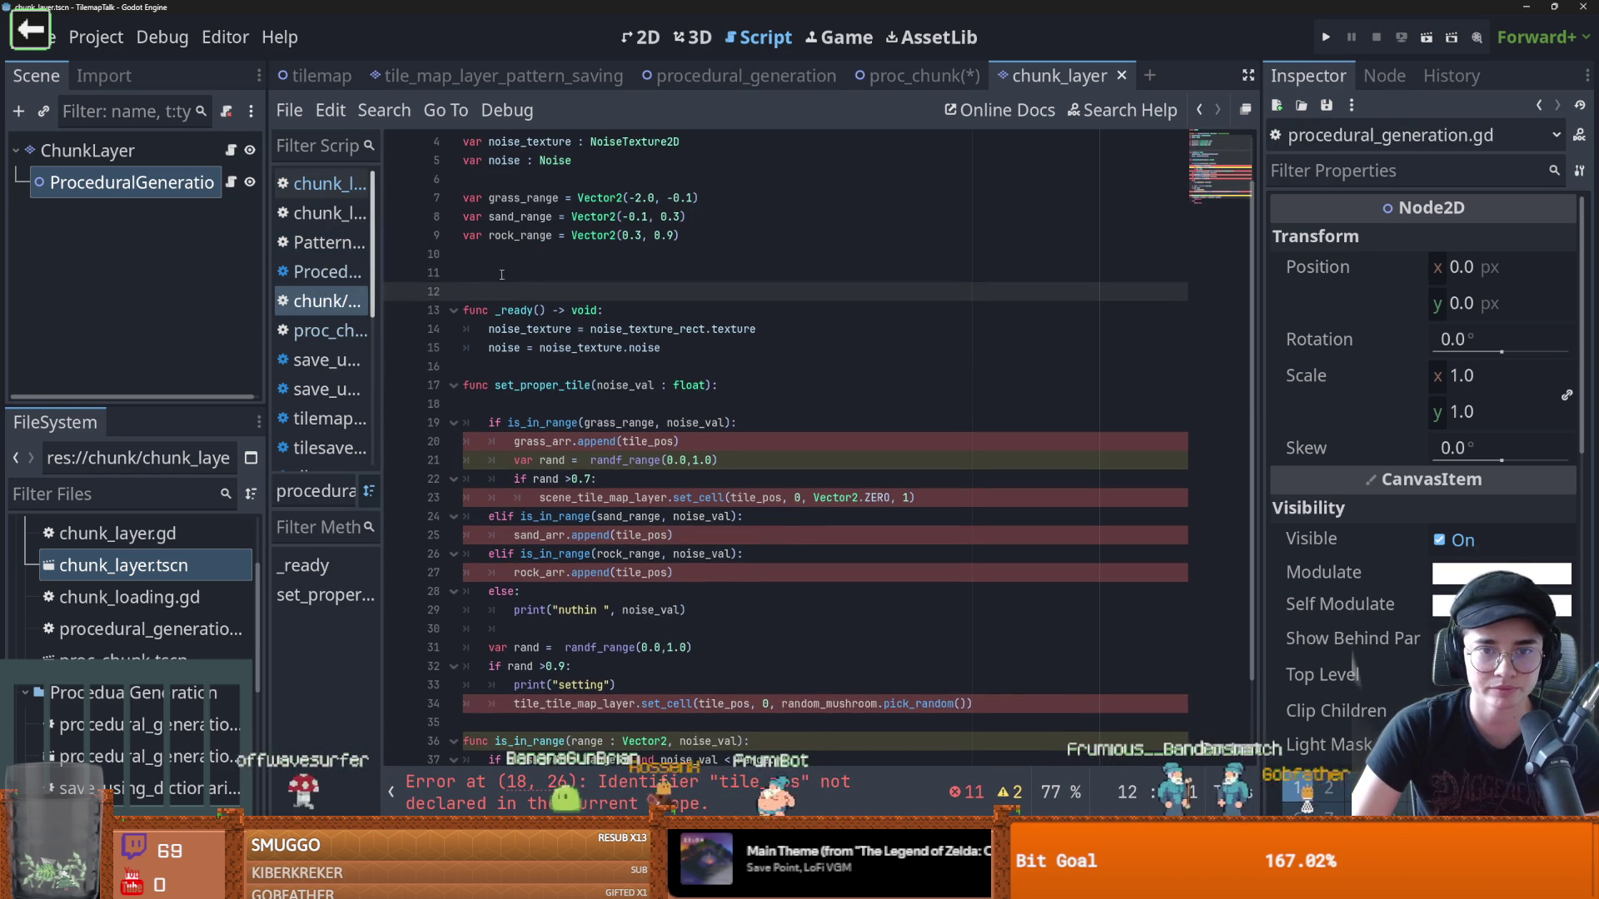
key("Down")
key("Delete")
key("Down")
key("Delete")
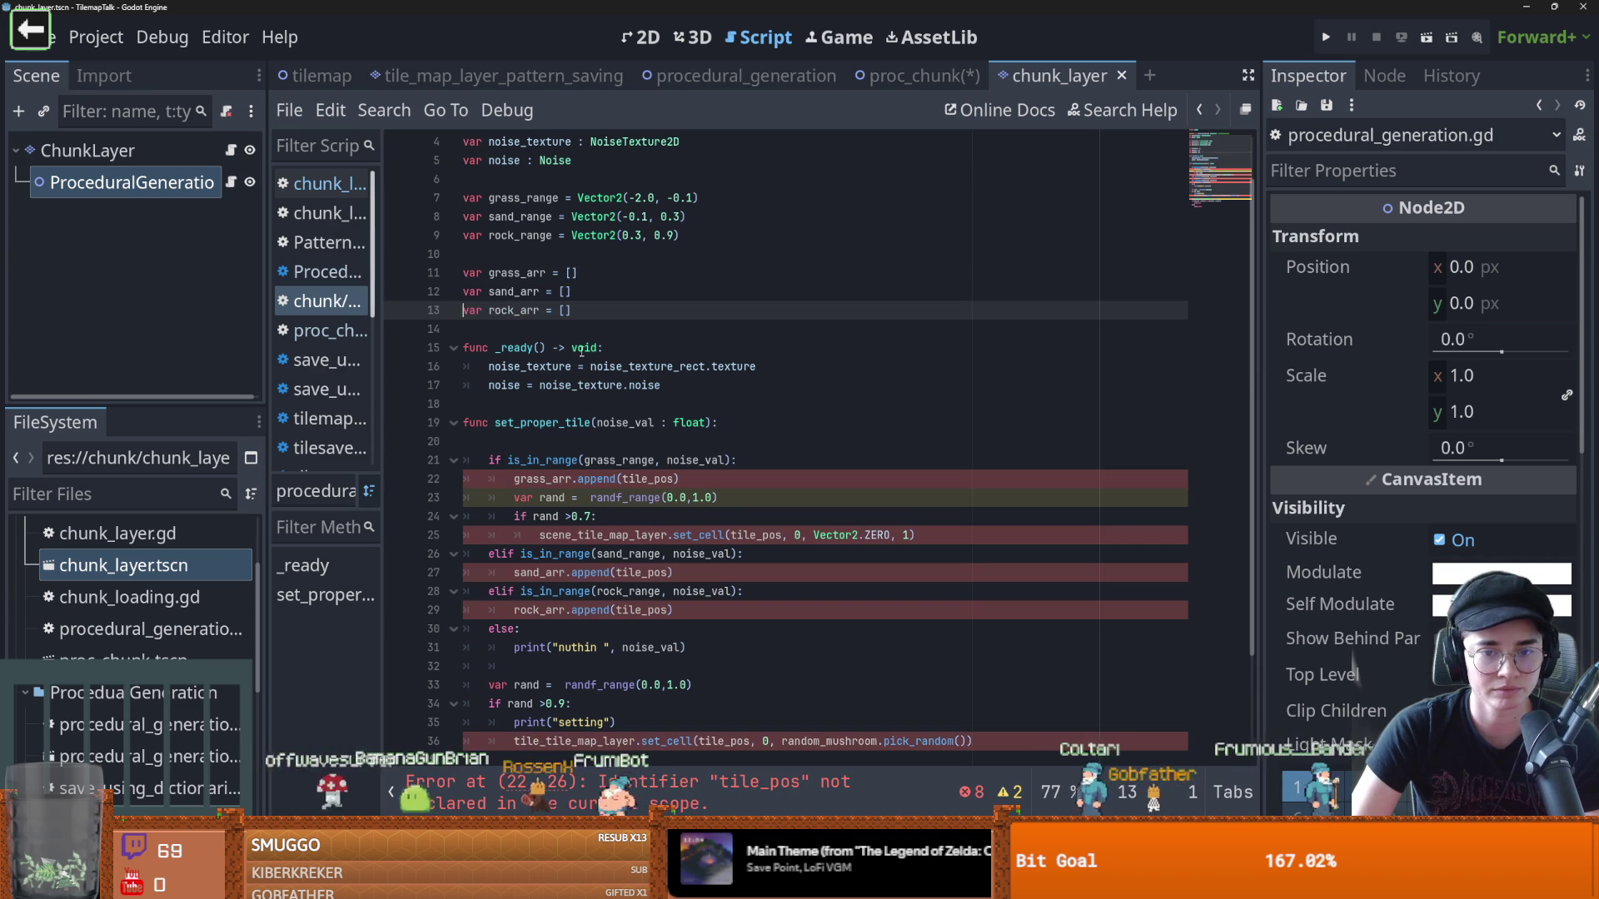
Add a tile_pos parameter after float in set_proper_tile's signature
left_click(711, 423)
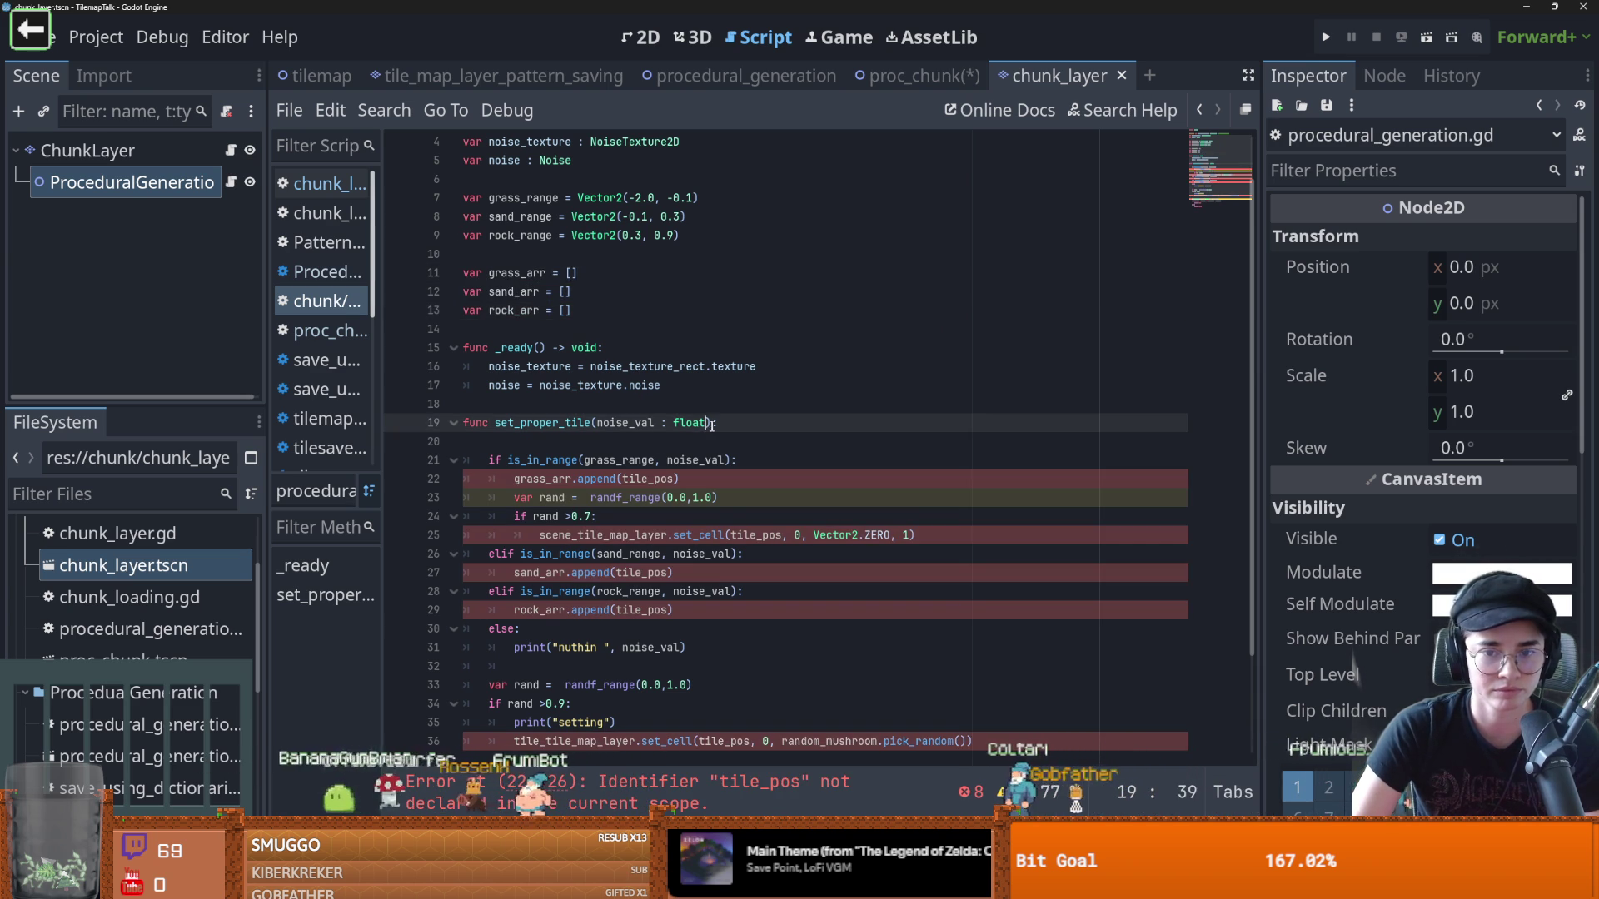
type(", tile_pos")
scroll(651, 442, "down", 1)
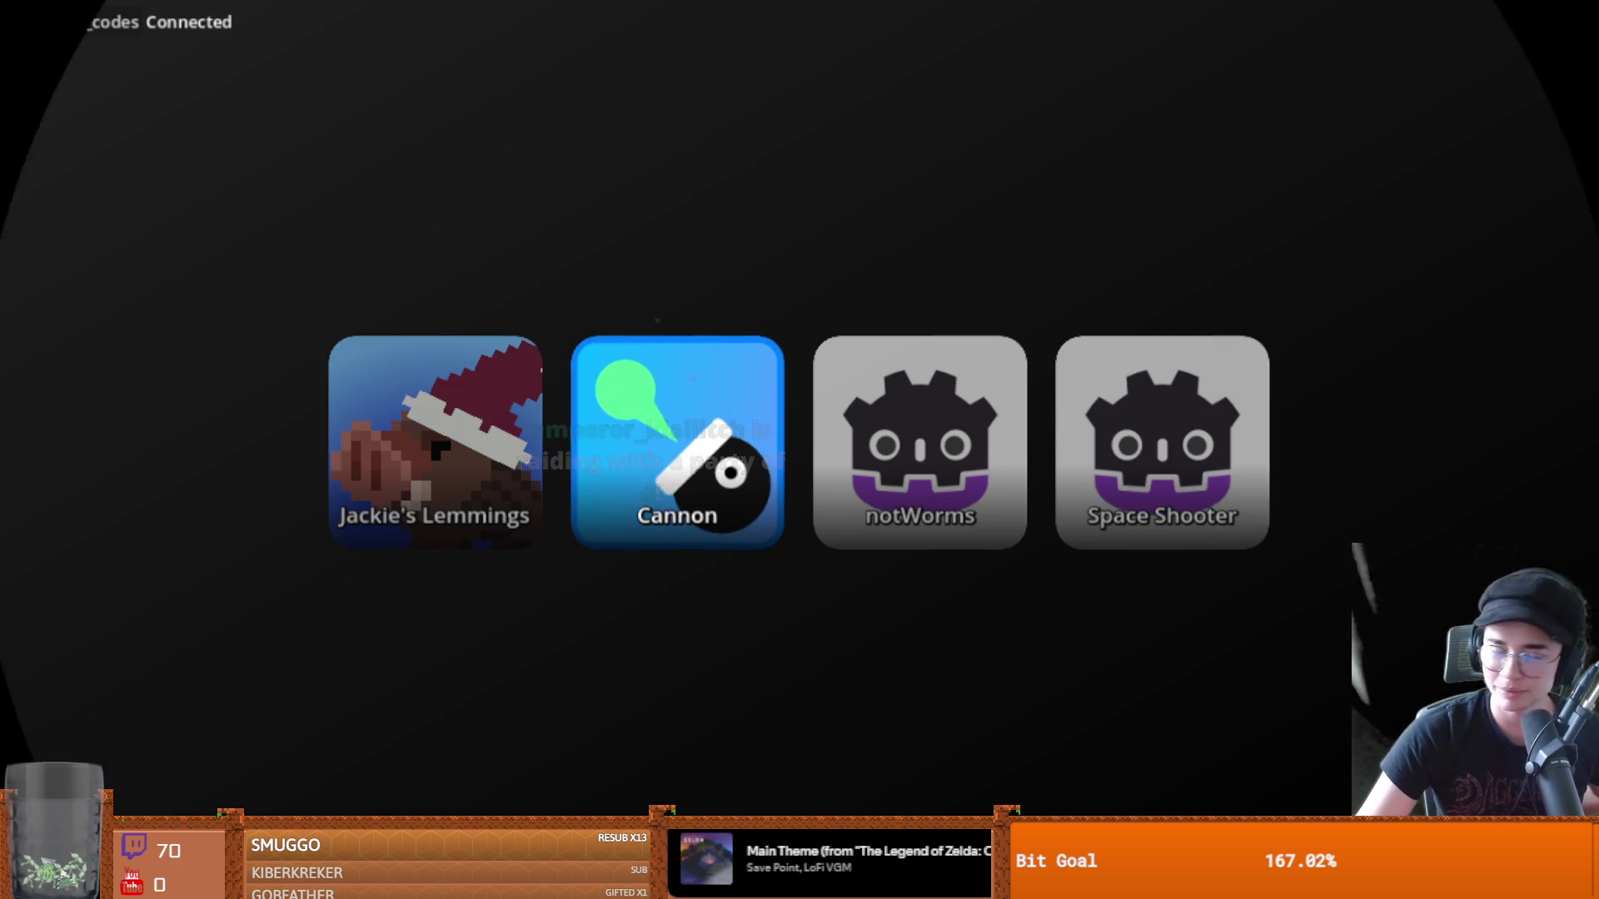
Launch the selected Cannon game from the game-selection menu to show its playfield and leaderboard
key("Return")
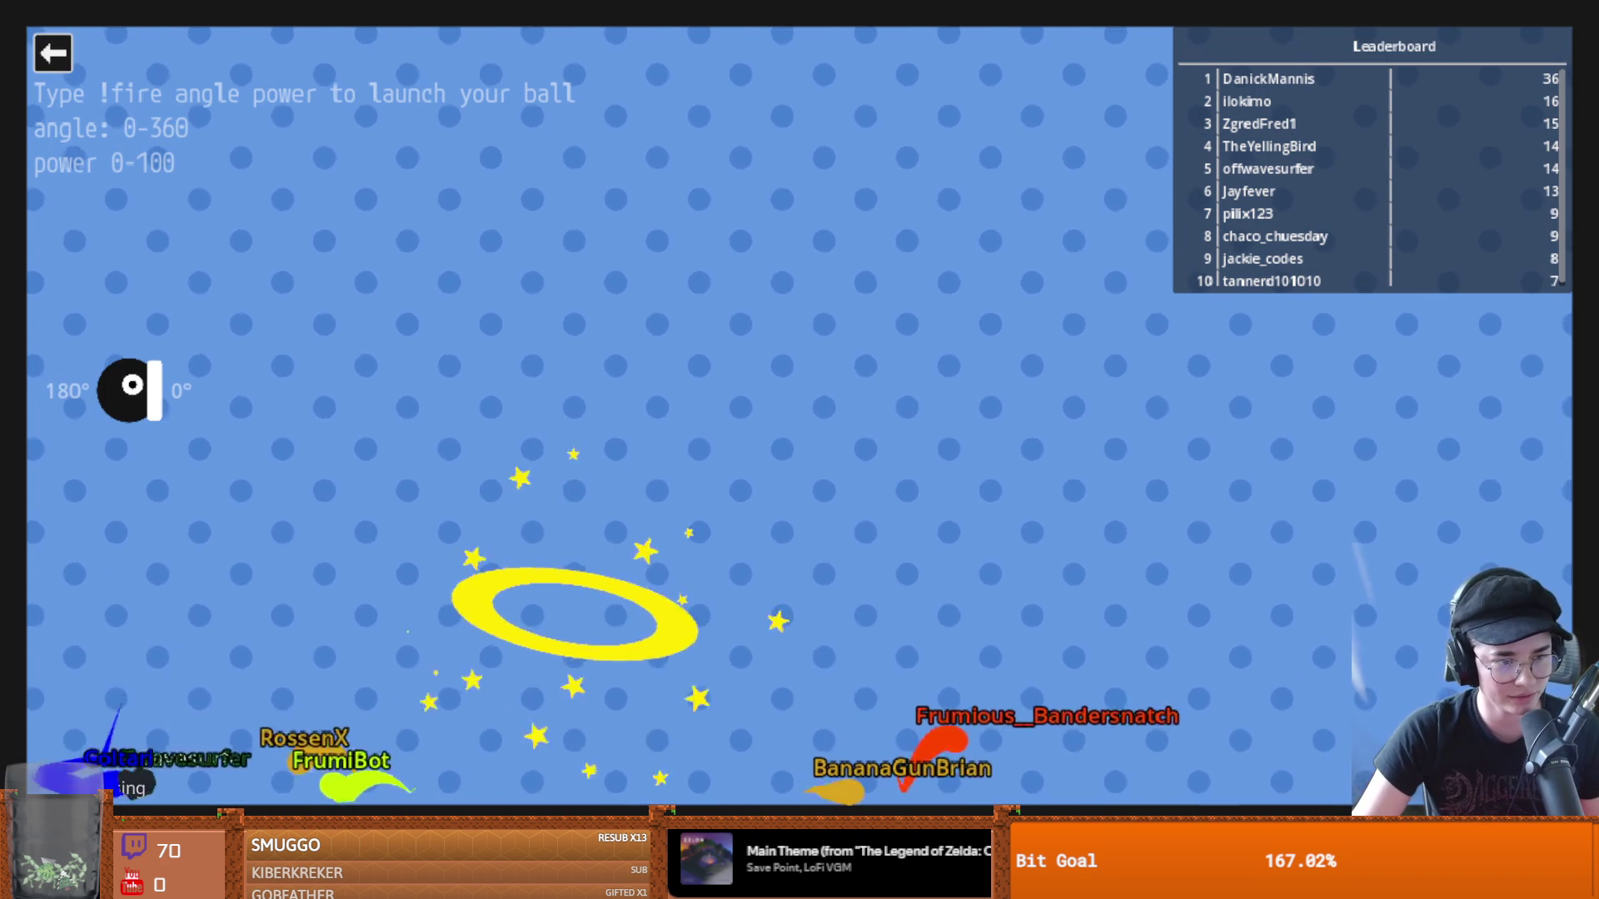
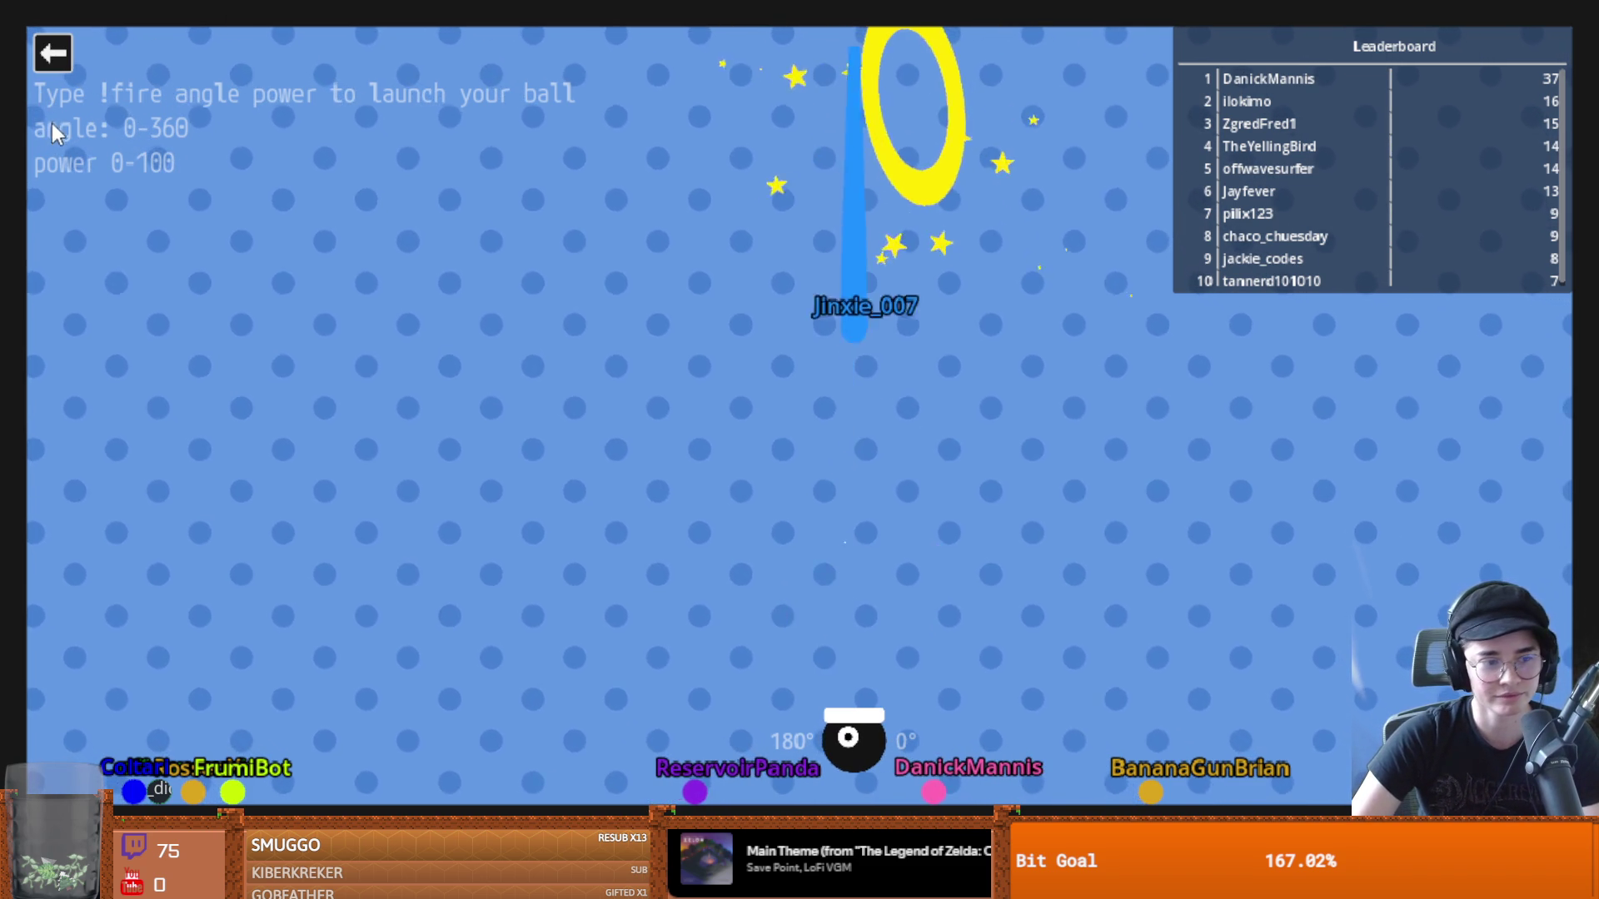
Leave the Stream overlay chat game and go back to the procedural_generation script in Godot
left_click(52, 52)
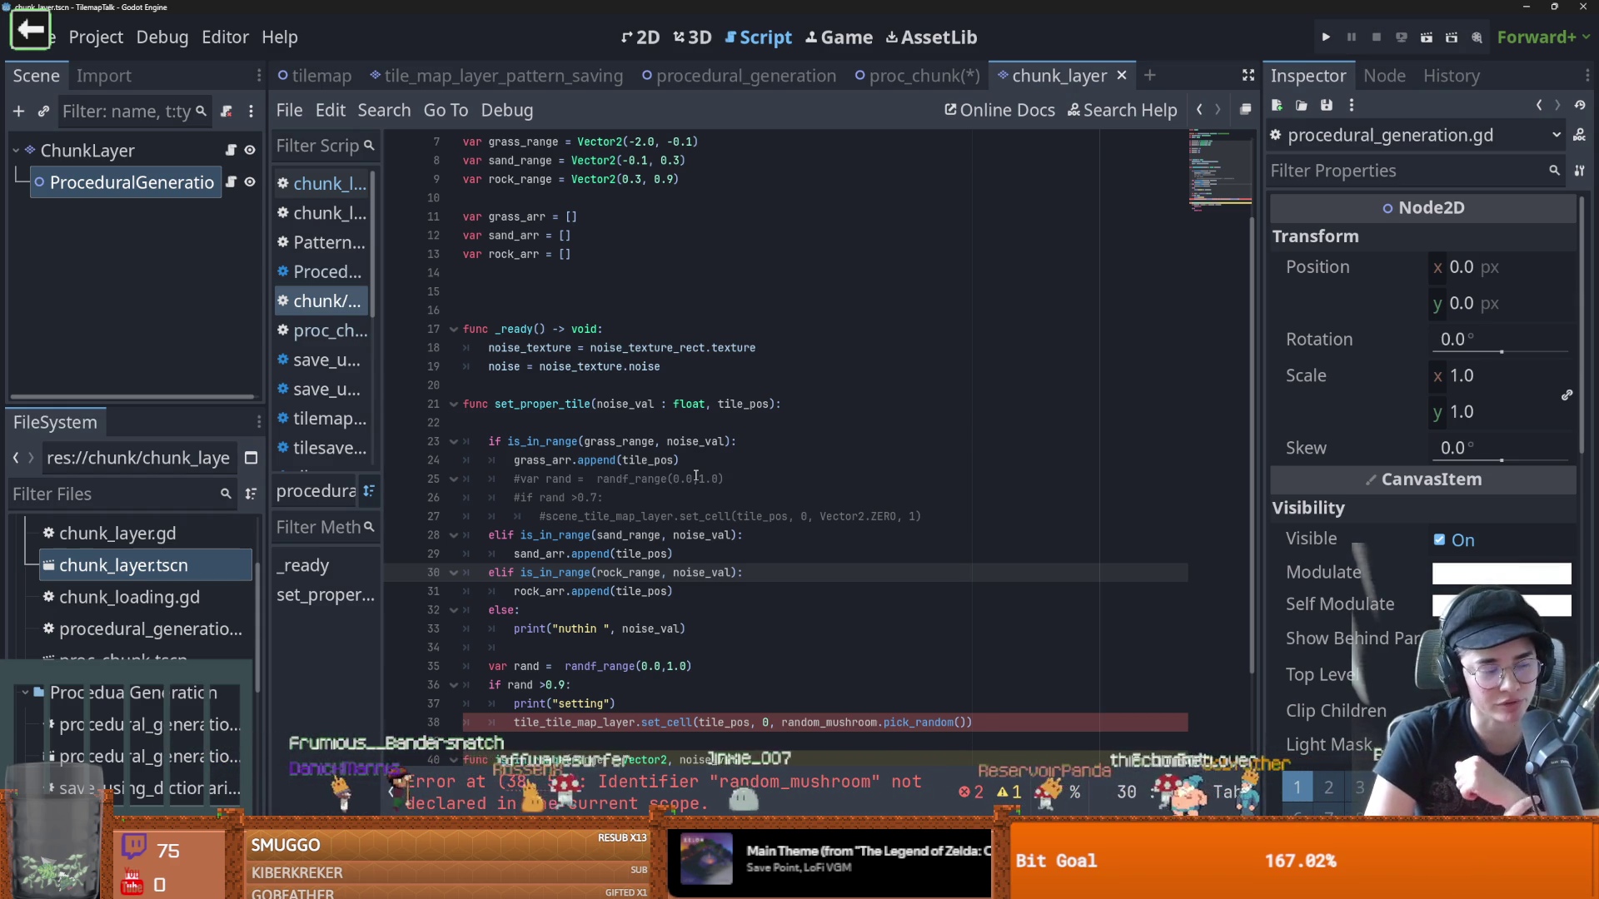
mouse_move(707, 401)
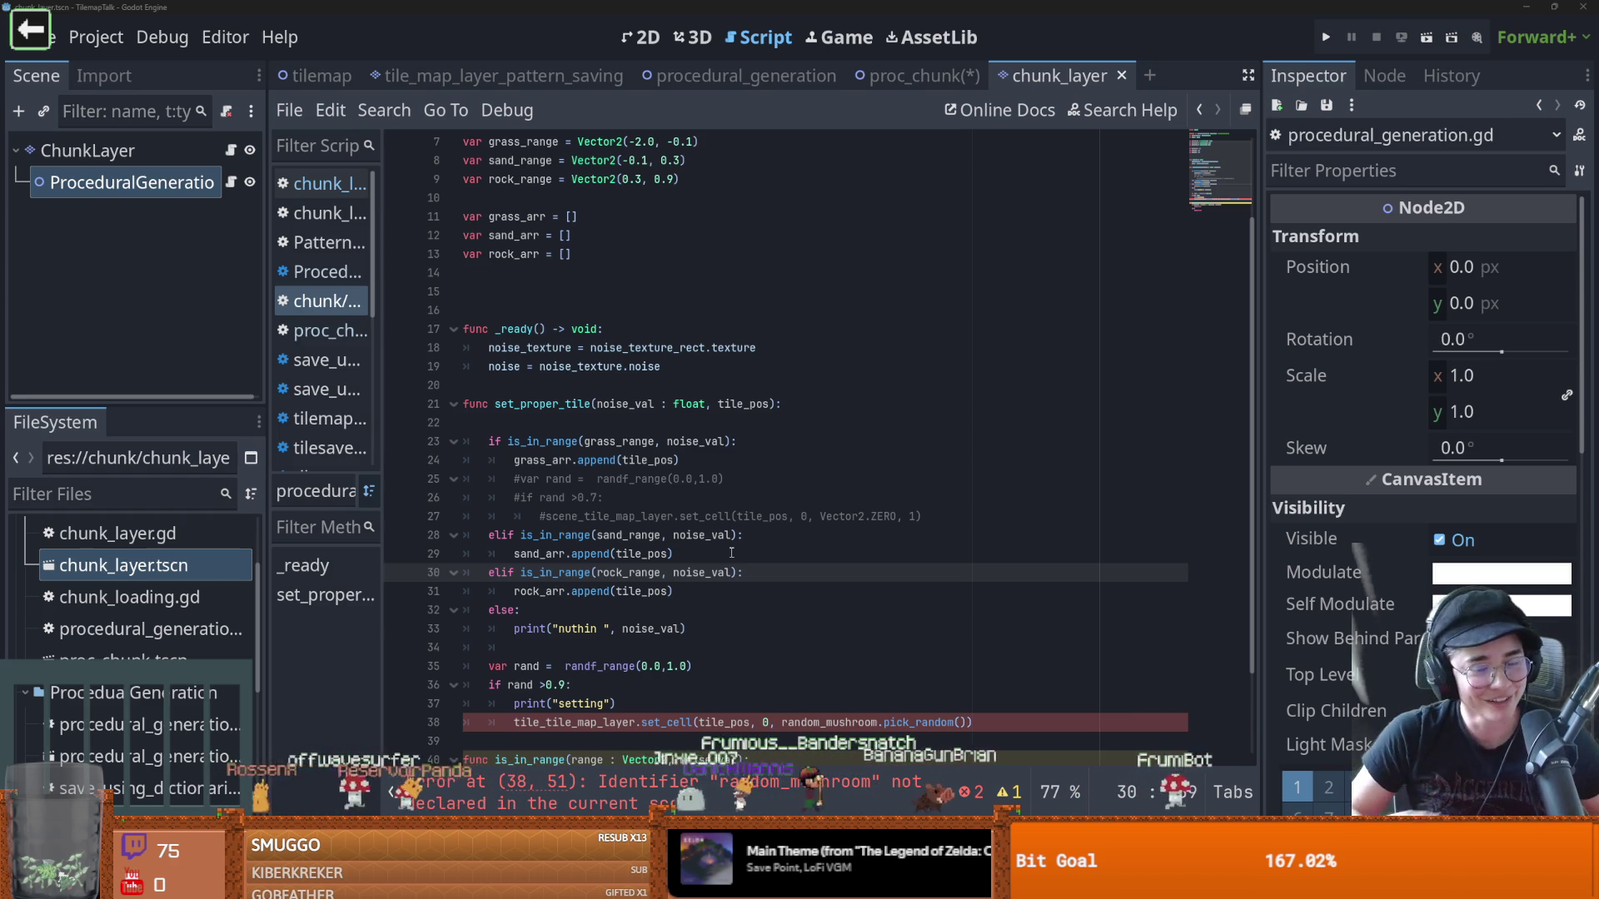
Delete the empty line just above func _ready on line 17
left_click(495, 326)
key("Up")
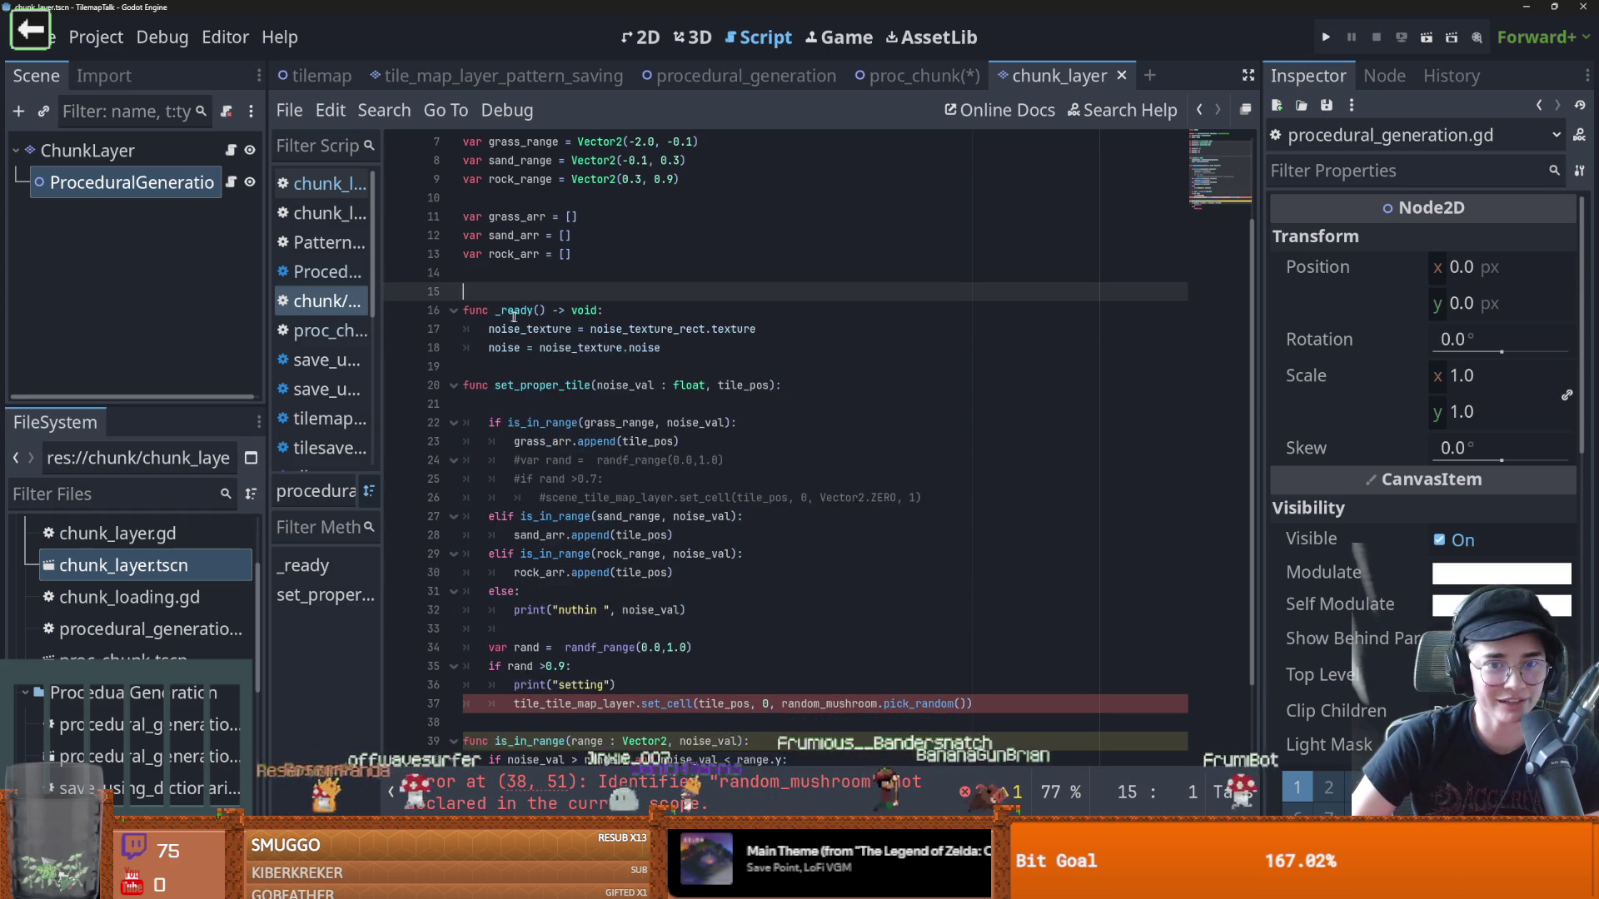
key("BackSpace")
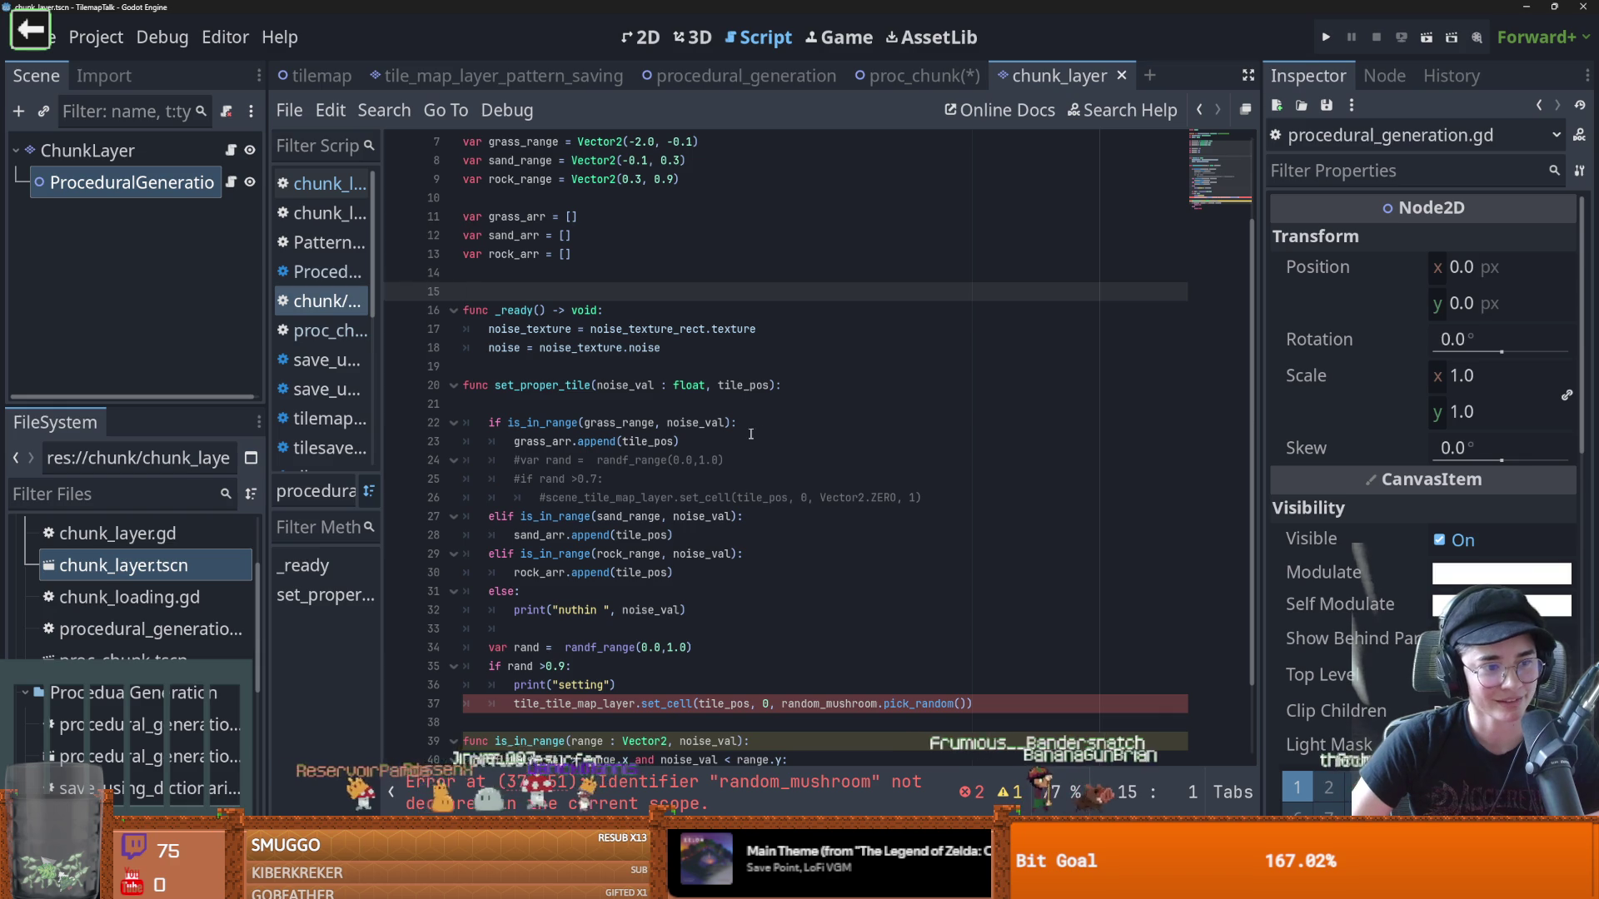
Scroll down to the erroring random_mushroom set_cell call in set_proper_tile
scroll(692, 483, "down", 1)
scroll(693, 484, "down", 2)
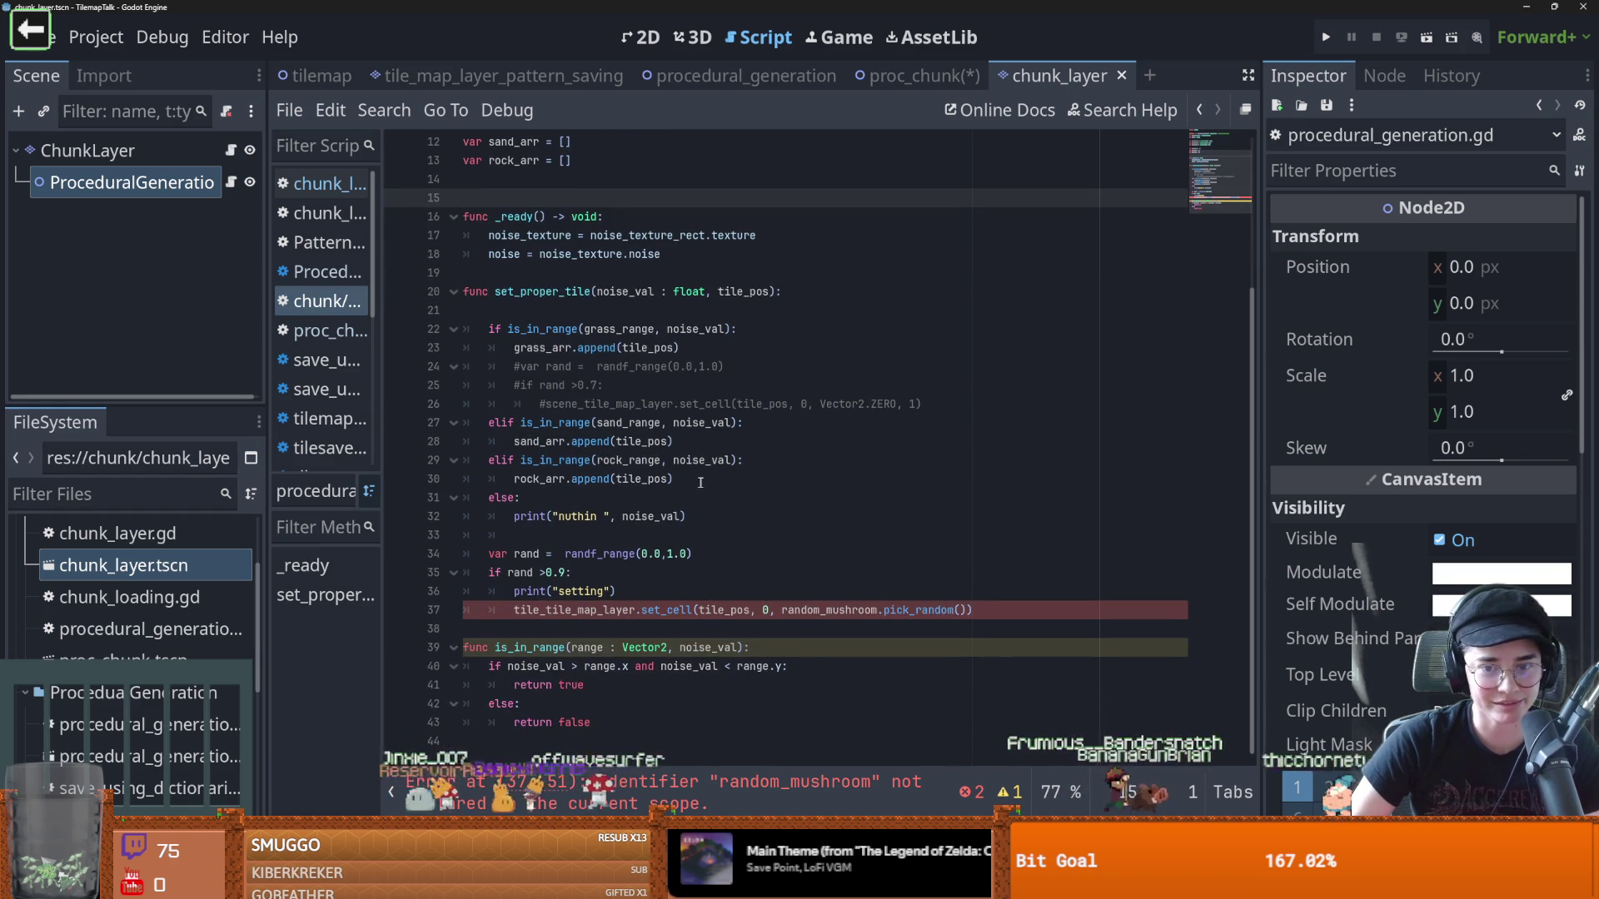
left_click(549, 622)
left_click(549, 610)
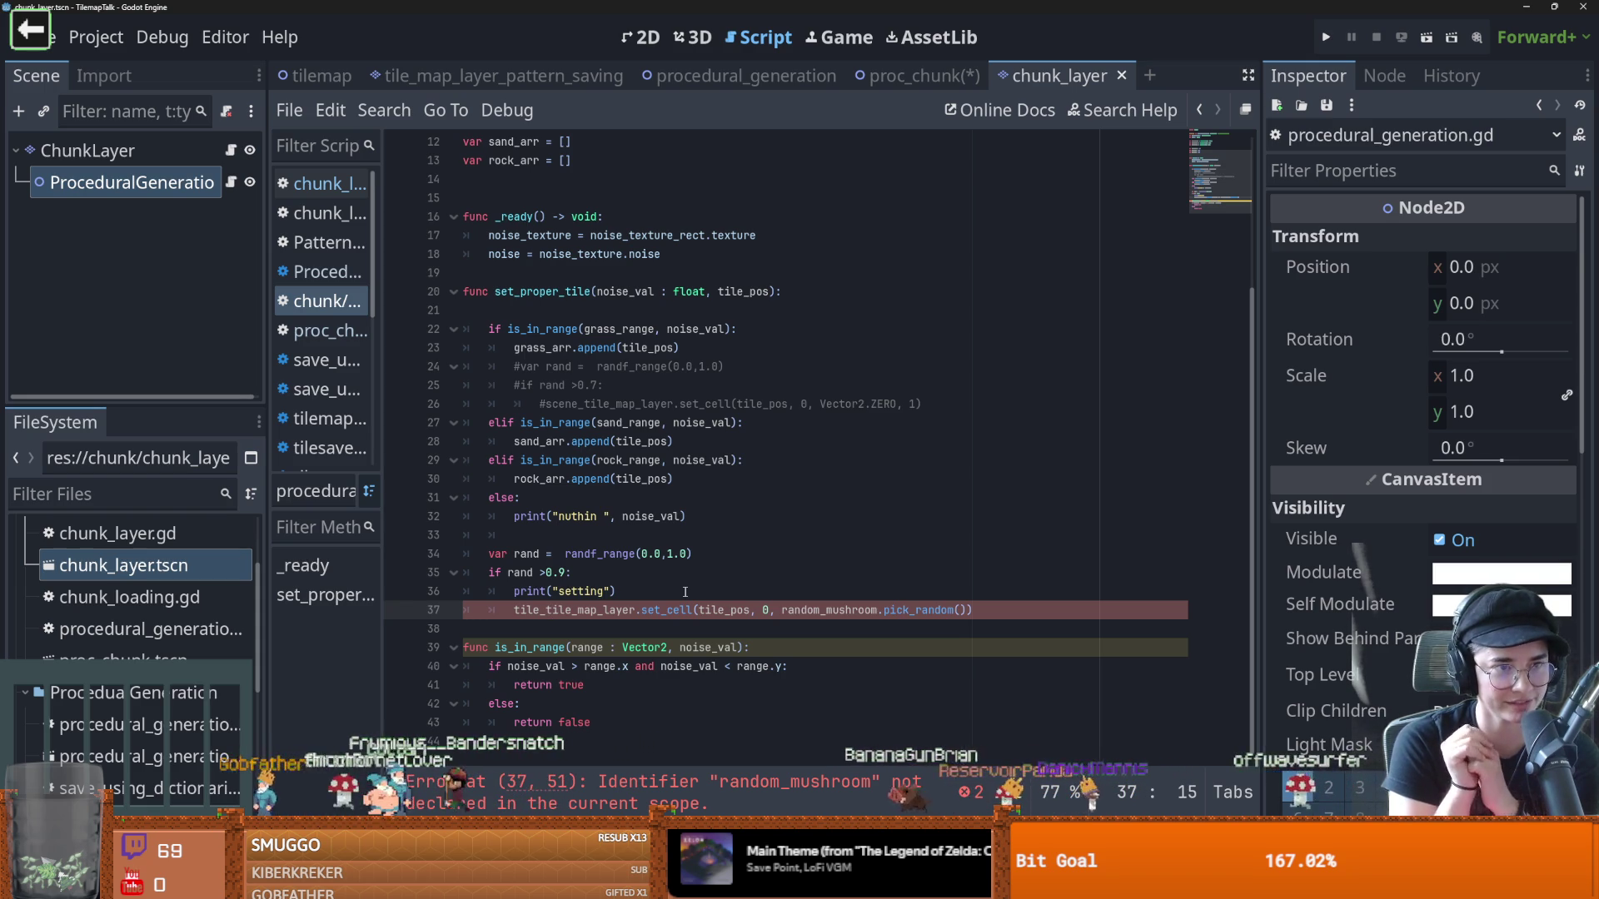
Comment out the random mushroom placement lines 33–37 with Ctrl+K
left_click(667, 630)
left_click_drag(987, 629, 421, 543)
key("ctrl+k")
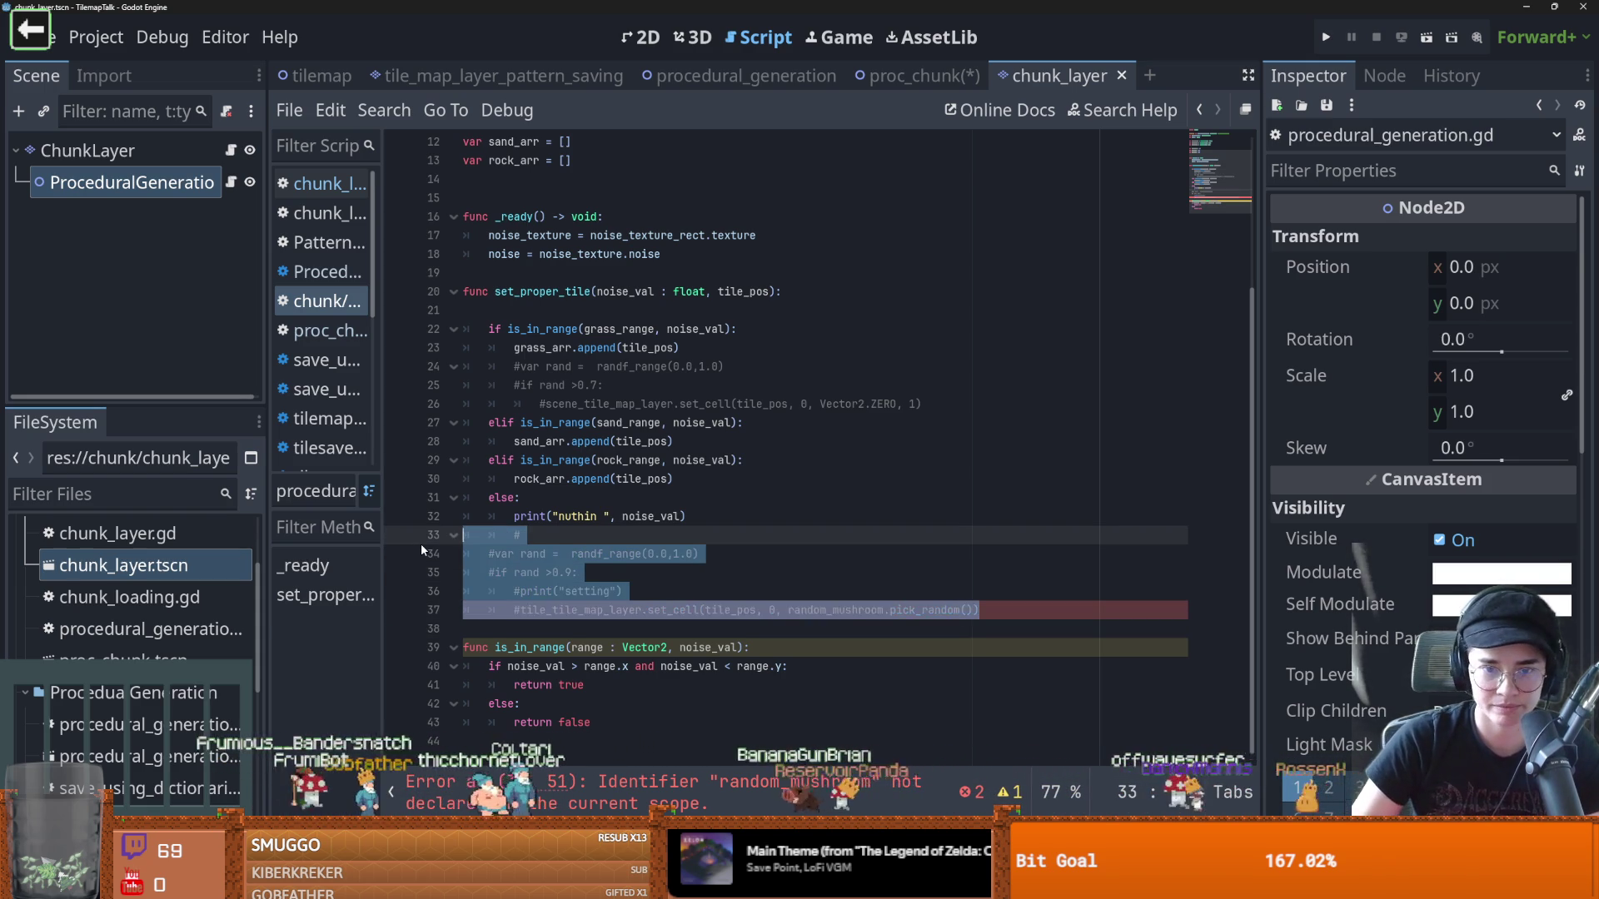
scroll(422, 543, "up", 1)
left_click(573, 629)
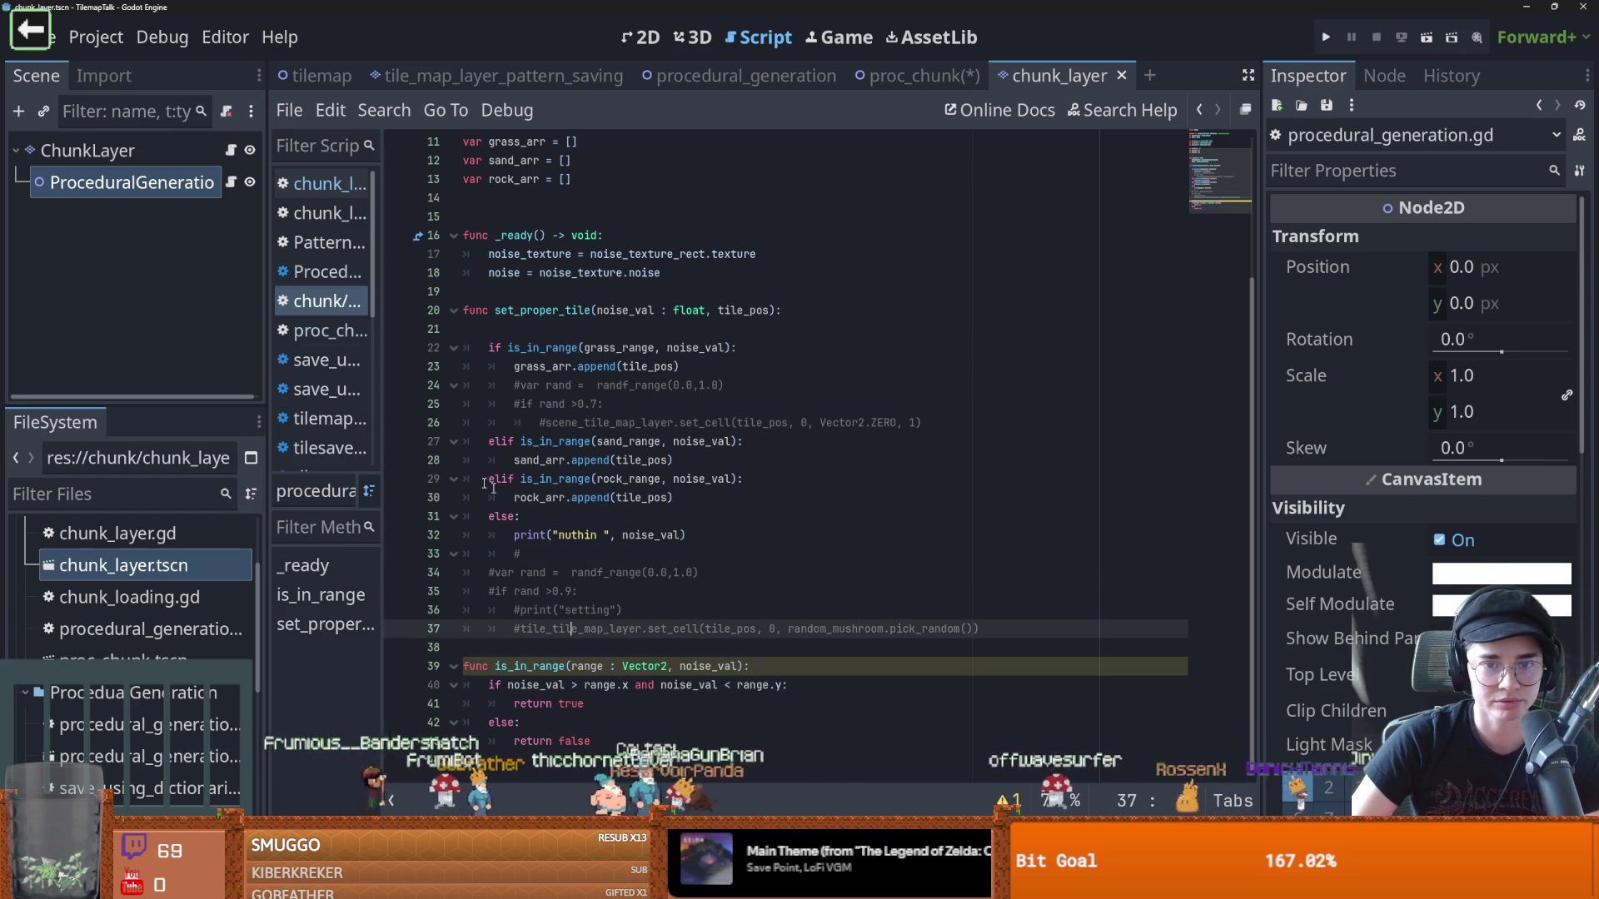
left_click(721, 422)
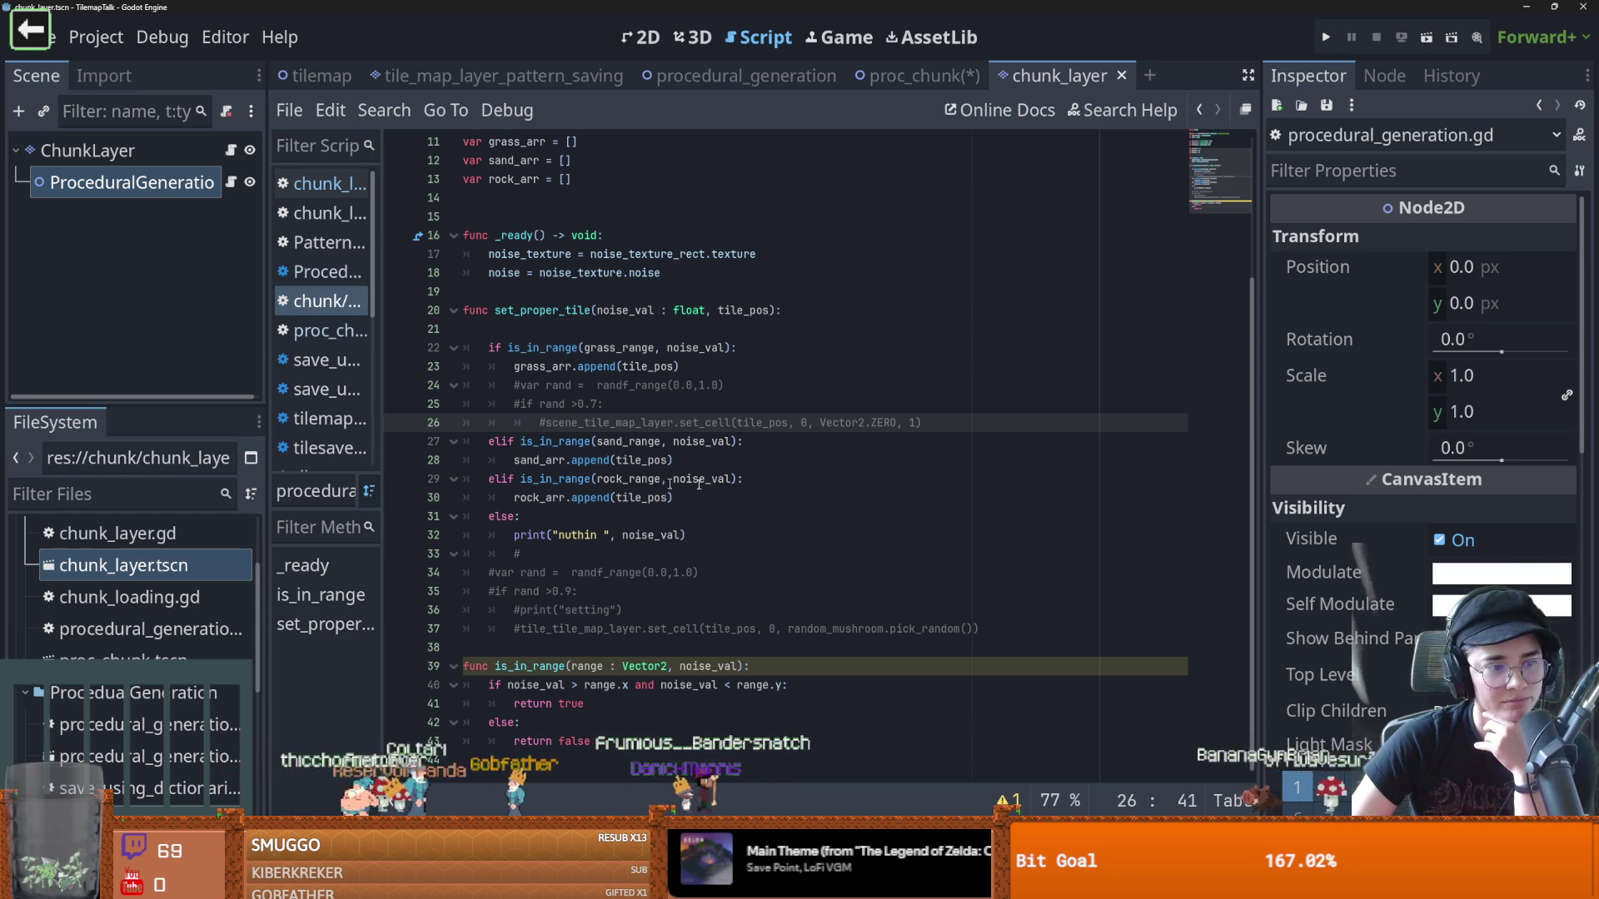
Remove the extra blank line above func _ready
left_click(754, 480)
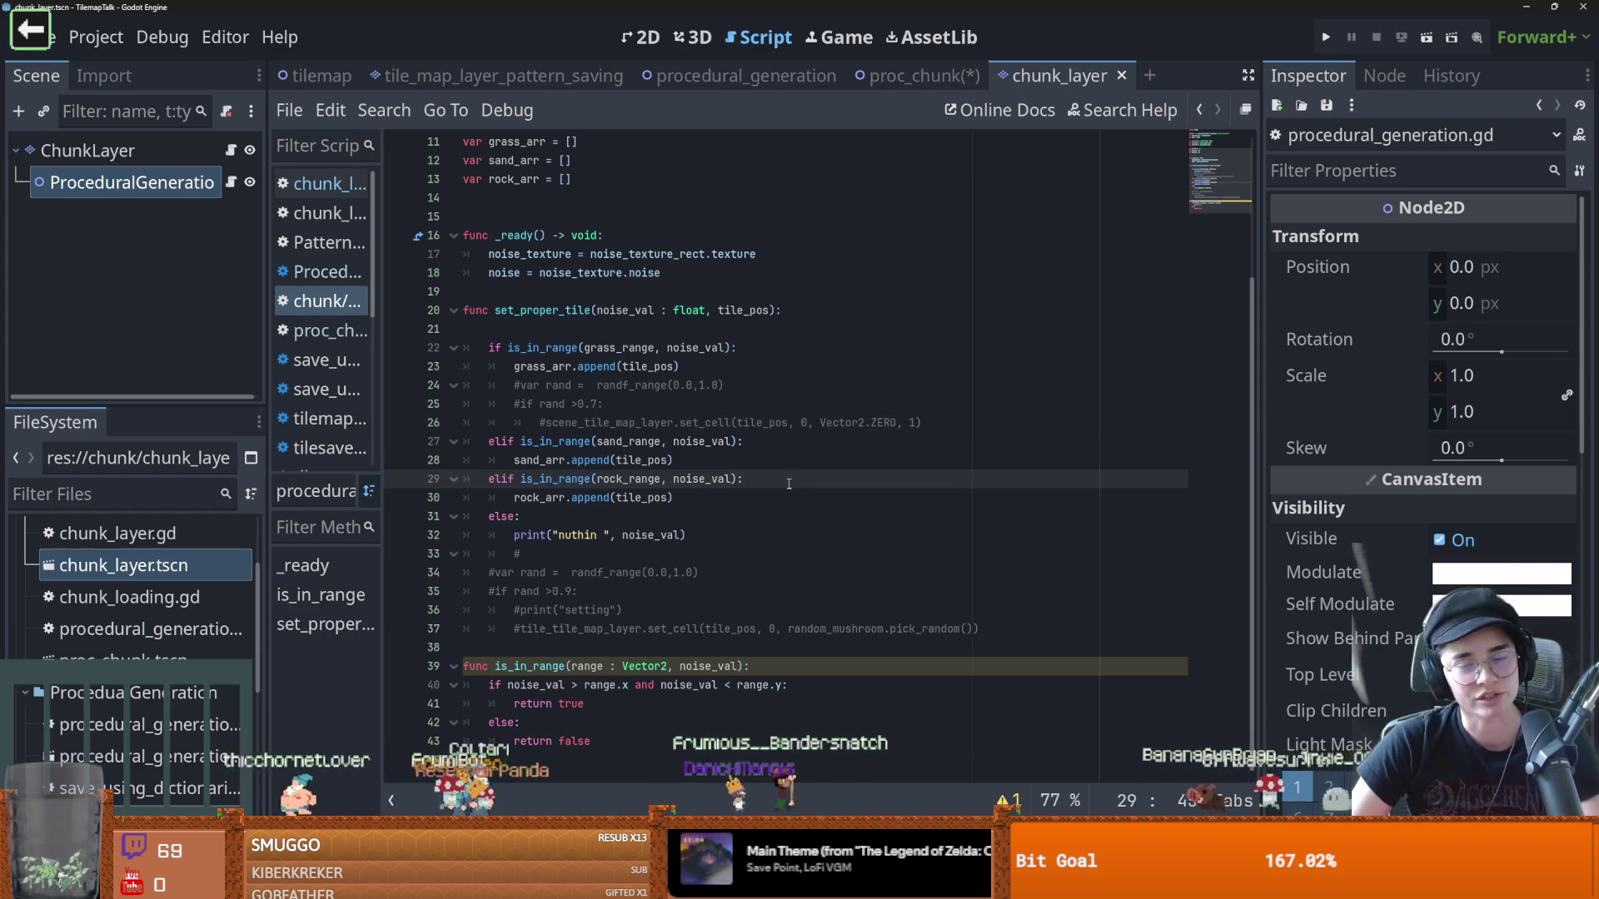
scroll(760, 521, "up", 2)
left_click(514, 330)
key("BackSpace")
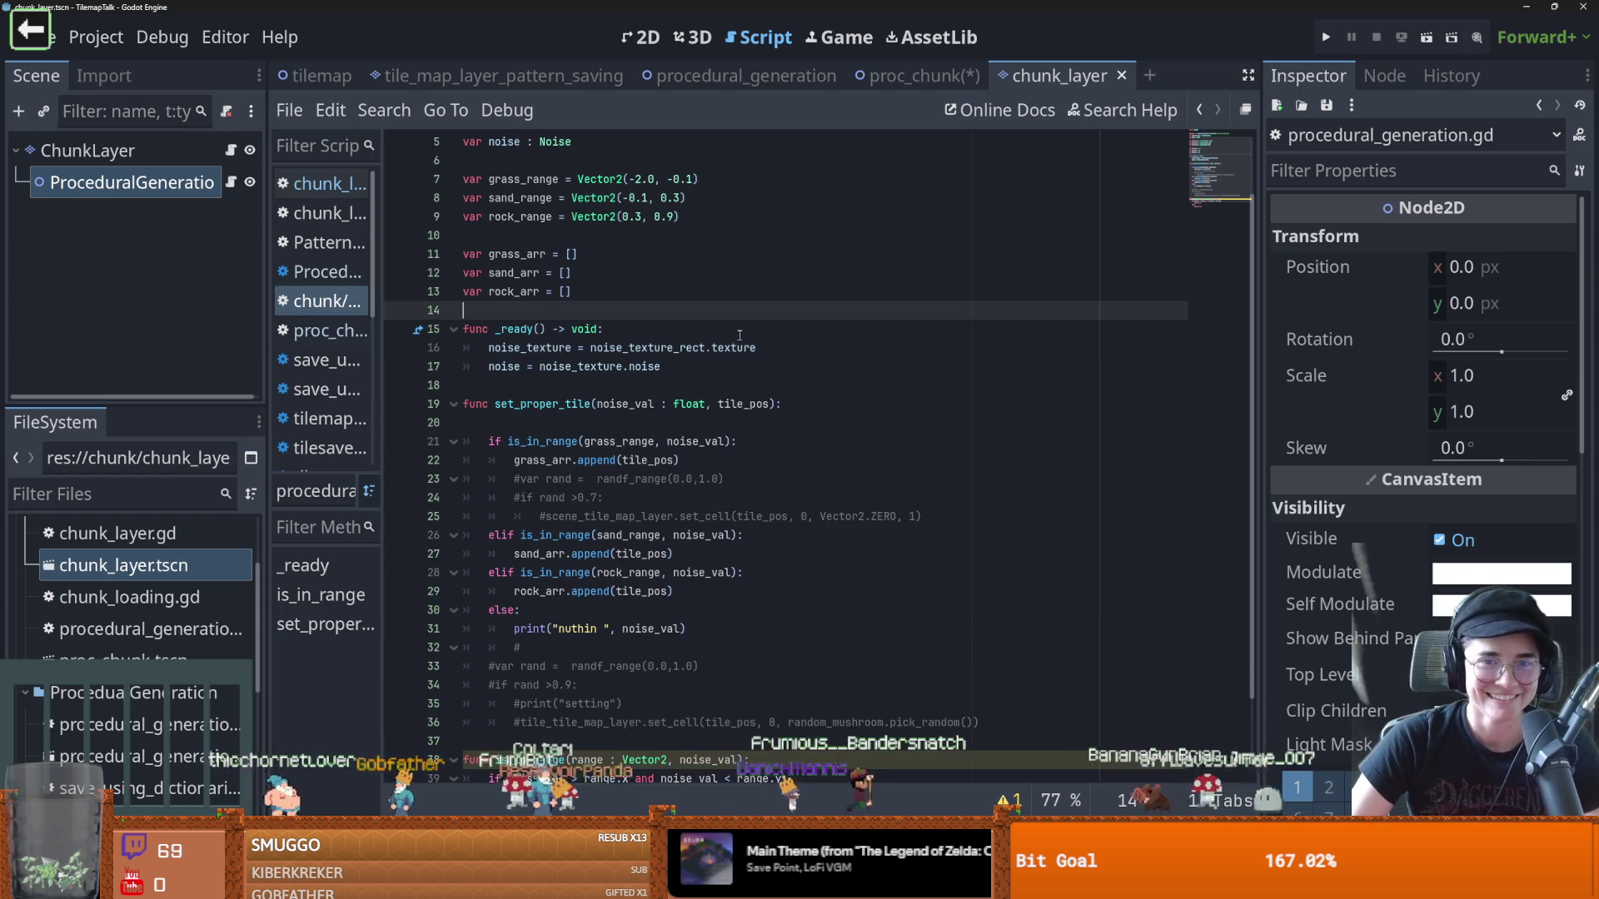
Select ChunkLayer in the 2D view and briefly enlarge the Tiles panel to inspect the grass tile
left_click(50, 153)
left_click(125, 183)
left_click(87, 151)
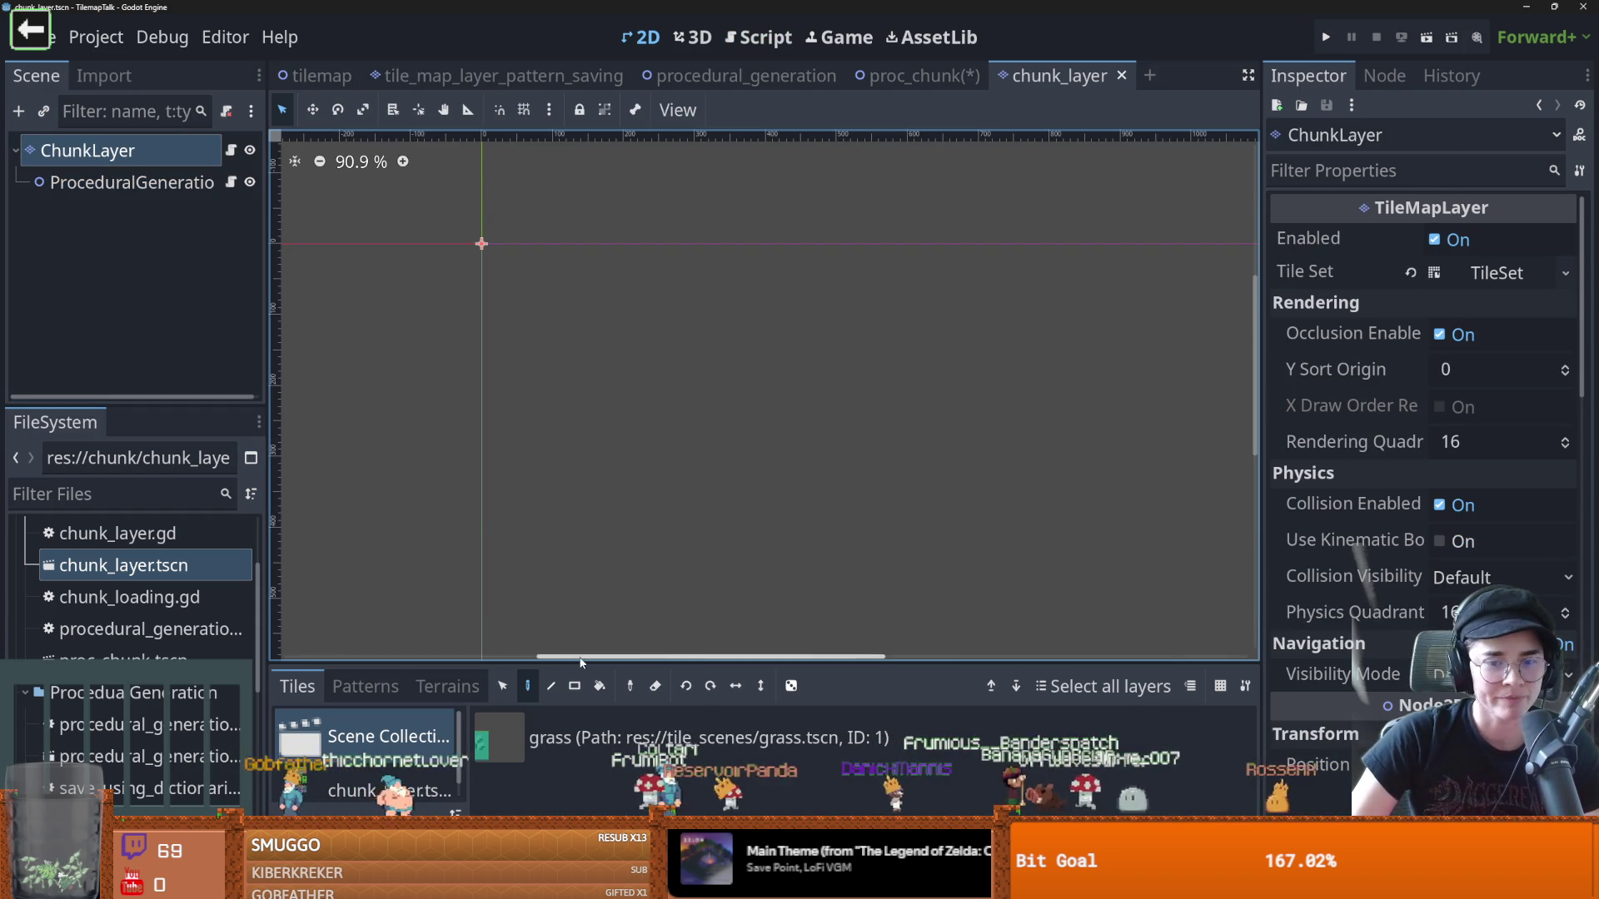
left_click_drag(632, 666, 635, 301)
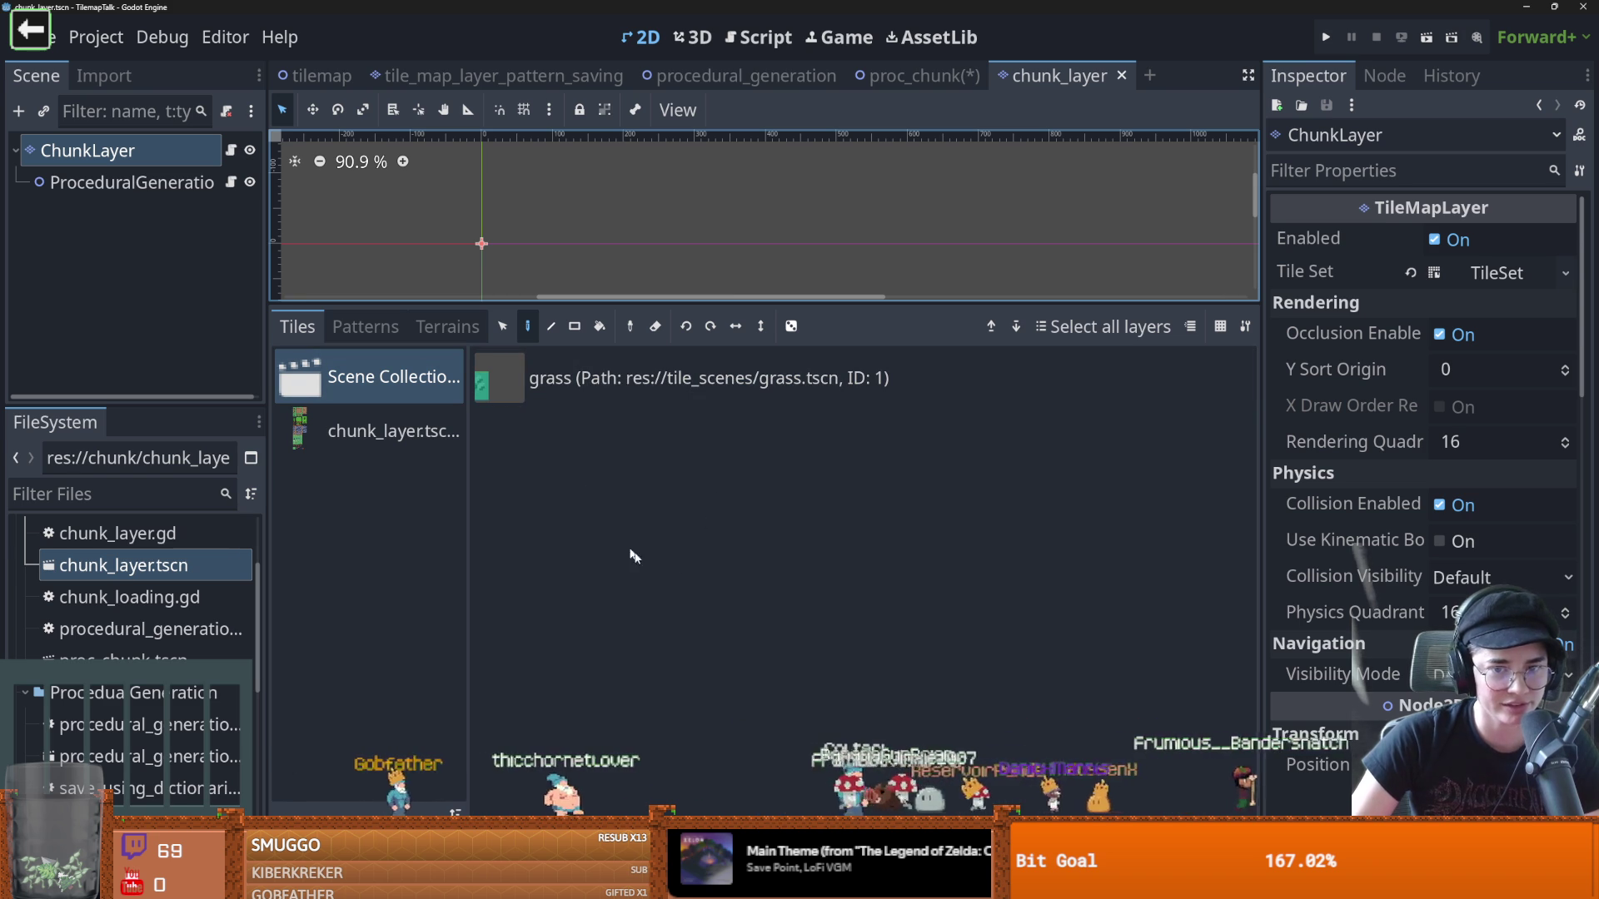
left_click_drag(611, 303, 611, 509)
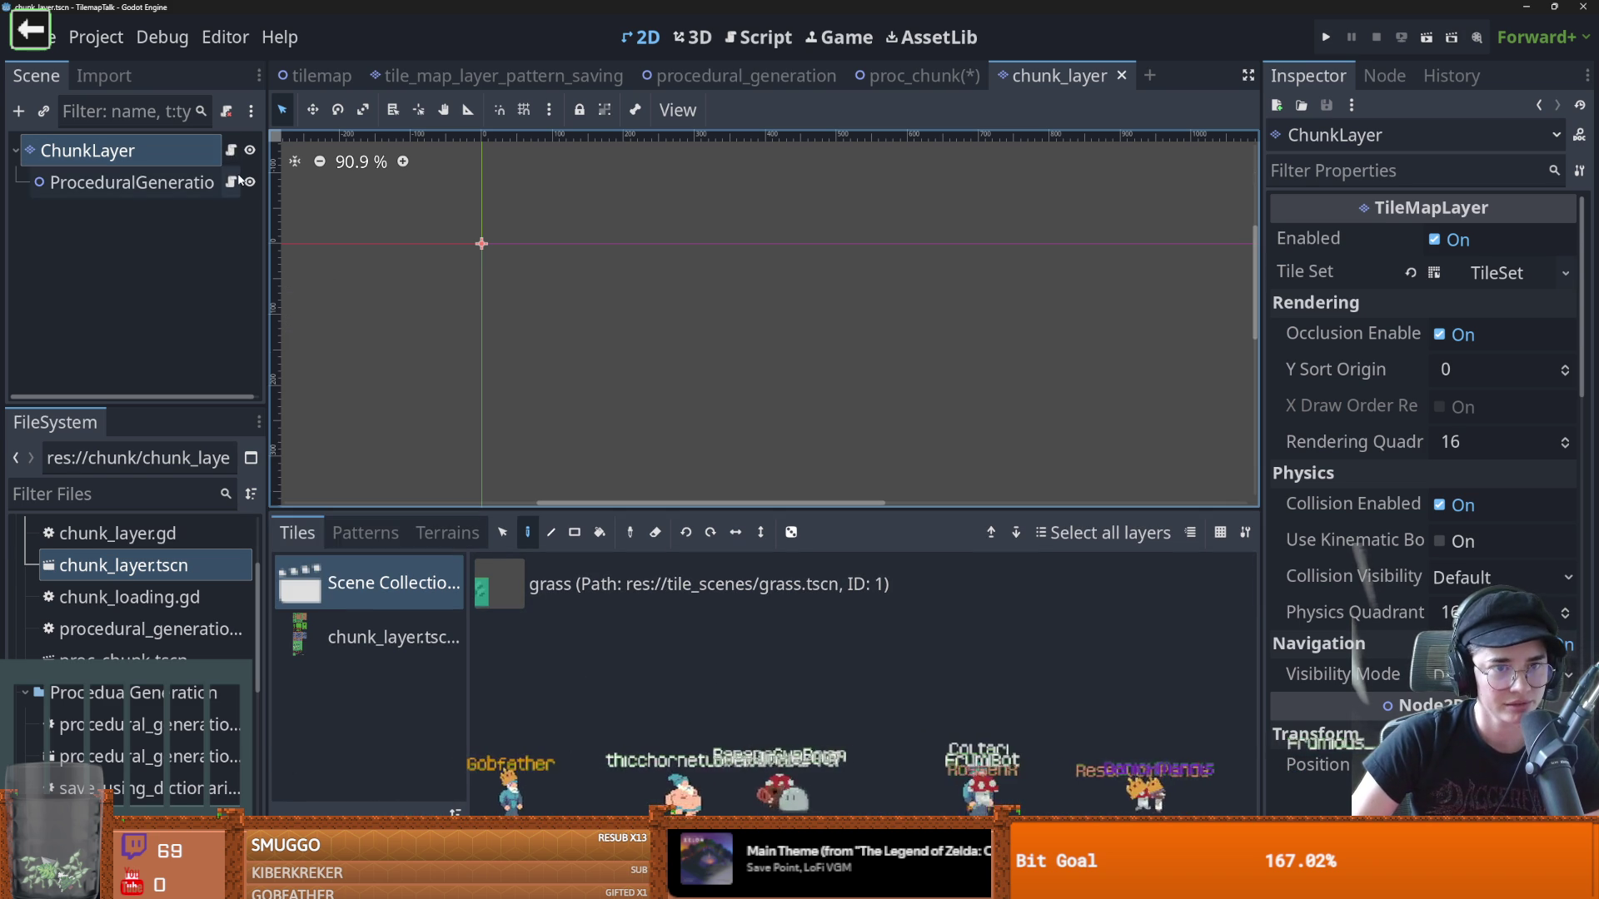
Open chunk_layer.gd and add empty lines after the set_proper_tile call in generate
left_click(231, 150)
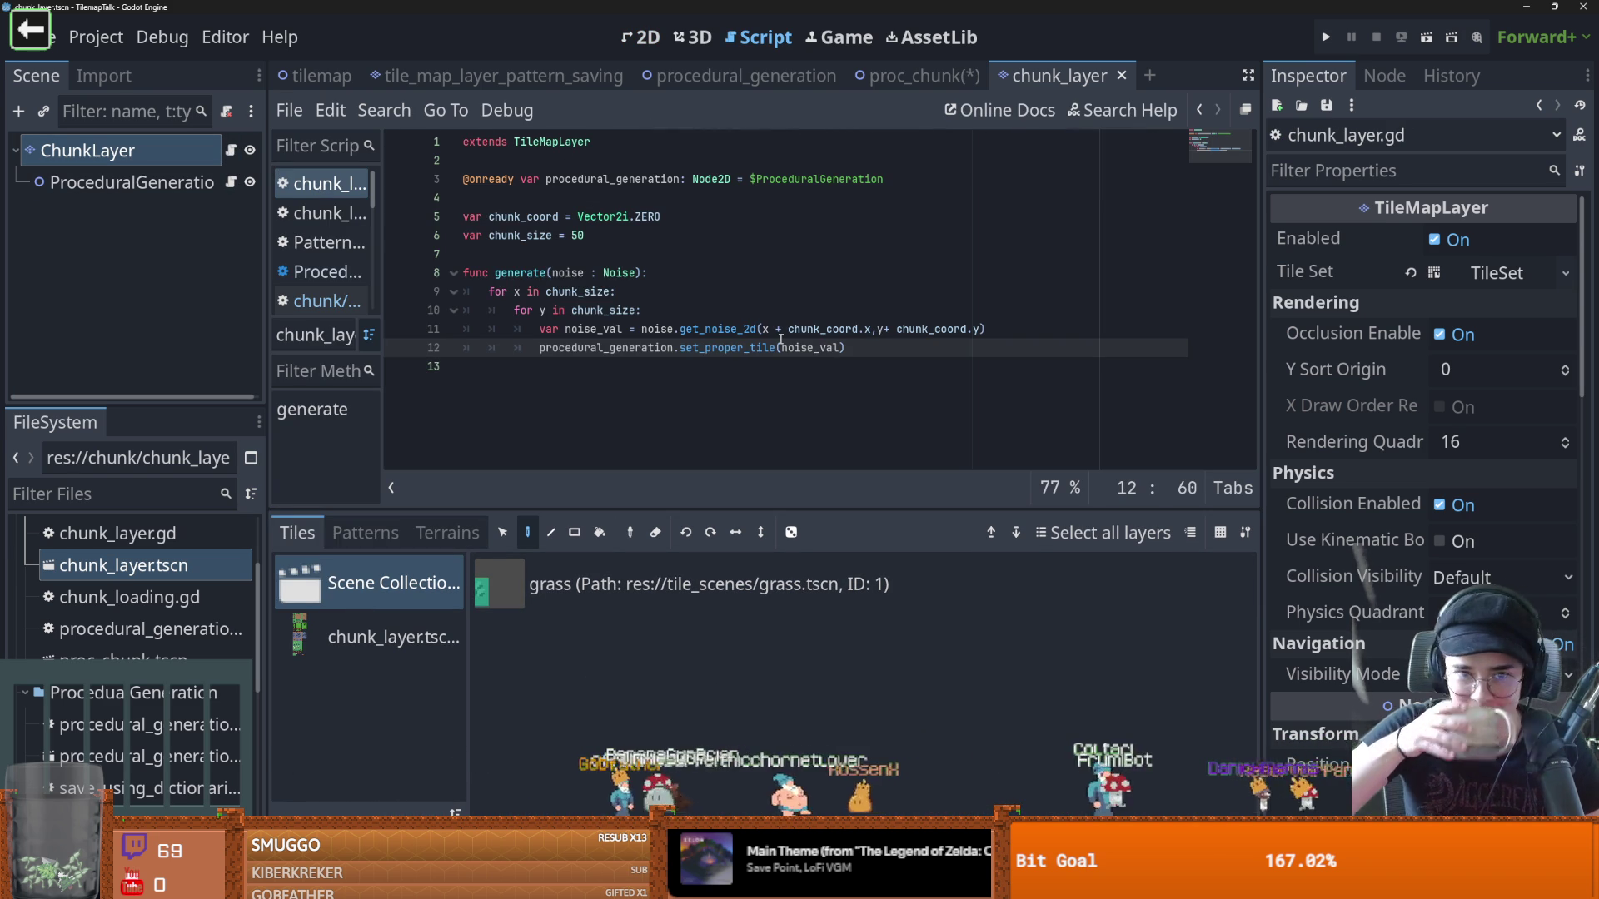
key("Return")
key("BackSpace")
key("BackSpace")
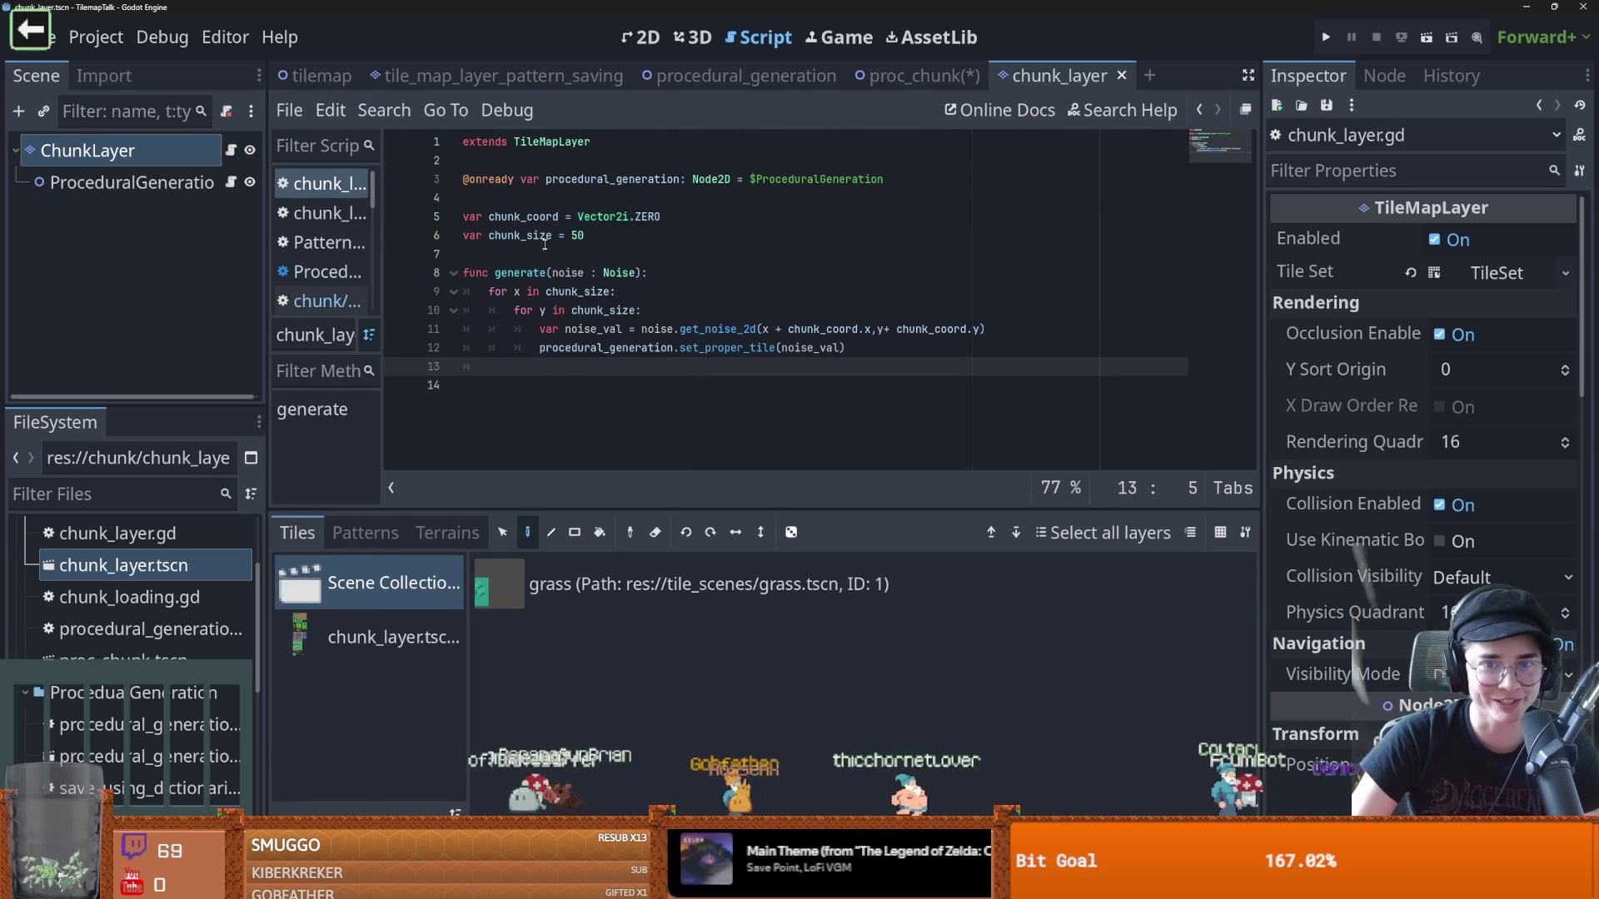
key("Return")
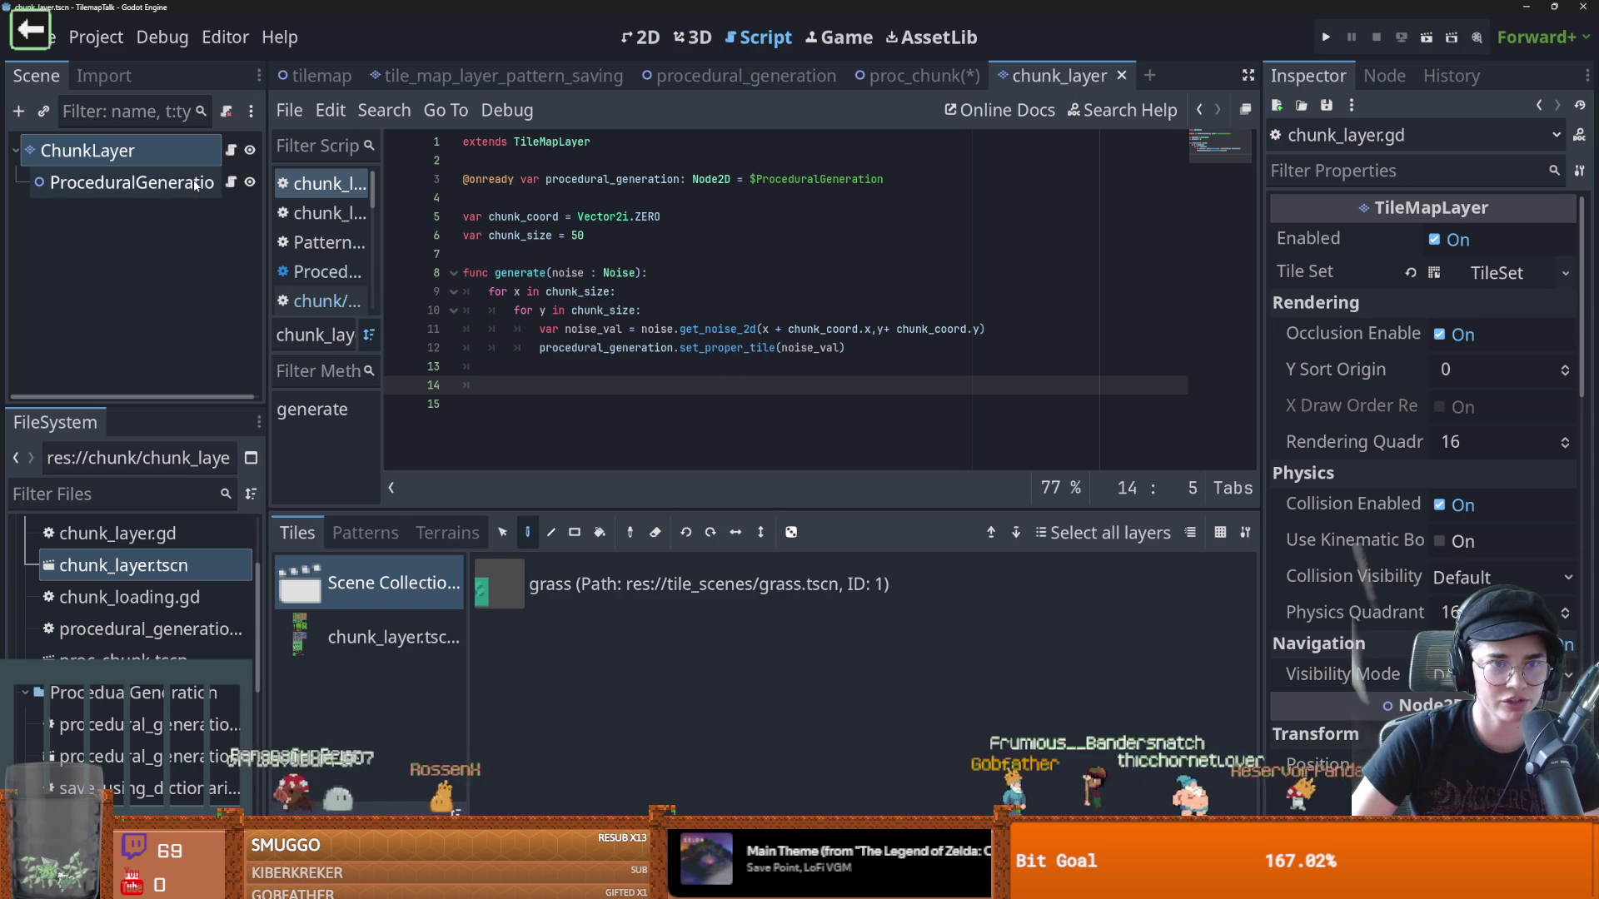
right_click(83, 150)
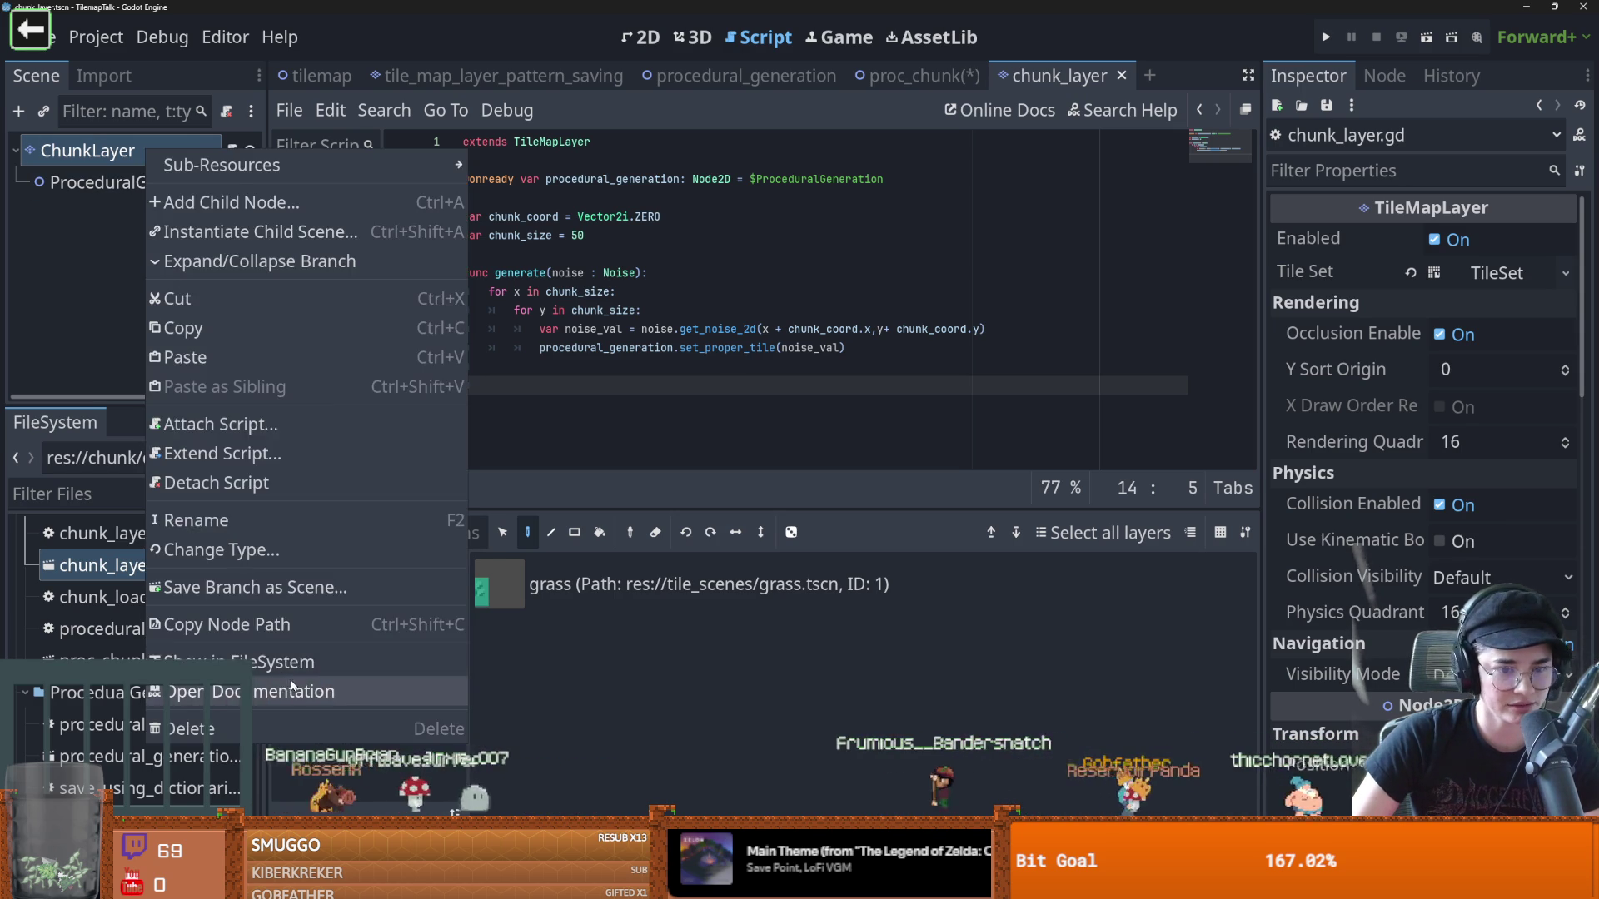
left_click(125, 696)
scroll(626, 352, "down", 5)
scroll(626, 358, "down", 3)
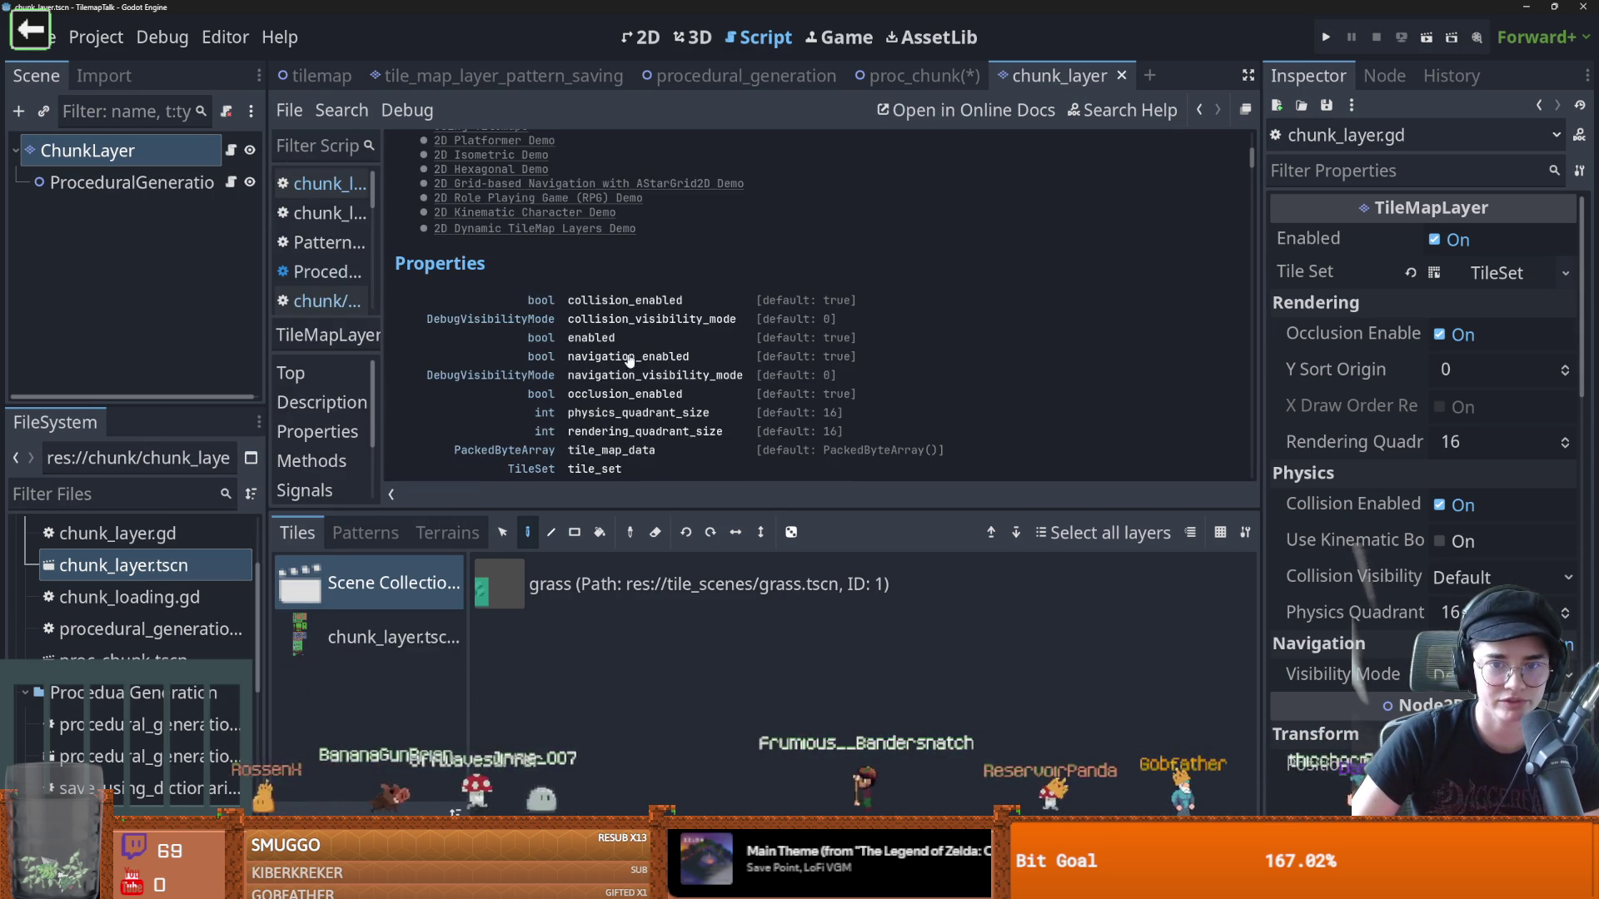
scroll(601, 426, "down", 1)
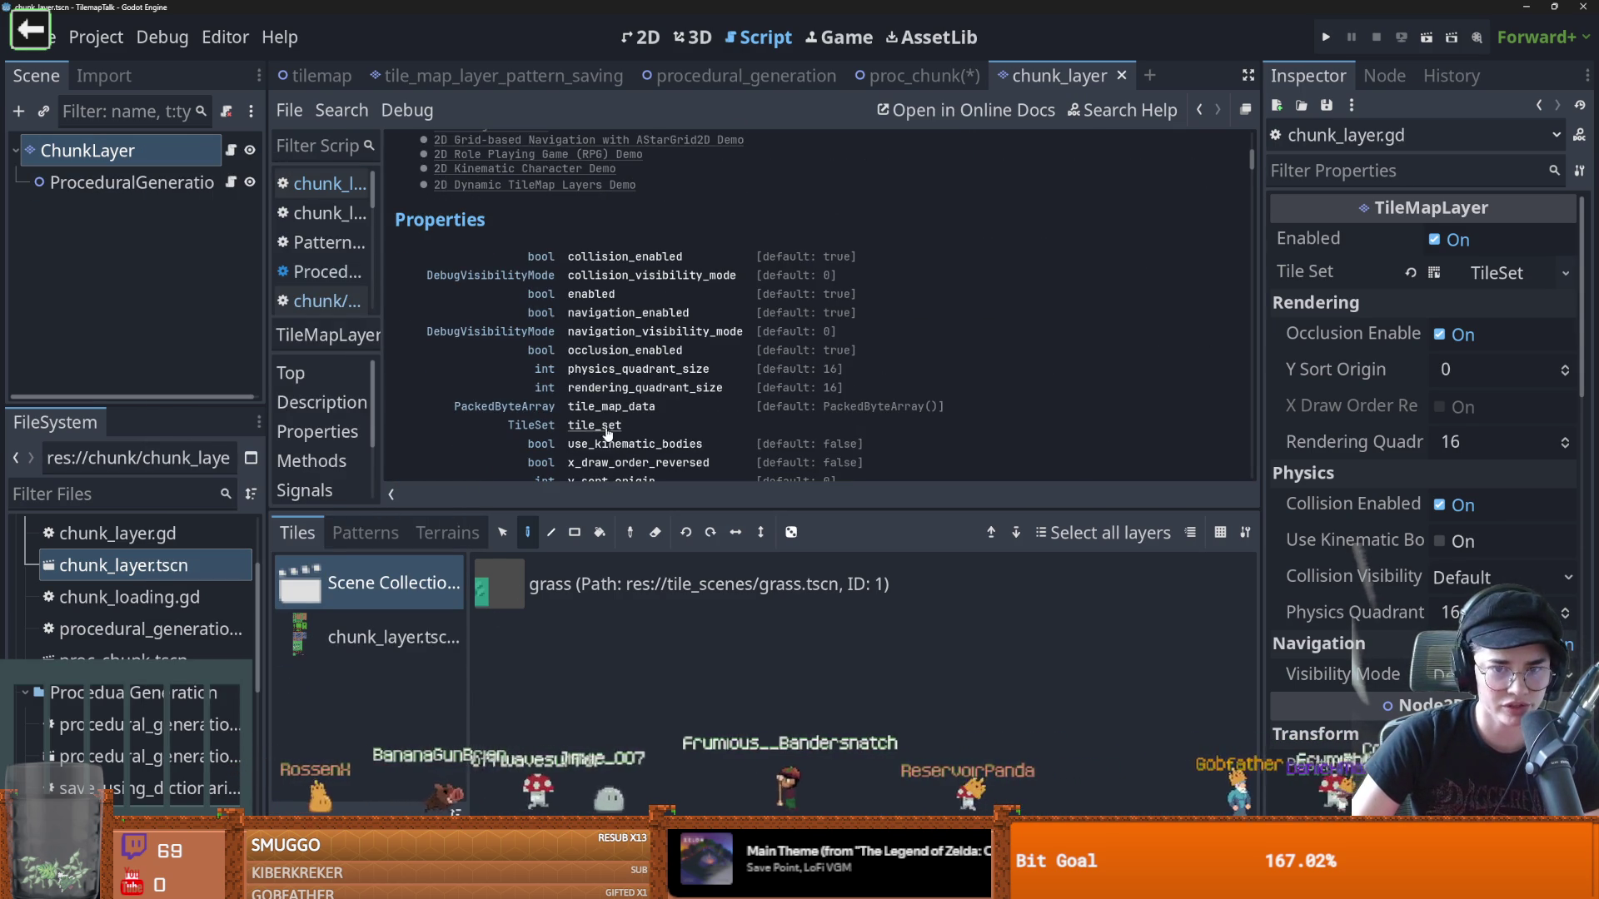
left_click(608, 426)
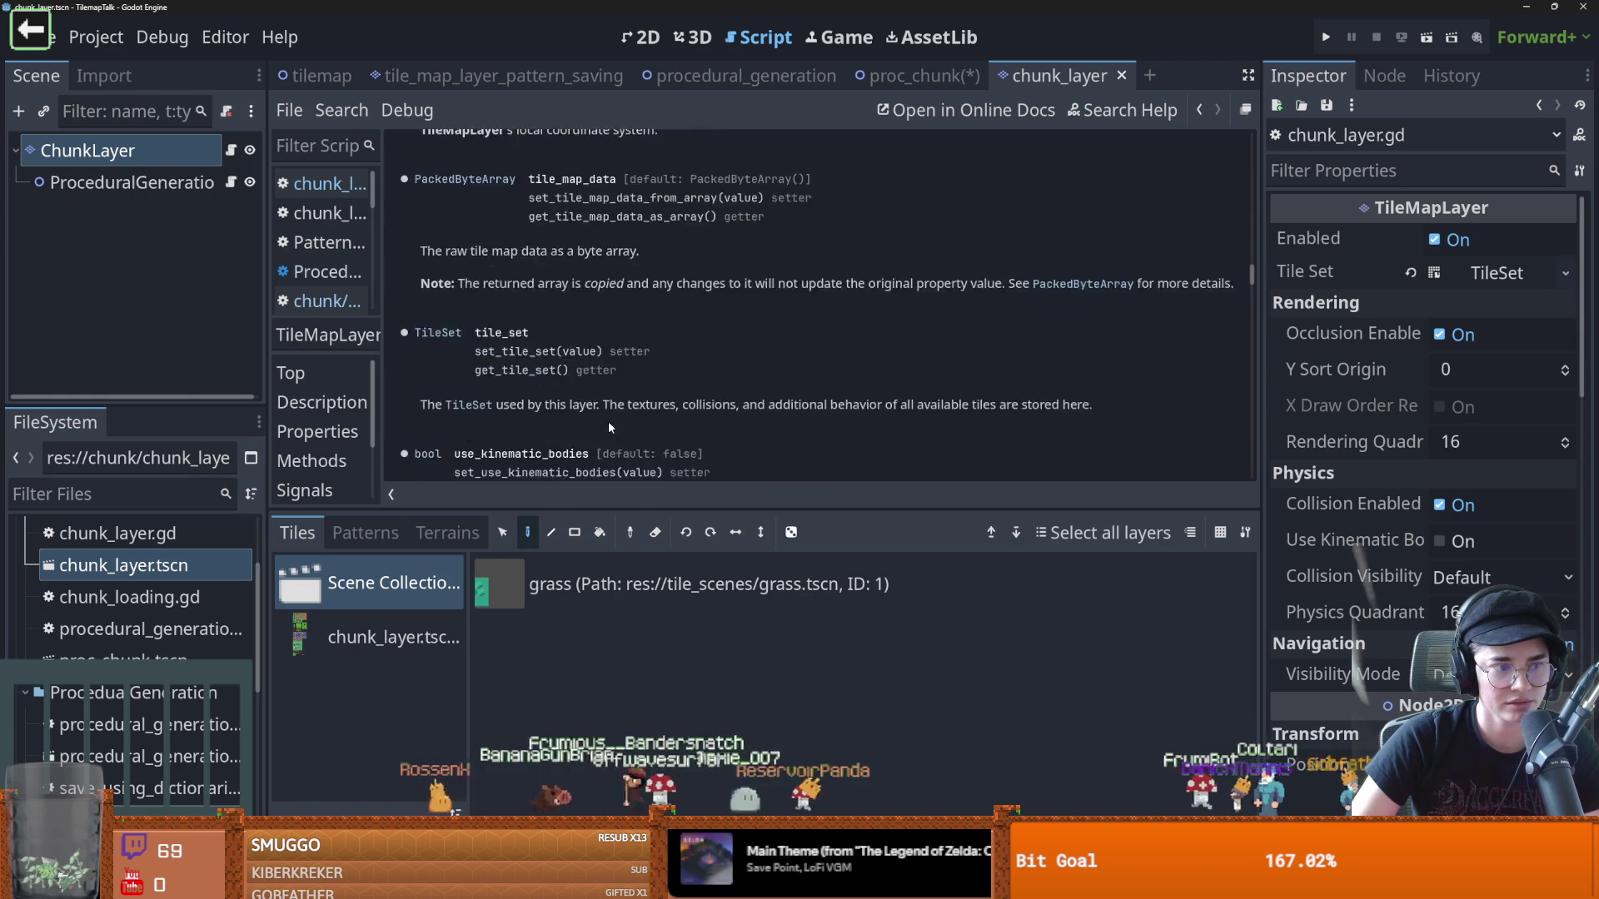
scroll(861, 391, "up", 5)
left_click_drag(1252, 263, 1247, 182)
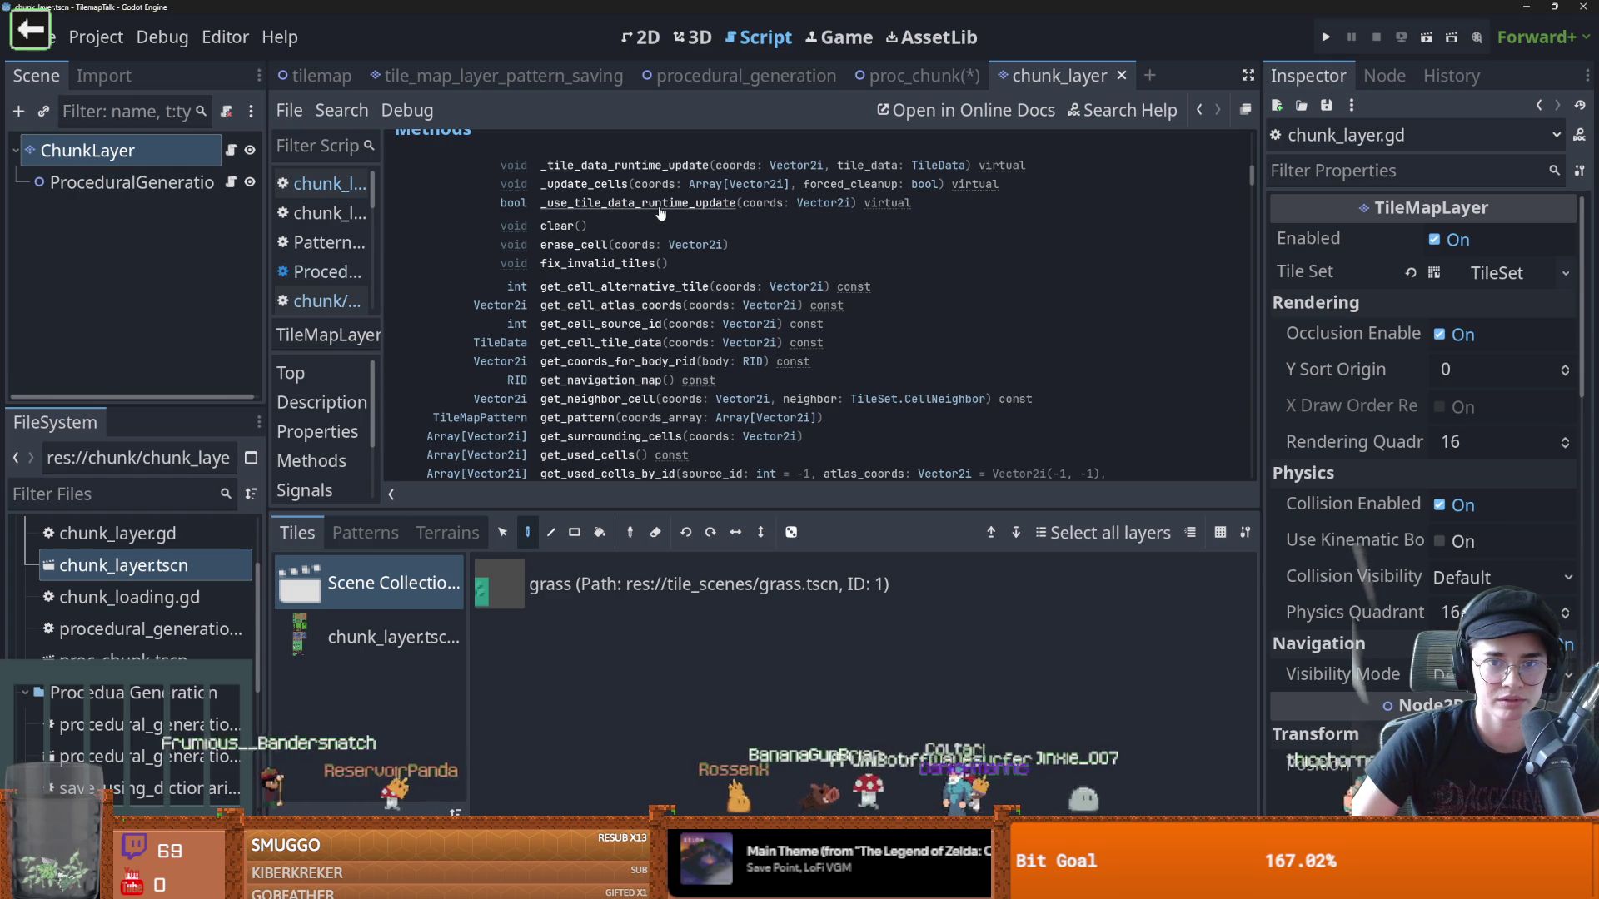
left_click(601, 164)
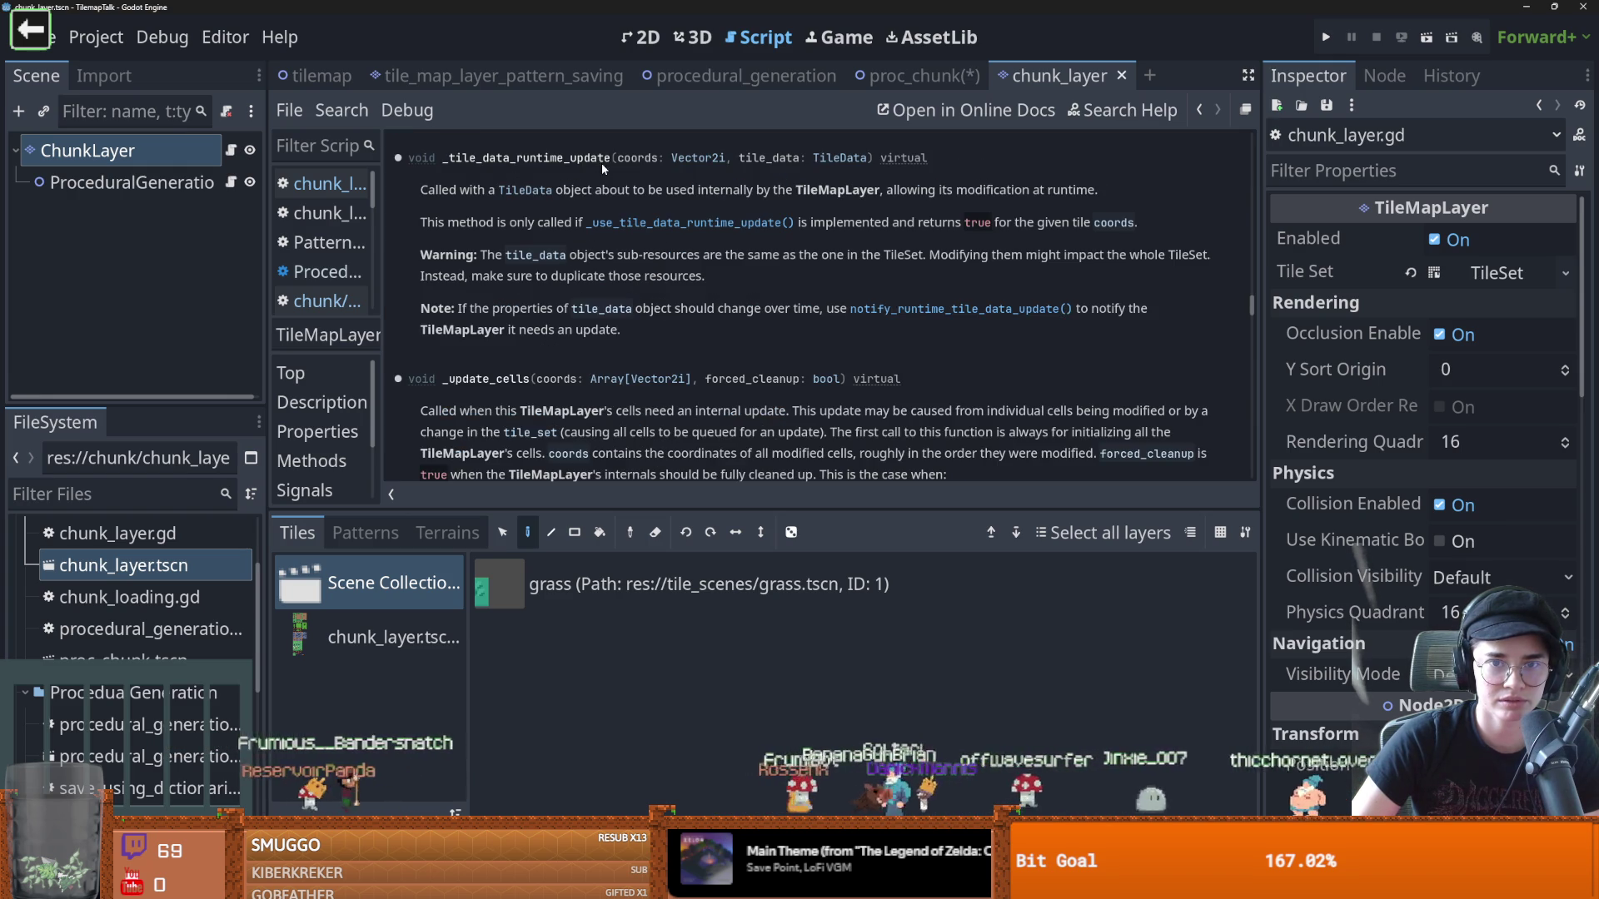
left_click_drag(630, 157, 849, 160)
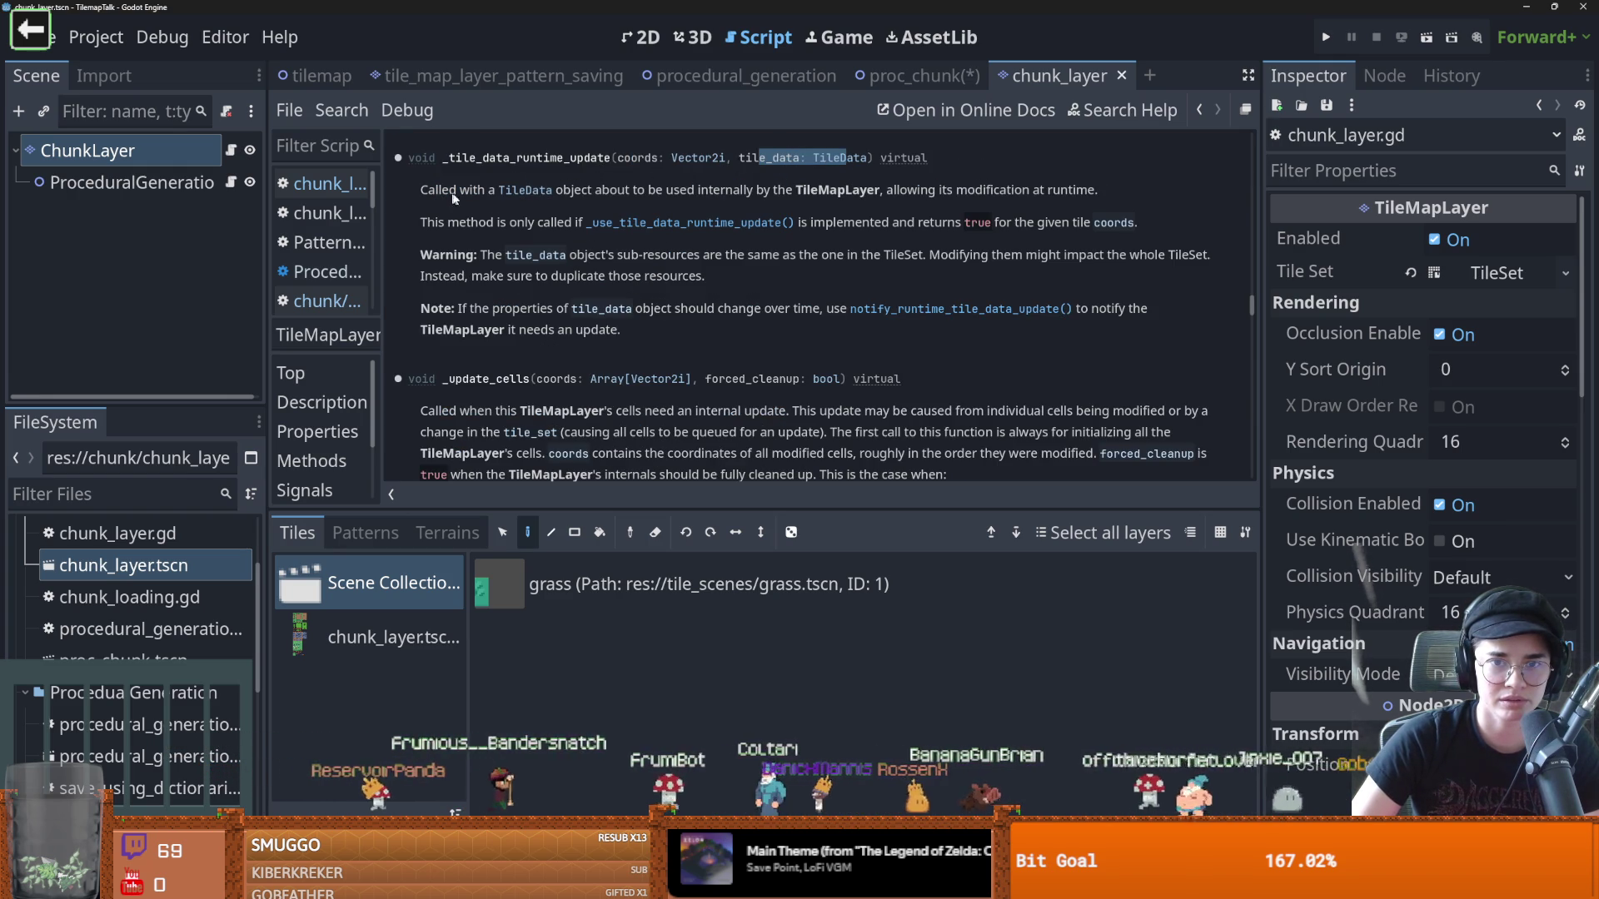
left_click(231, 150)
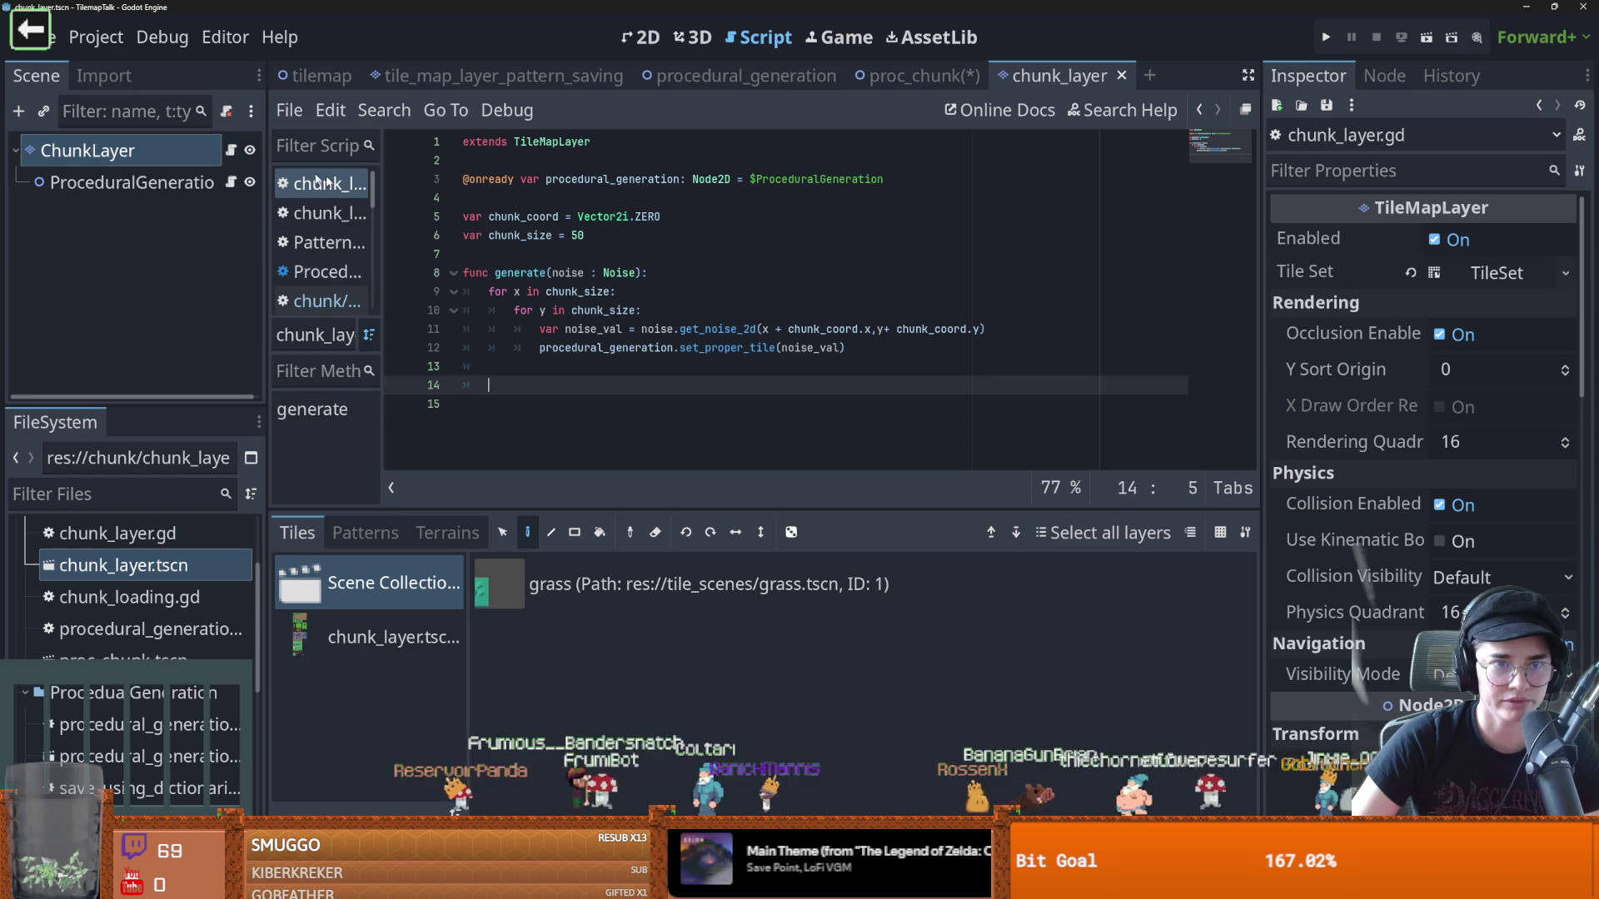
Add a procedural_generation.set_cells() call on a new line at the end of generate
left_click(552, 367)
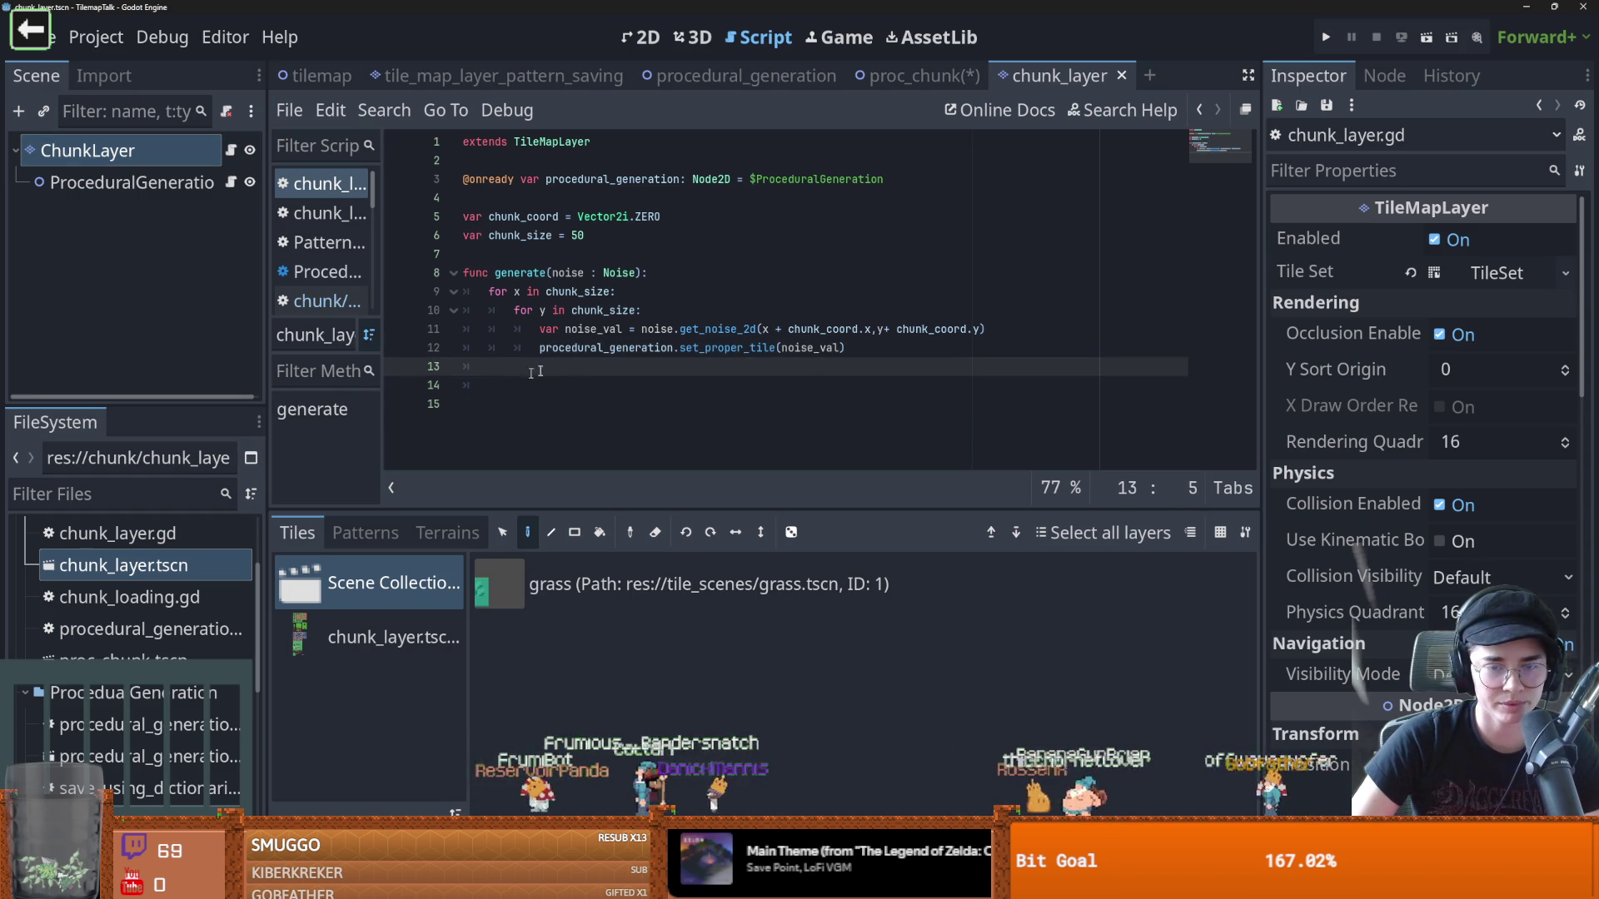
key("Return")
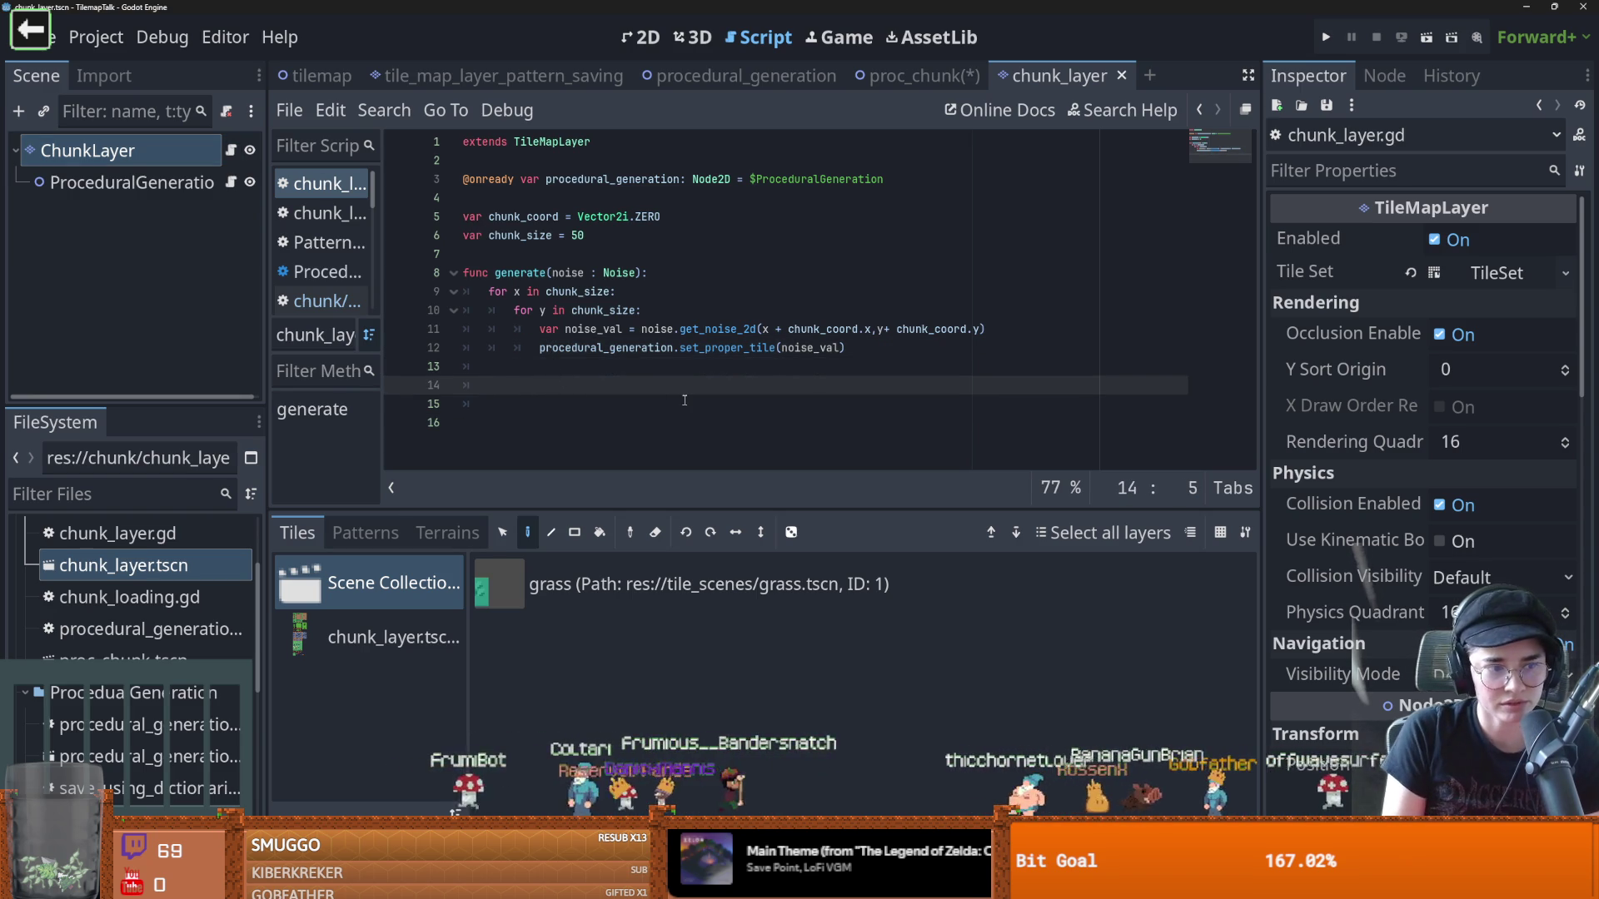
type("procedural_generation.g")
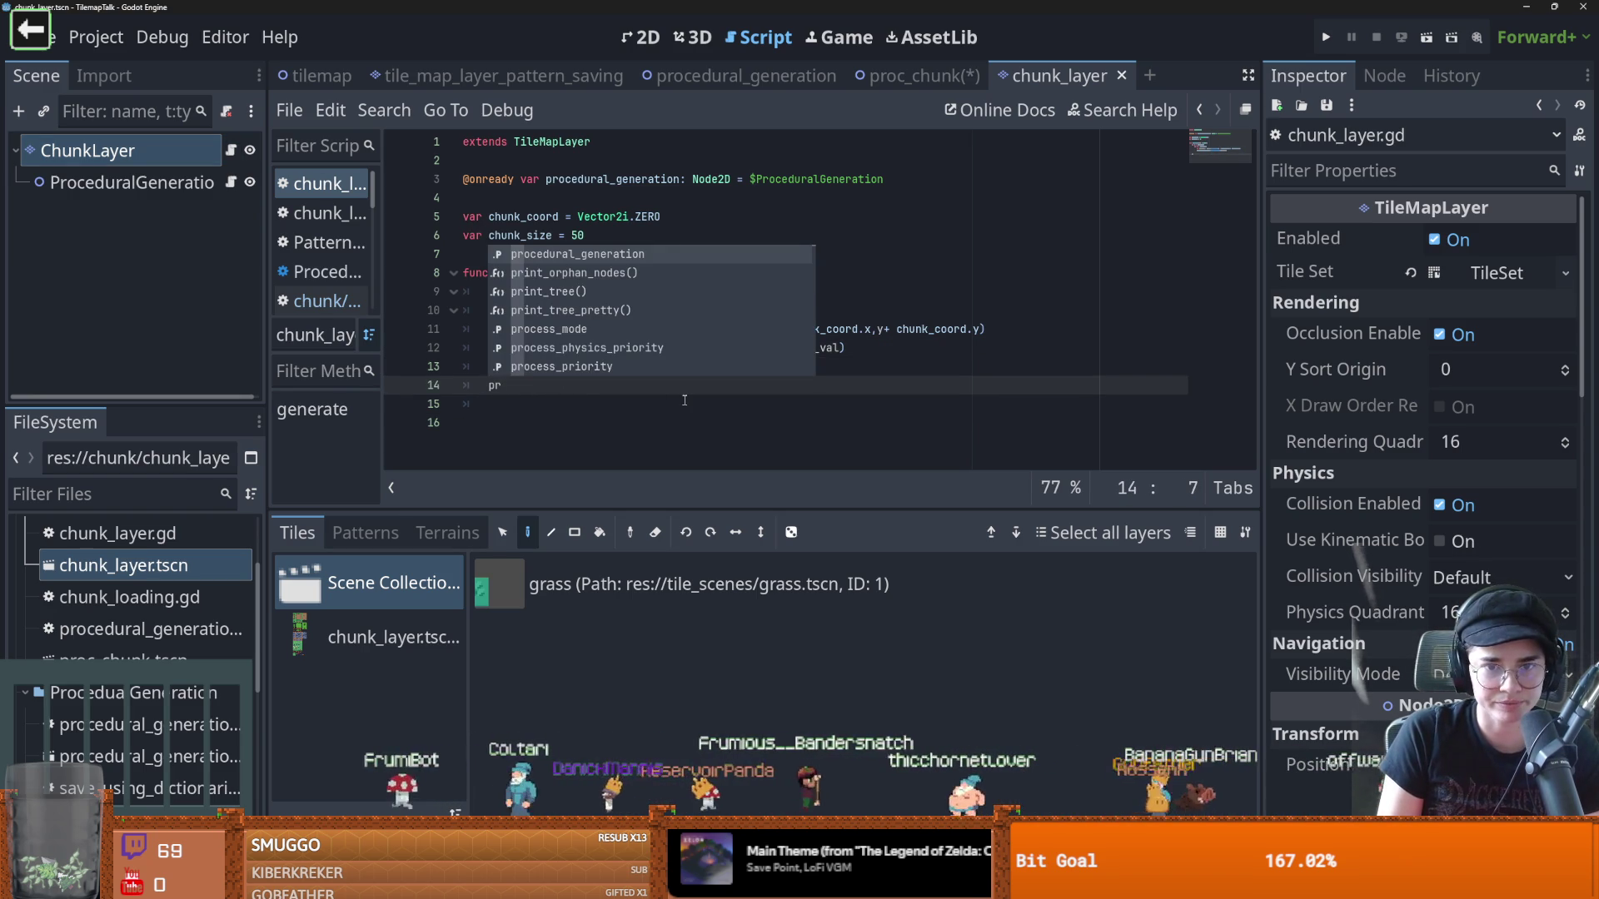
key("Return")
type(".g")
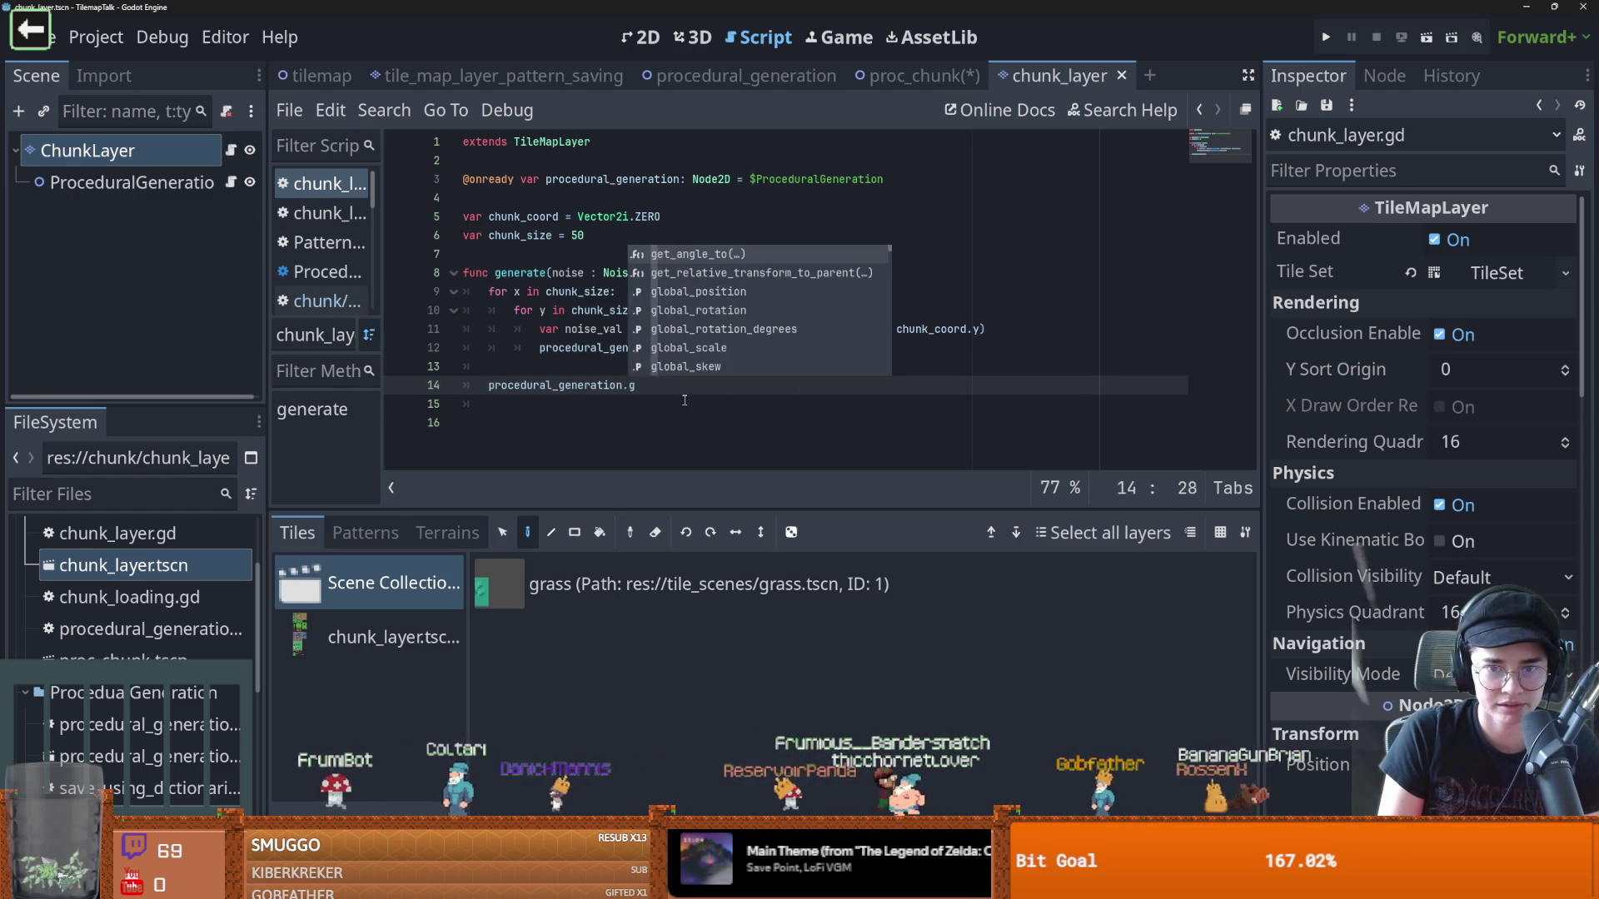
key("BackSpace")
type("set_cells(")
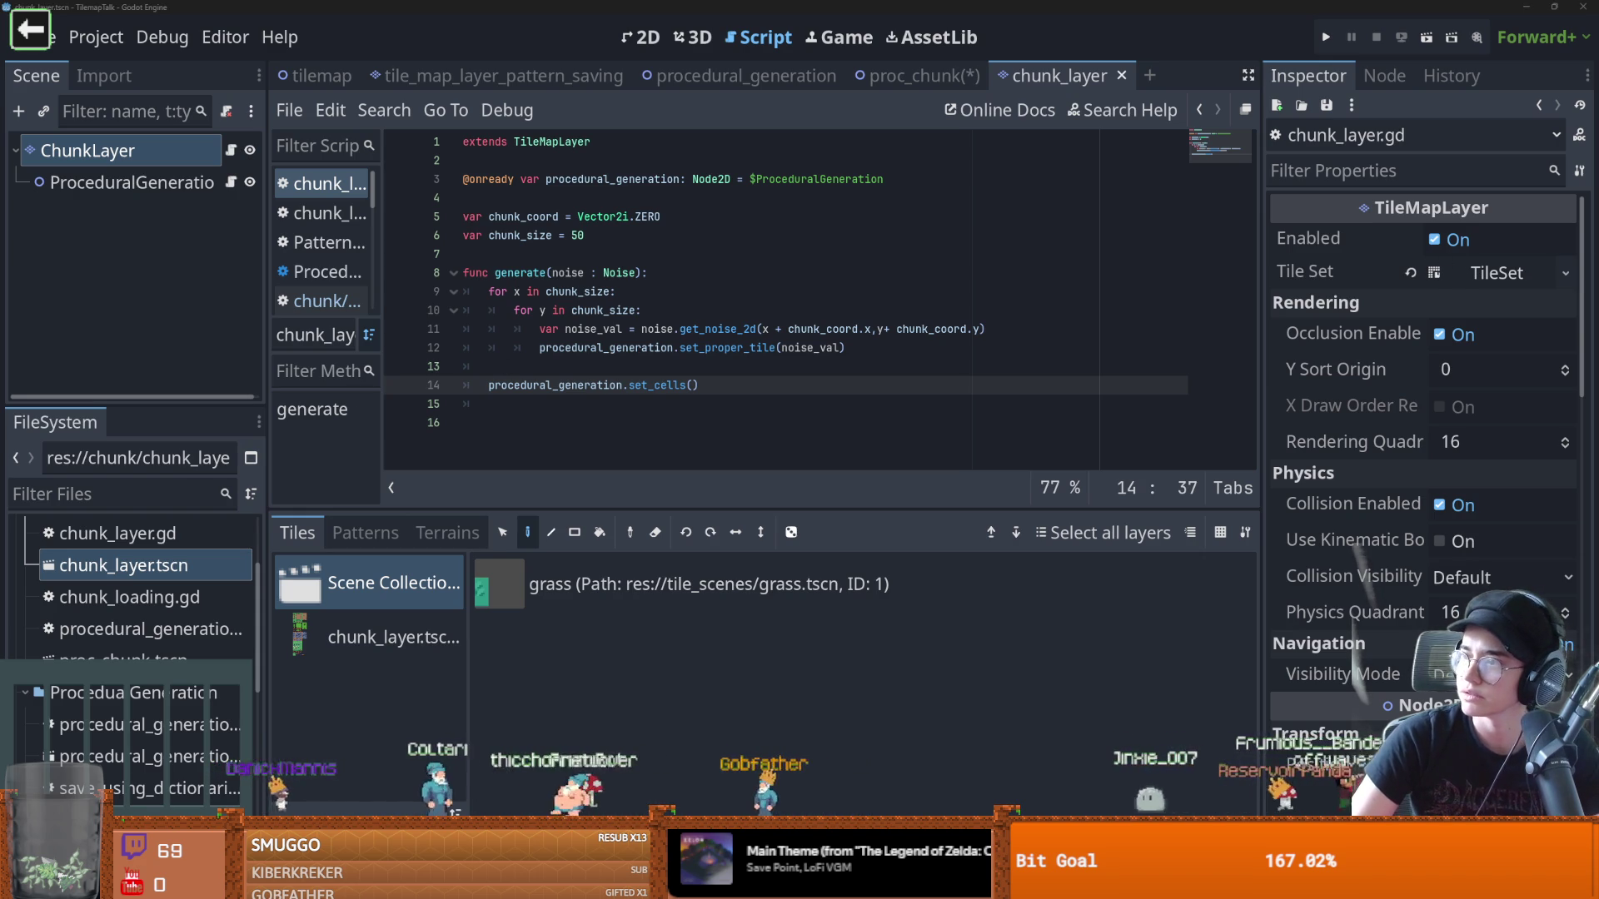
In the browser docs, highlight the TileSetScenesCollectionSource title and its description of scene tiles on TileMapLayer
key("alt+Tab")
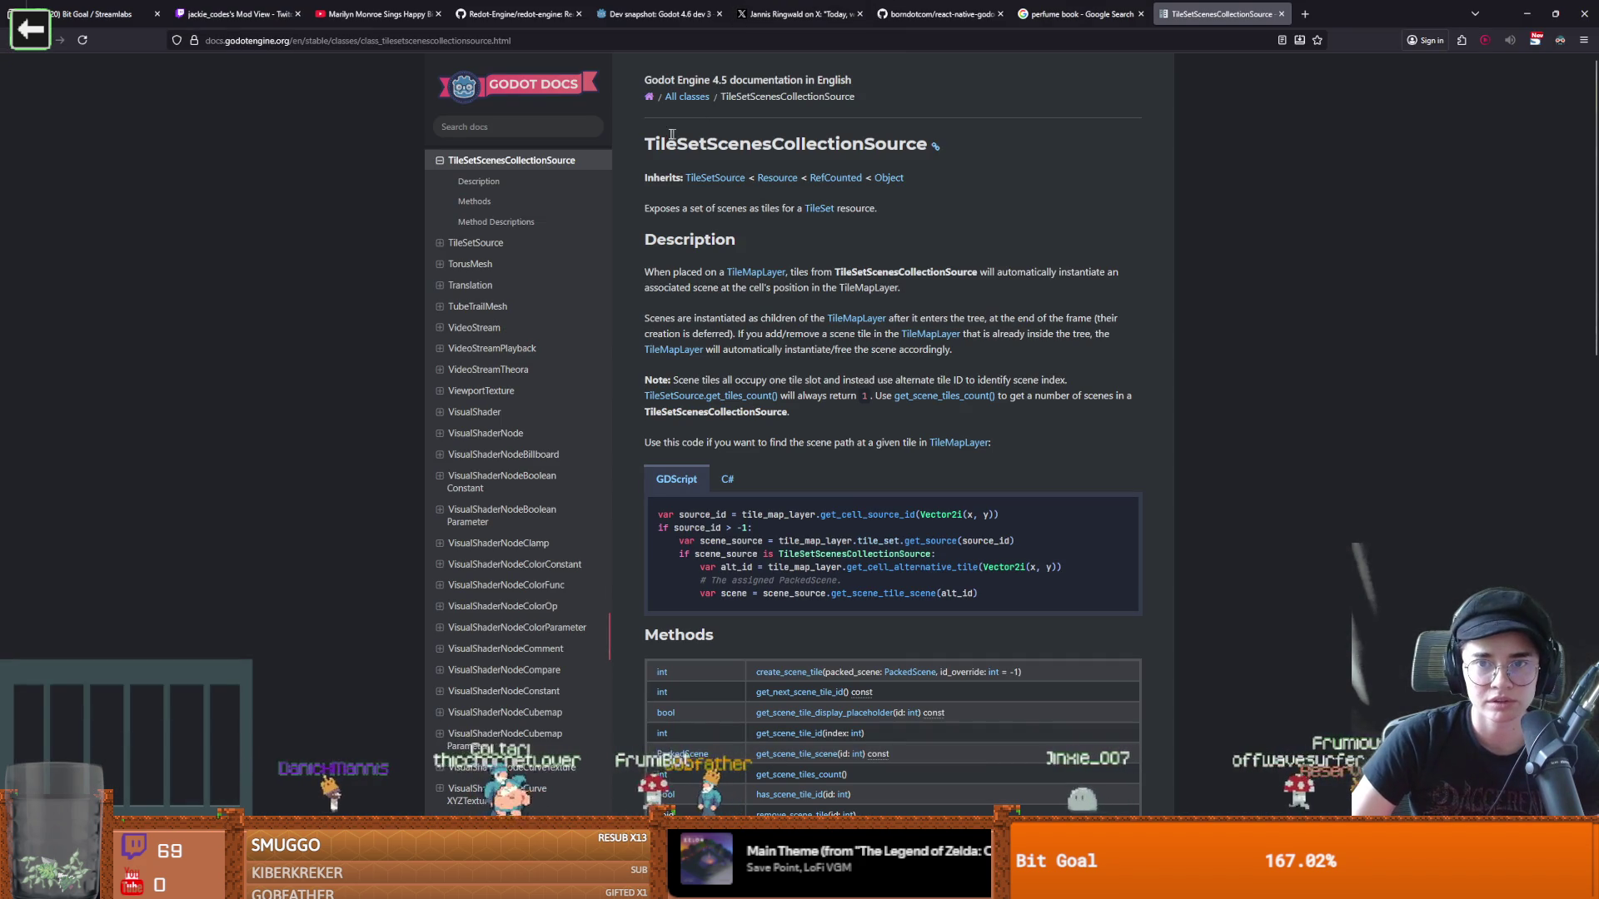
left_click_drag(656, 143, 930, 146)
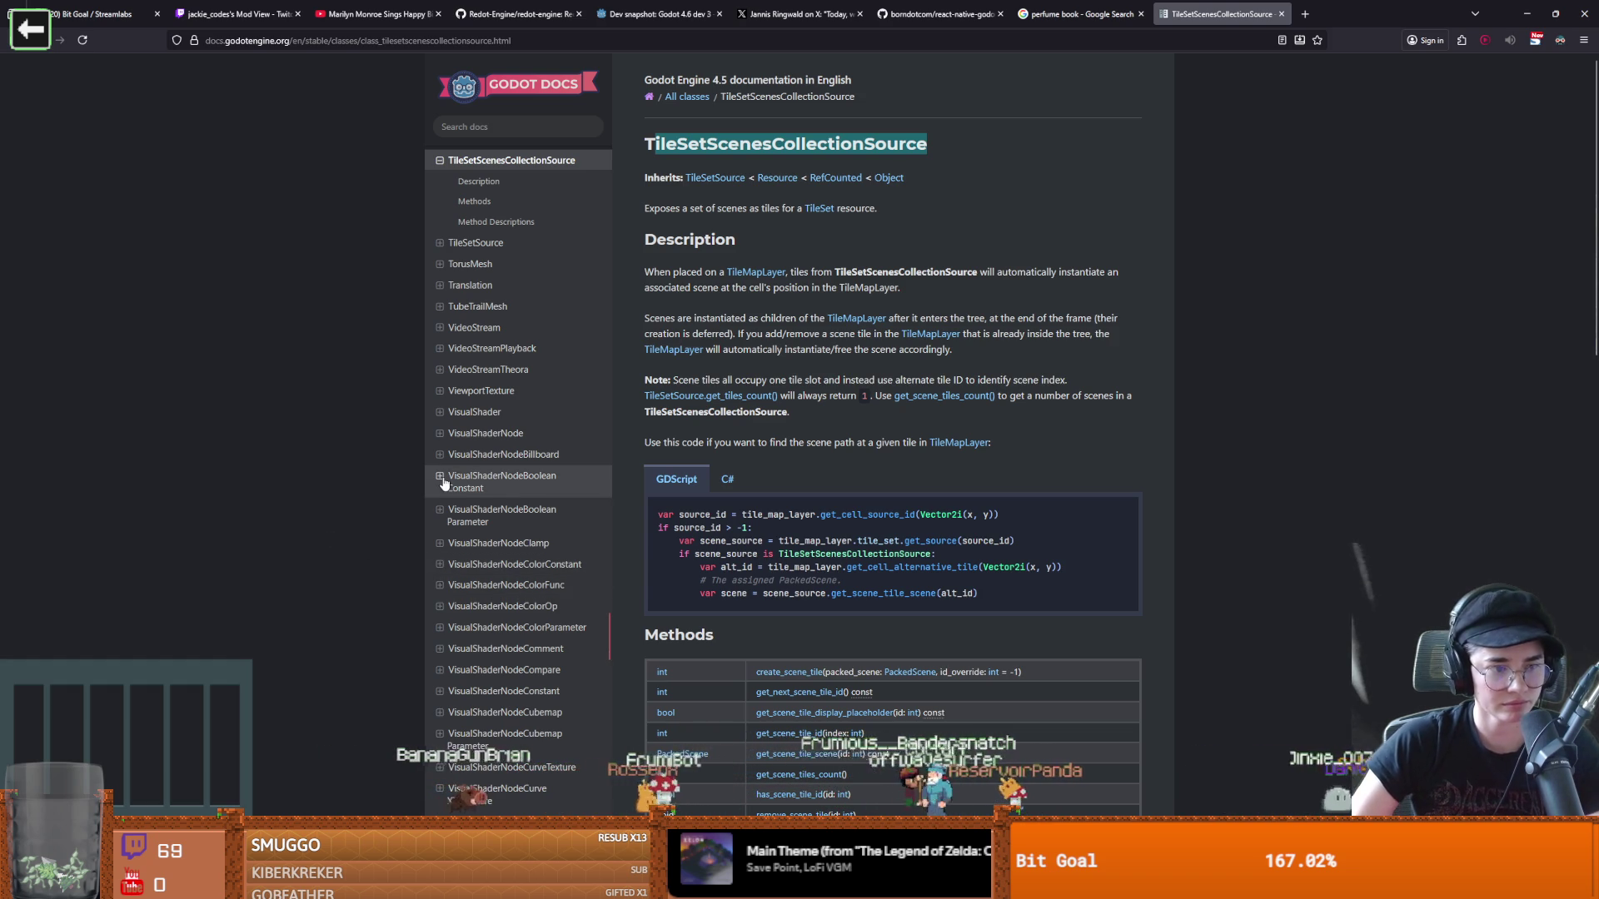
scroll(794, 550, "down", 1)
left_click(714, 450)
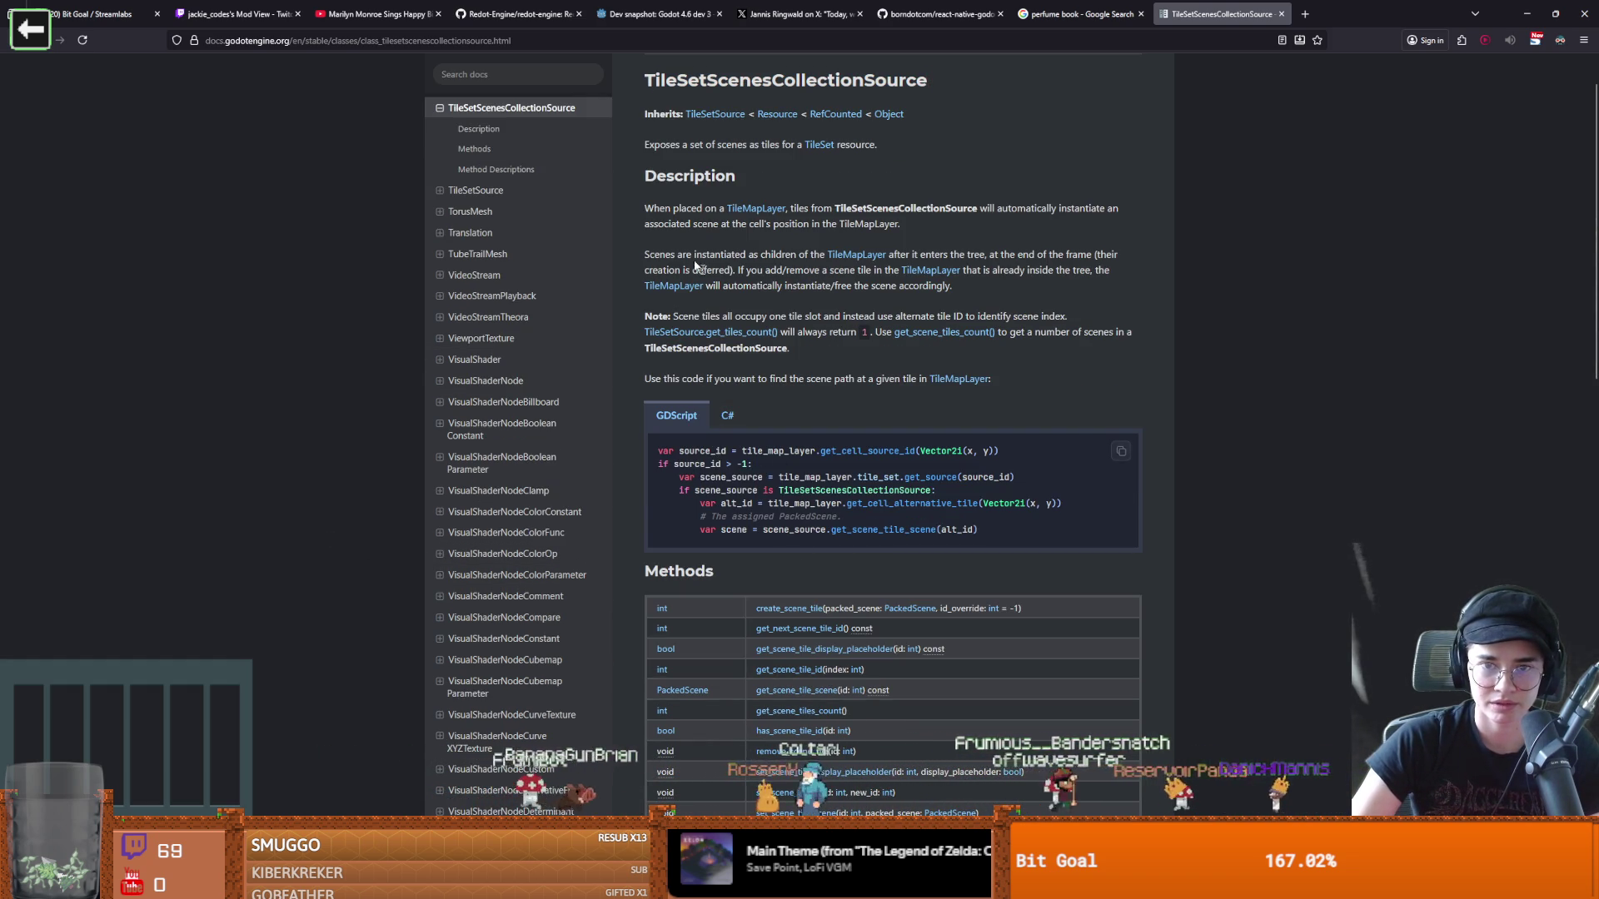
left_click_drag(653, 210, 712, 221)
scroll(783, 379, "up", 1)
left_click(784, 314)
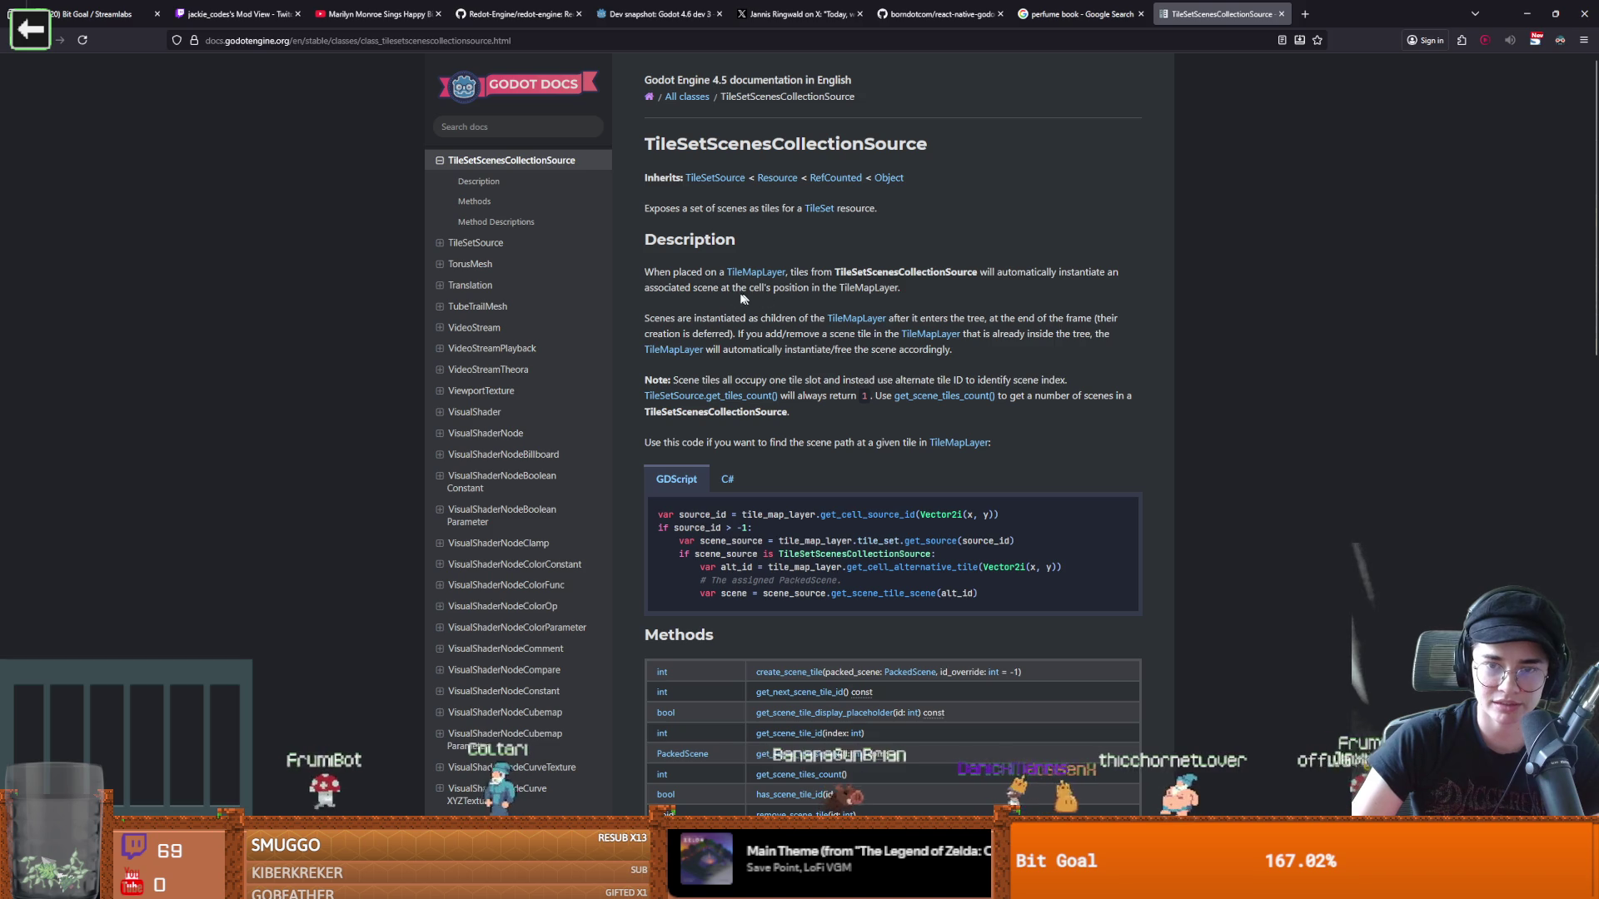
double_click(866, 287)
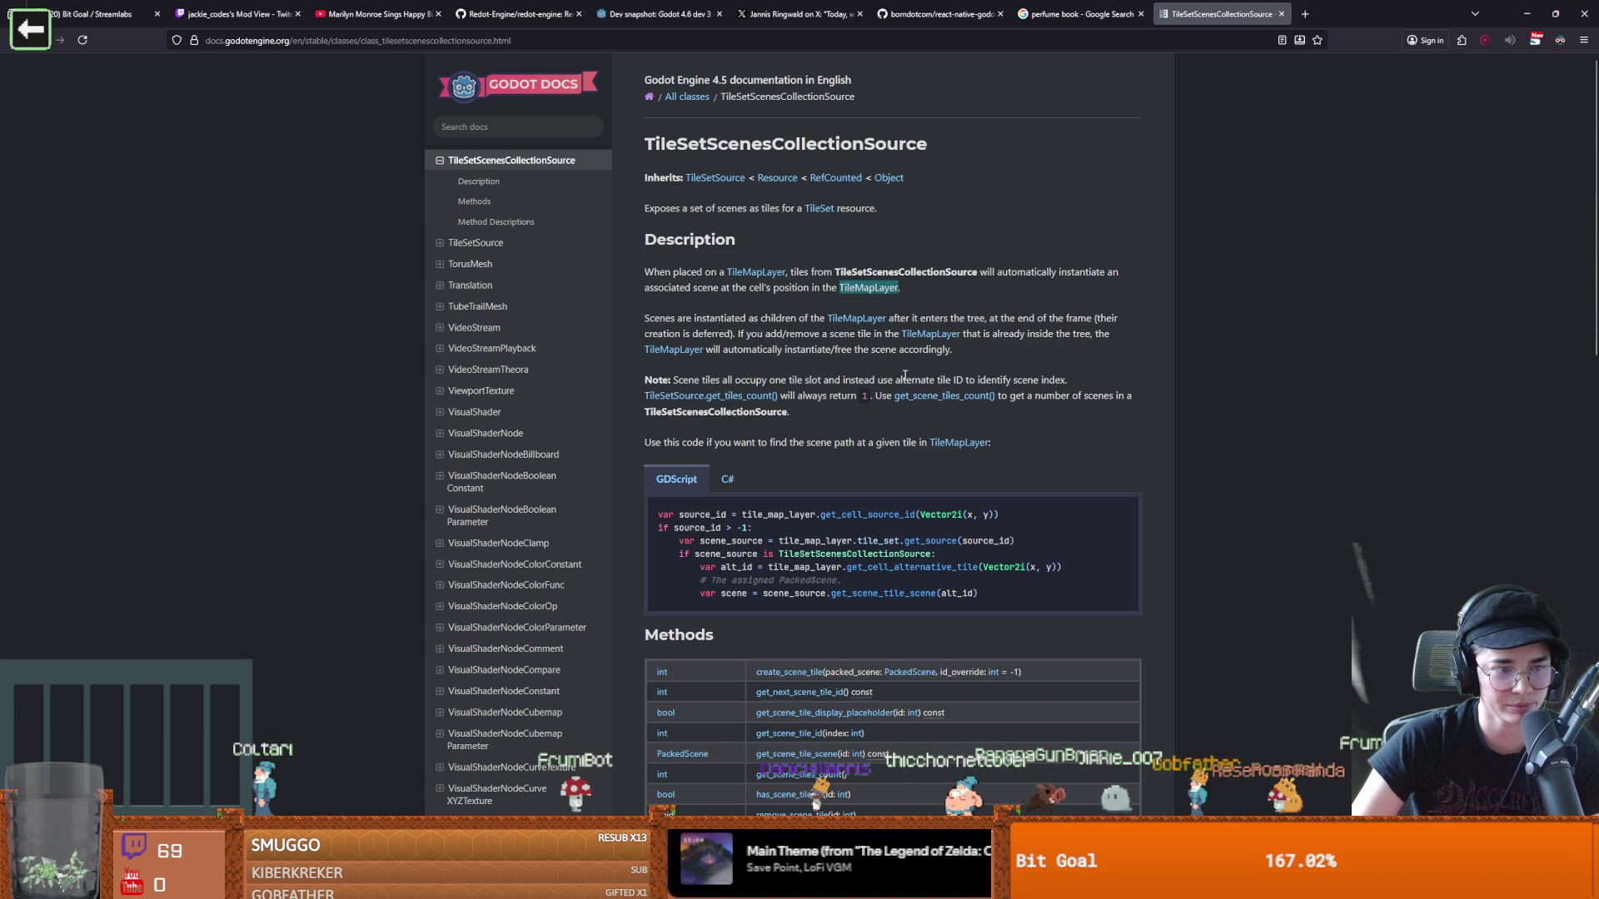
Highlight 'When placed on a TileMapLayer' and the class names in the description
left_click(804, 410)
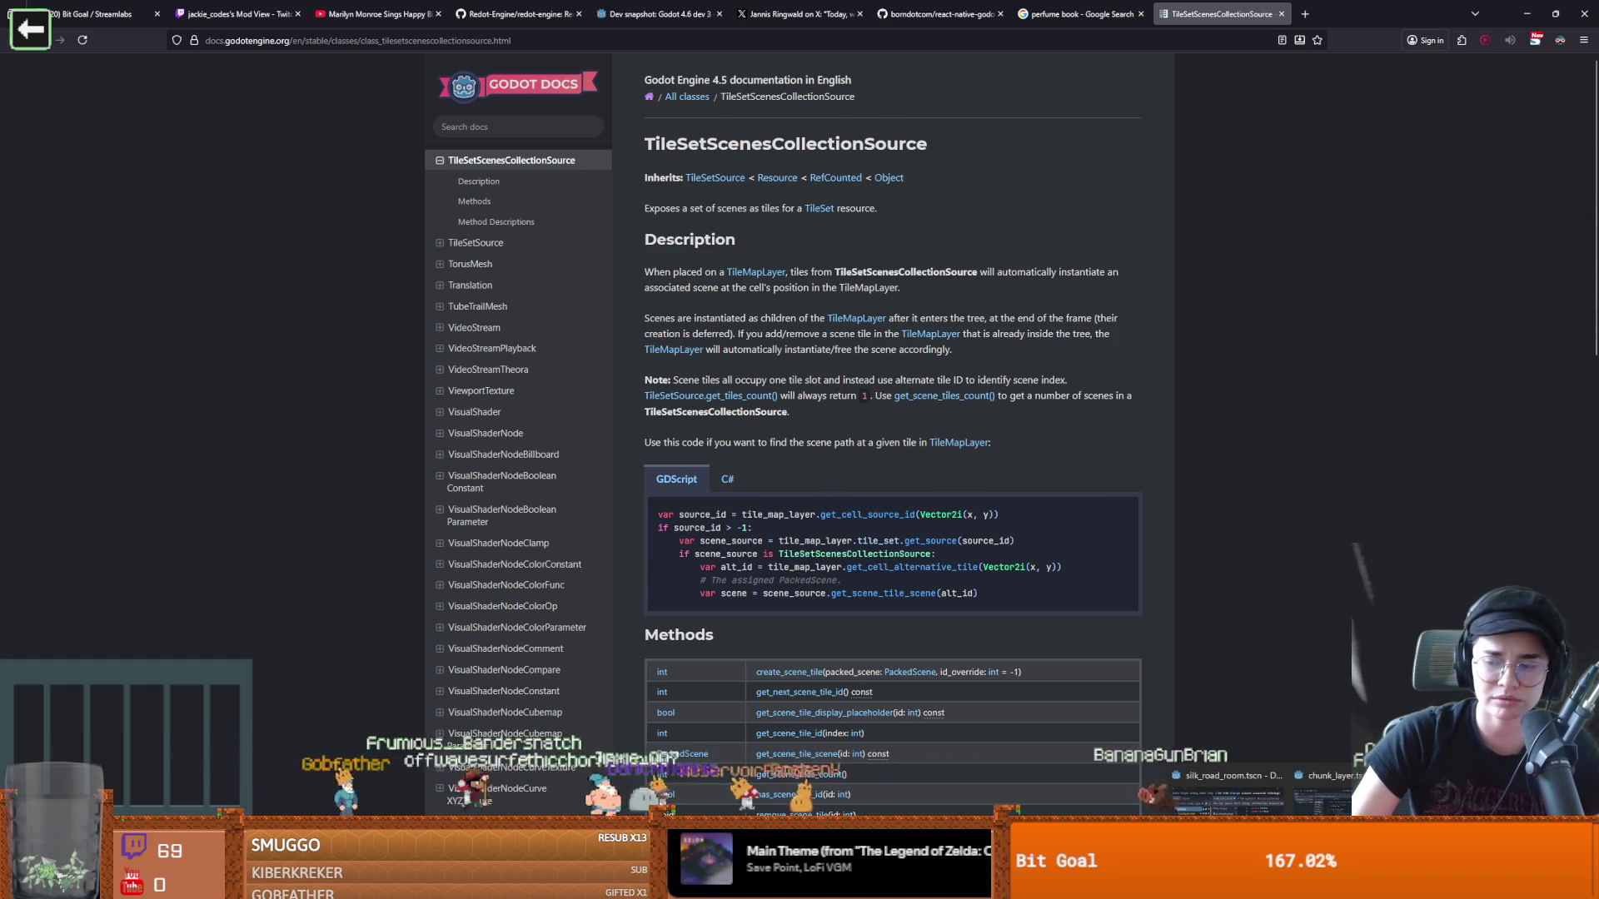
left_click_drag(641, 273, 802, 275)
left_click(868, 273)
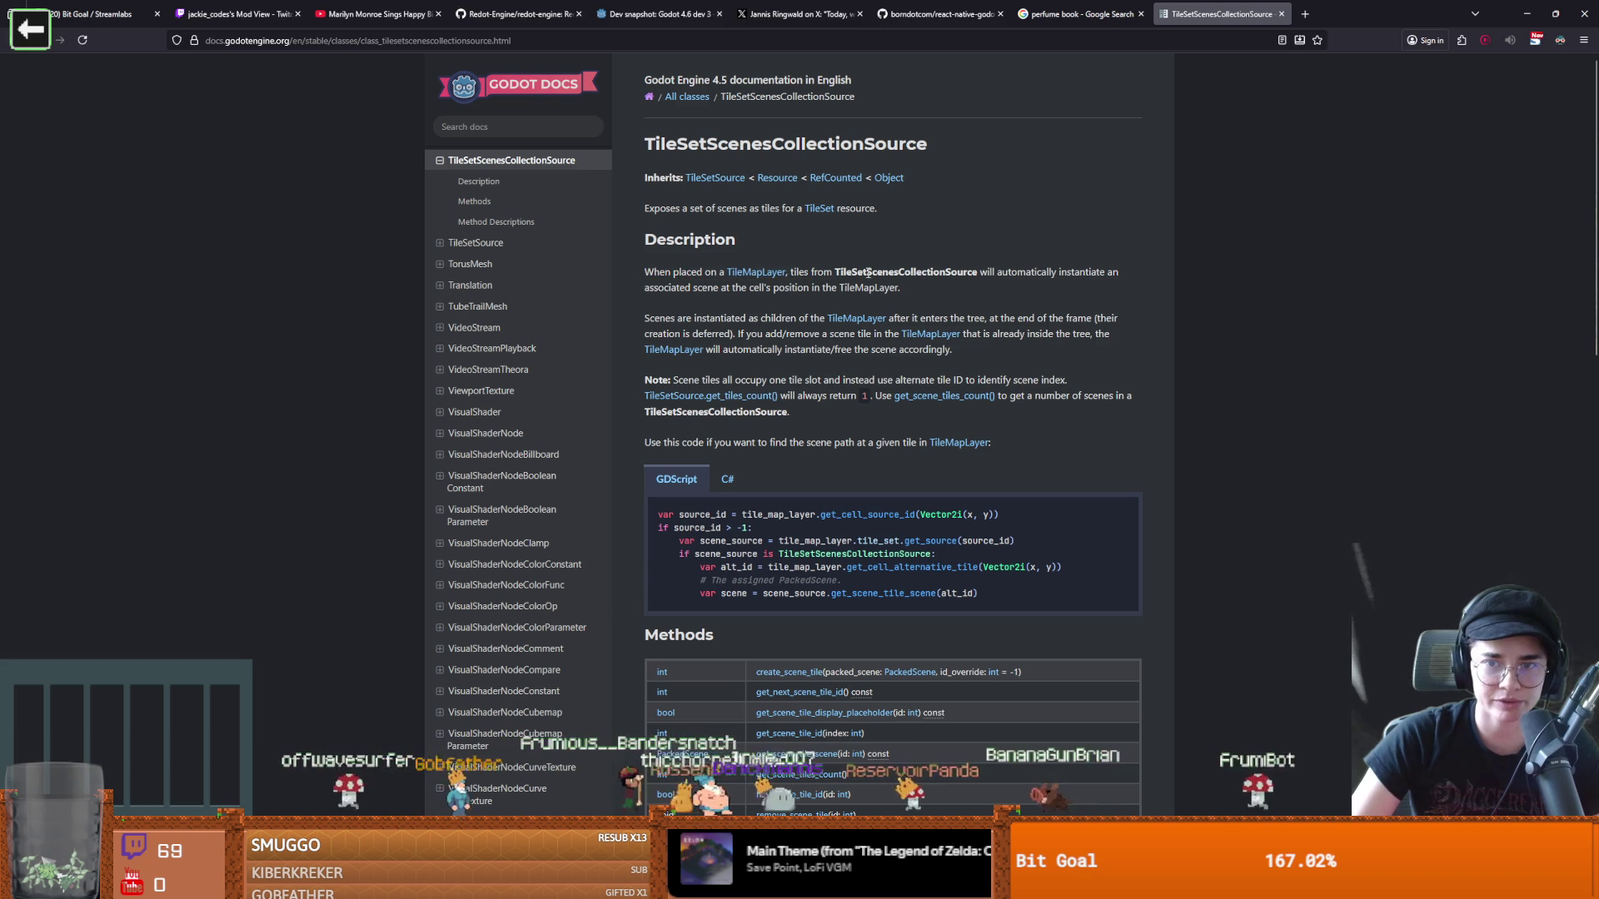
double_click(868, 273)
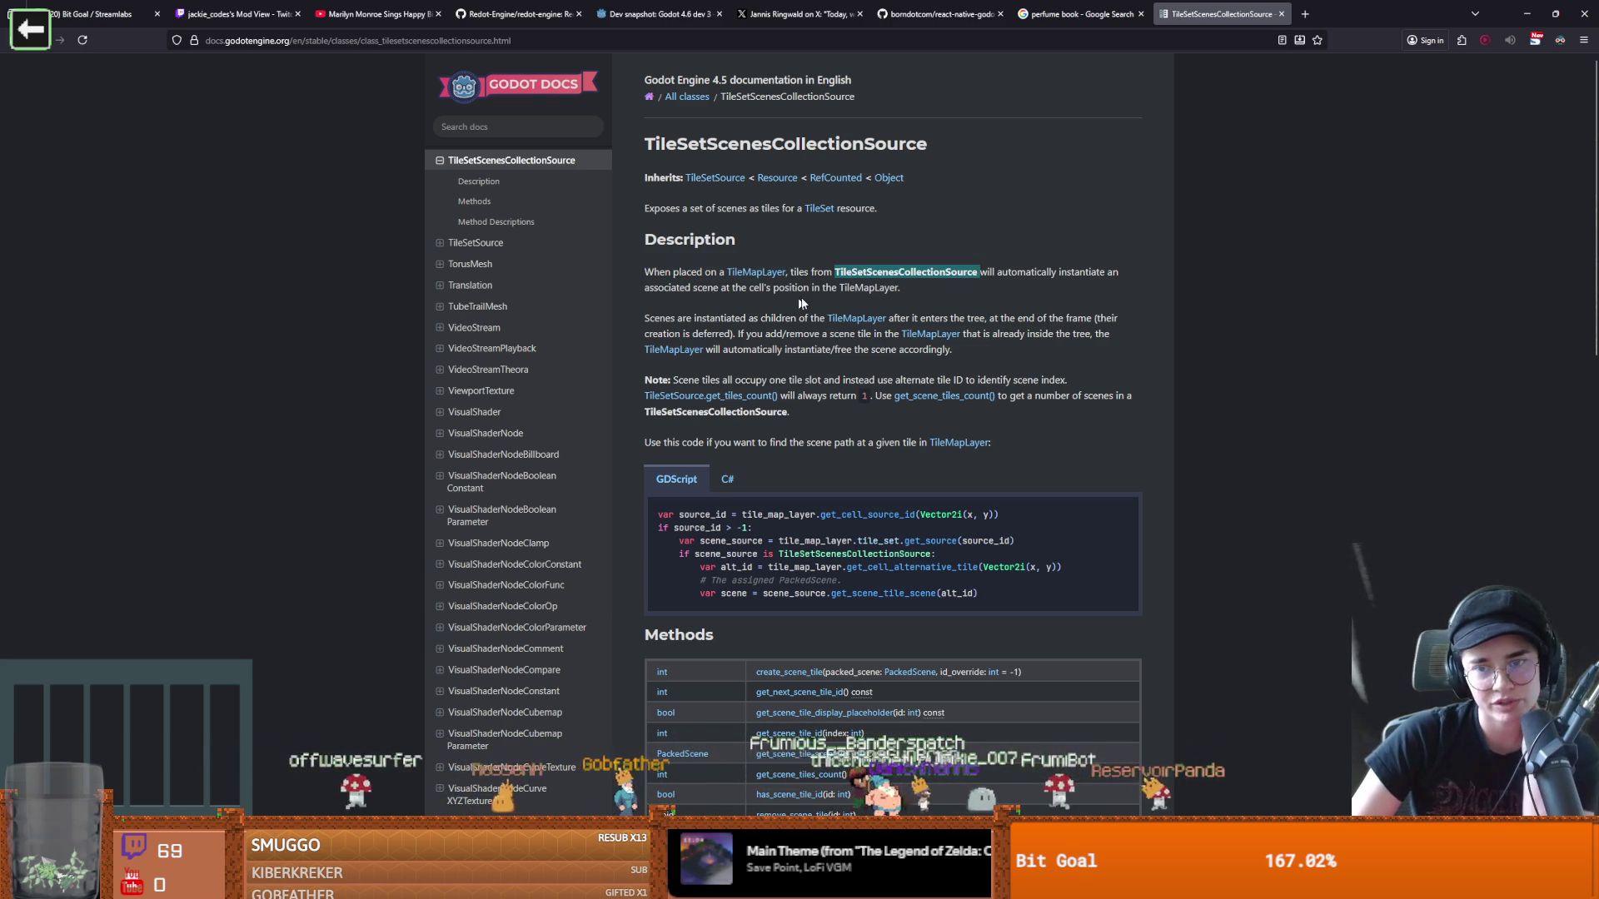
double_click(868, 288)
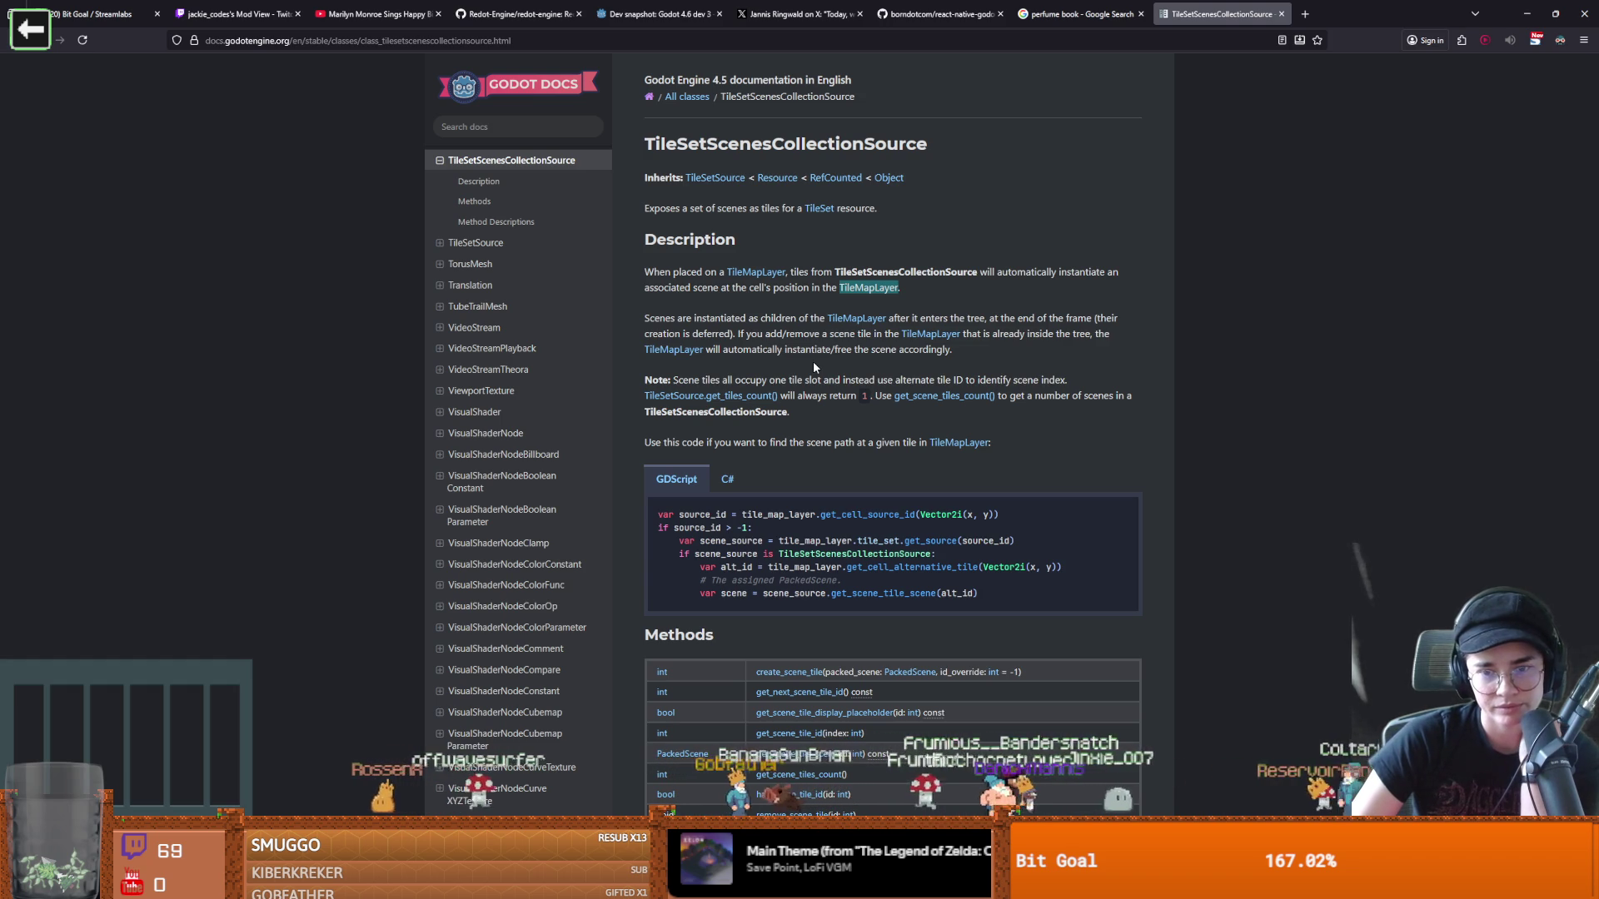
left_click(860, 519)
Trace get_cell_source_id, scene_source, tile_set and get_source in the GDScript example, then return to Godot
double_click(860, 516)
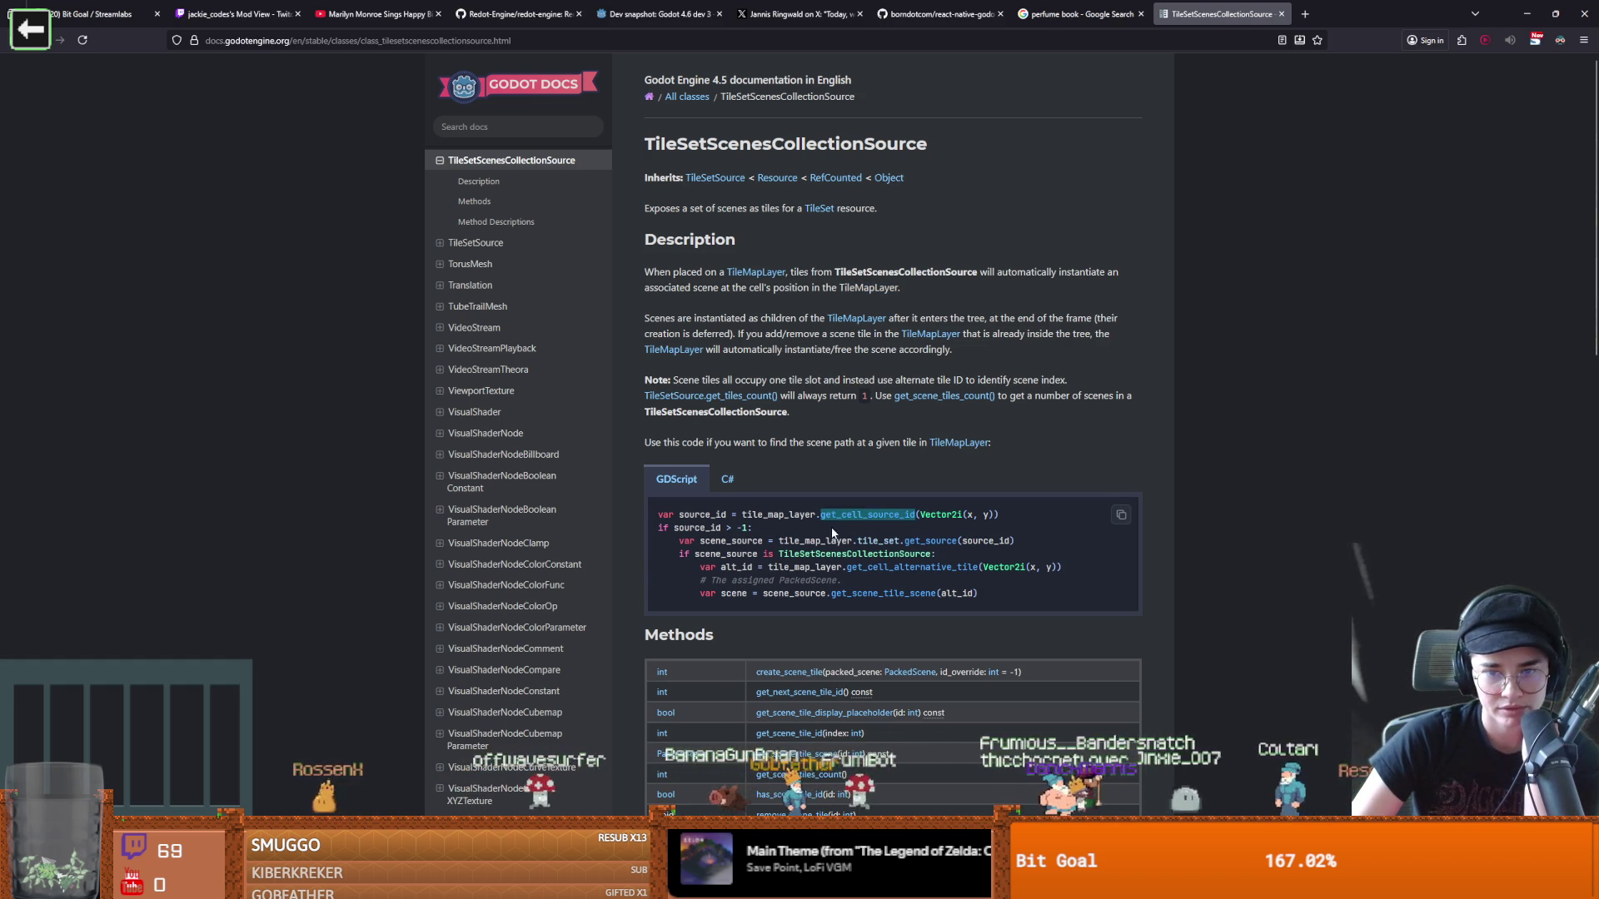
double_click(727, 555)
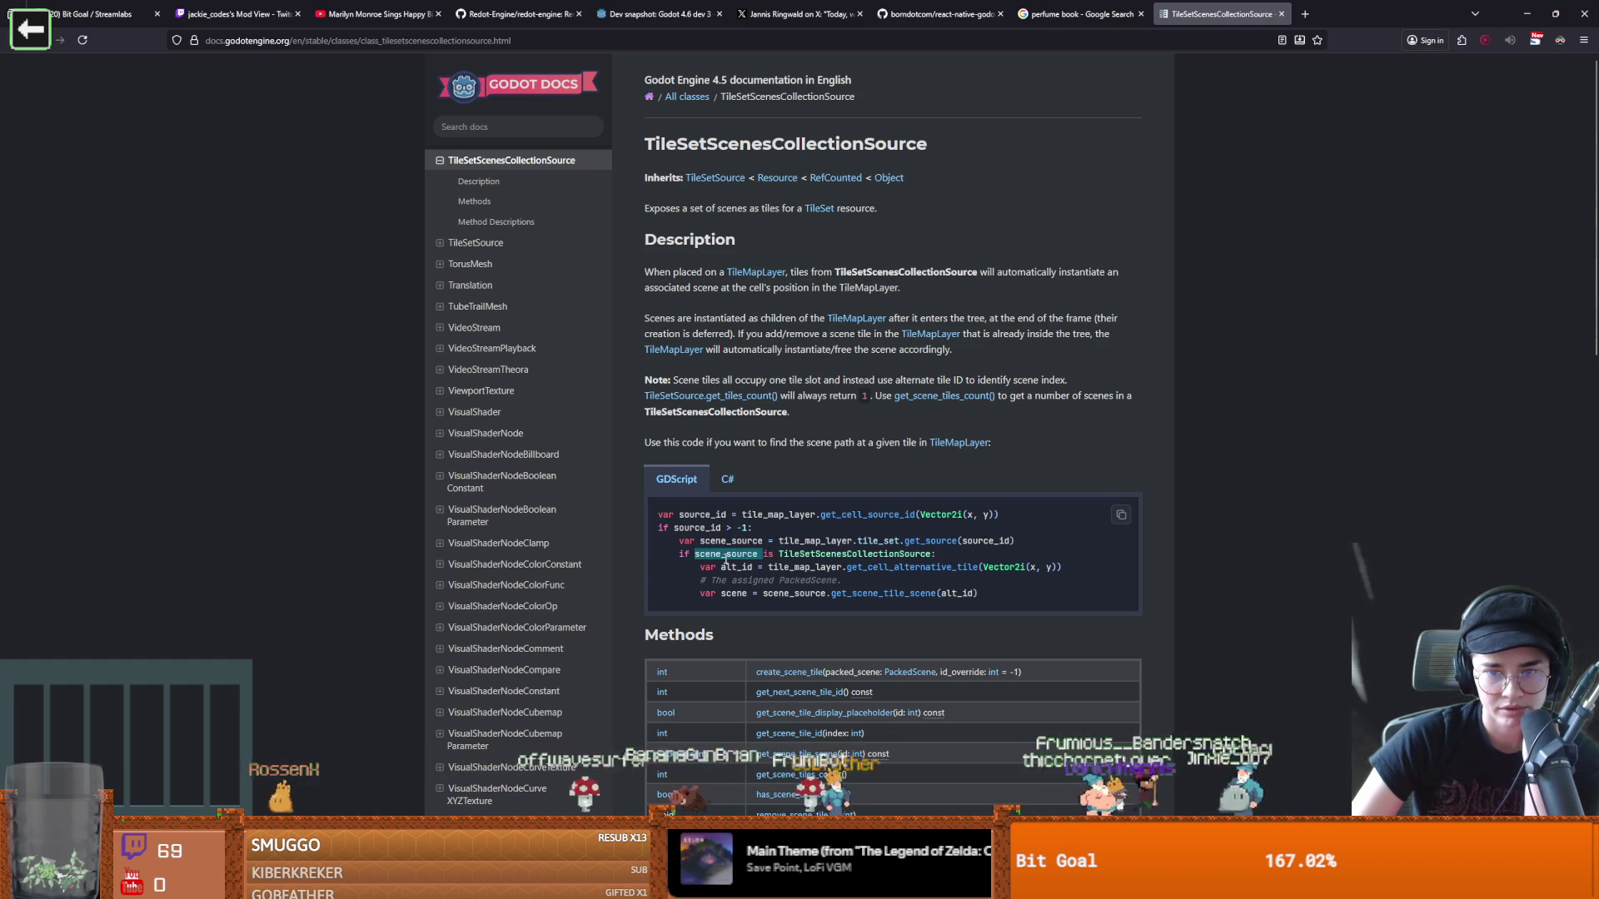
double_click(827, 556)
double_click(729, 554)
double_click(731, 541)
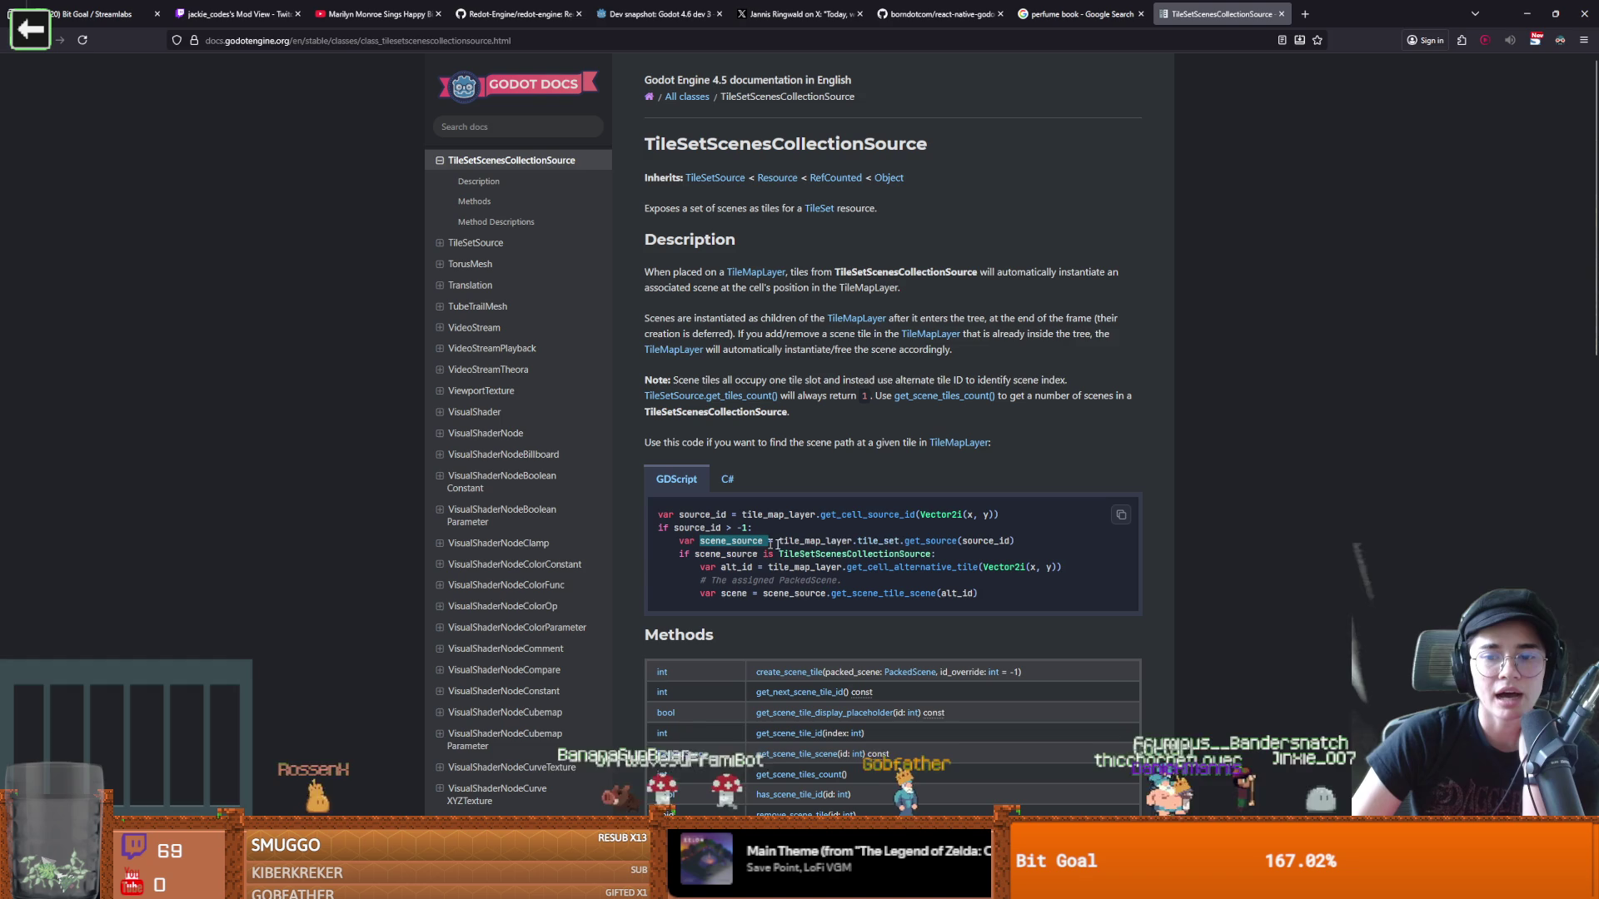
double_click(871, 553)
left_click(827, 542)
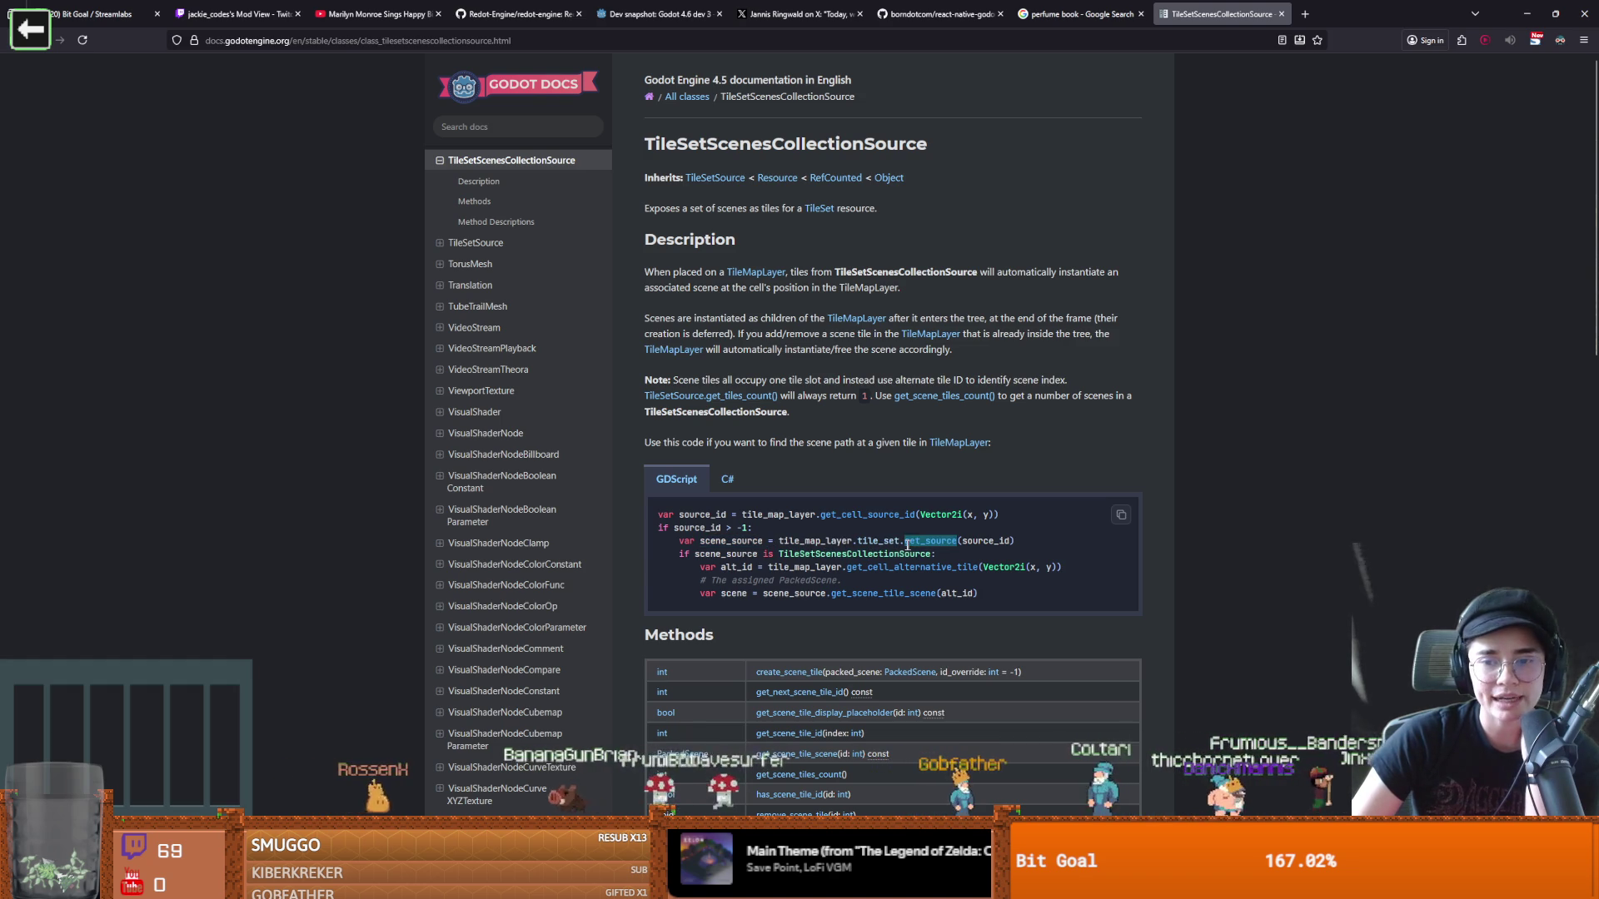
double_click(879, 542)
double_click(930, 542)
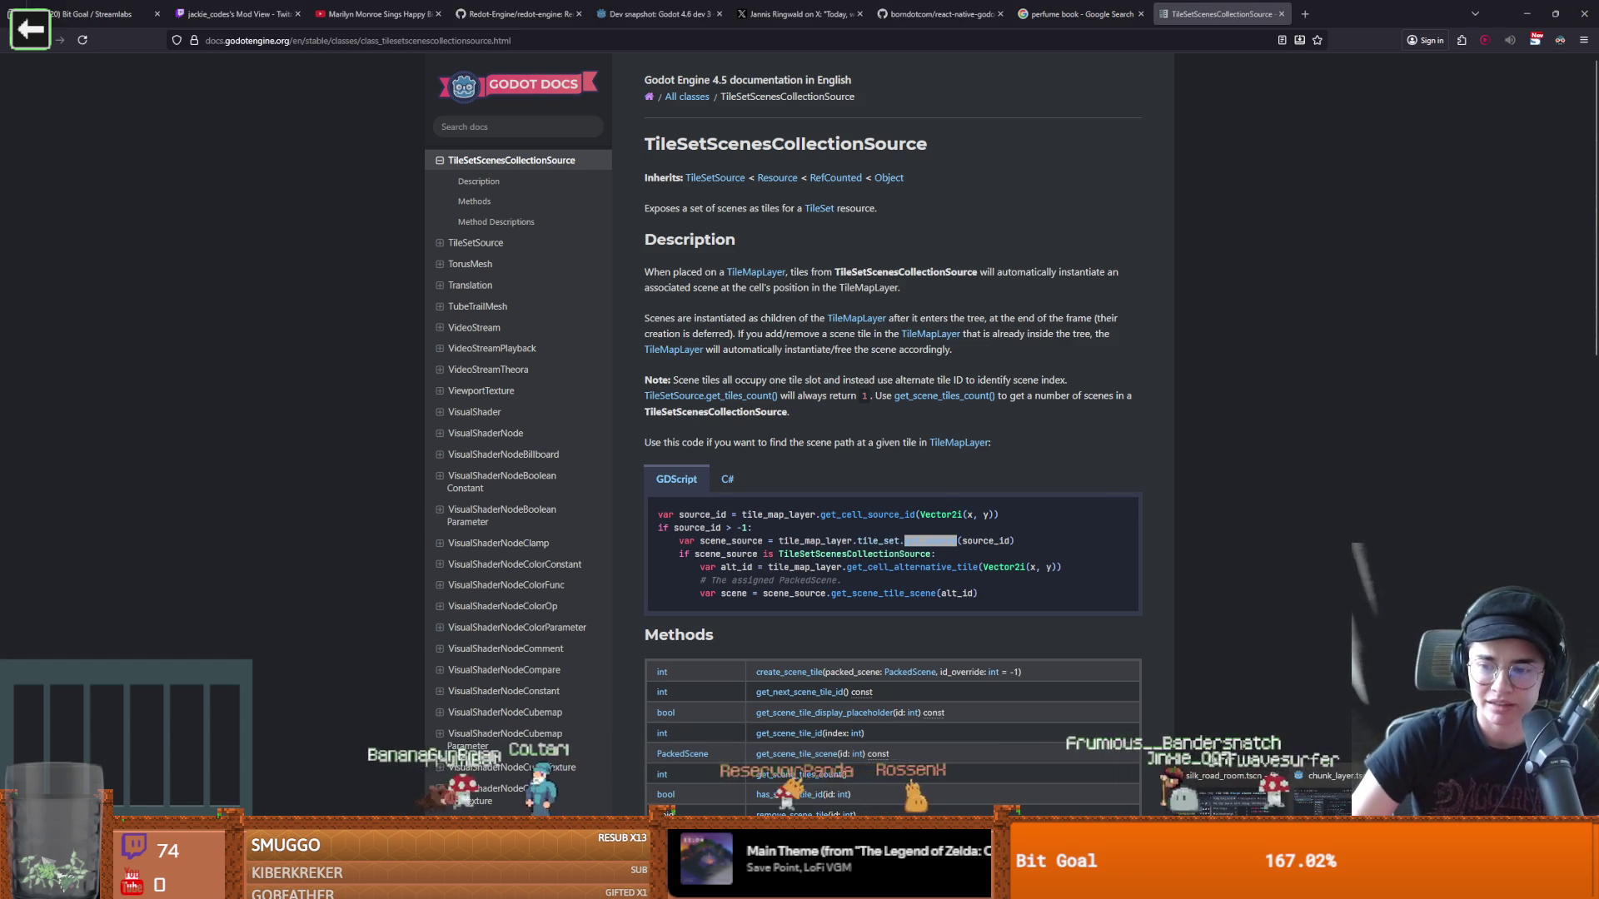
key("alt+Tab")
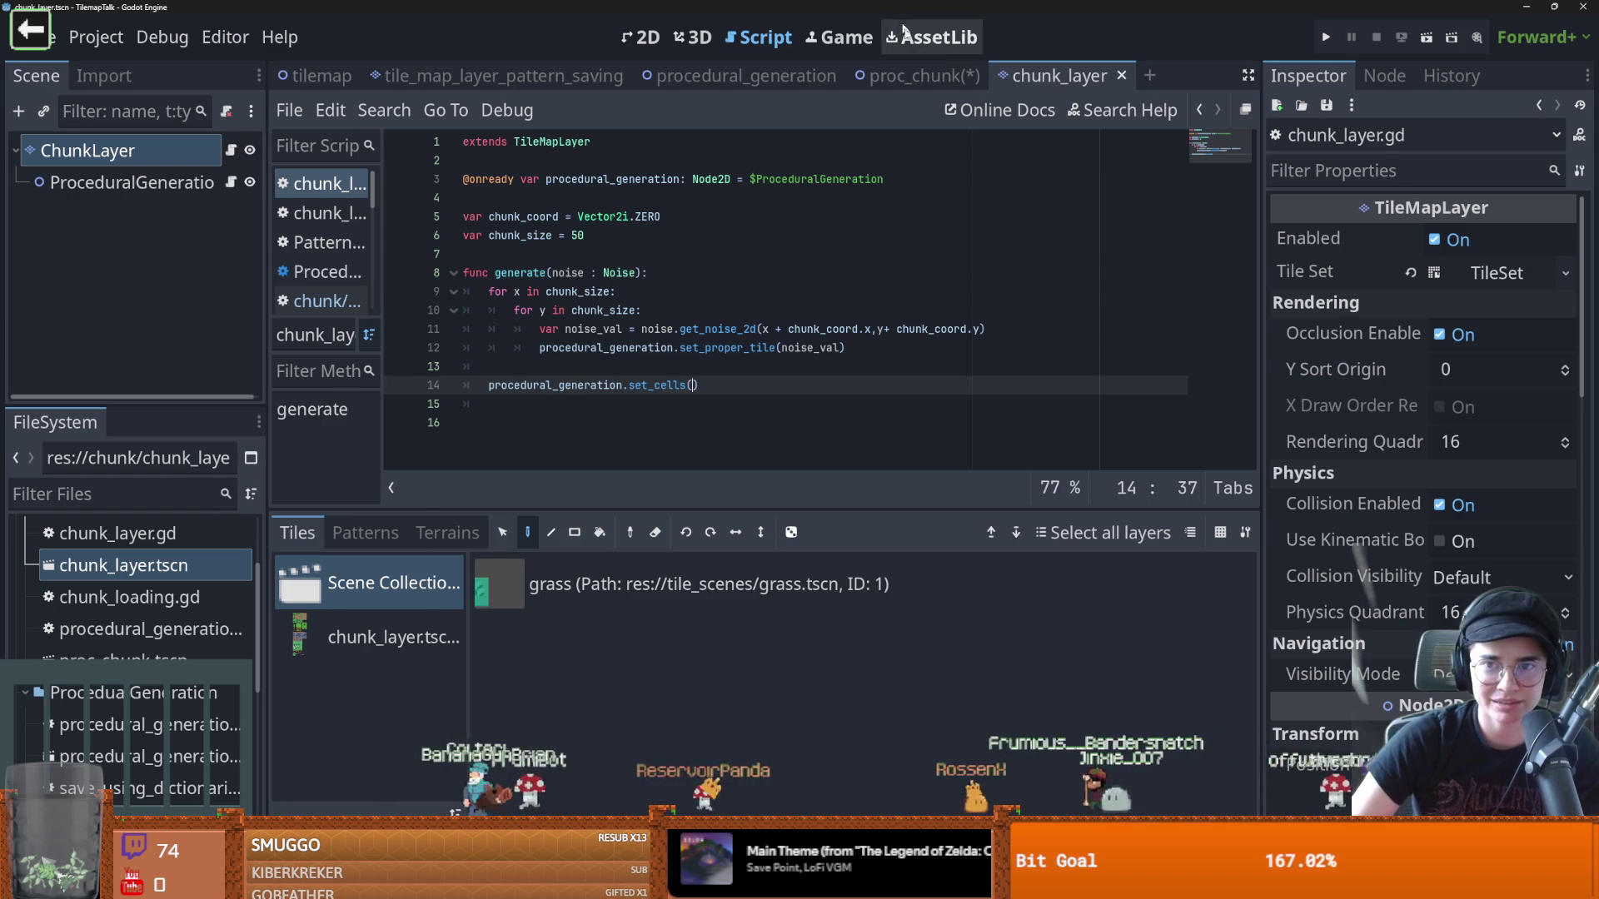
Open ChunkLayer's class documentation and follow its TileSet property link to the TileSet reference
left_click(916, 76)
left_click(1036, 76)
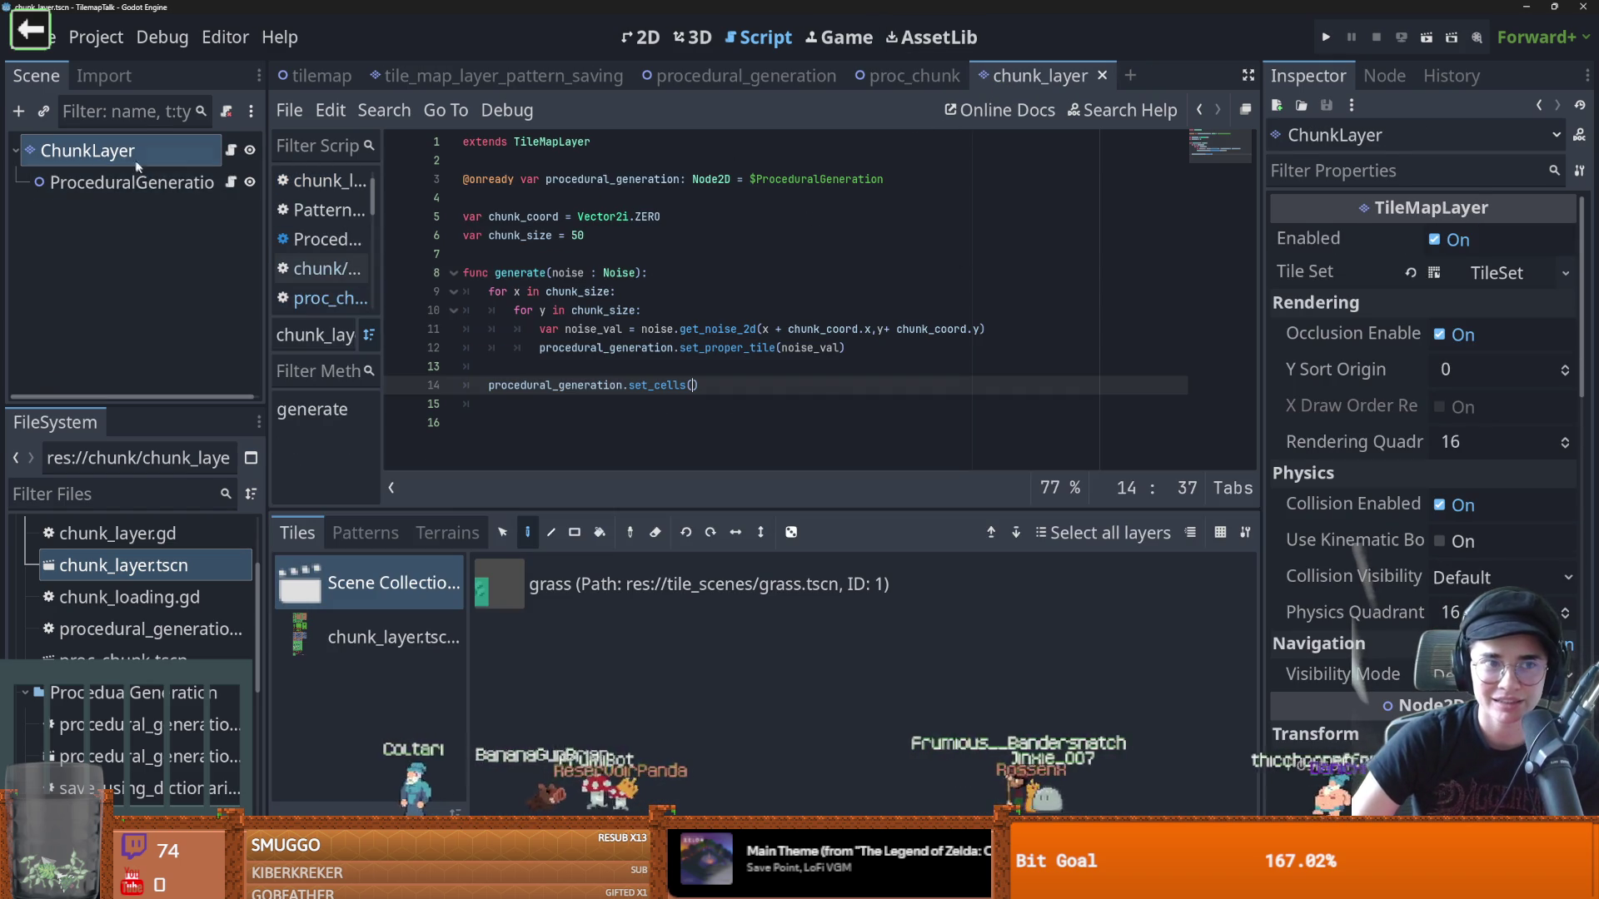
right_click(127, 152)
left_click(208, 698)
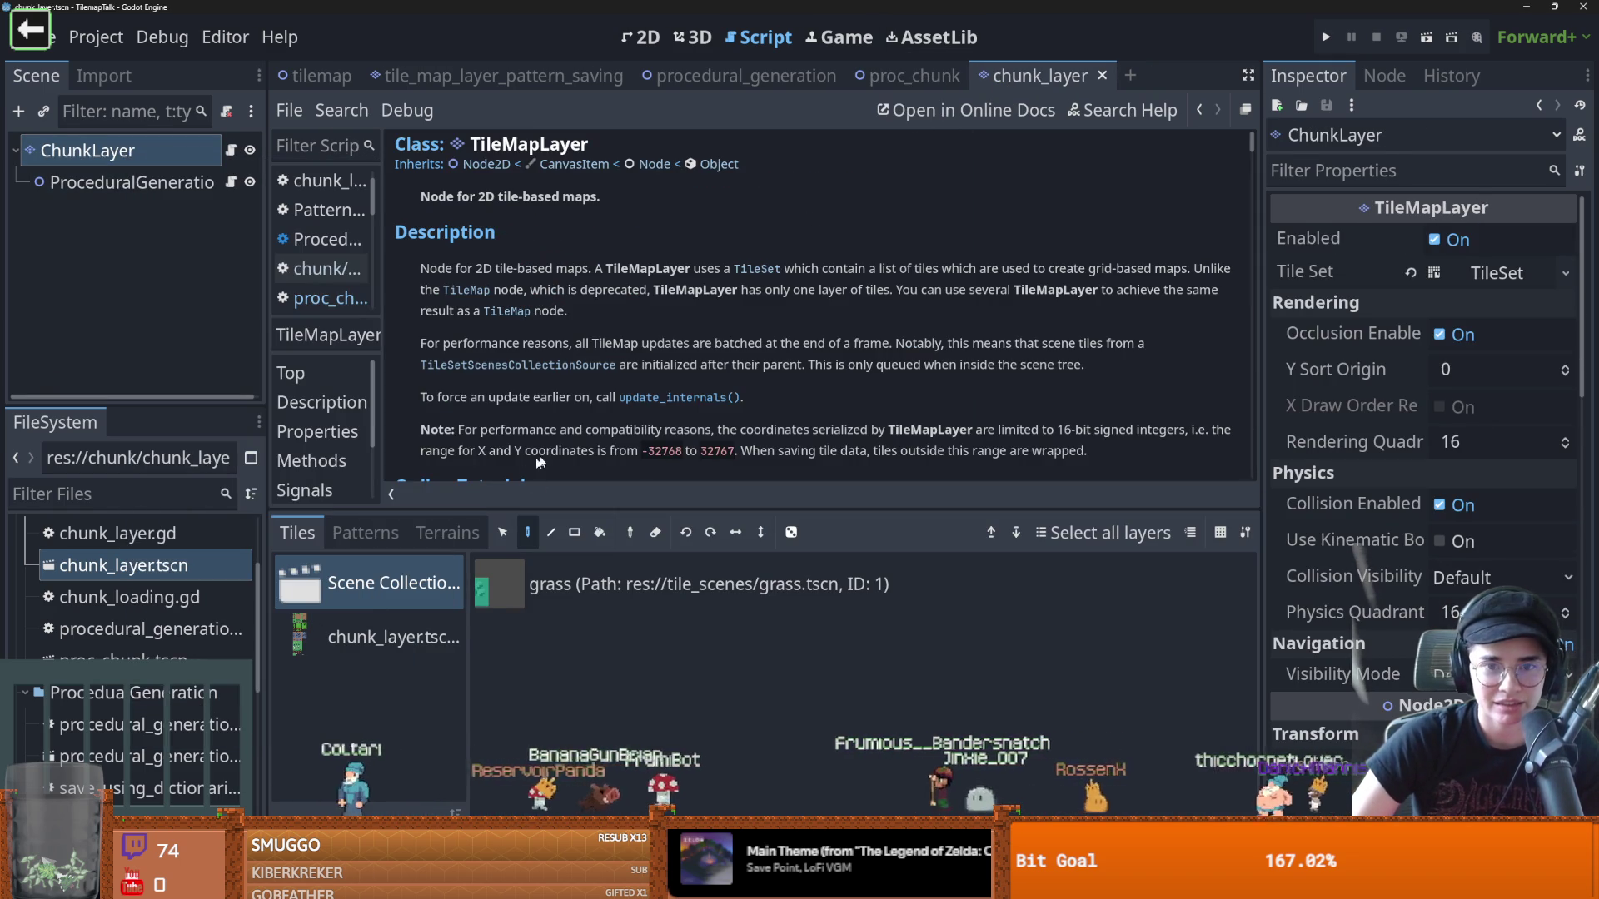
left_click_drag(644, 509, 644, 663)
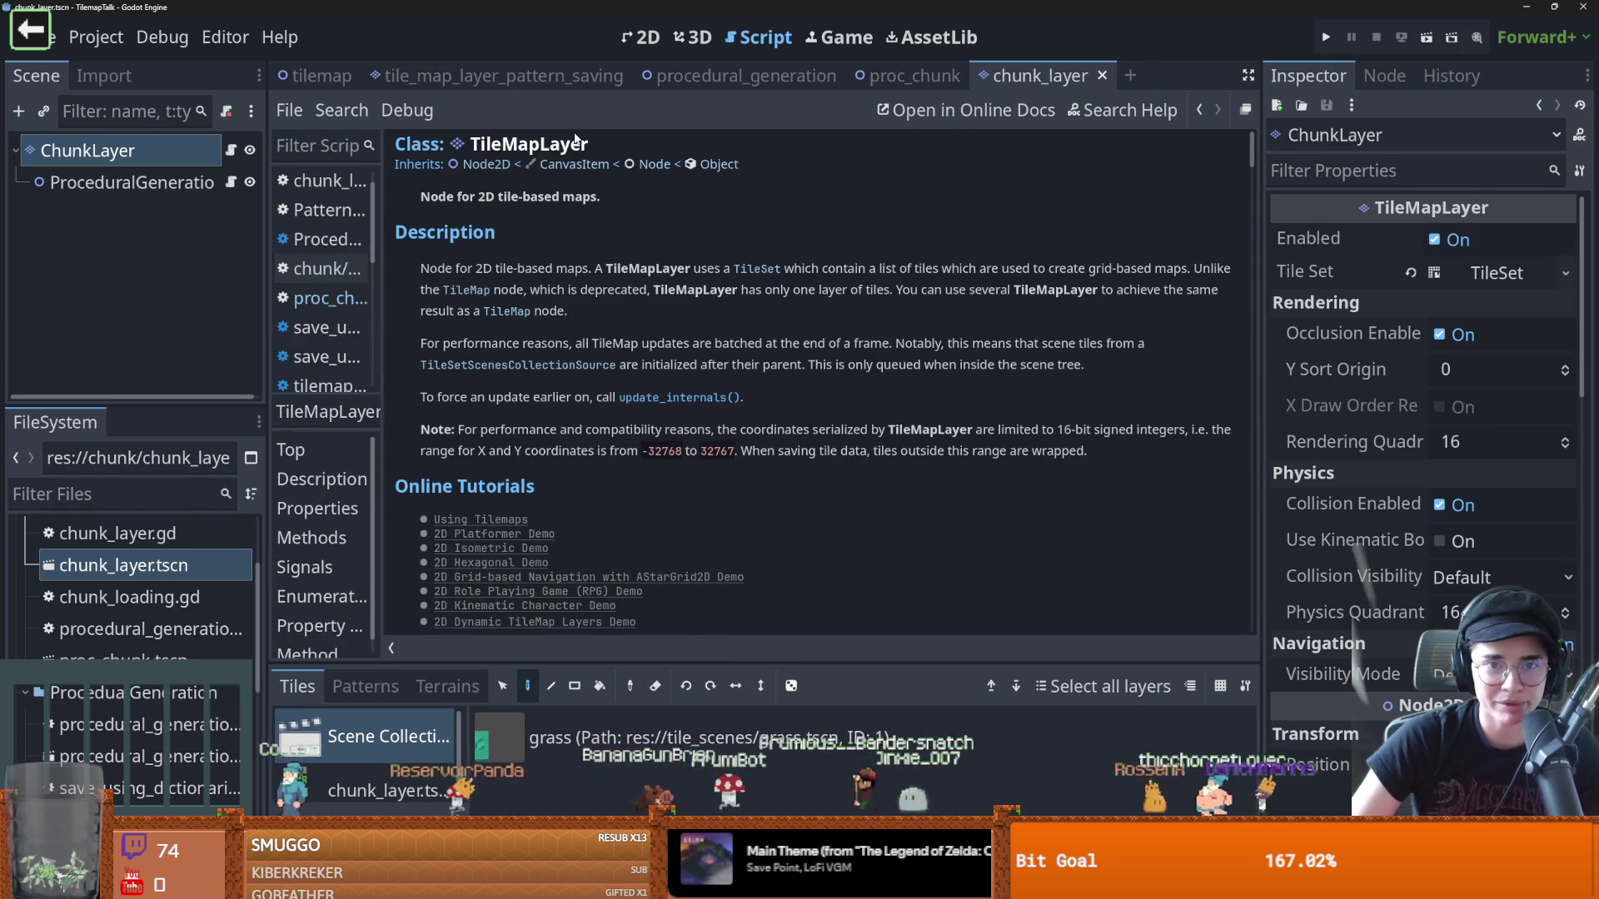
scroll(615, 452, "down", 5)
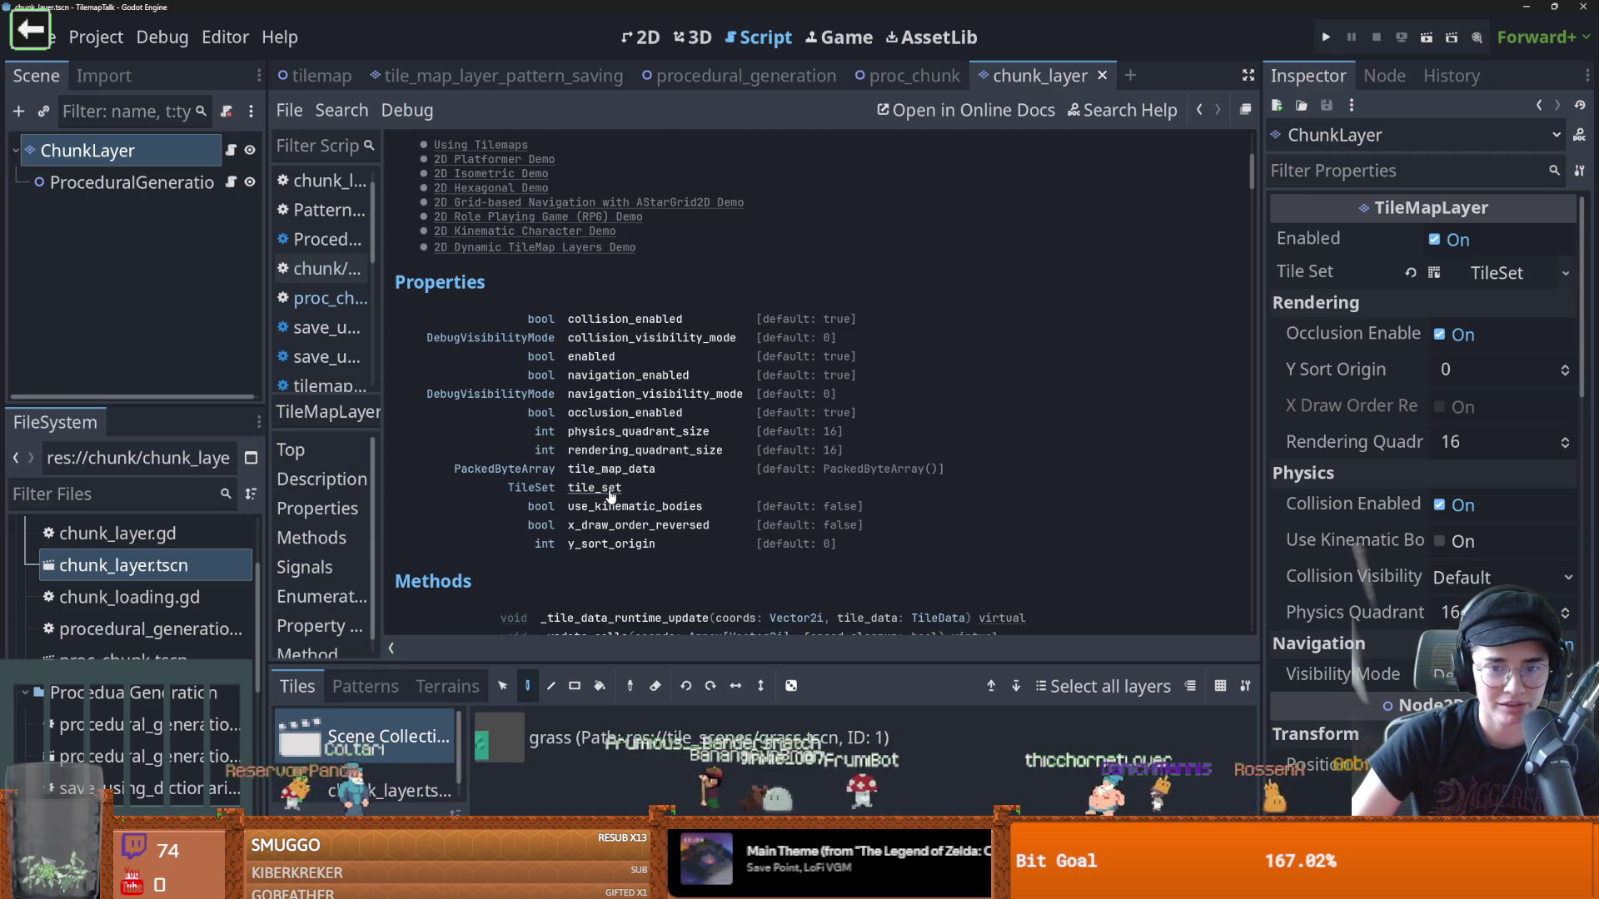
left_click(549, 492)
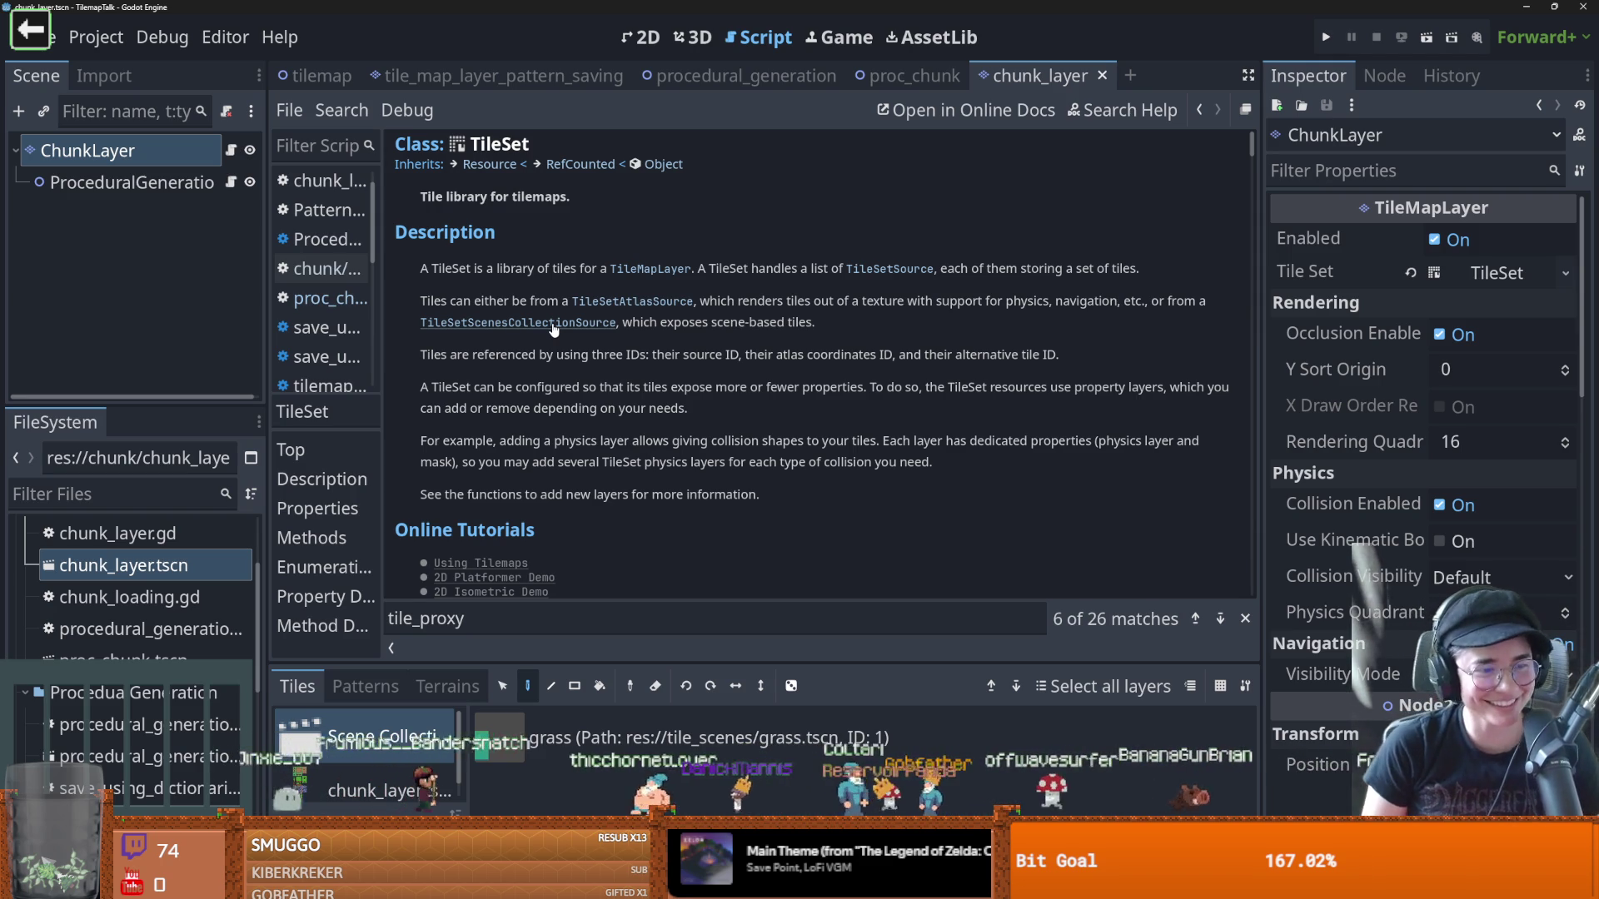
left_click_drag(826, 325, 412, 292)
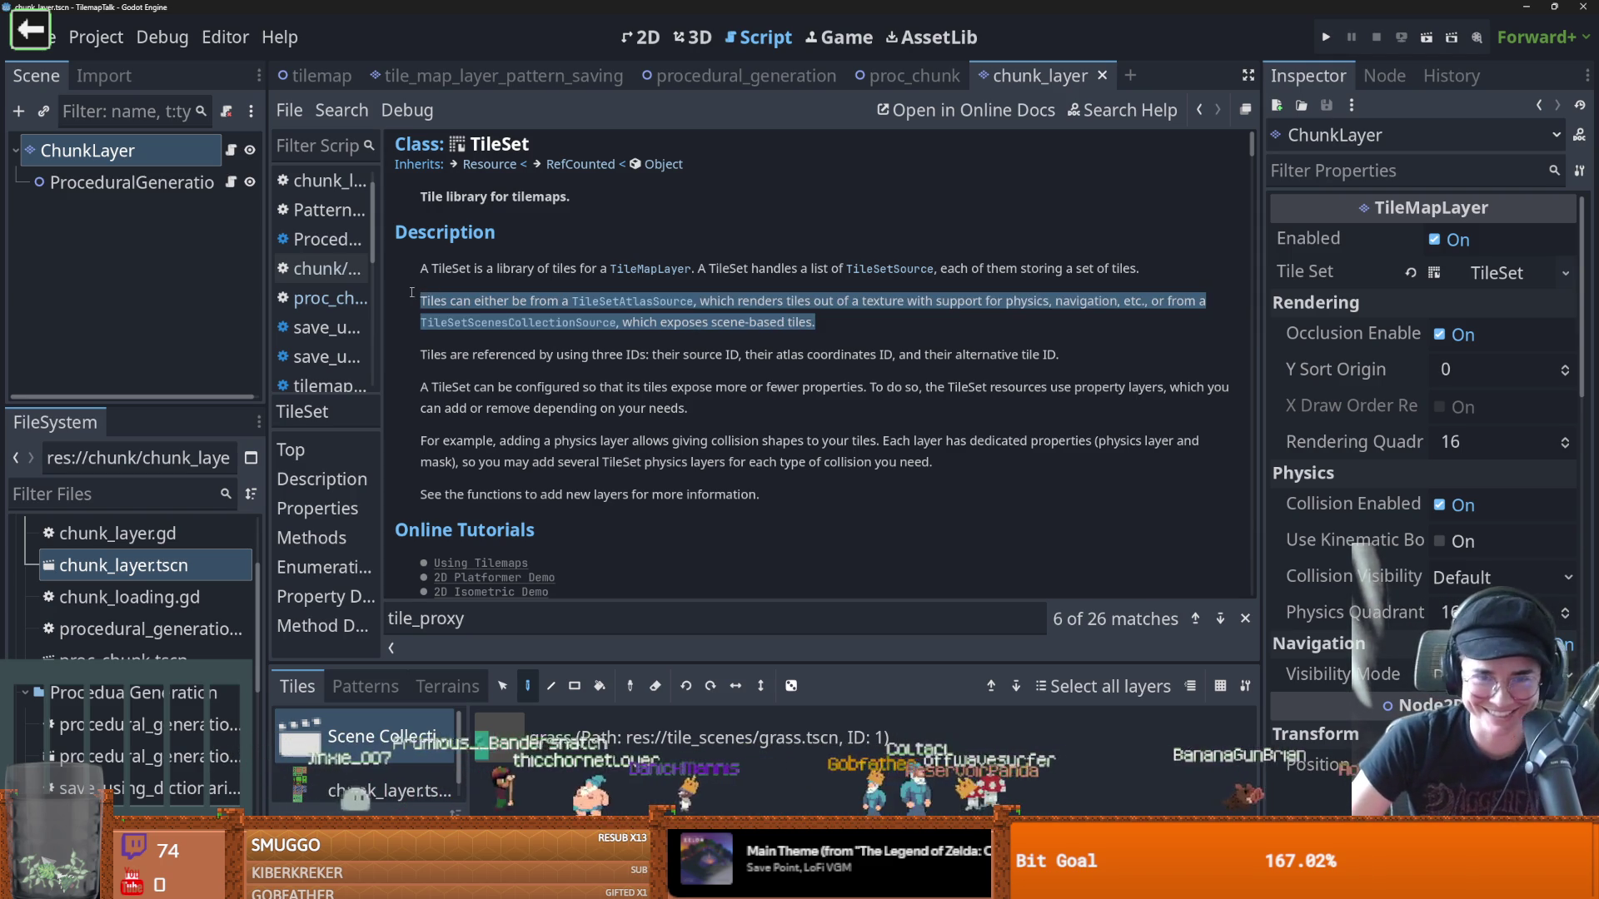
left_click(675, 331)
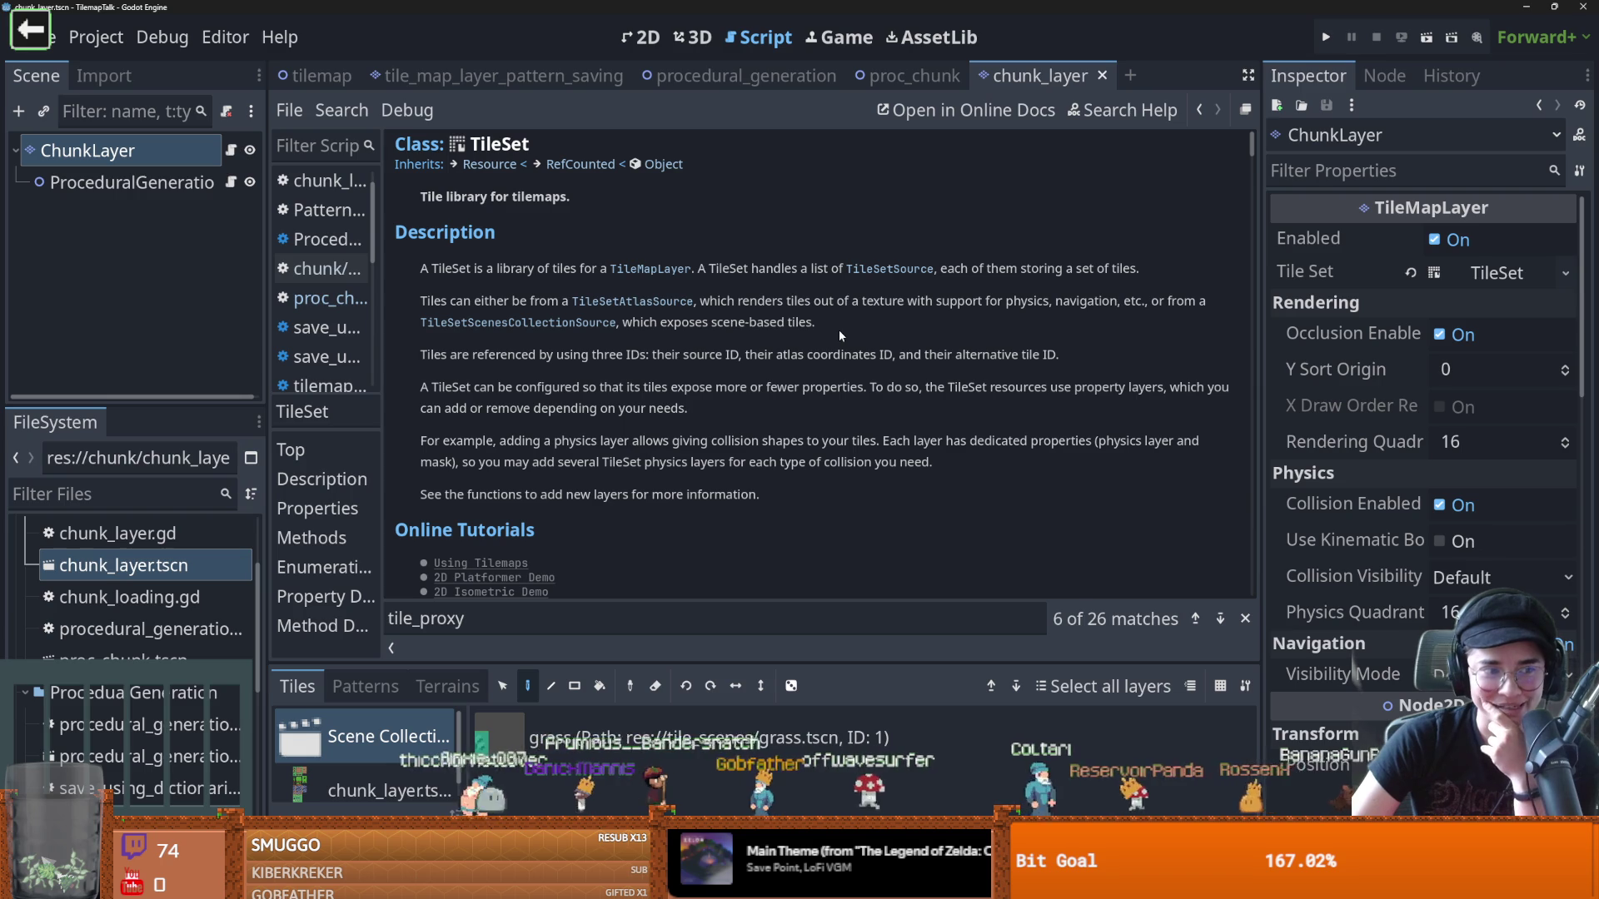
left_click_drag(829, 329, 424, 302)
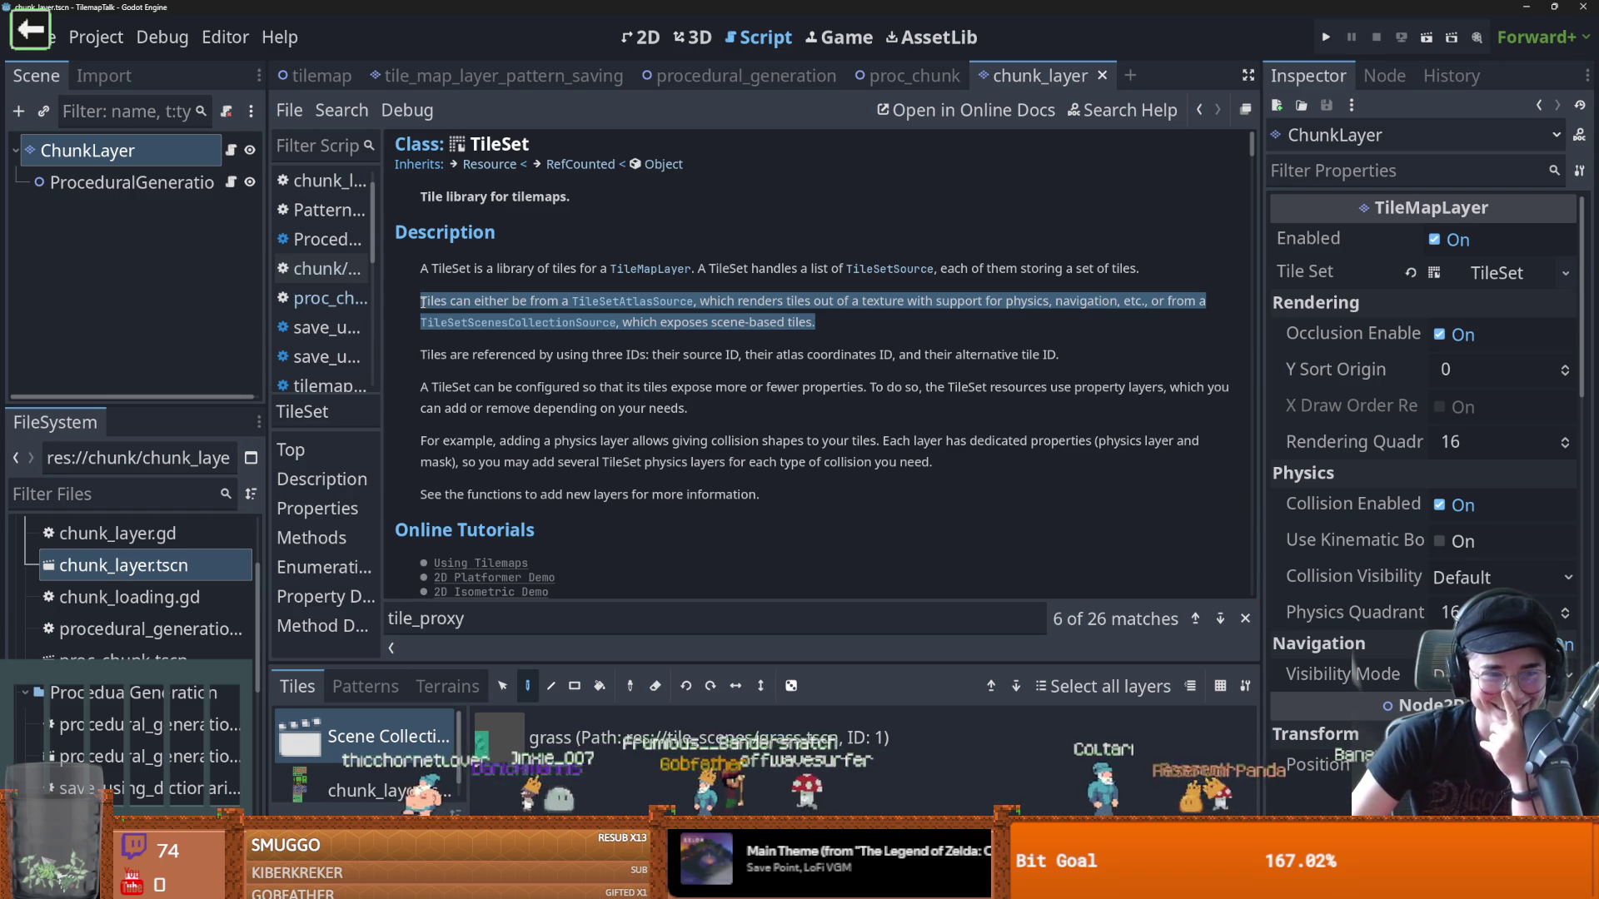
left_click_drag(784, 323, 562, 307)
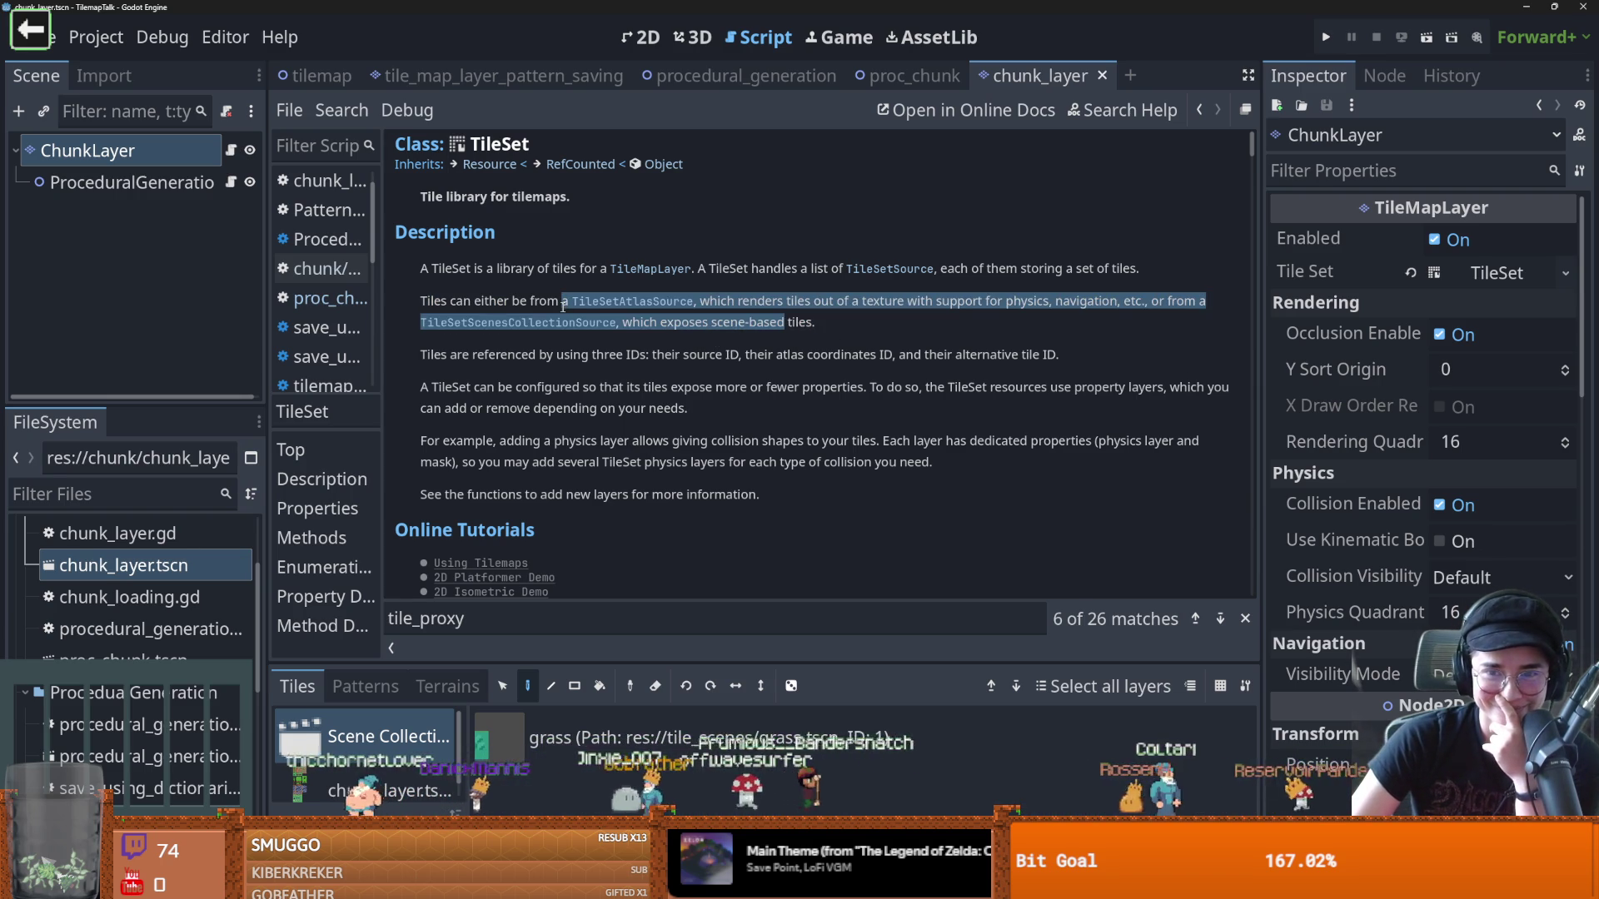
left_click_drag(421, 268, 580, 280)
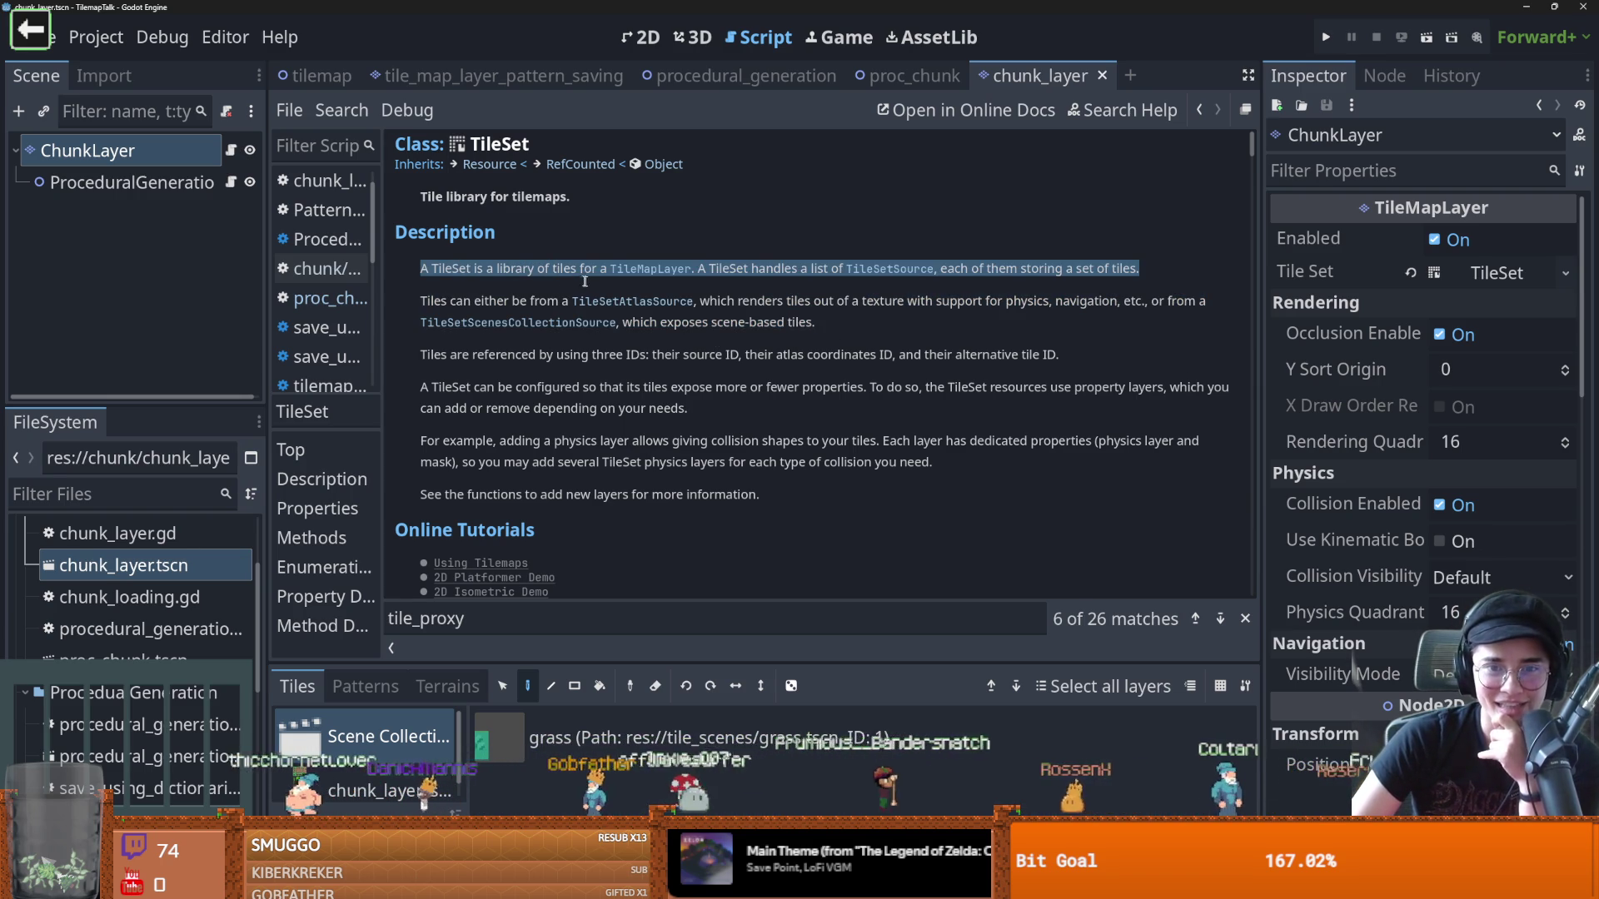
left_click_drag(698, 270, 1128, 271)
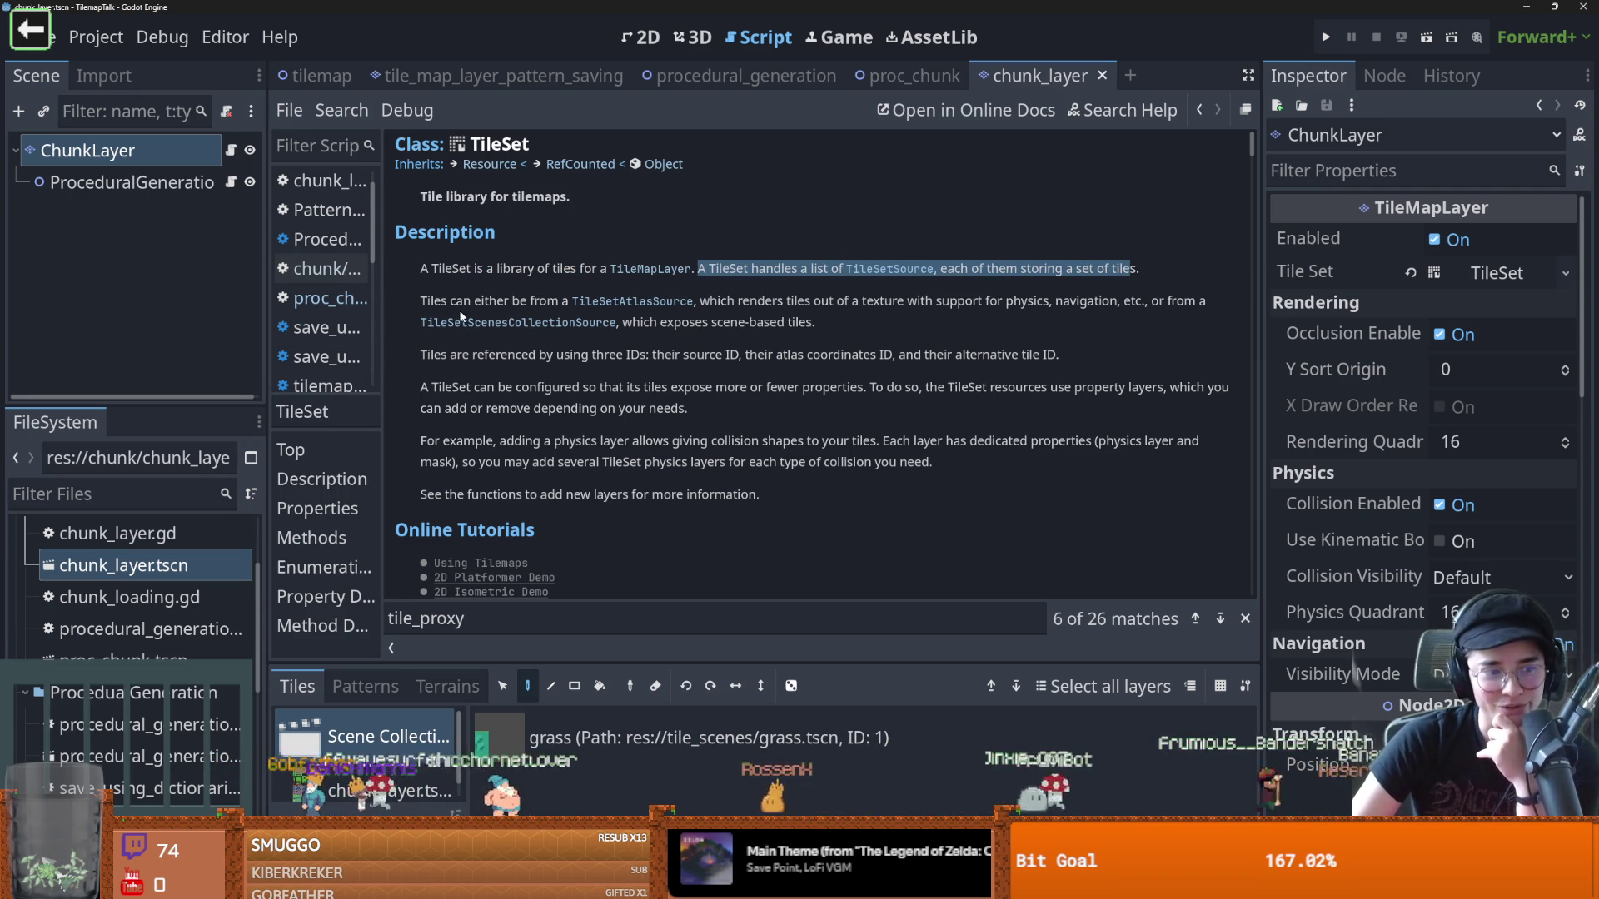
left_click_drag(420, 301, 573, 303)
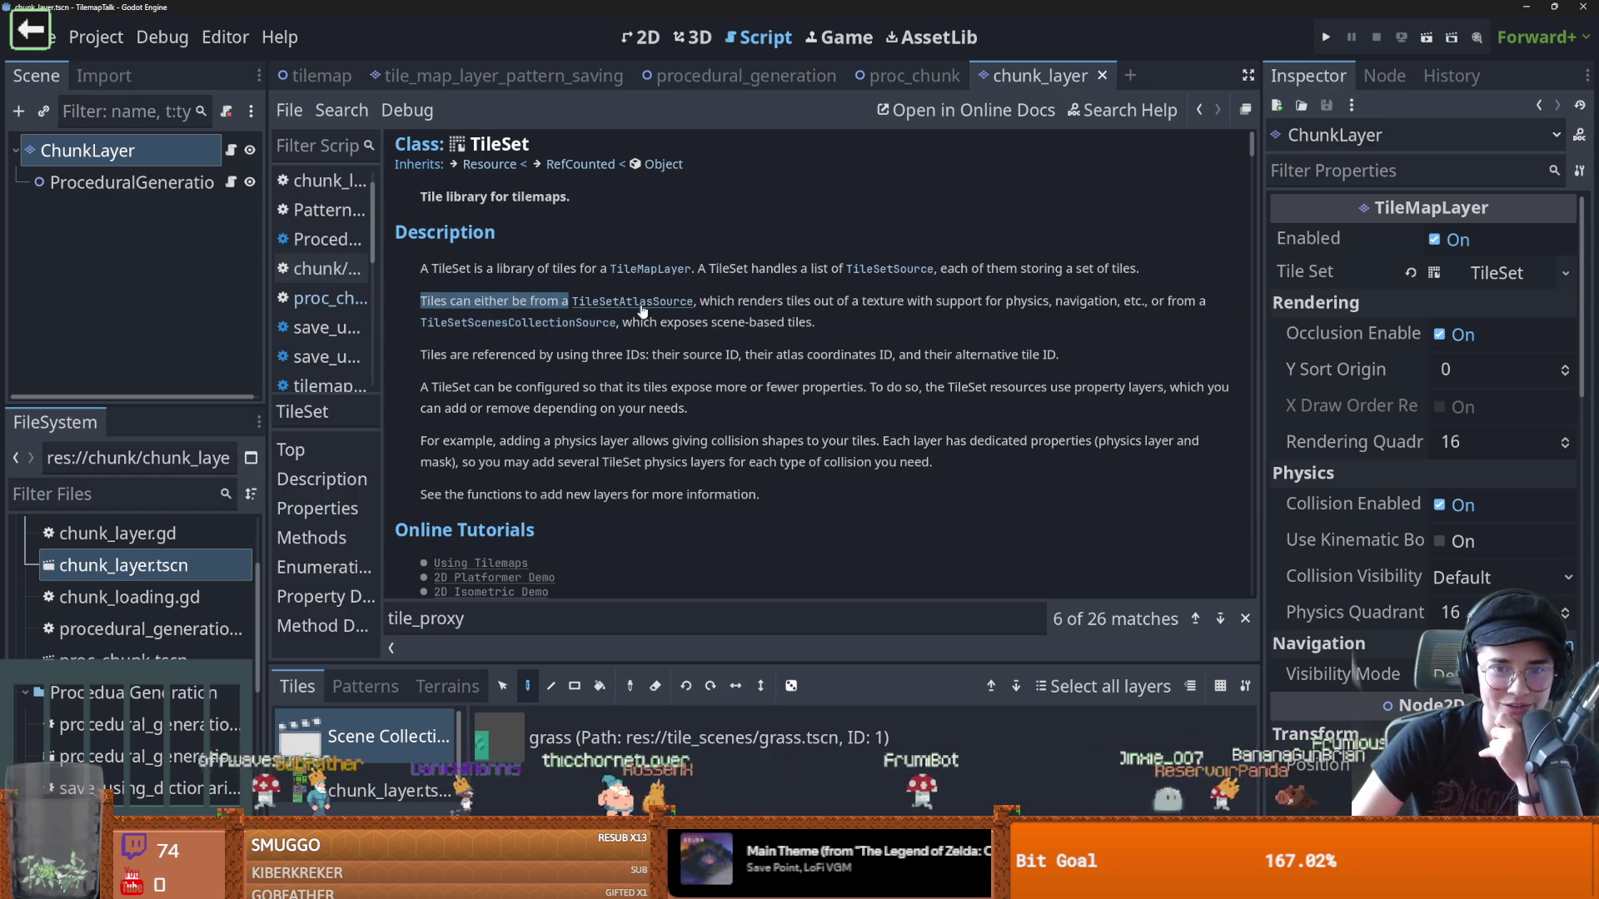
mouse_move(709, 303)
left_mouse_down()
mouse_move(1103, 306)
mouse_move(435, 333)
mouse_move(662, 329)
left_mouse_up()
left_click_drag(822, 322, 1160, 303)
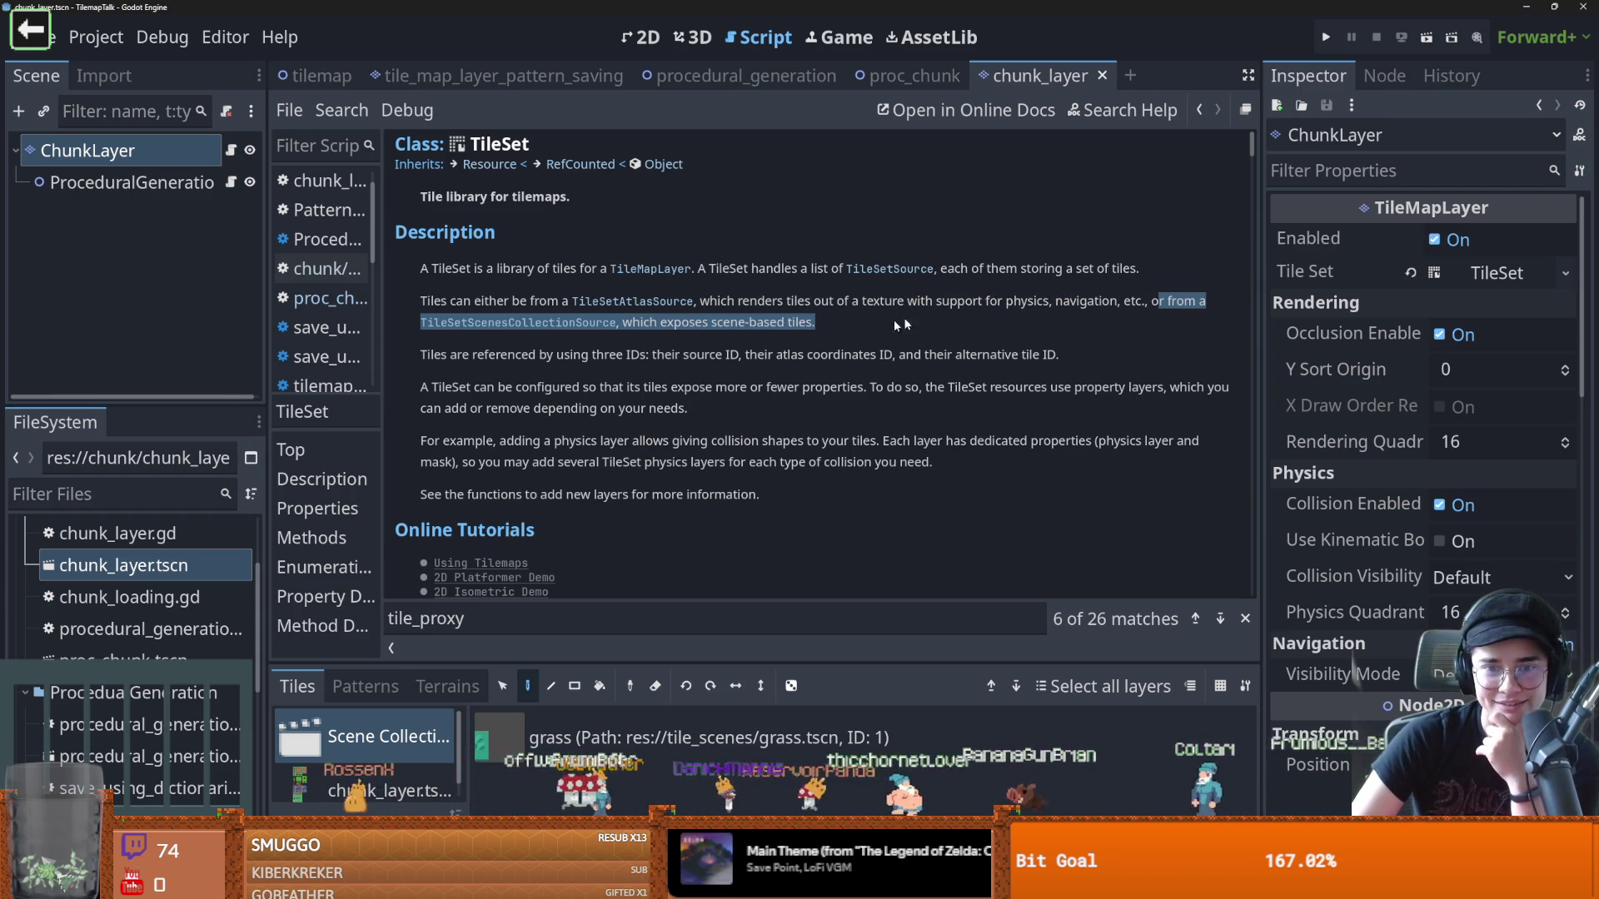
left_click_drag(823, 333, 1184, 304)
left_click(663, 333)
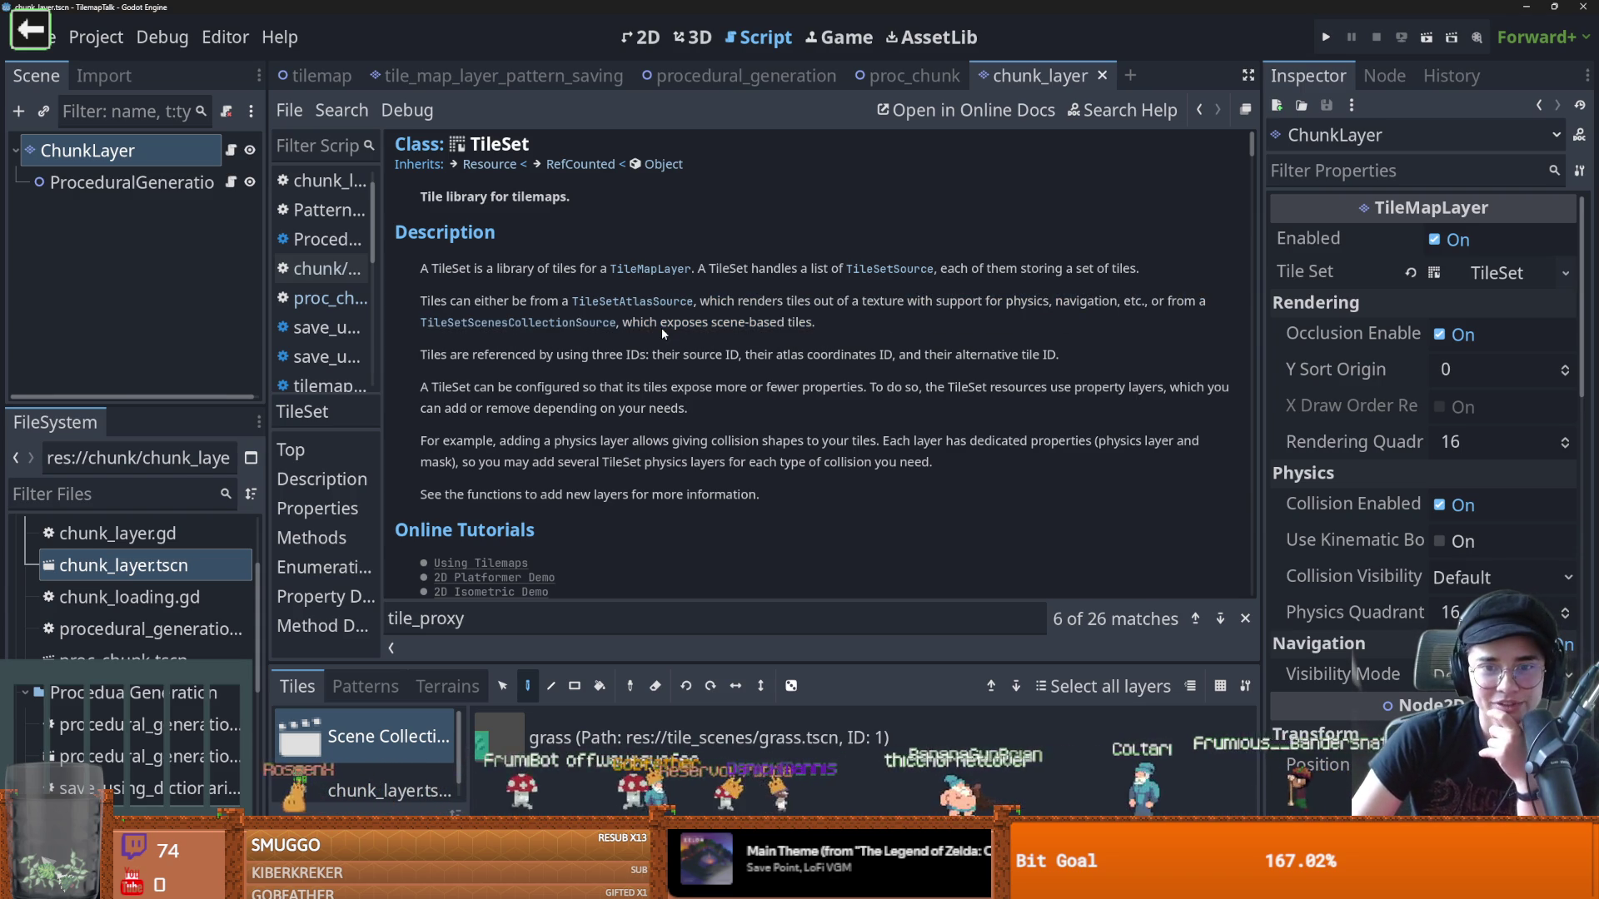
left_click(564, 325)
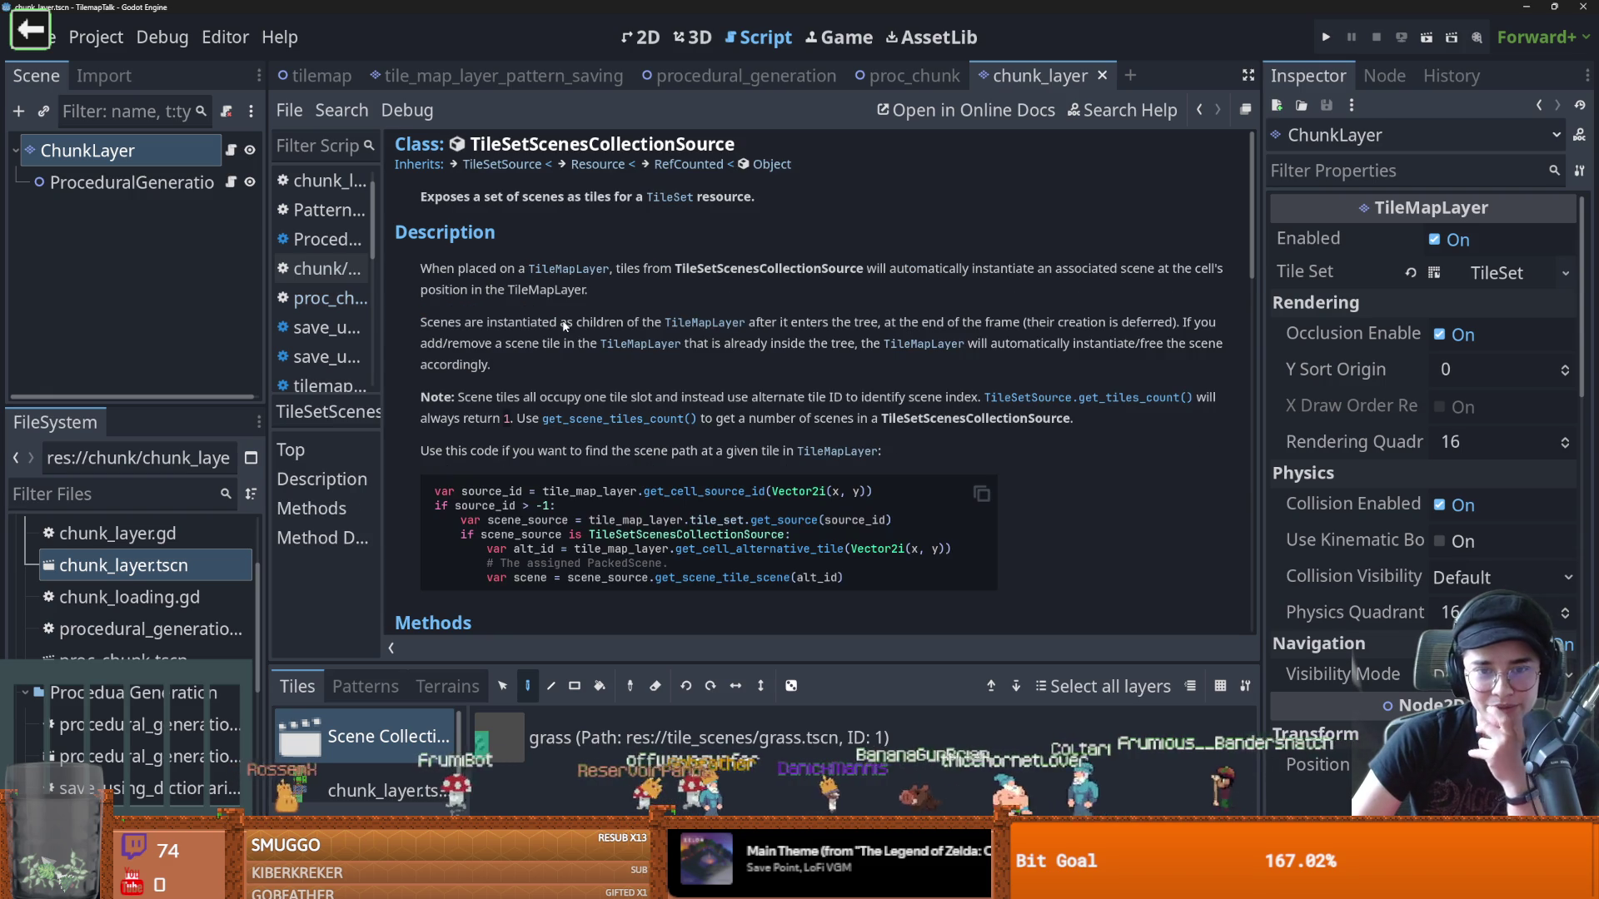
Highlight the TileSetScenesCollectionSource title and scene-placement sentence, then return to chunk_layer.gd
left_click_drag(500, 144, 734, 144)
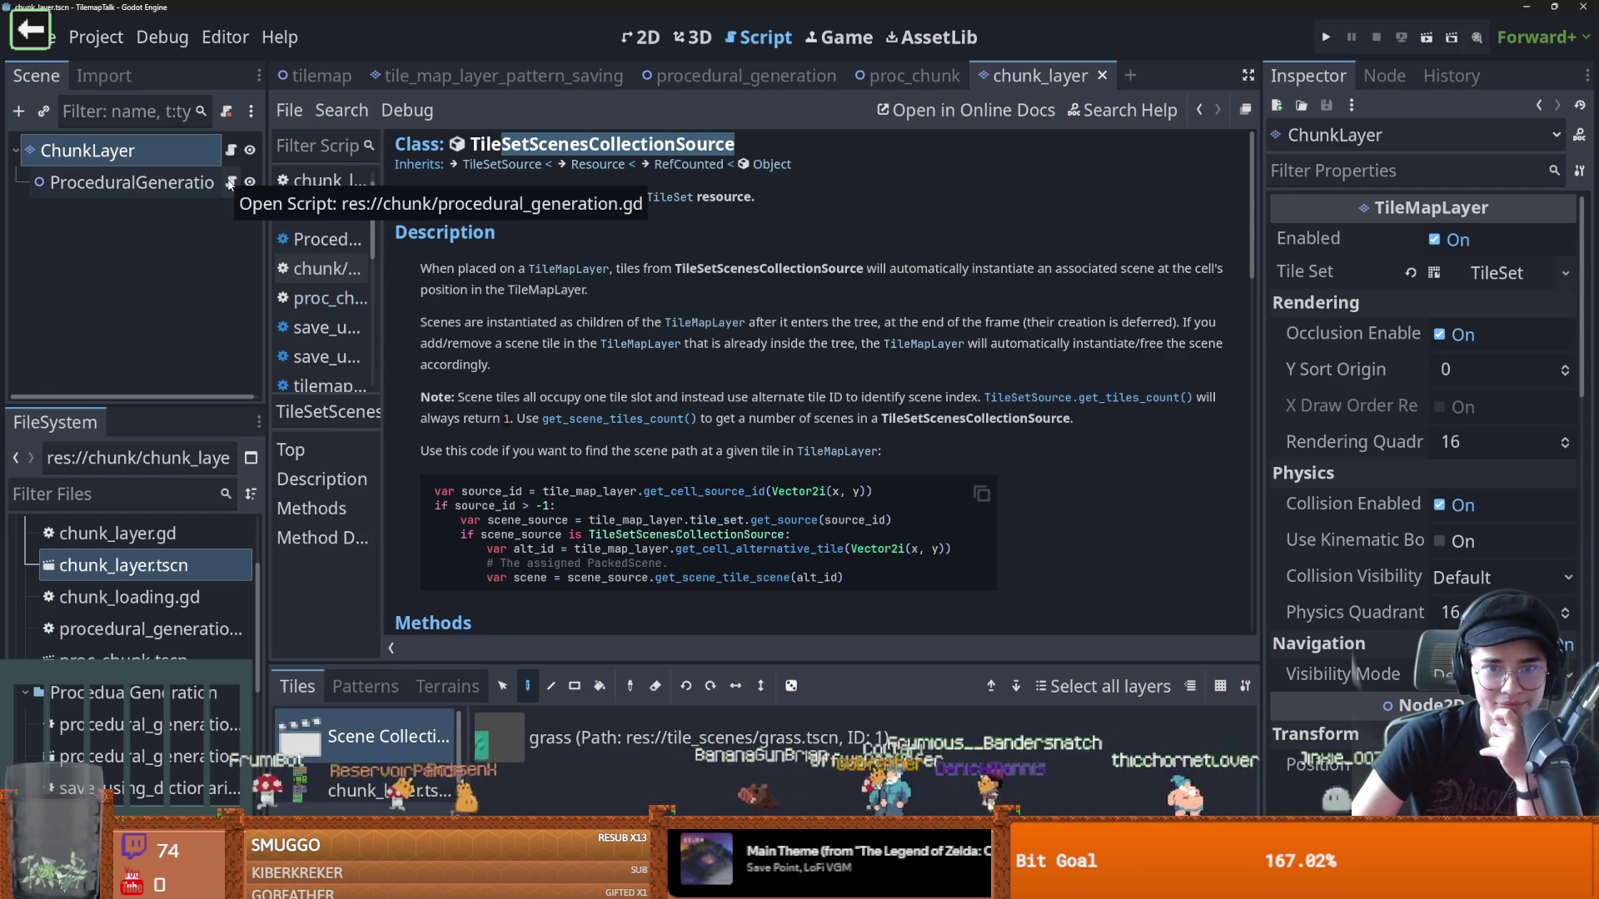
mouse_move(420, 268)
left_mouse_down()
mouse_move(675, 286)
mouse_move(618, 274)
mouse_move(583, 291)
mouse_move(995, 272)
mouse_move(917, 287)
left_mouse_up()
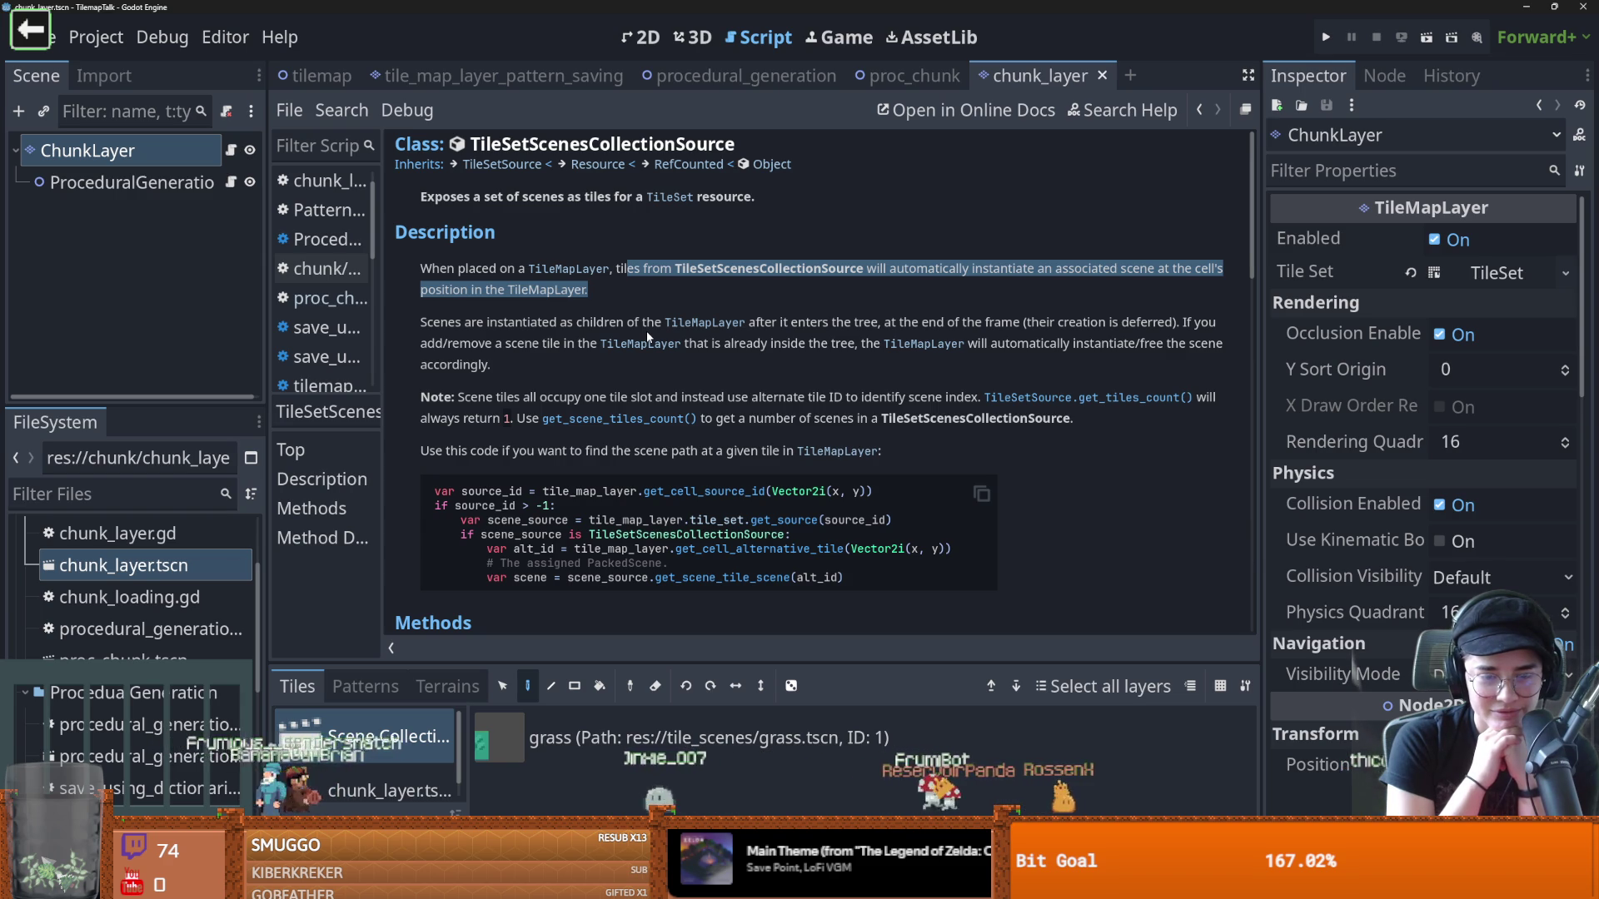
scroll(657, 367, "down", 2)
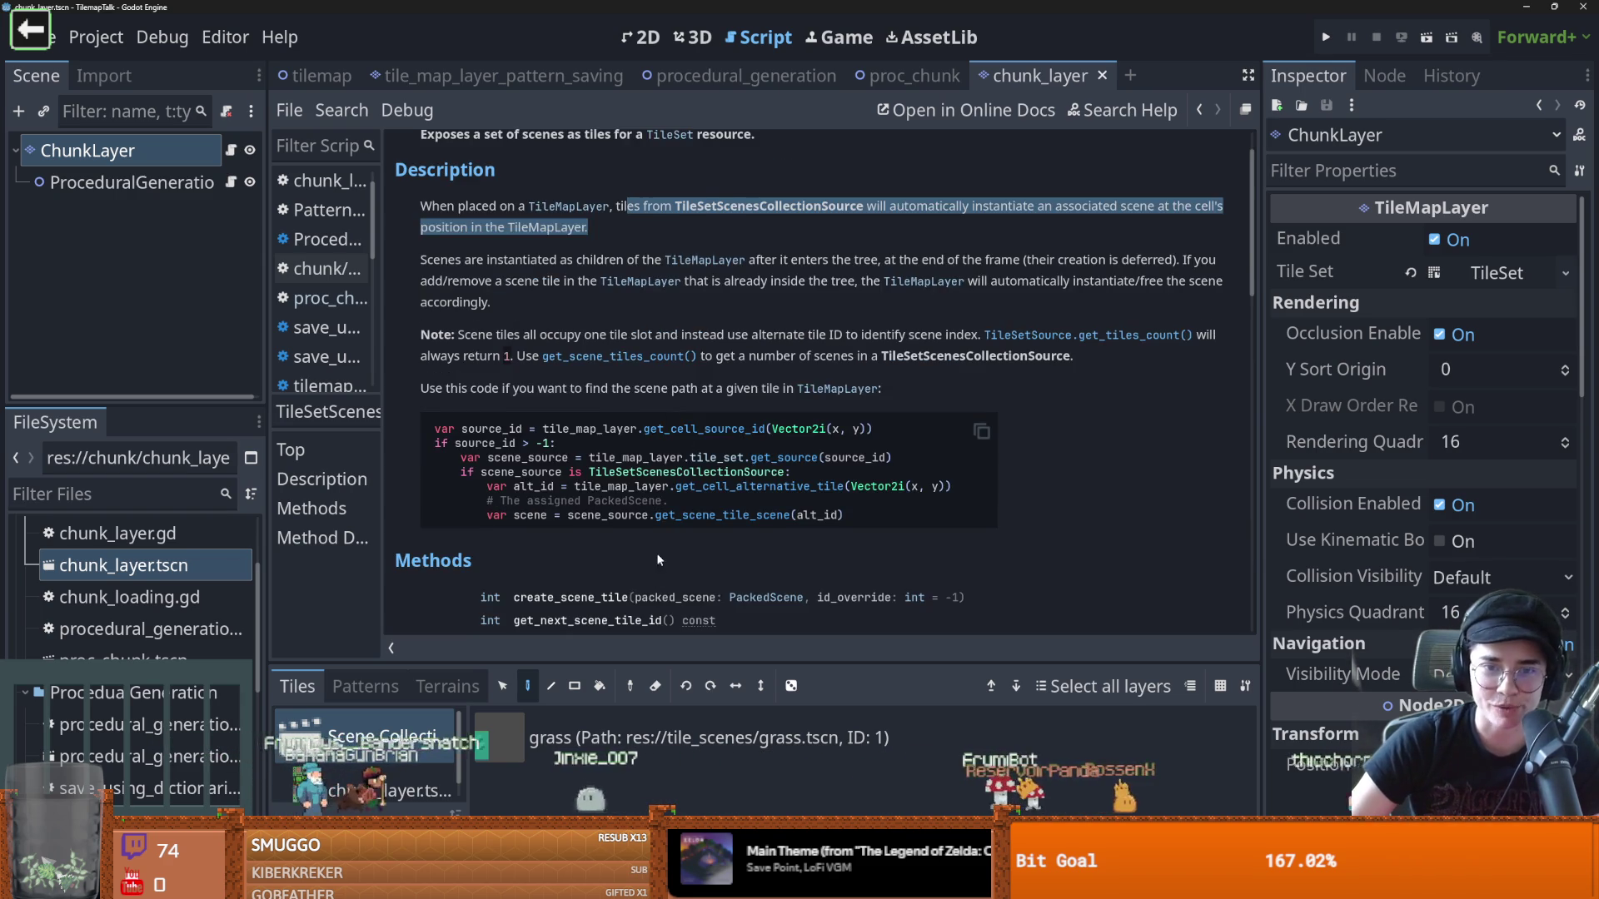
scroll(658, 564, "up", 2)
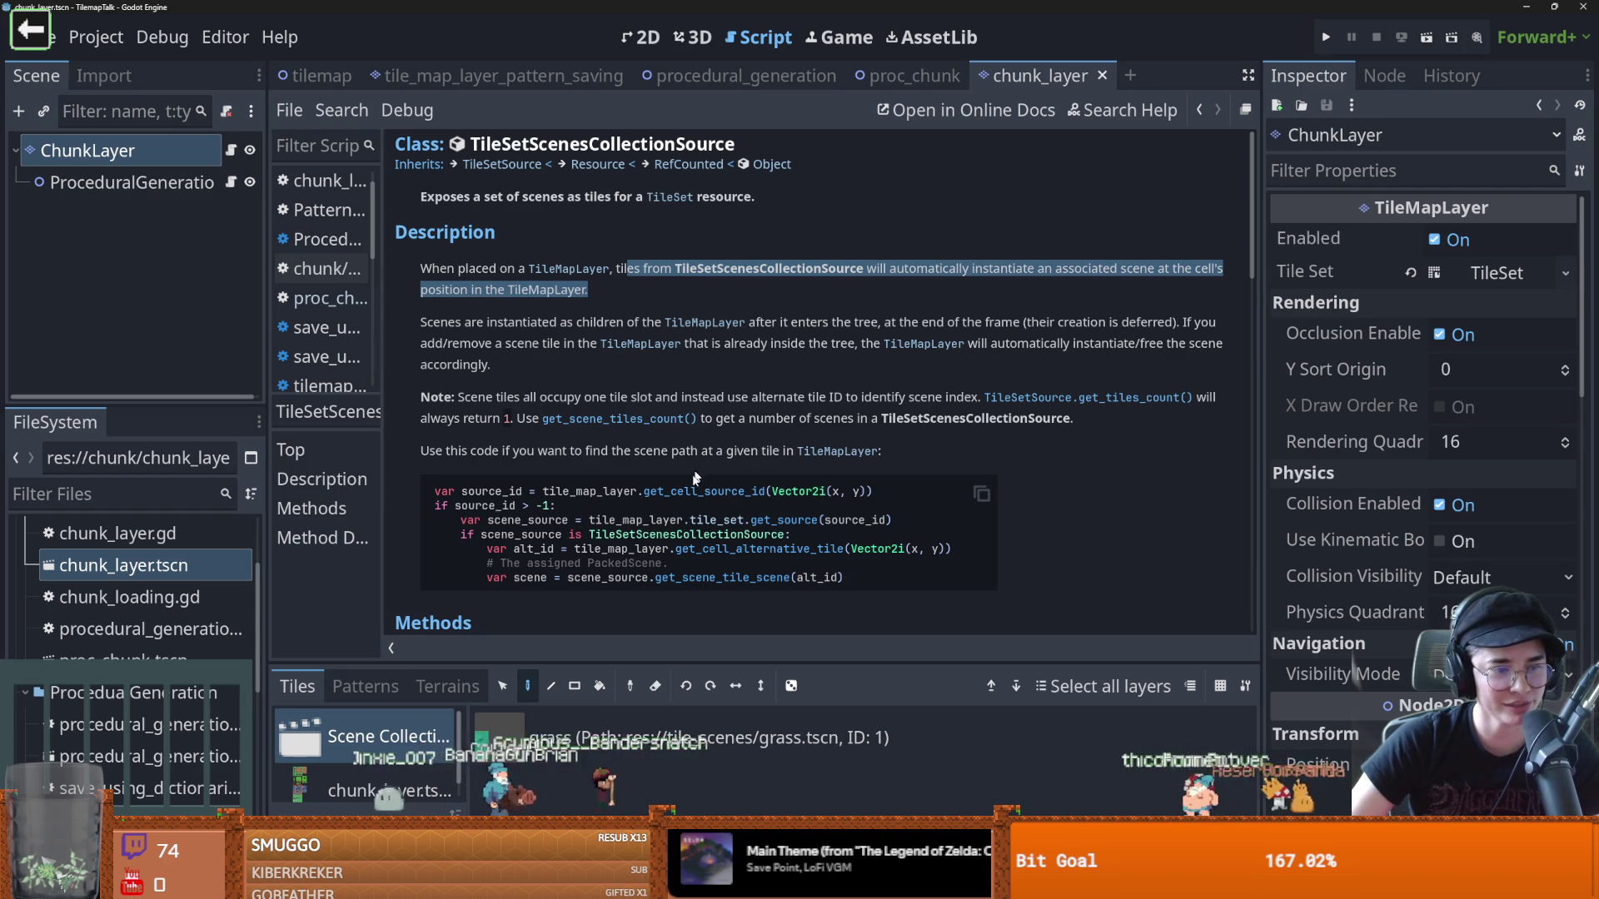
scroll(643, 576, "down", 3)
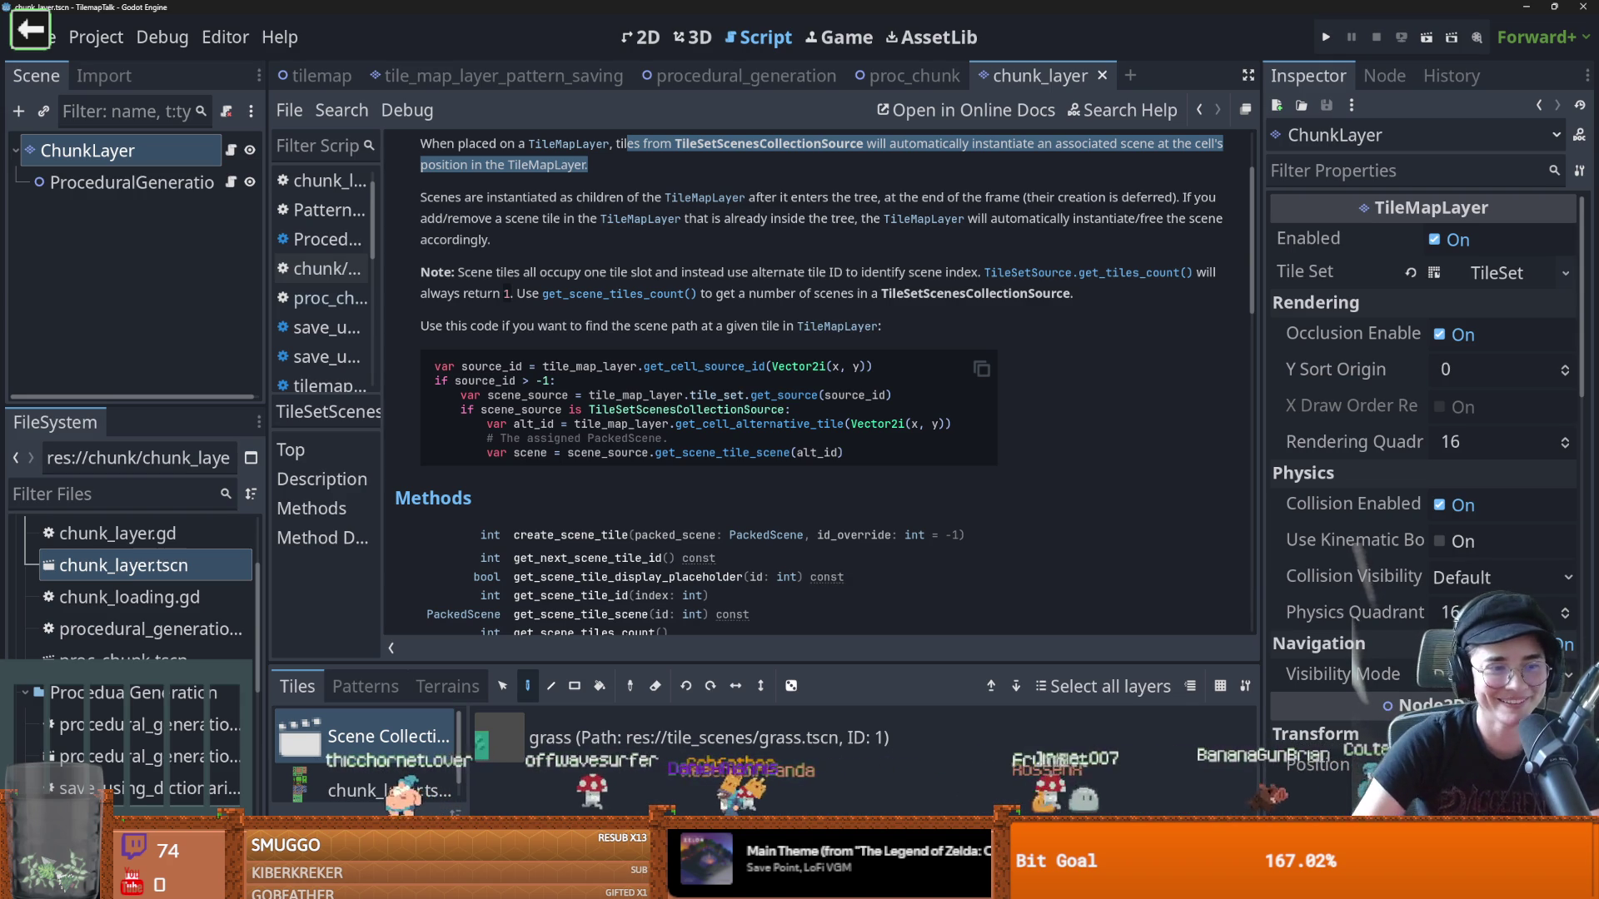
left_click(666, 309)
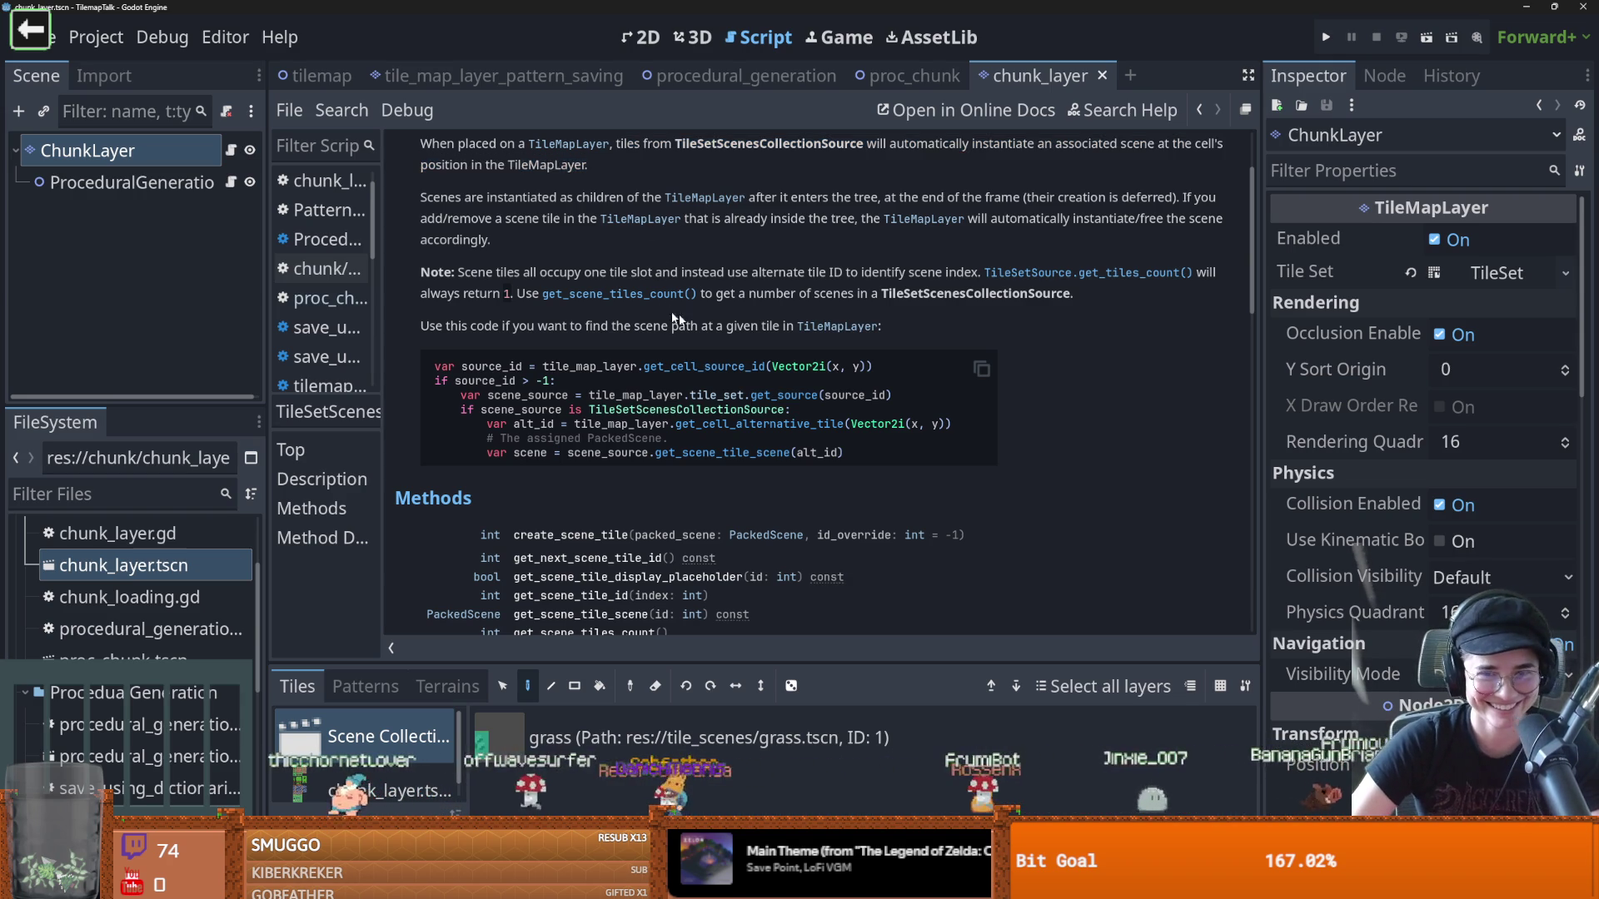
left_click(231, 150)
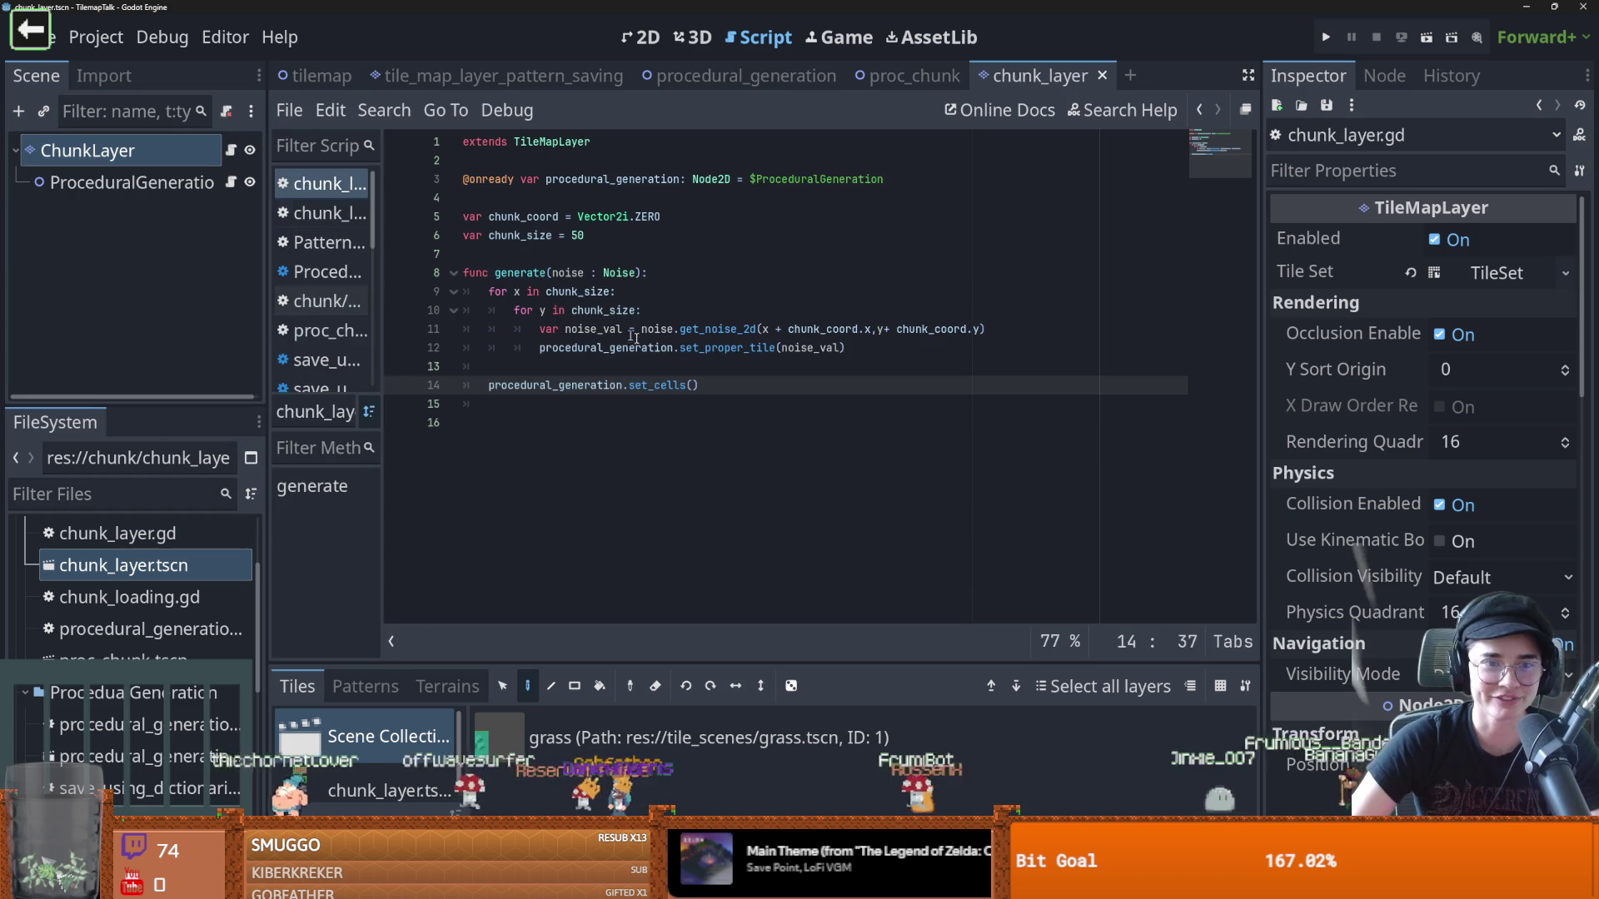
Jump into procedural_generation.gd and write func set_cells(): with a pass body on line 38
mouse_move(700, 387)
left_mouse_down()
mouse_move(487, 371)
mouse_move(495, 387)
mouse_move(679, 387)
left_mouse_up()
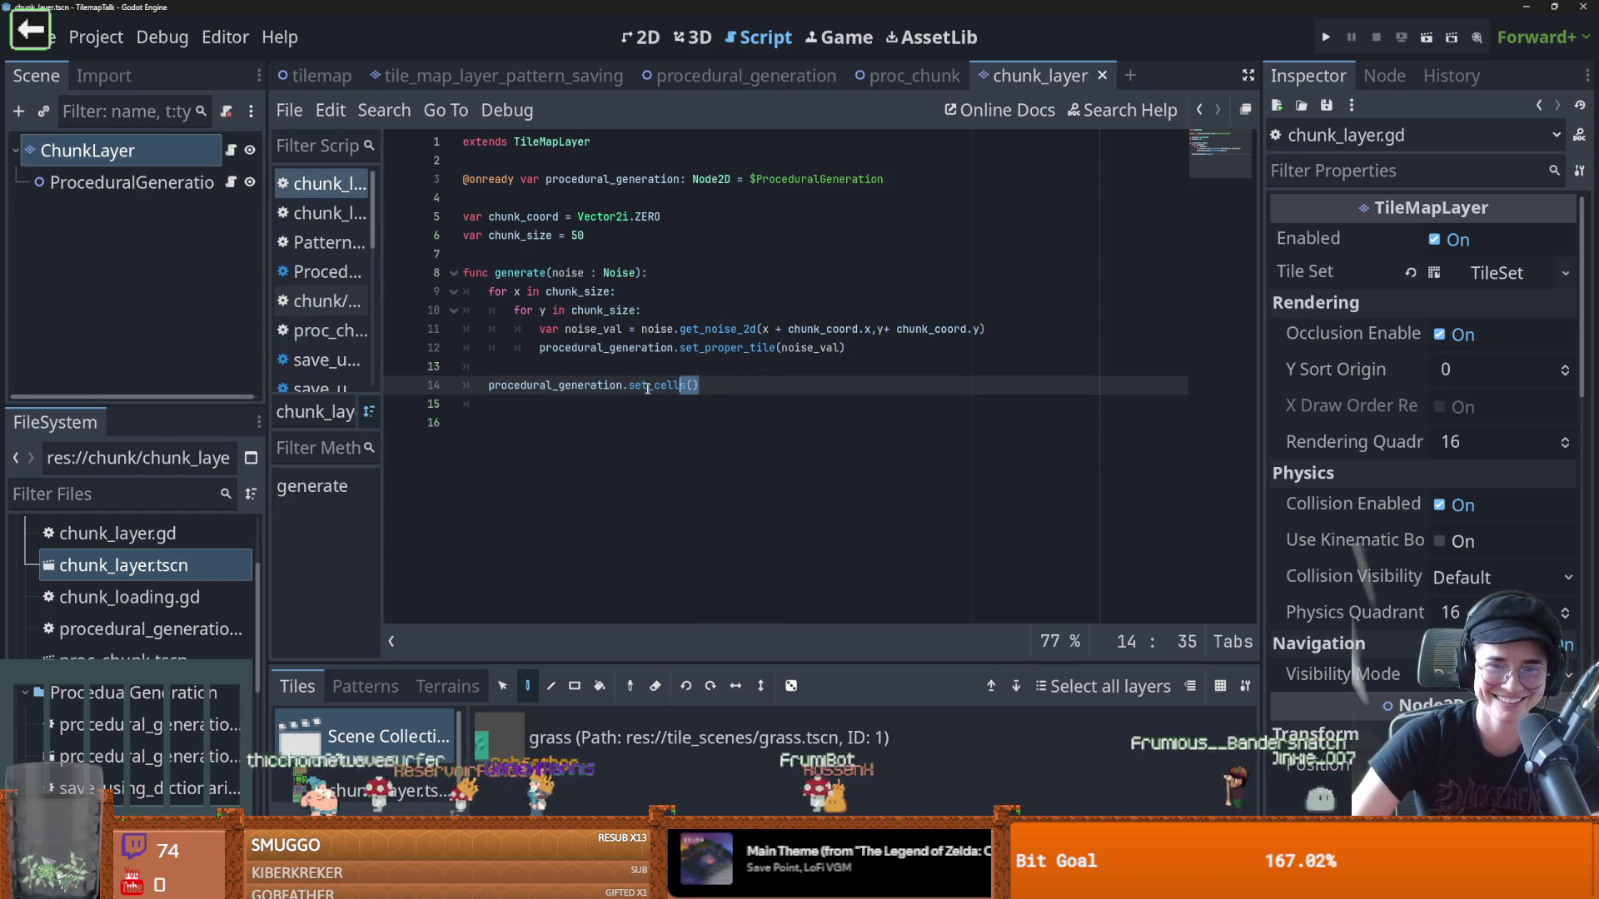
left_click(575, 386, "ctrl")
scroll(593, 419, "down", 5)
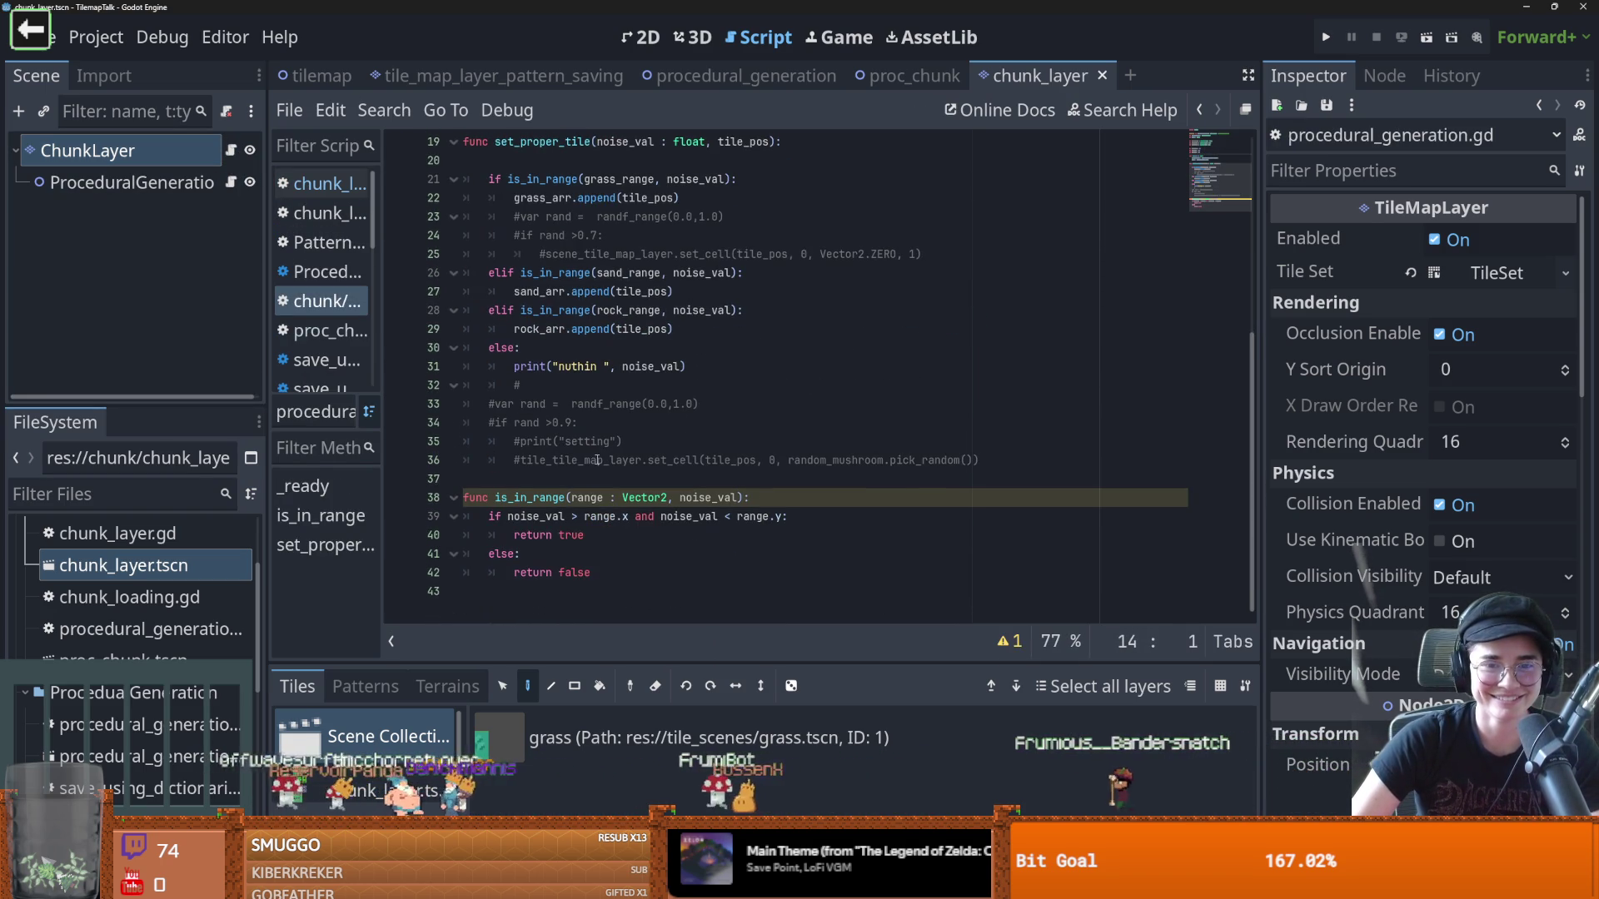
left_click(526, 496)
type("func set_cells()")
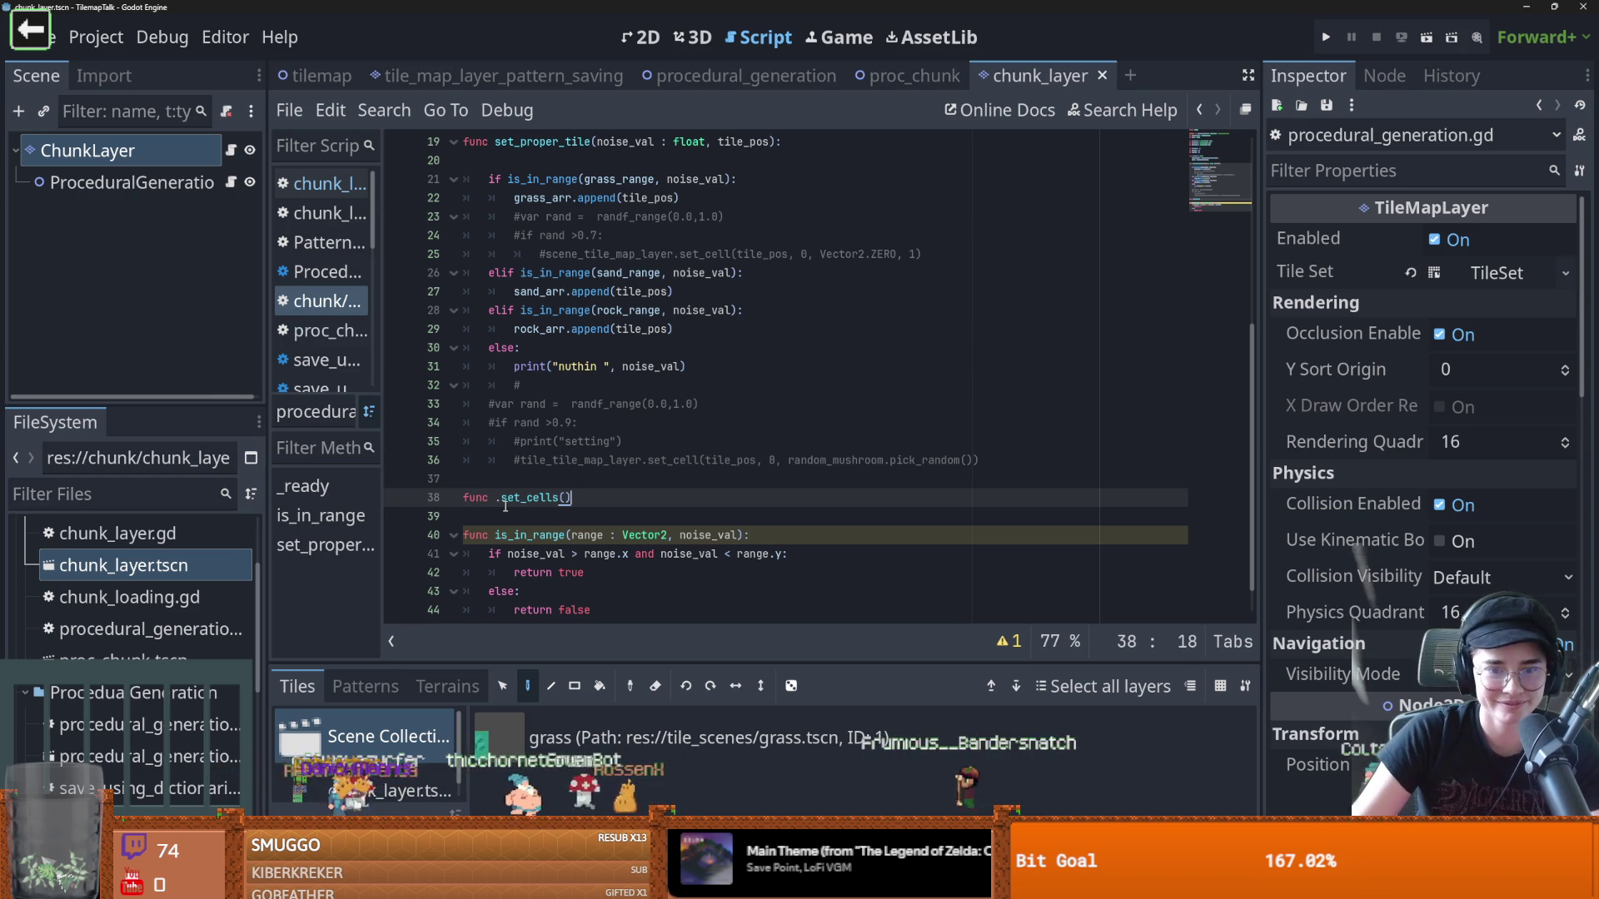
left_click(501, 498)
key("BackSpace")
left_click(592, 506)
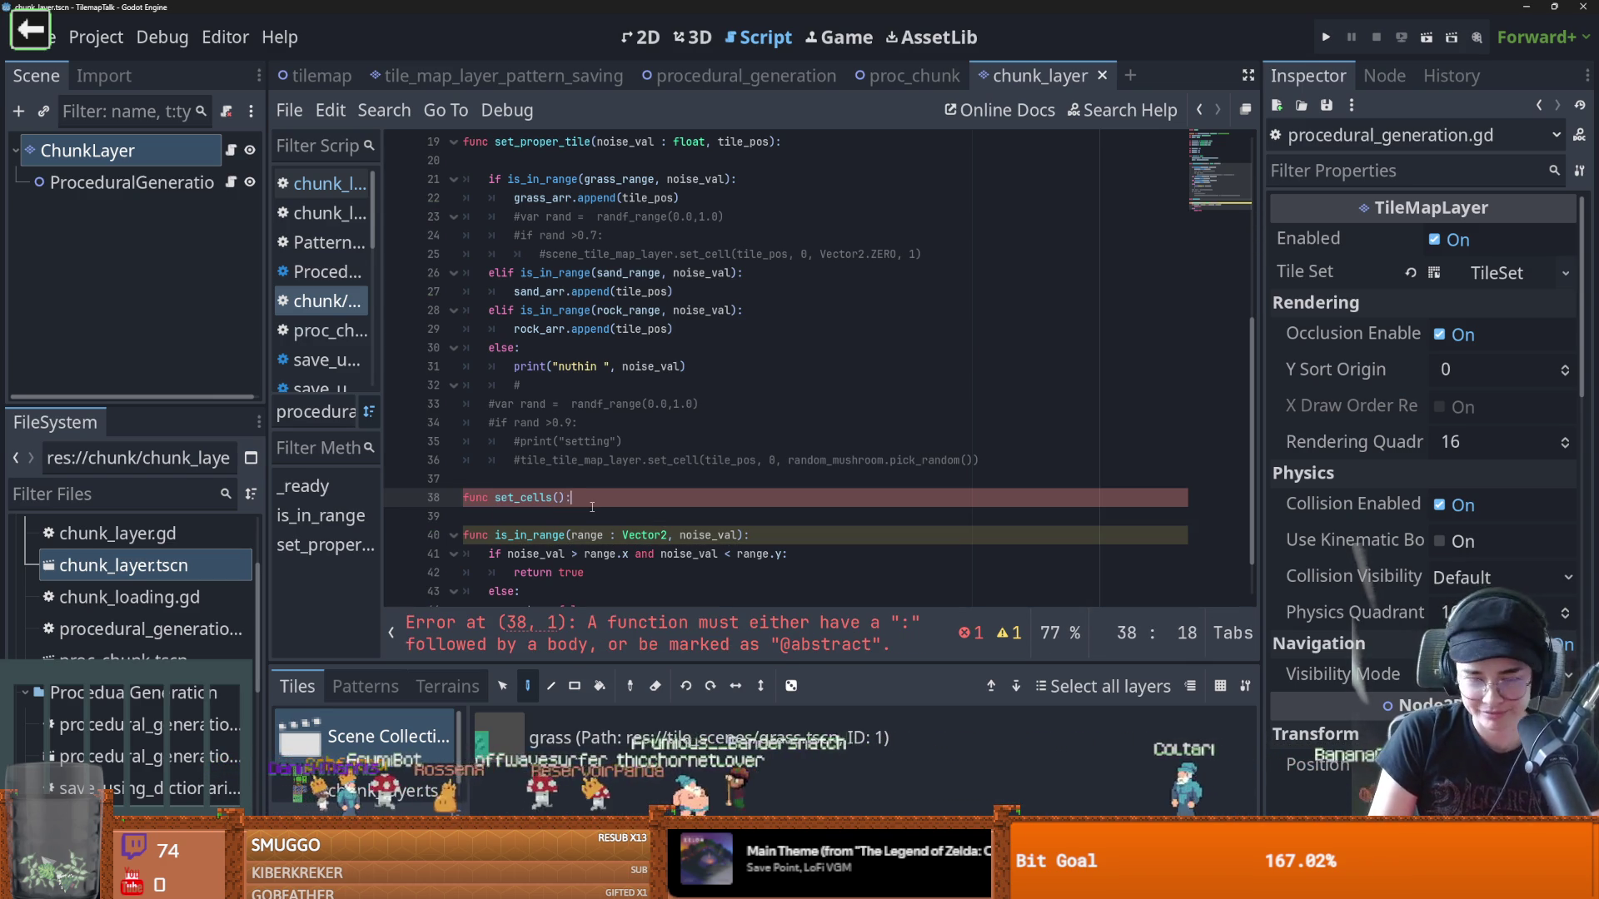
type(":")
key("Return")
type("pass")
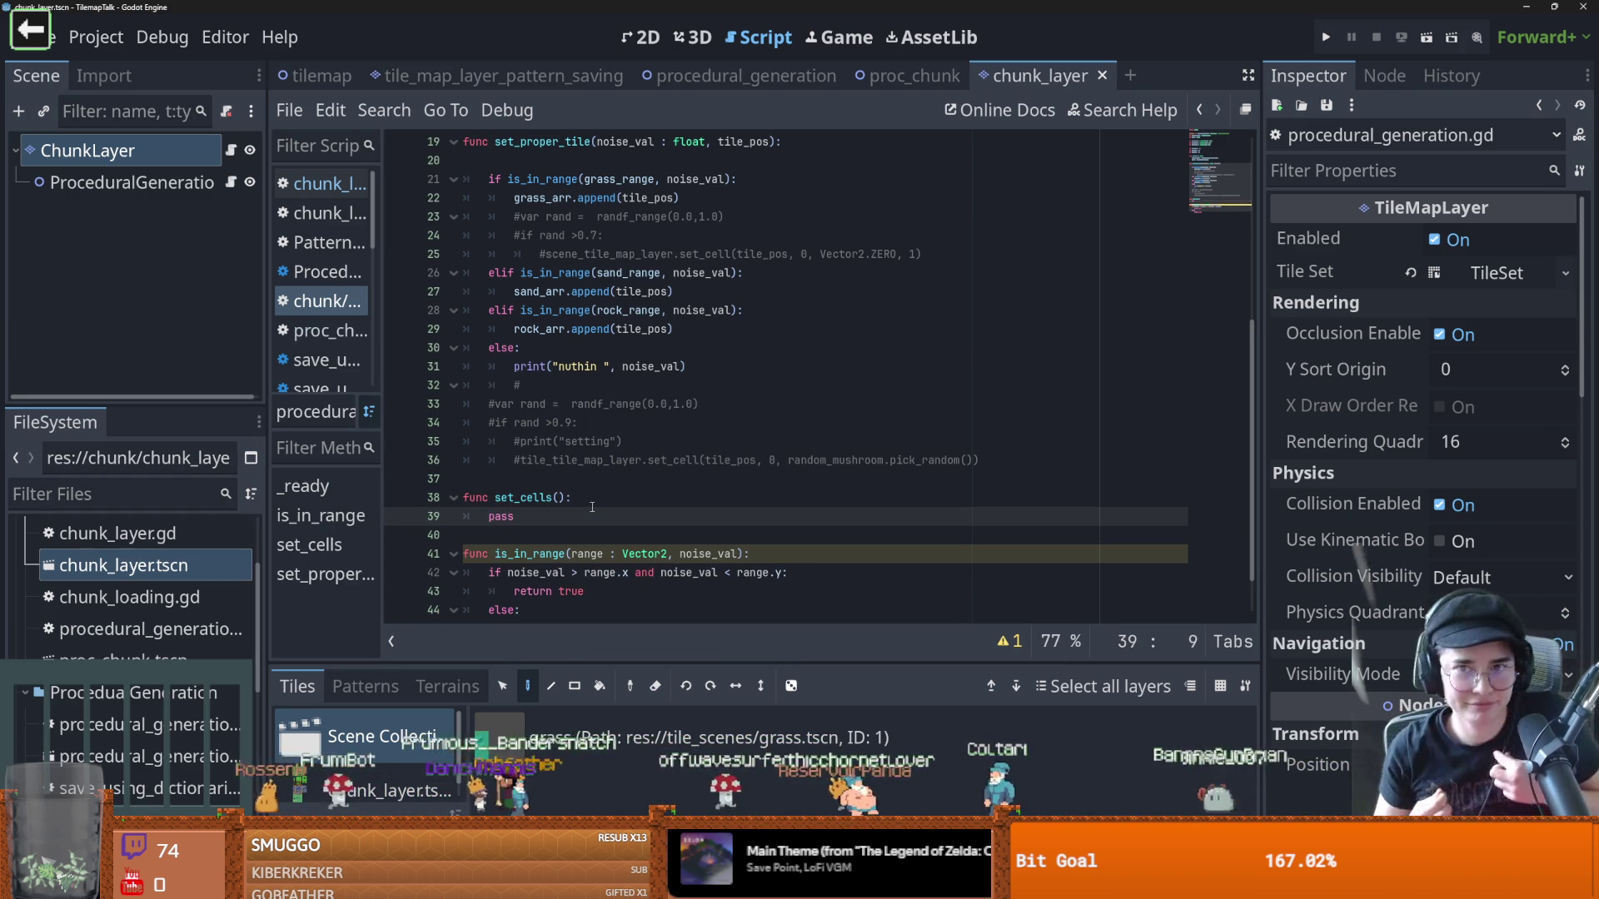
Review generate_biome in procedural_generation, then bring up proc_chunk's set_chunks loop
left_click(743, 76)
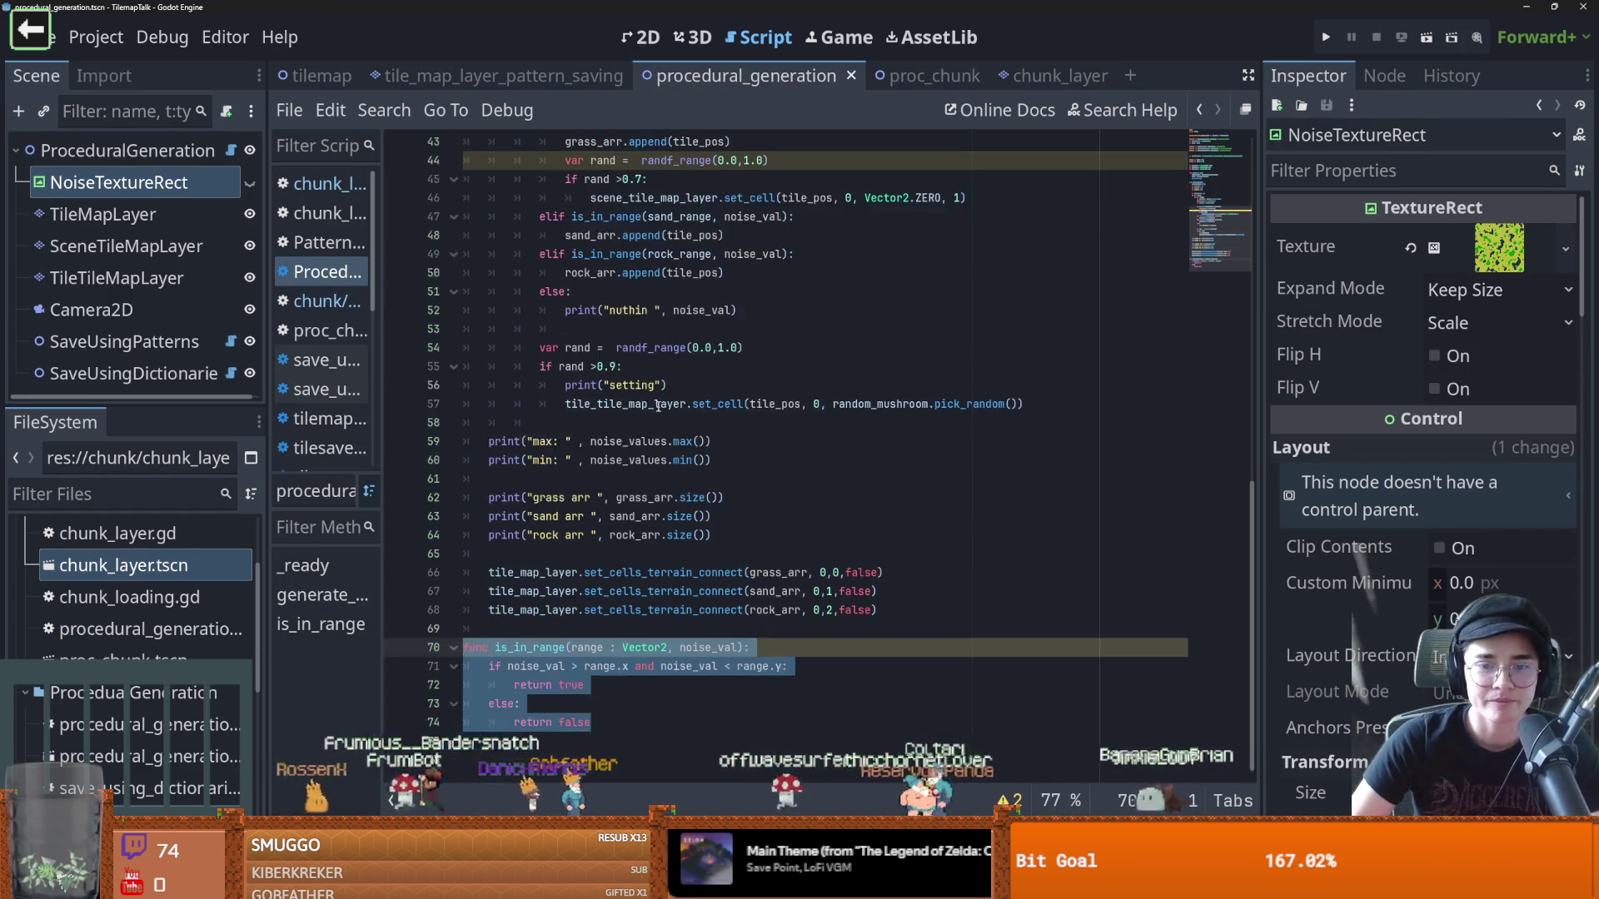
scroll(664, 517, "down", 3)
scroll(662, 541, "up", 1)
scroll(660, 566, "down", 1)
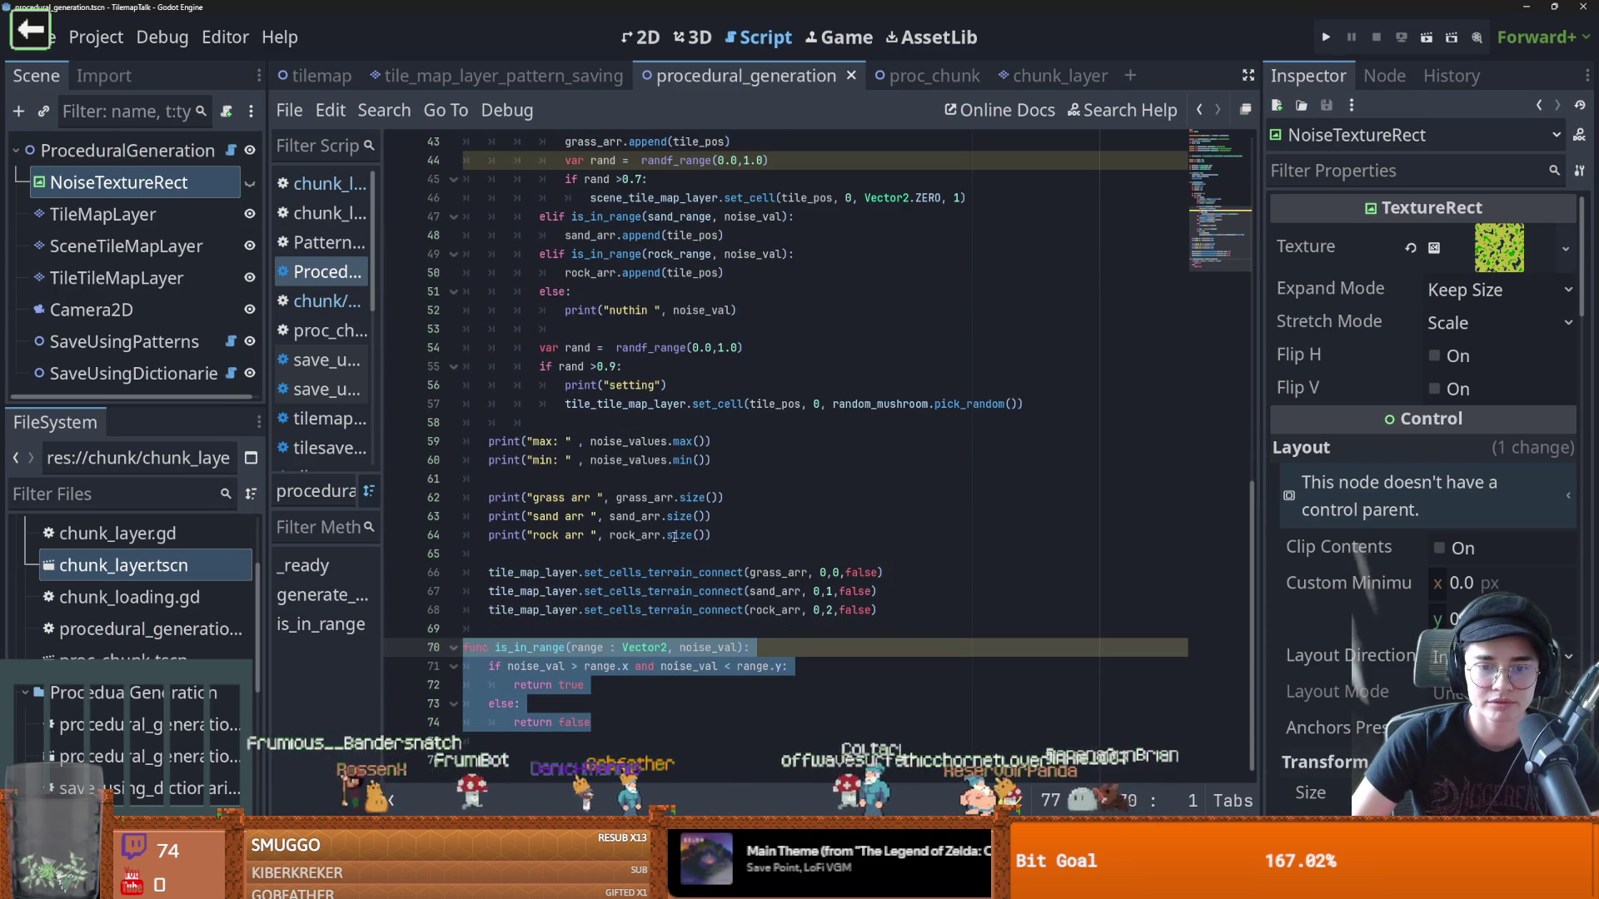
scroll(660, 575, "up", 6)
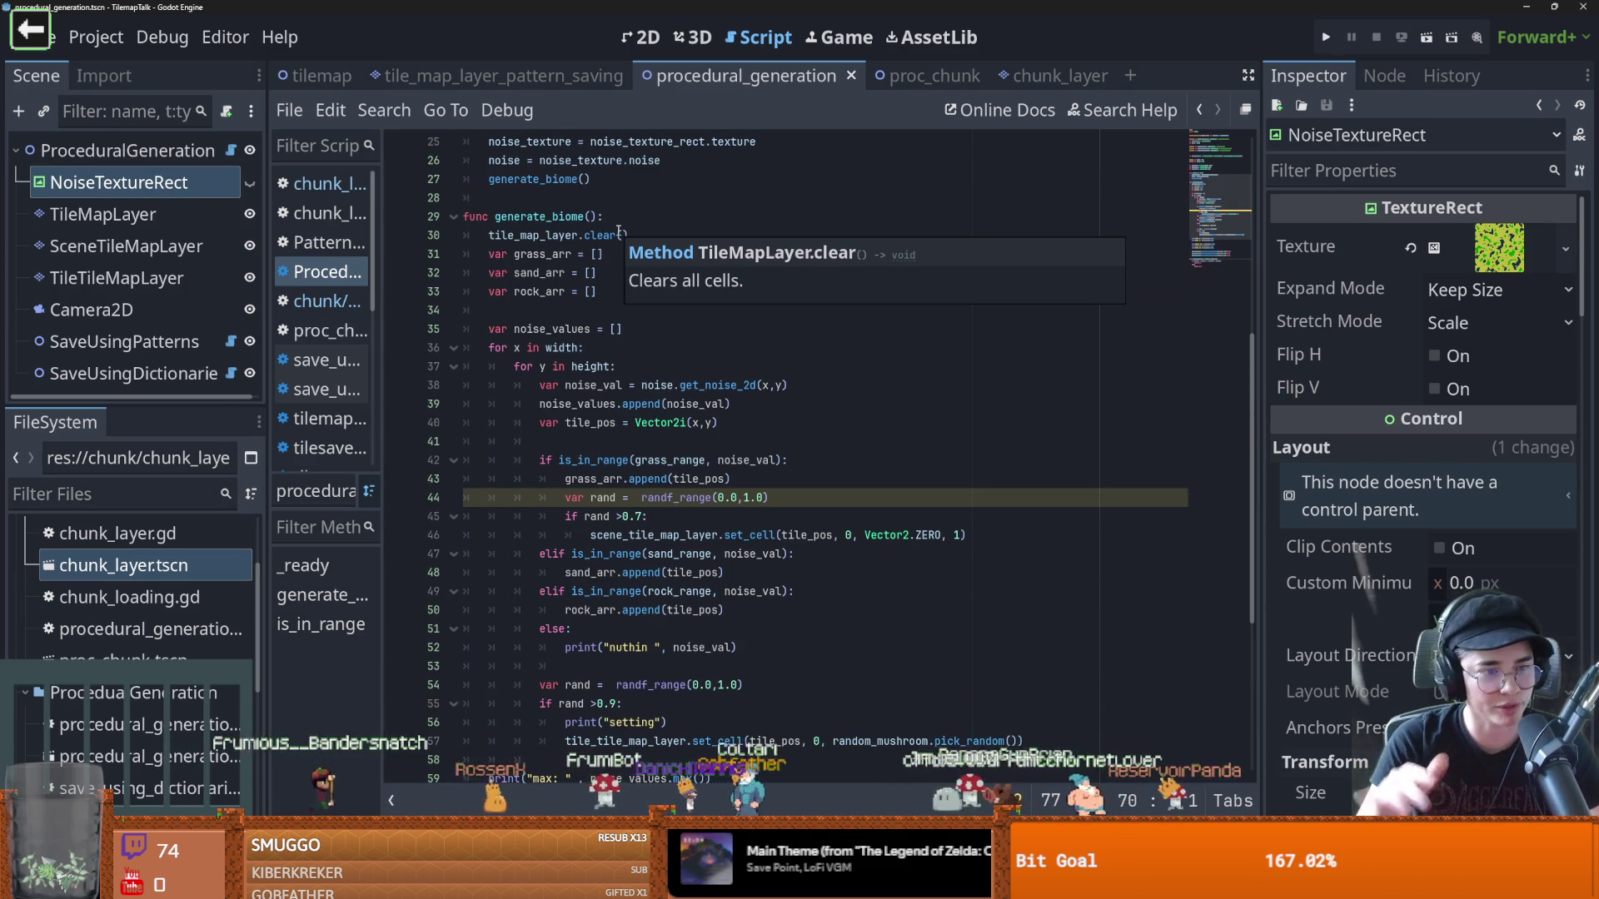
left_click(920, 76)
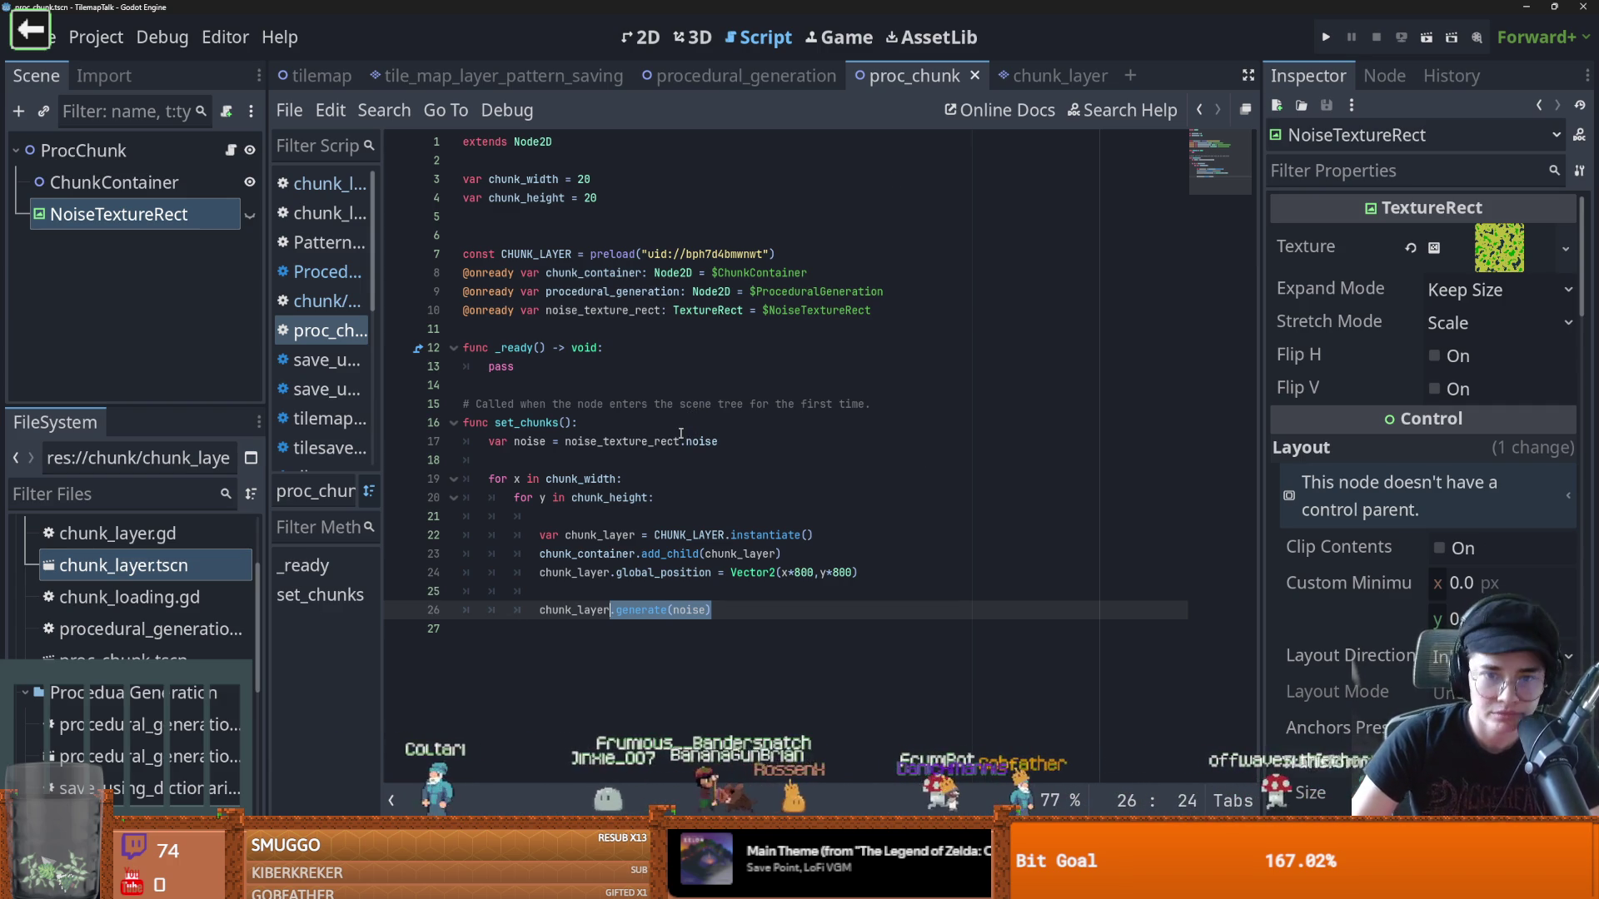
Check the set_cells call on line 14 of chunk_layer, then view the TileSetScenesCollectionSource docs
left_click(1041, 75)
left_click(669, 385)
double_click(669, 387)
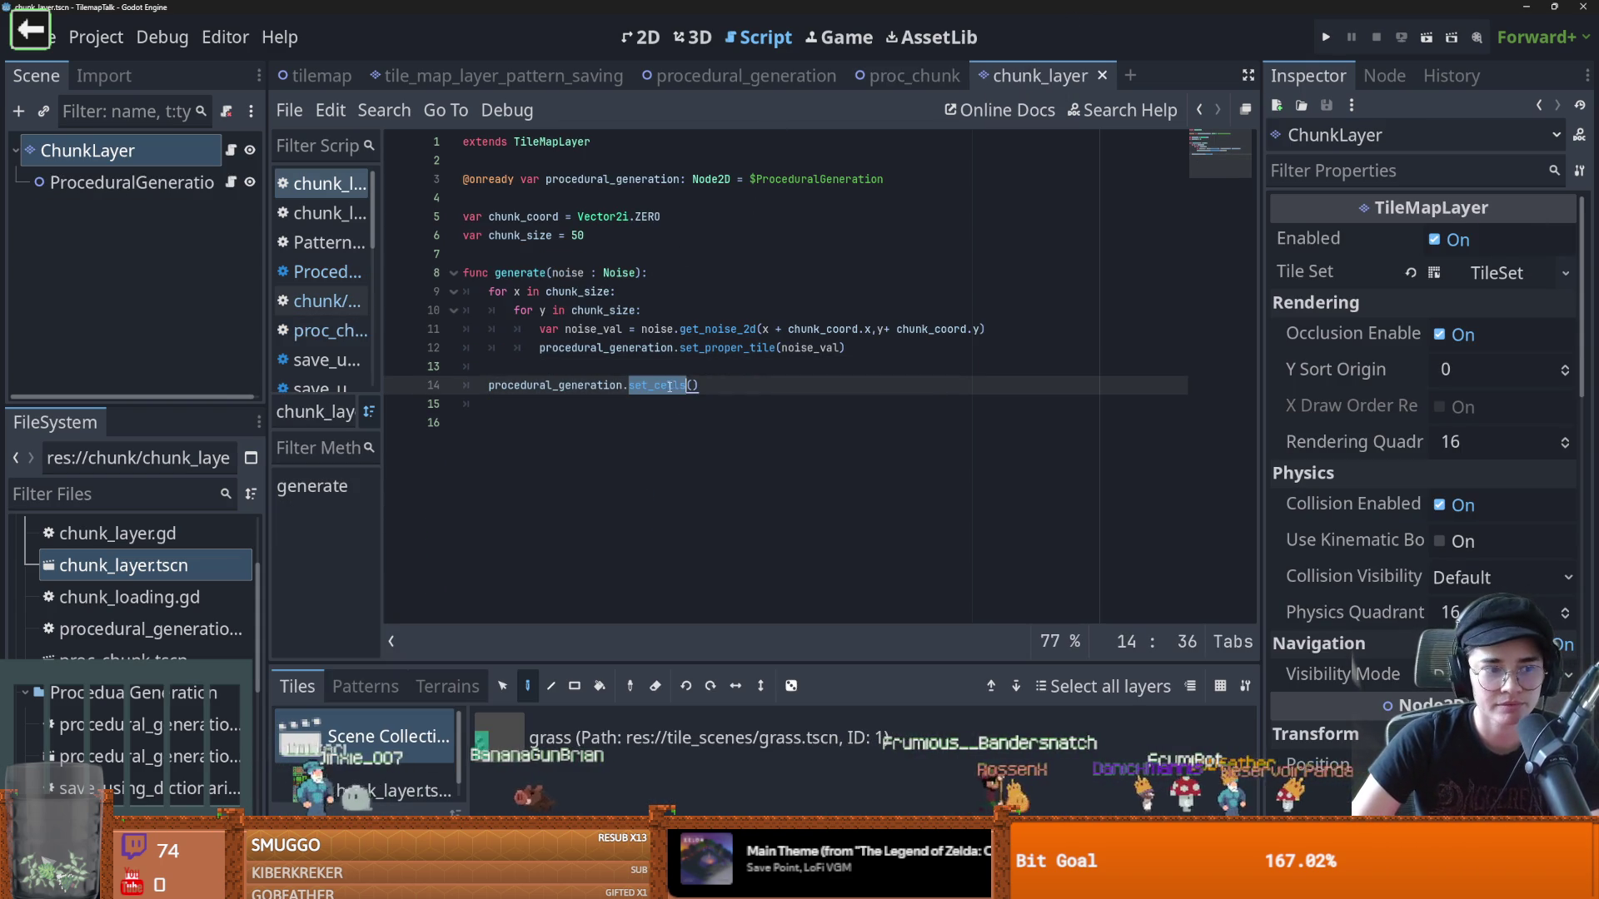
left_click(769, 384)
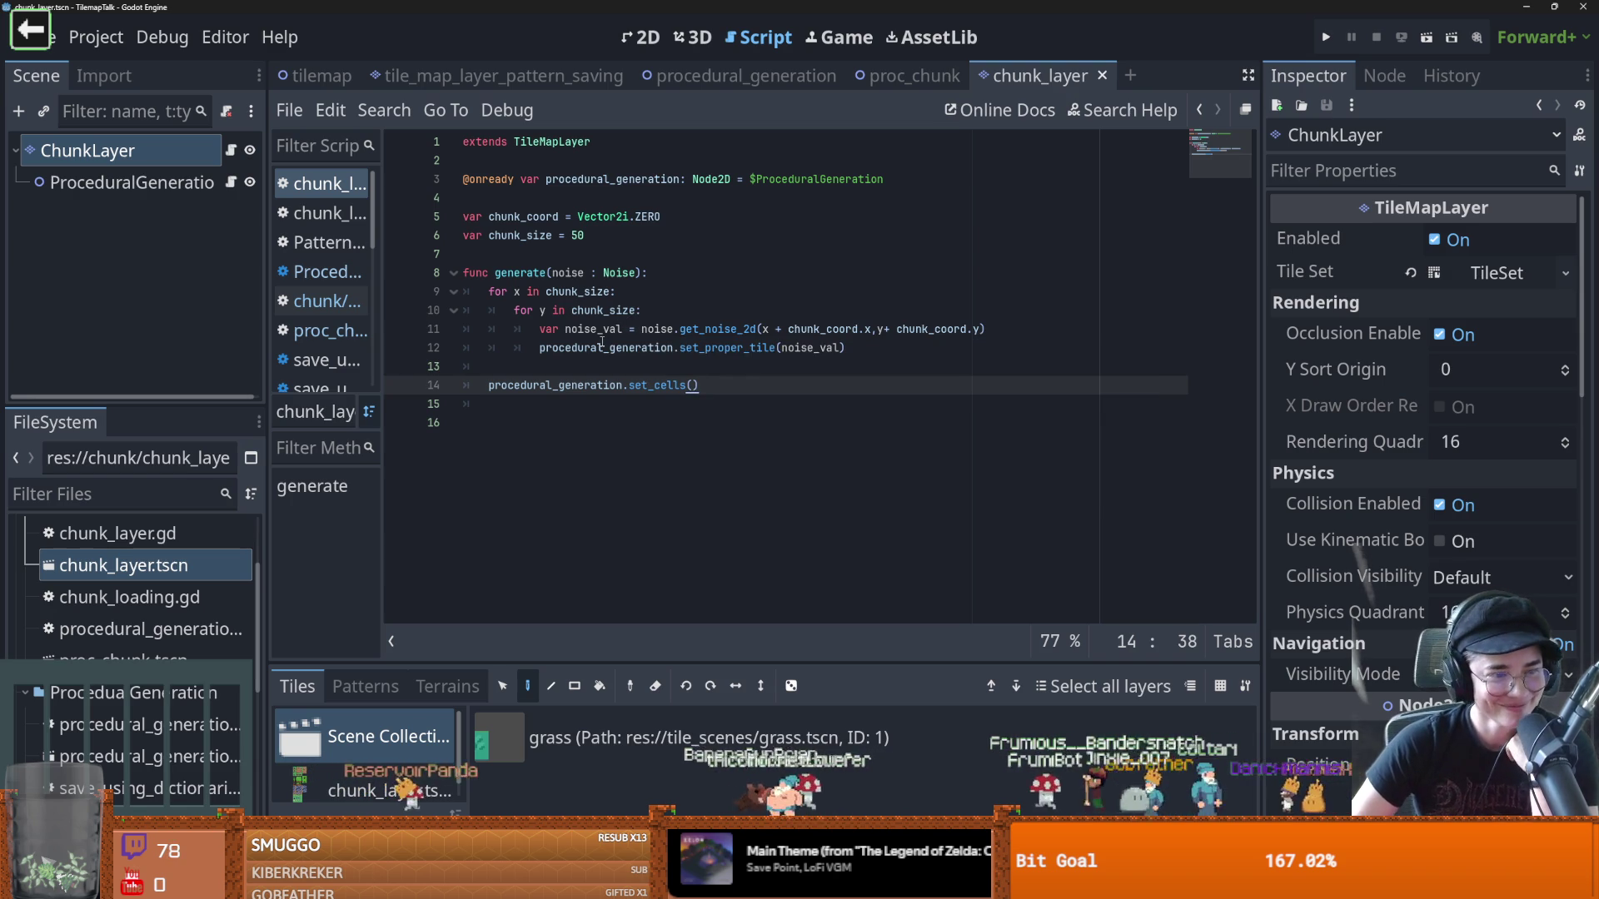
mouse_move(600, 346)
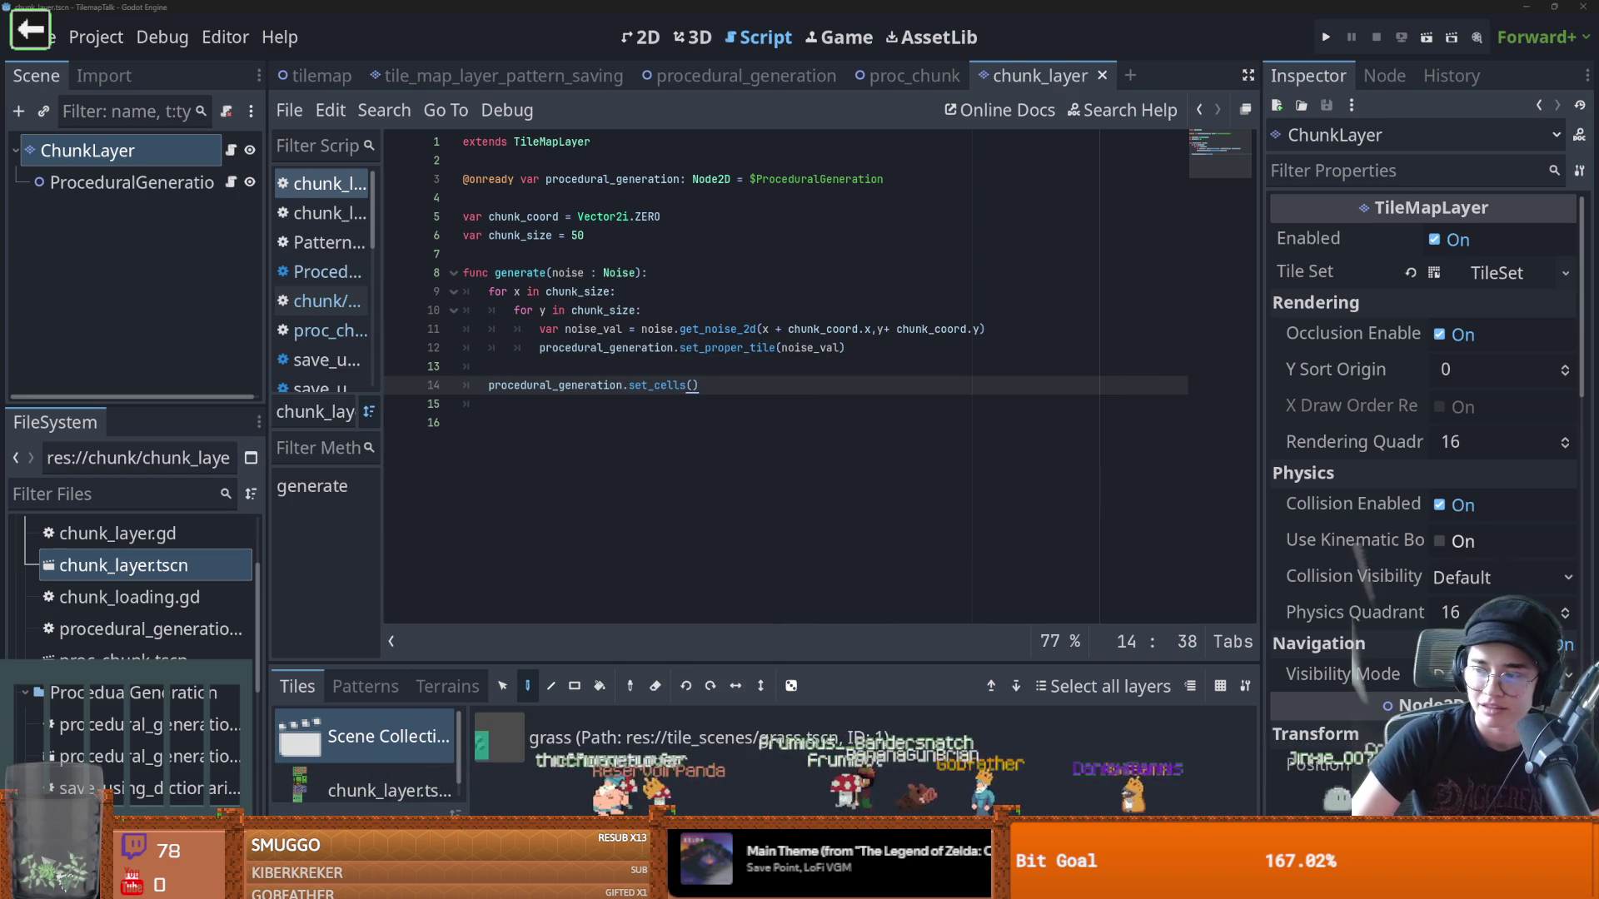
key("alt+Tab")
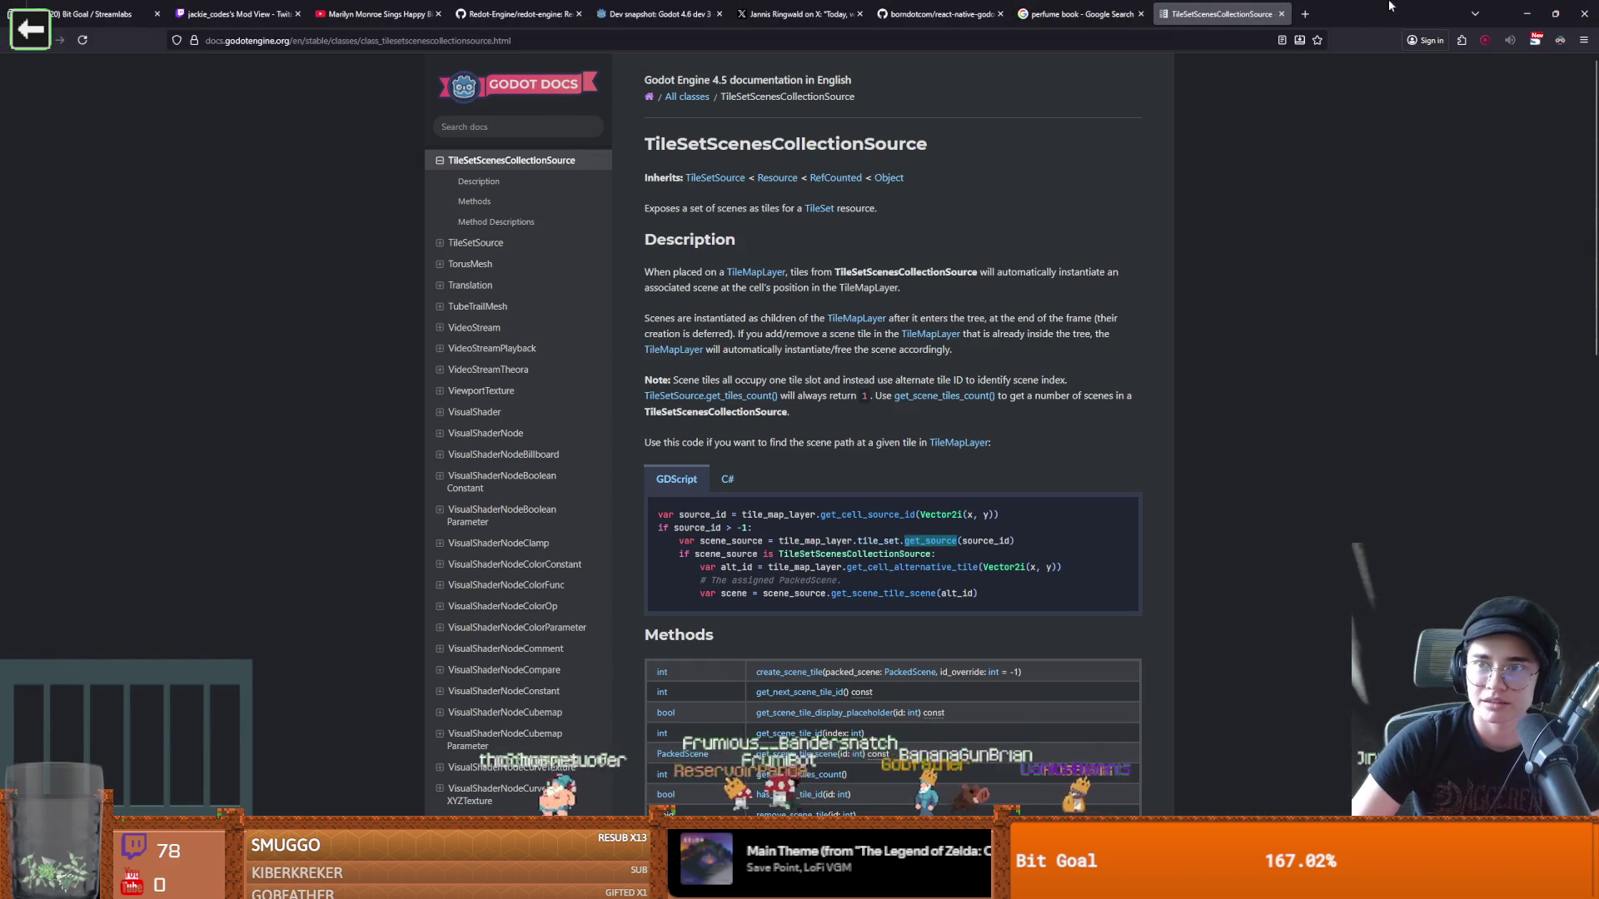
Switch from the class reference through Godot to the Google Images results in Firefox
key("alt+Tab")
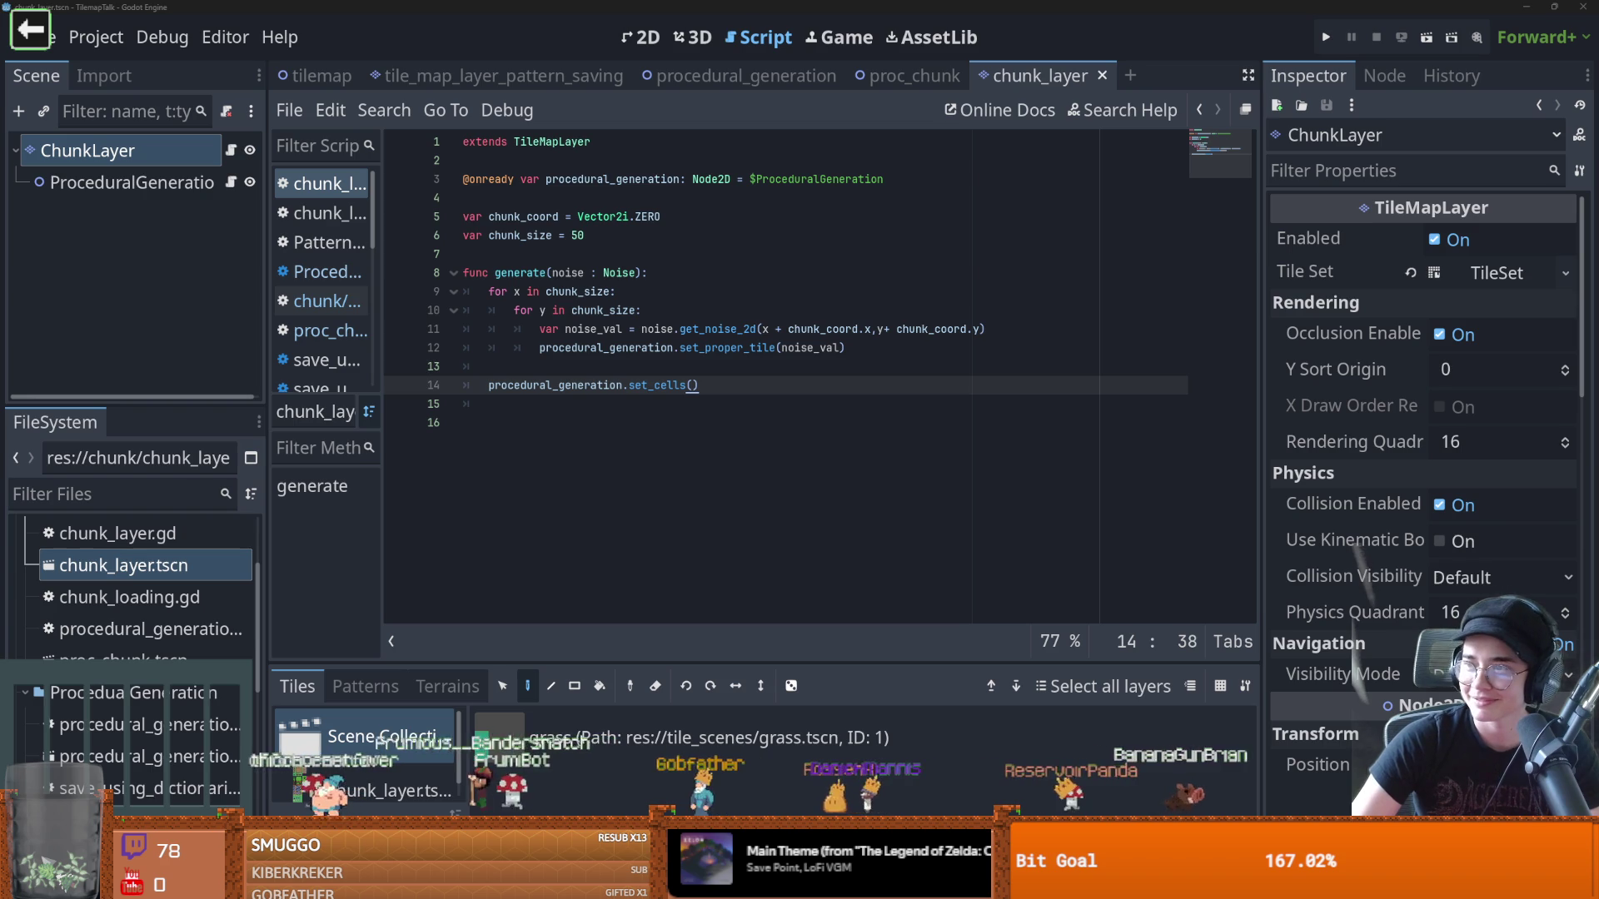
key("alt+Tab")
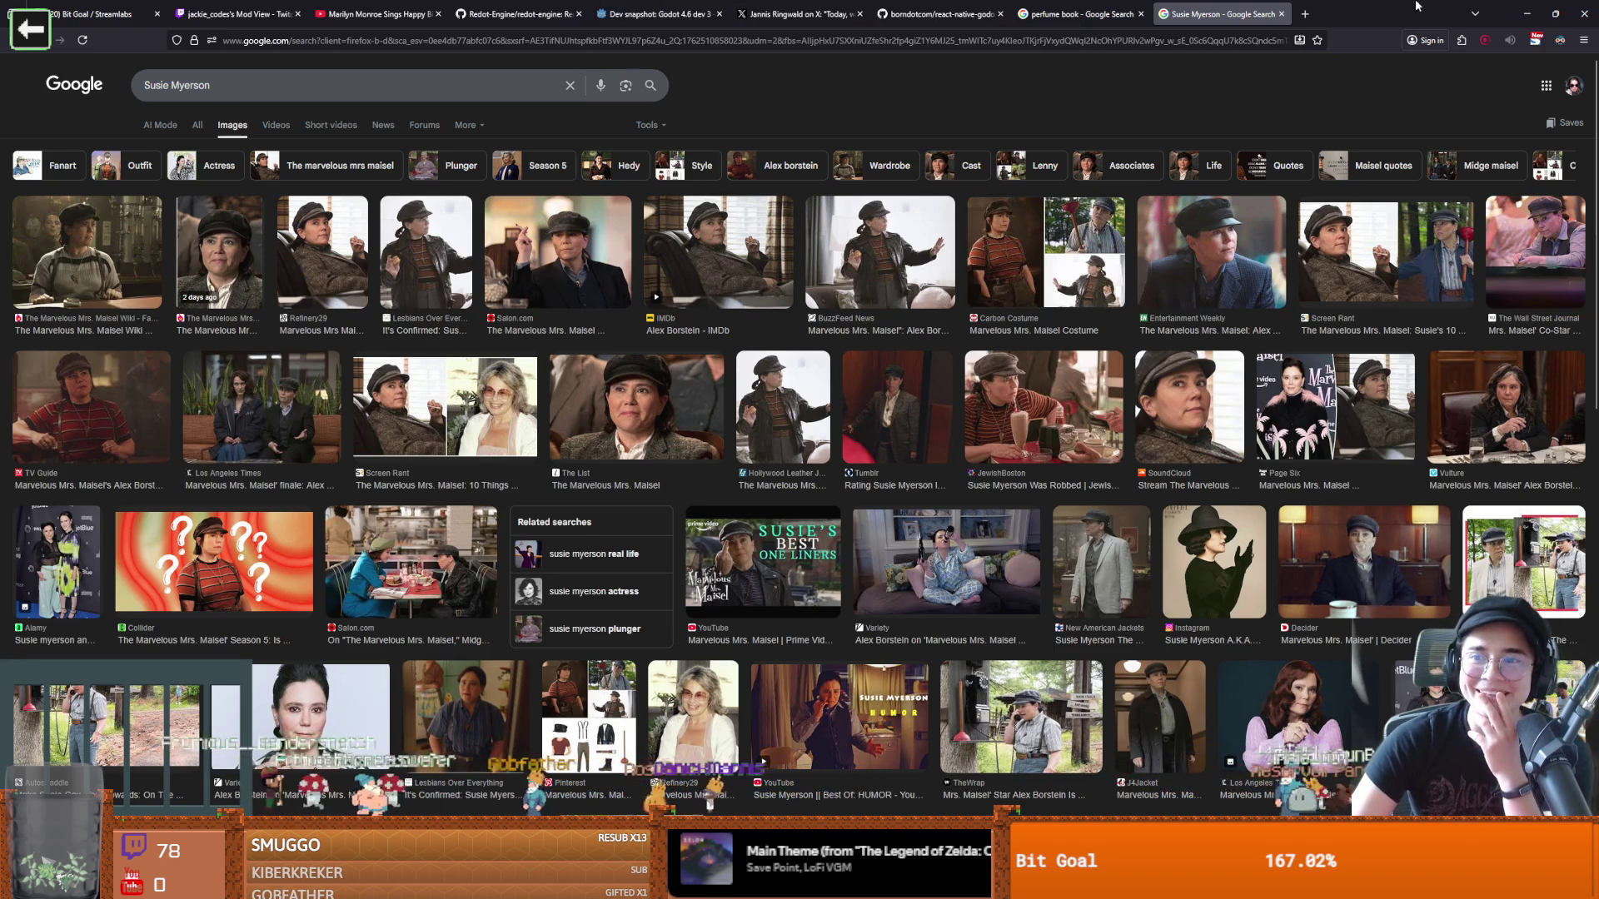
Bring chunk_layer.gd back with the cursor on its empty last line
key("alt+Tab")
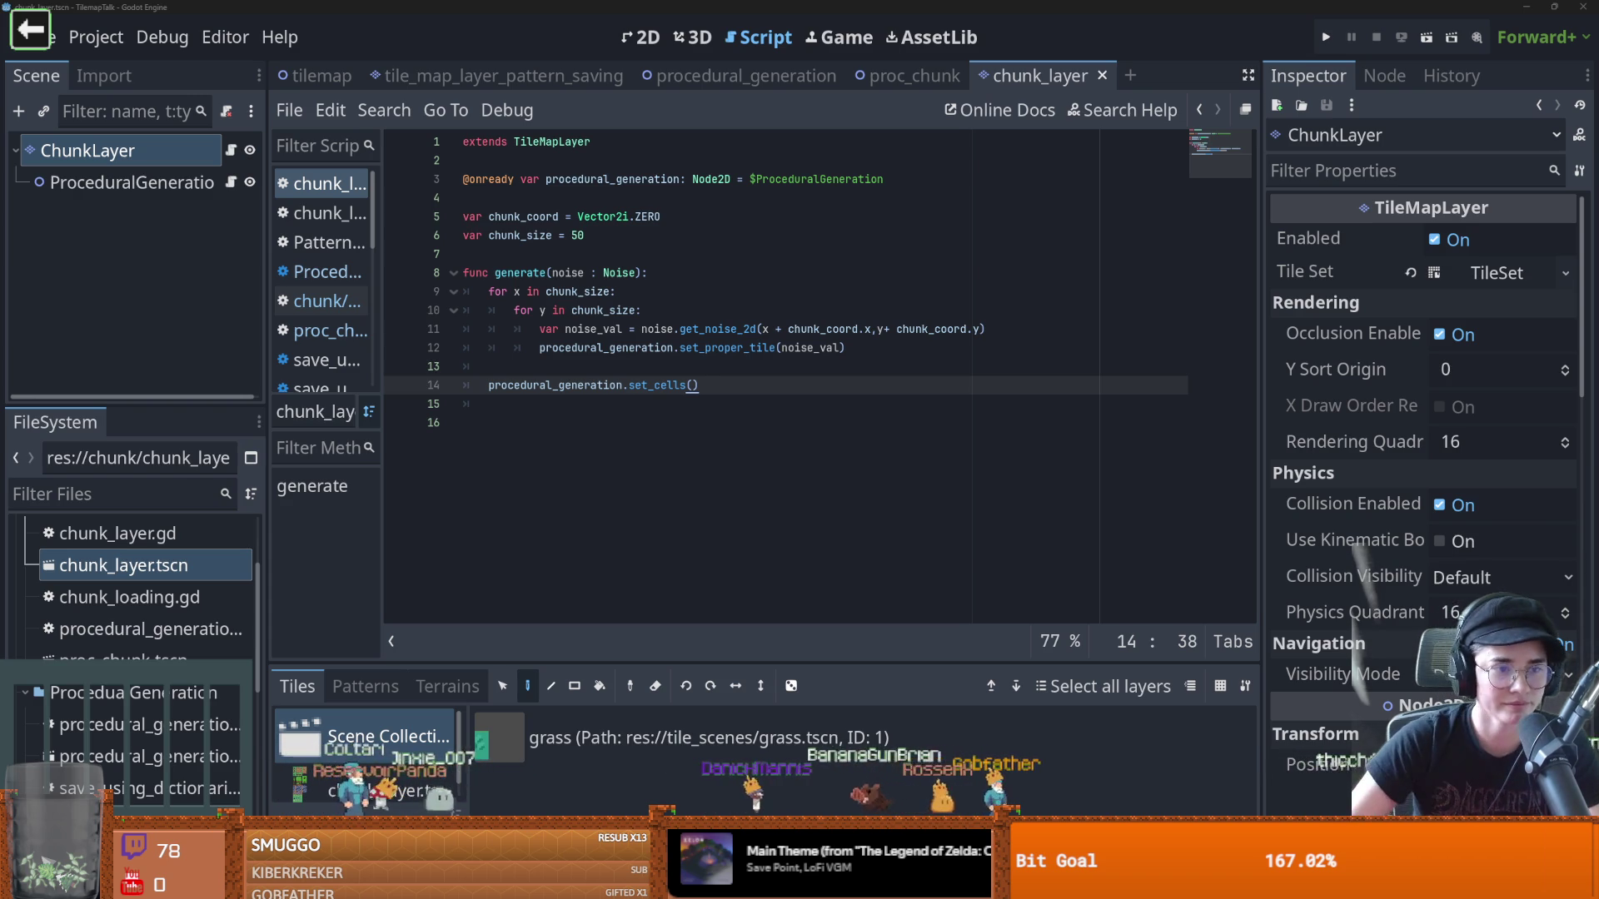
left_click(831, 456)
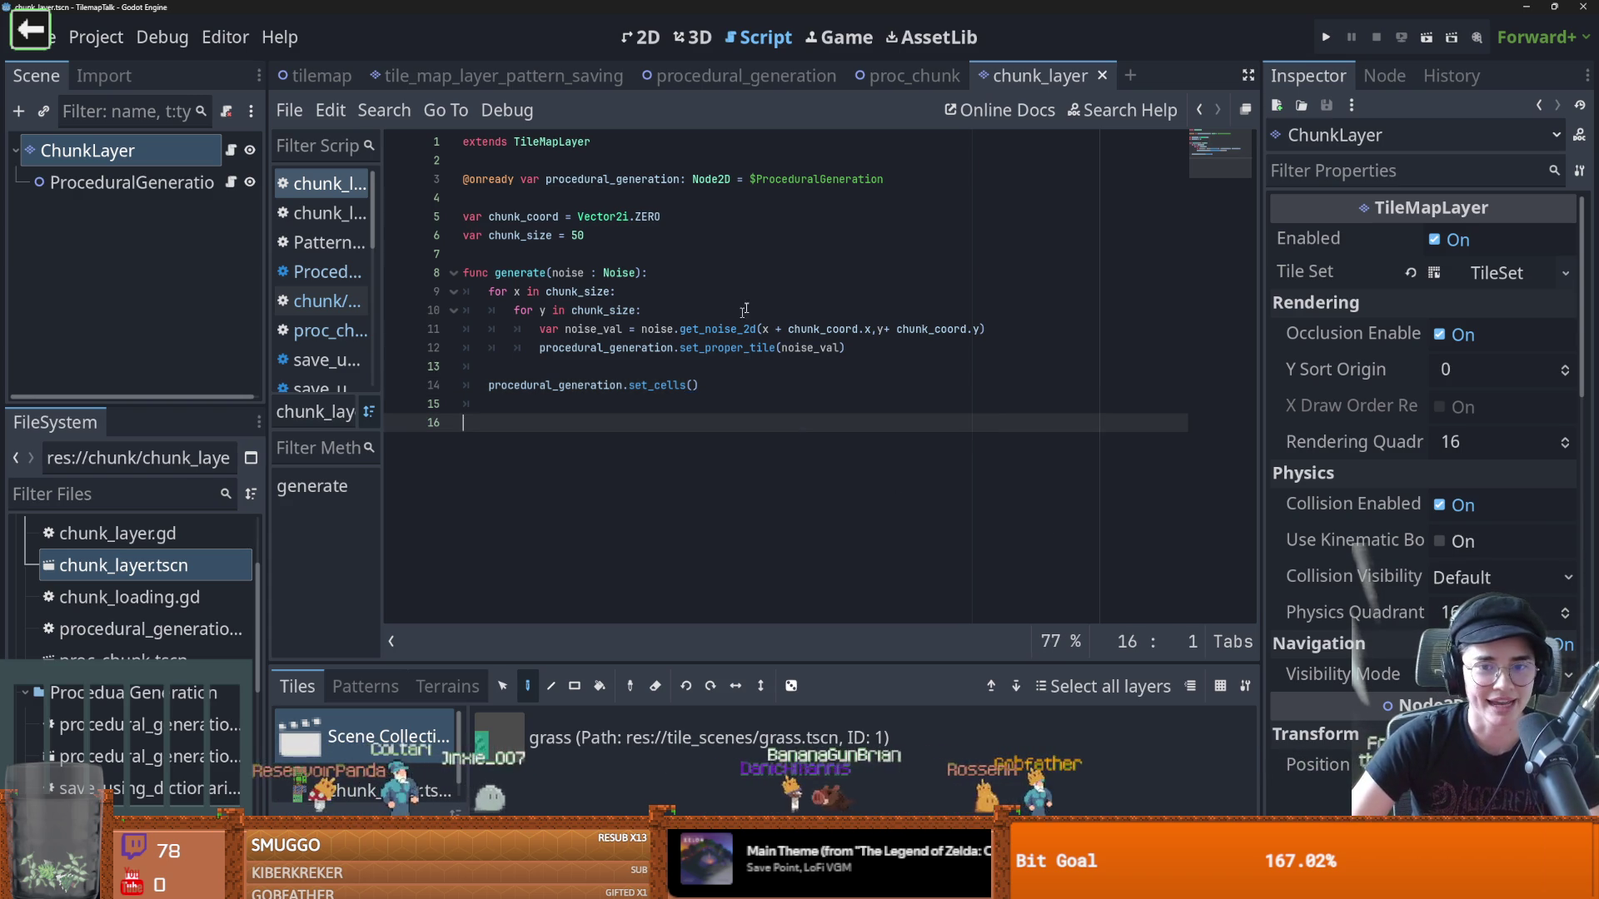
Locate set_cells and its pass placeholder, and select the existing set_cells_terrain_connect calls
left_click(691, 385, "ctrl")
left_click_drag(901, 404, 749, 348)
left_click(558, 492)
double_click(499, 460)
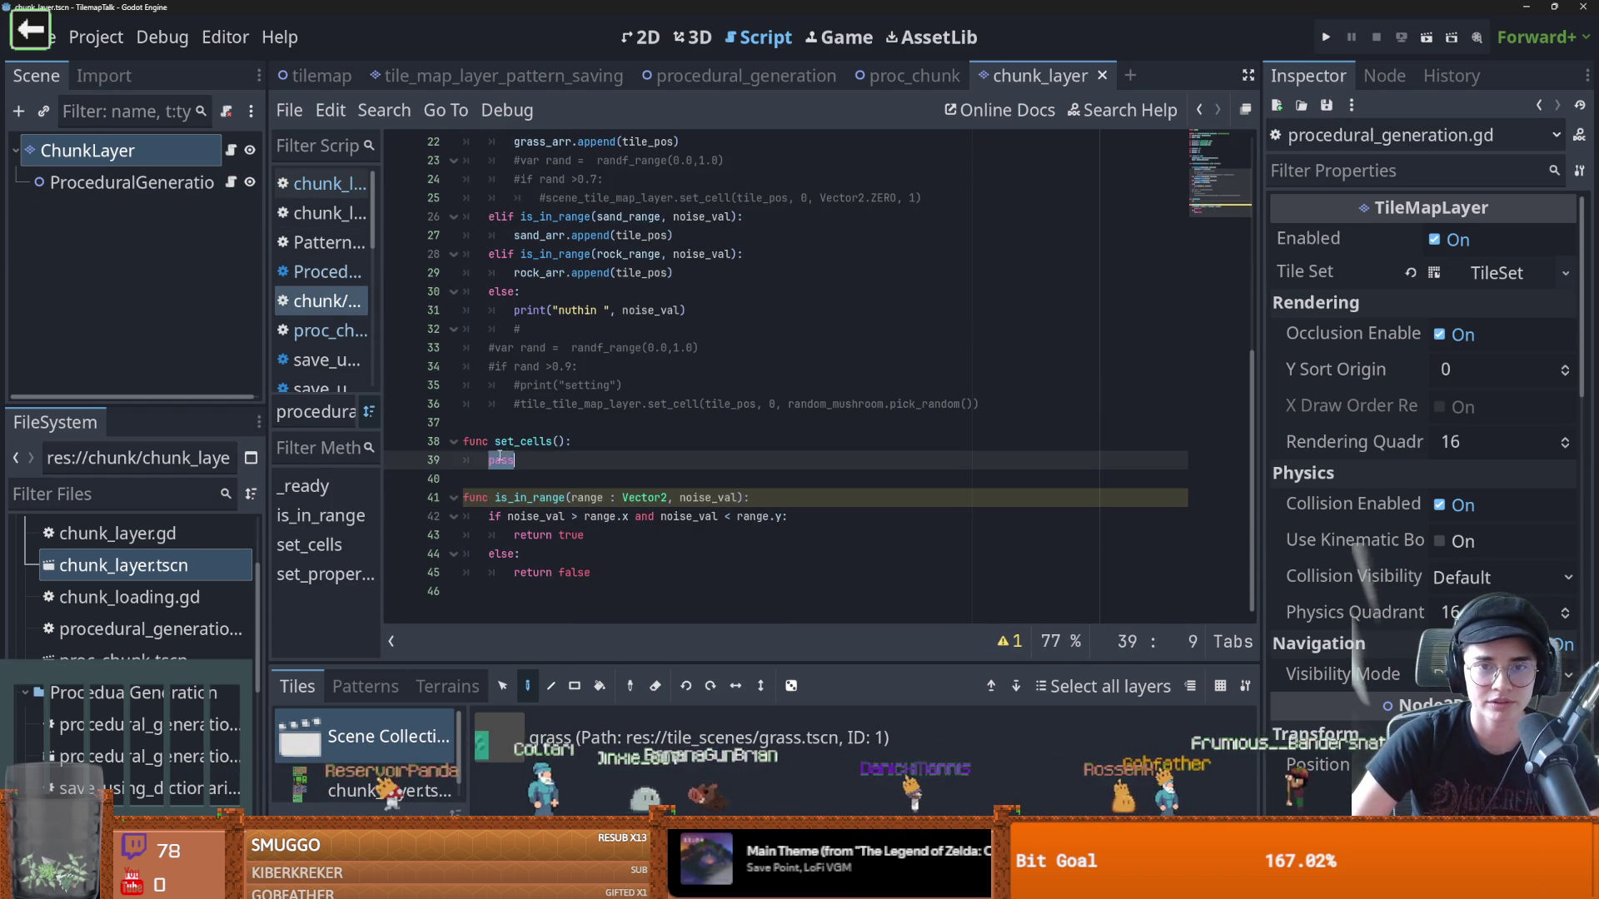
left_click(717, 76)
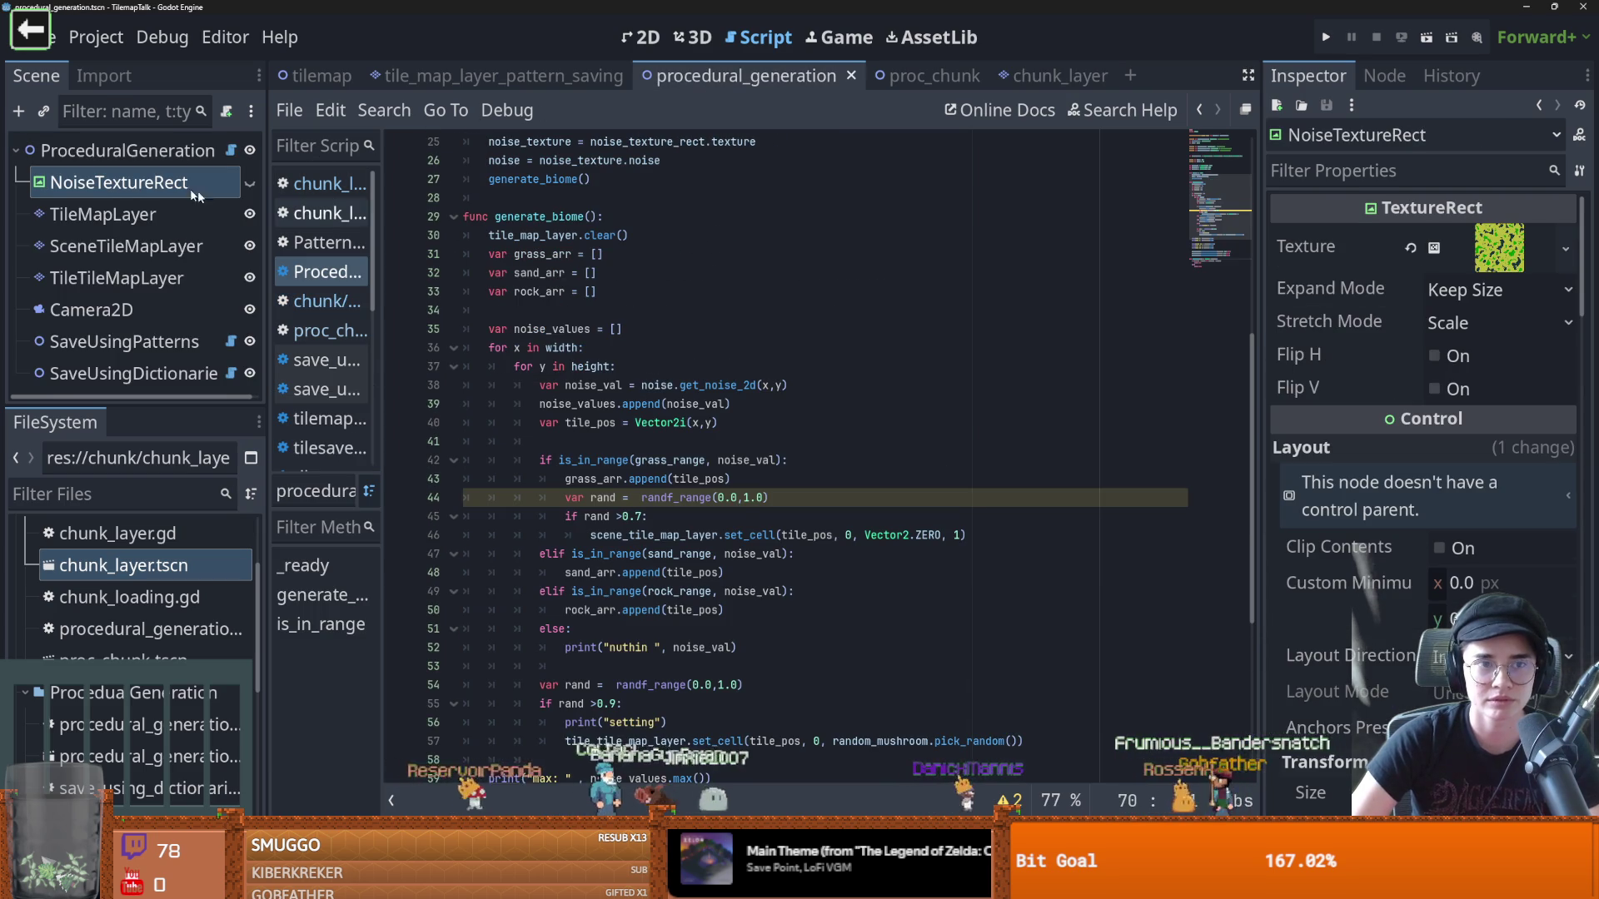
left_click(231, 150)
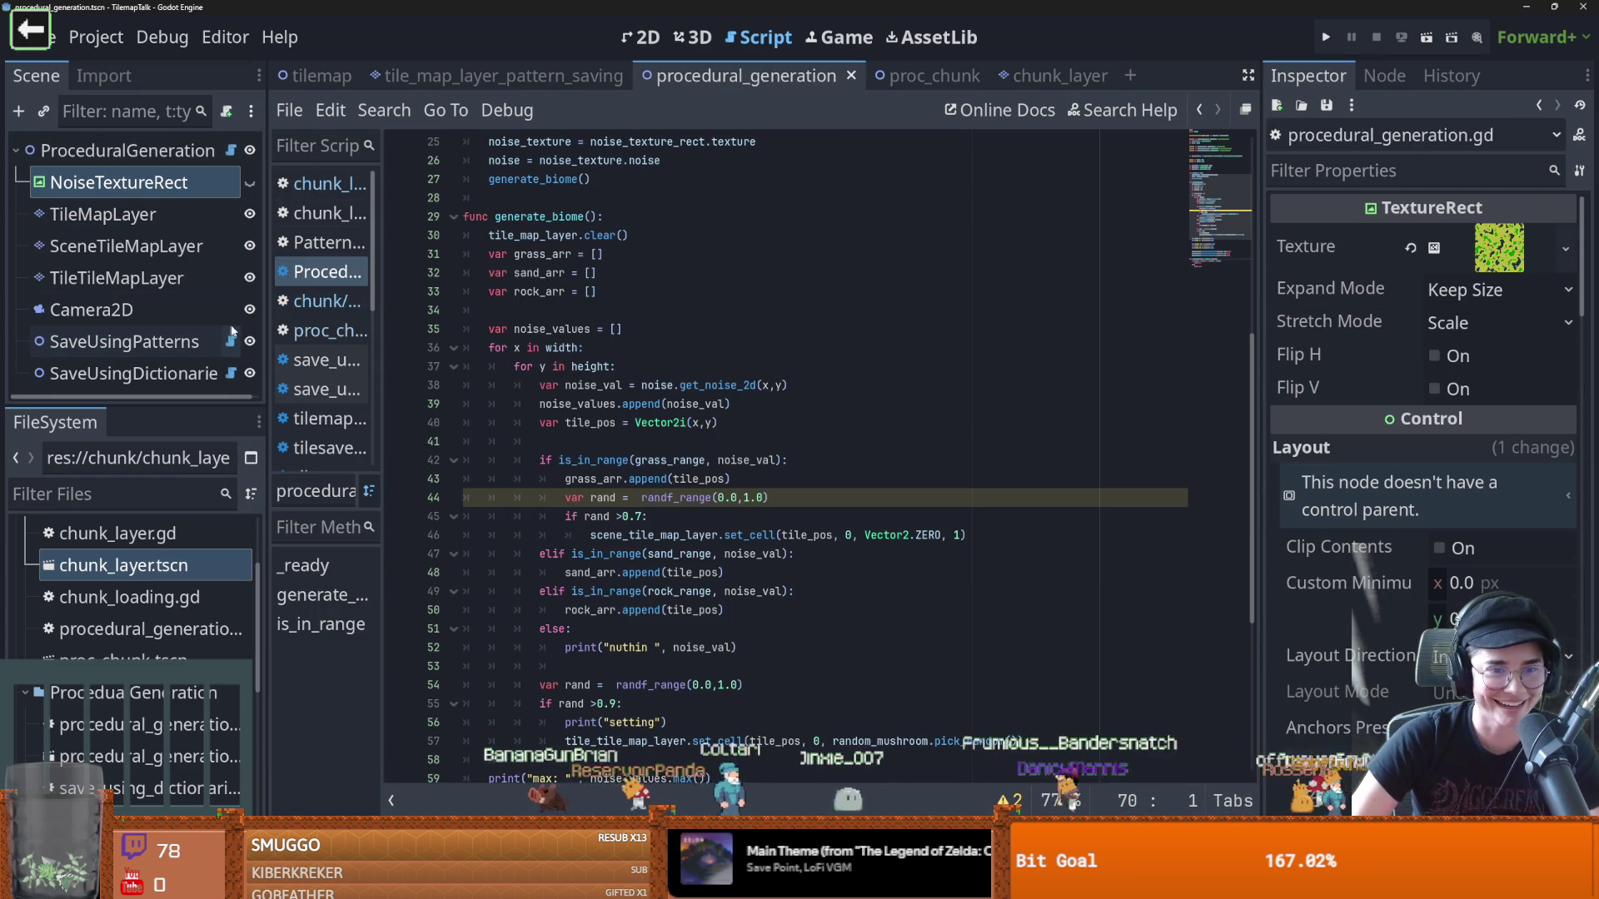
scroll(749, 499, "down", 6)
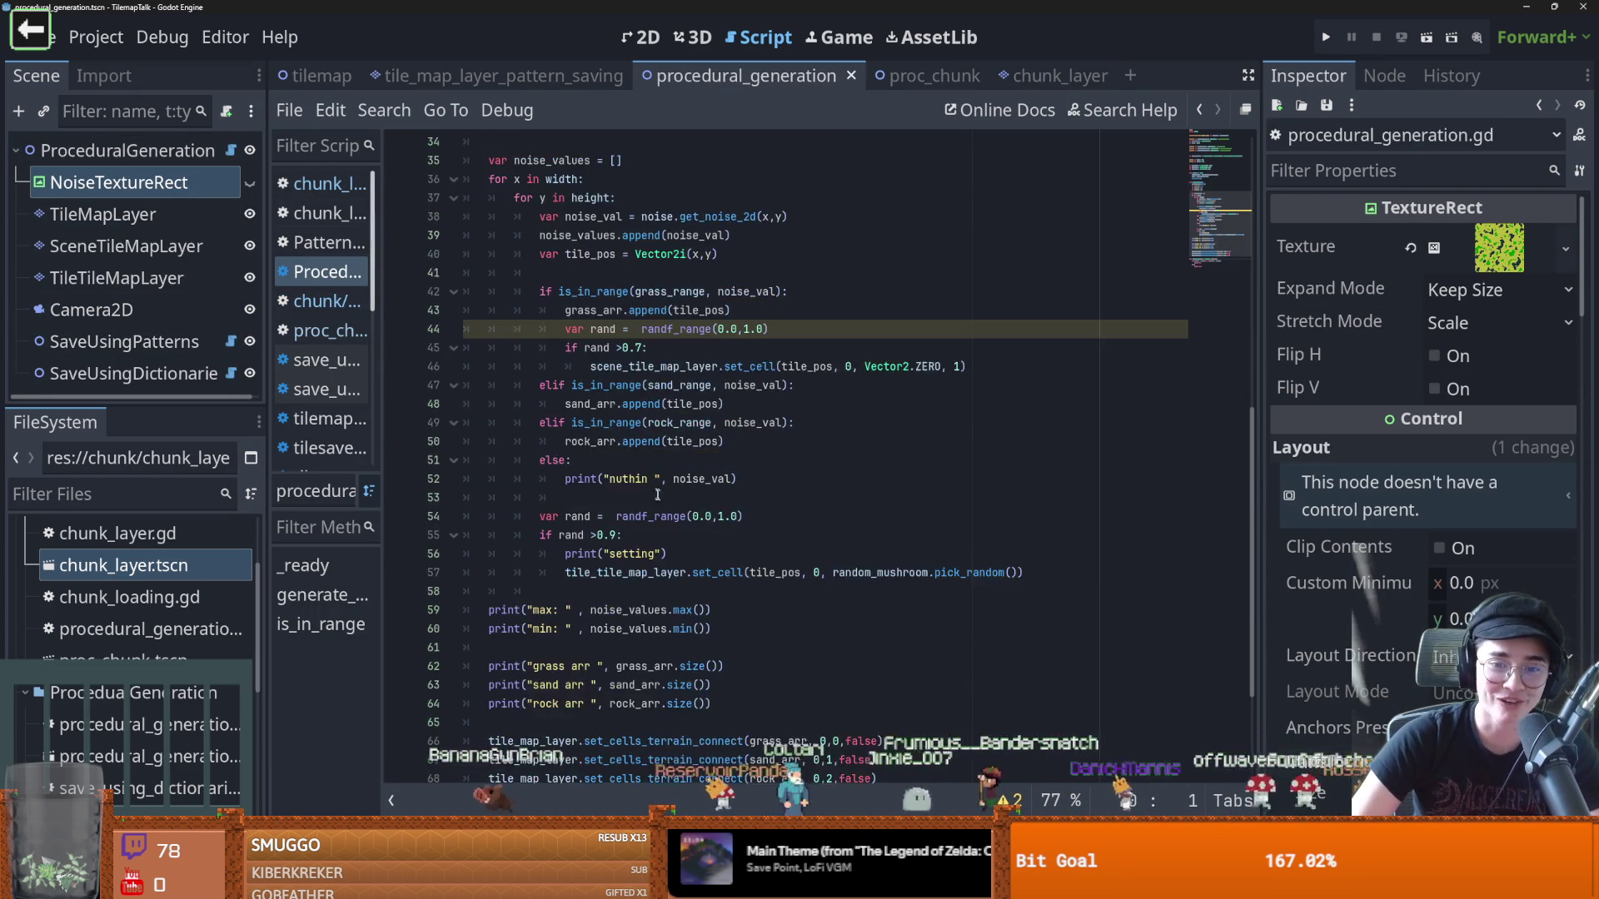
mouse_move(883, 611)
left_mouse_down()
mouse_move(633, 658)
mouse_move(418, 588)
mouse_move(446, 575)
left_mouse_up()
key("ctrl+c")
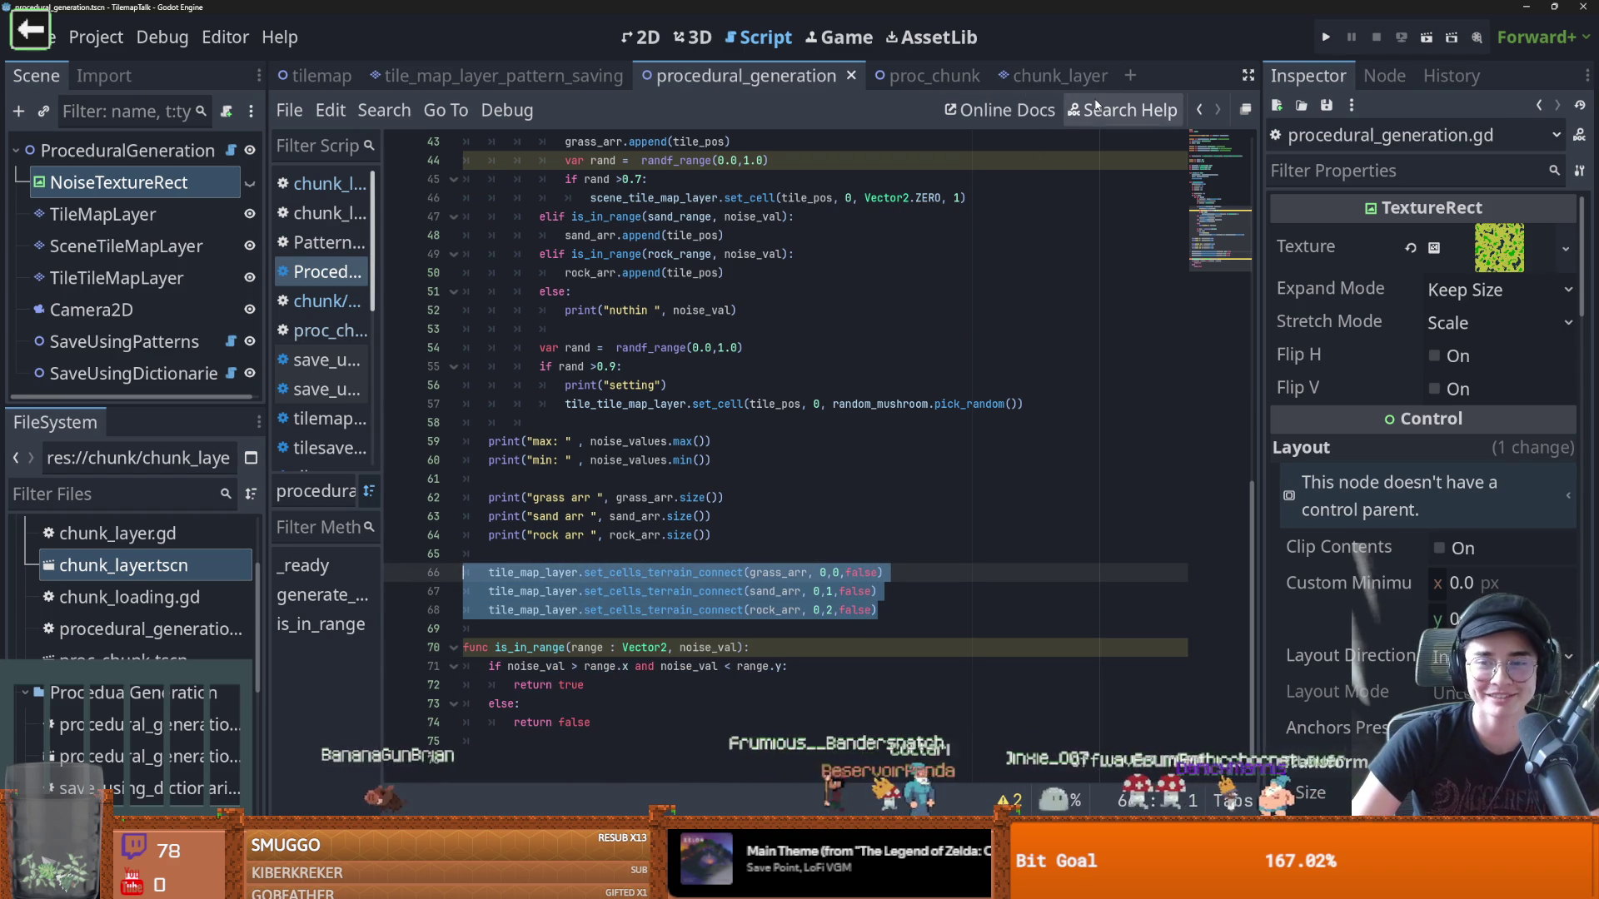
Paste the grass, sand and rock terrain-connect calls into set_cells
left_click(914, 75)
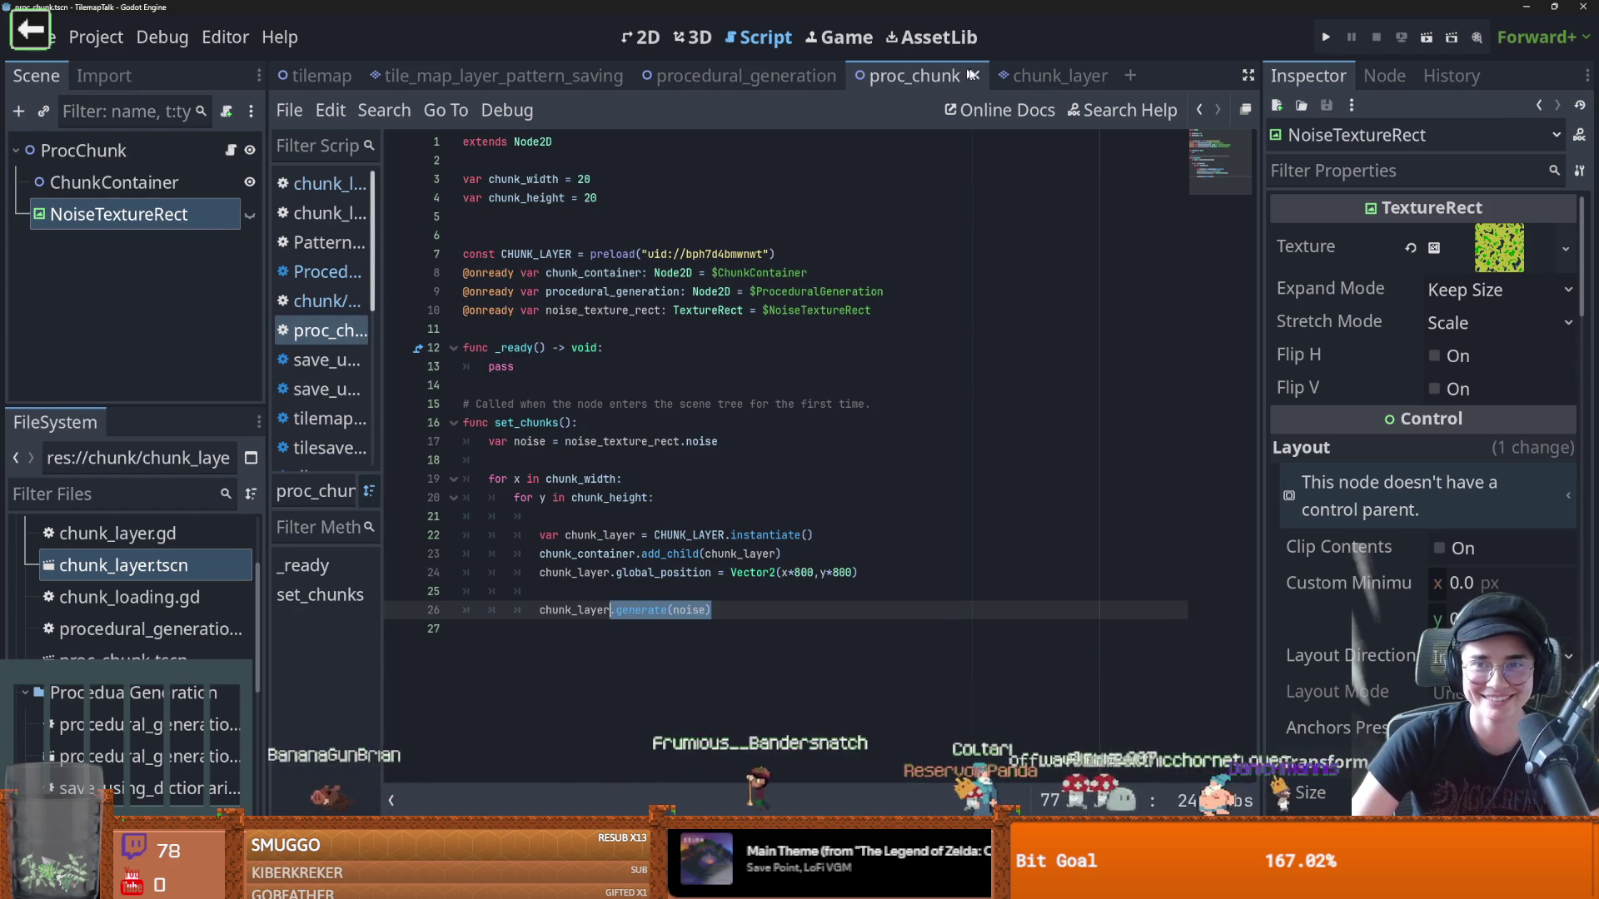
left_click(1038, 77)
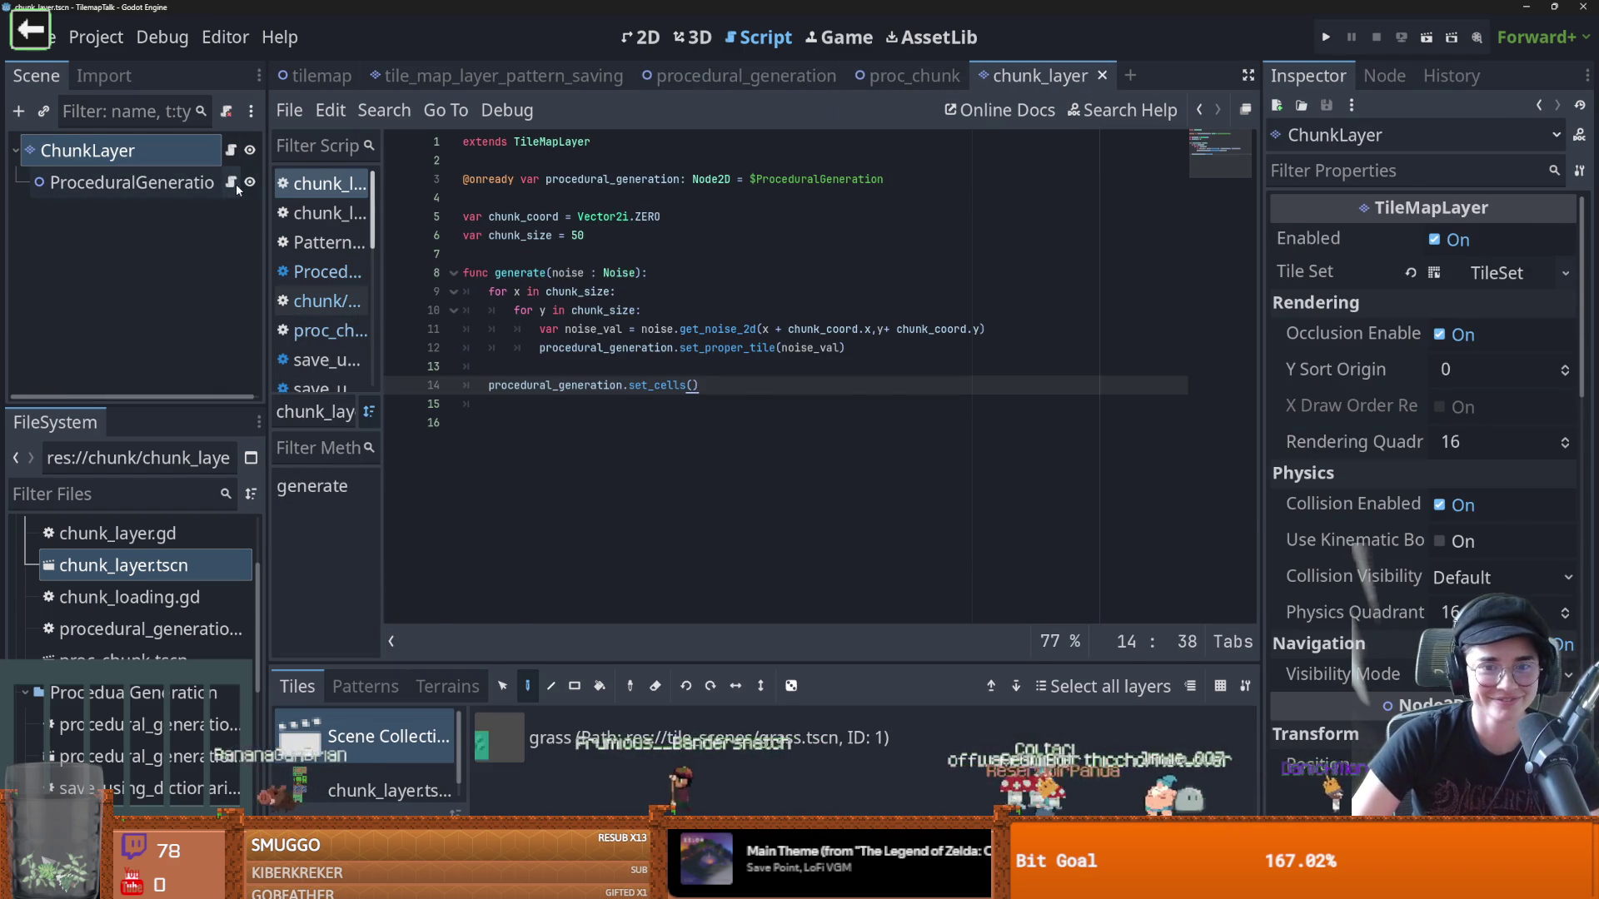
left_click(658, 385, "ctrl")
key("ctrl+v")
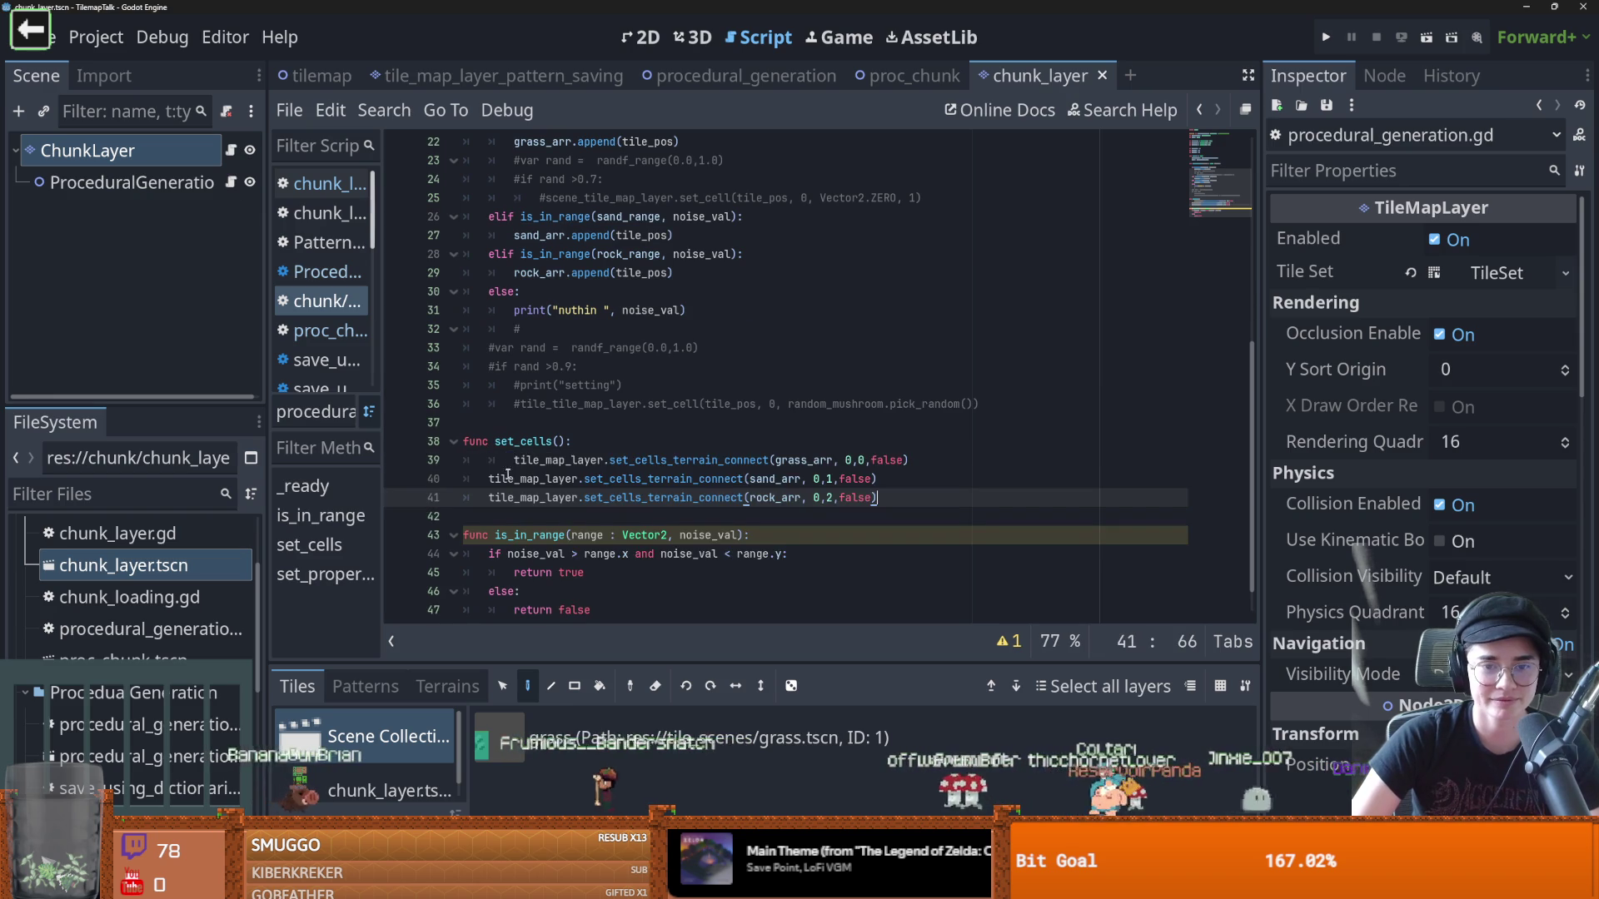
Replace the undeclared tile_map_layer with owner on lines 39–41
scroll(566, 443, "up", 4)
scroll(566, 443, "down", 4)
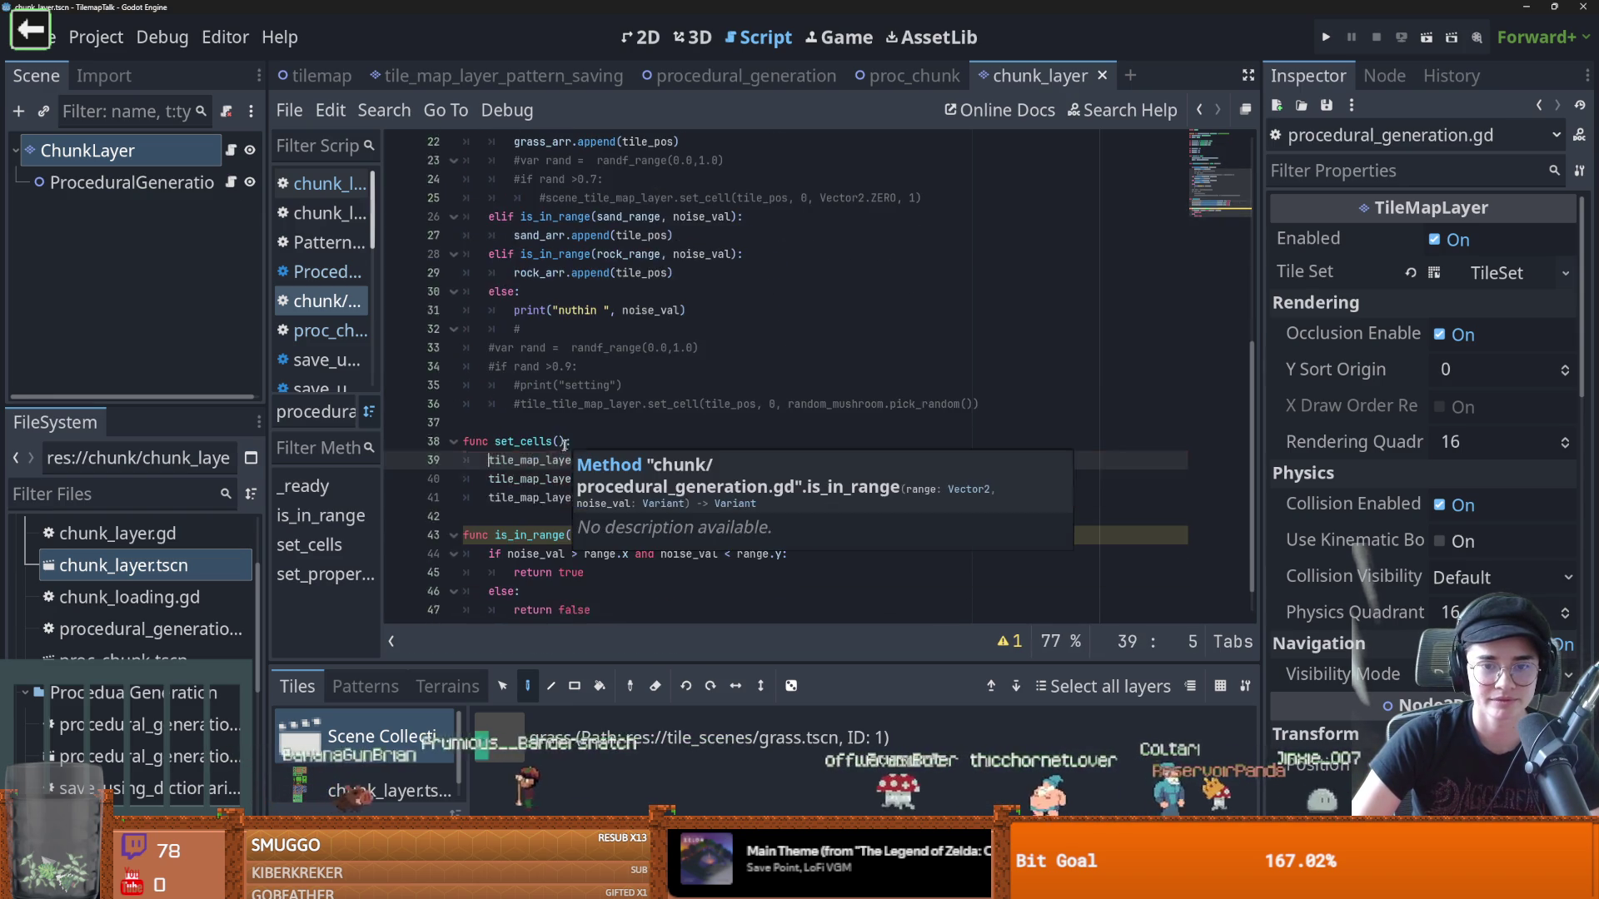
double_click(525, 460)
type("owner")
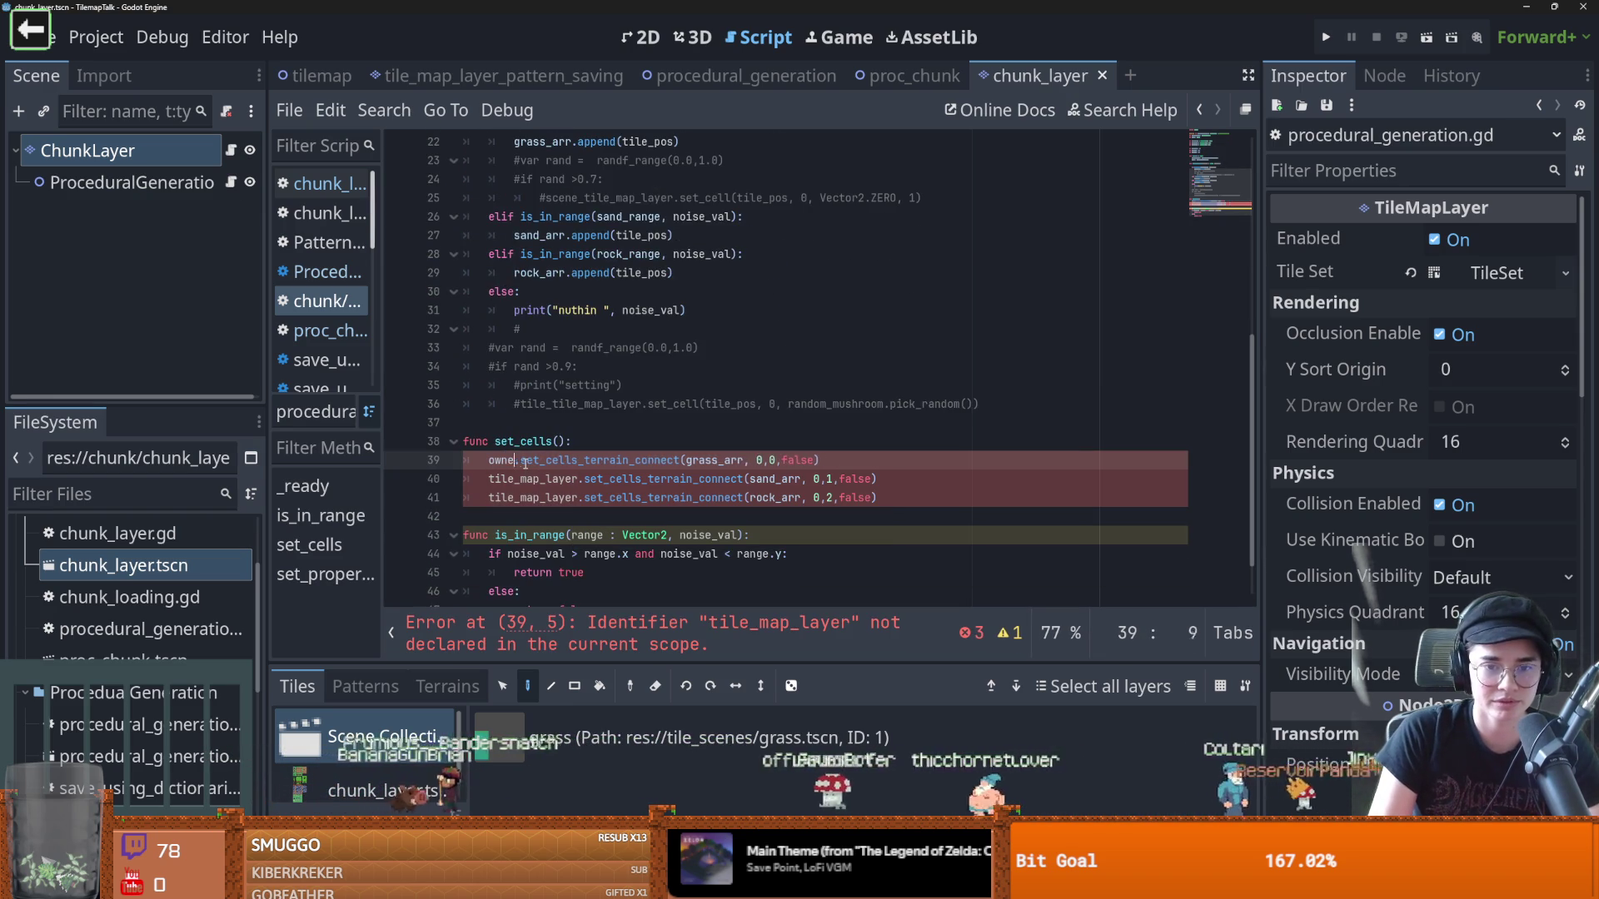
key("ctrl+c")
double_click(510, 480)
key("ctrl+v")
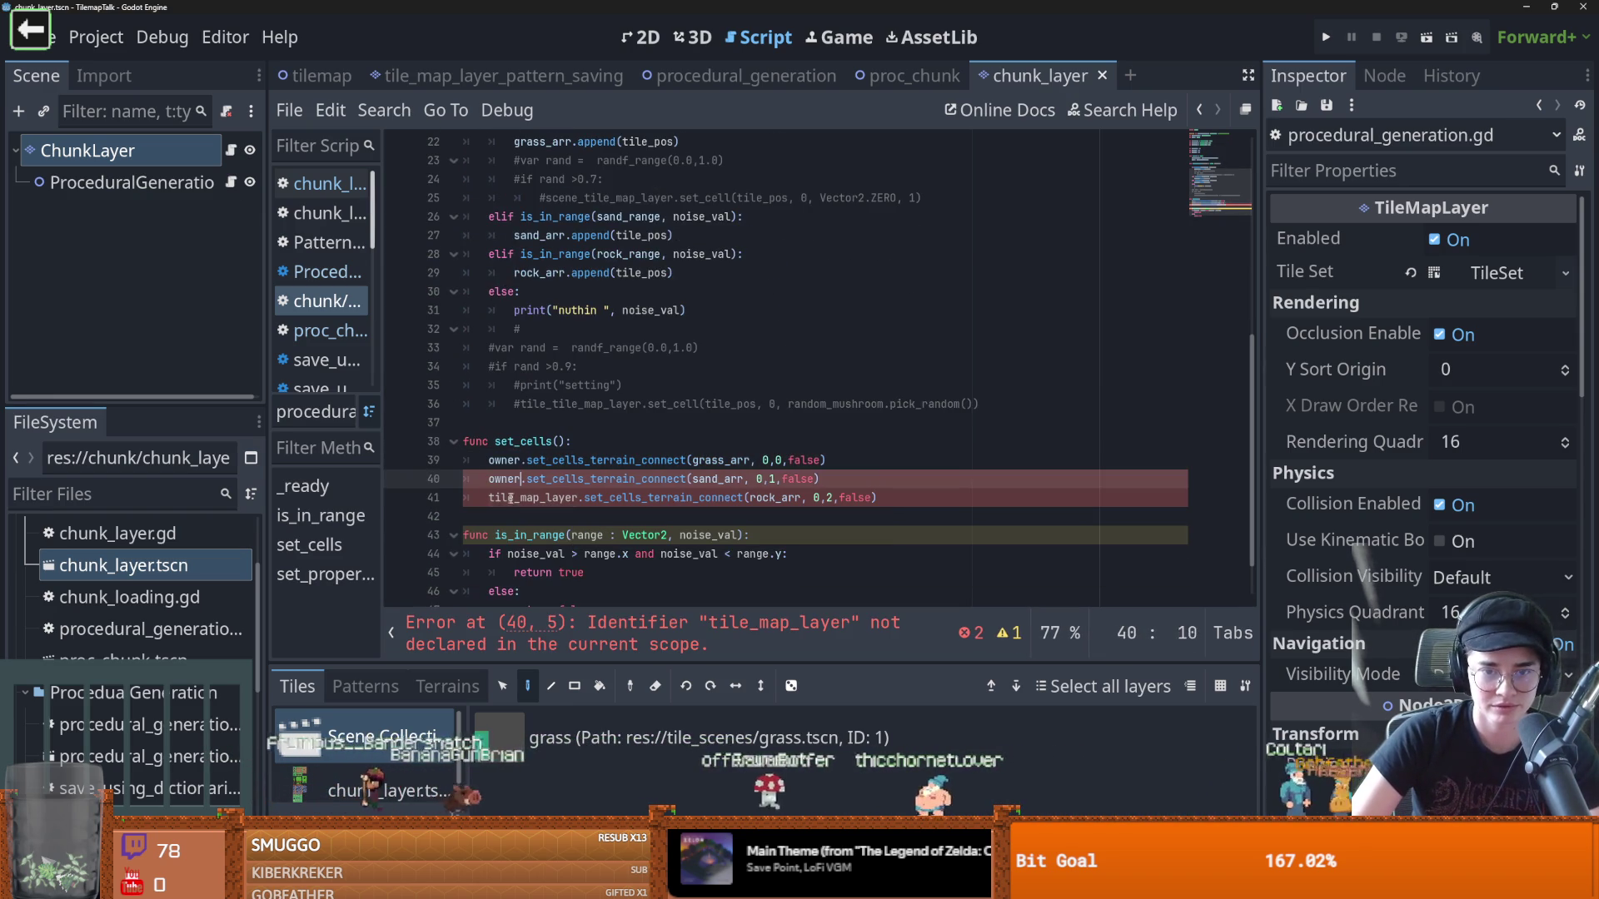
double_click(511, 497)
key("ctrl+v")
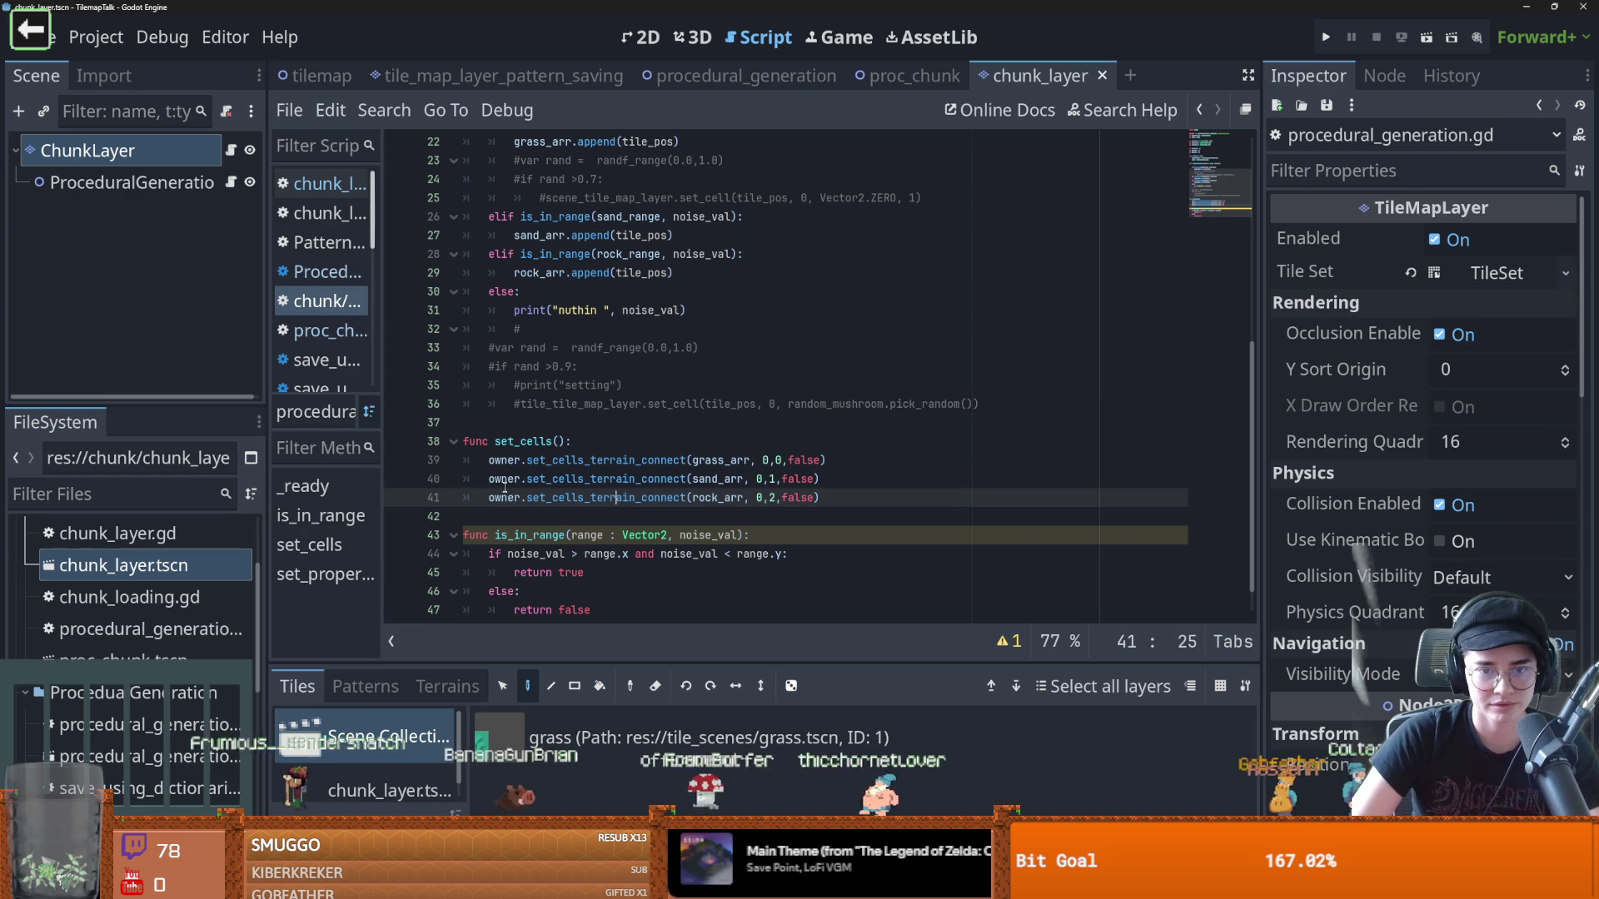
left_click(505, 461)
left_click(506, 479)
left_click(507, 498)
left_click(508, 480)
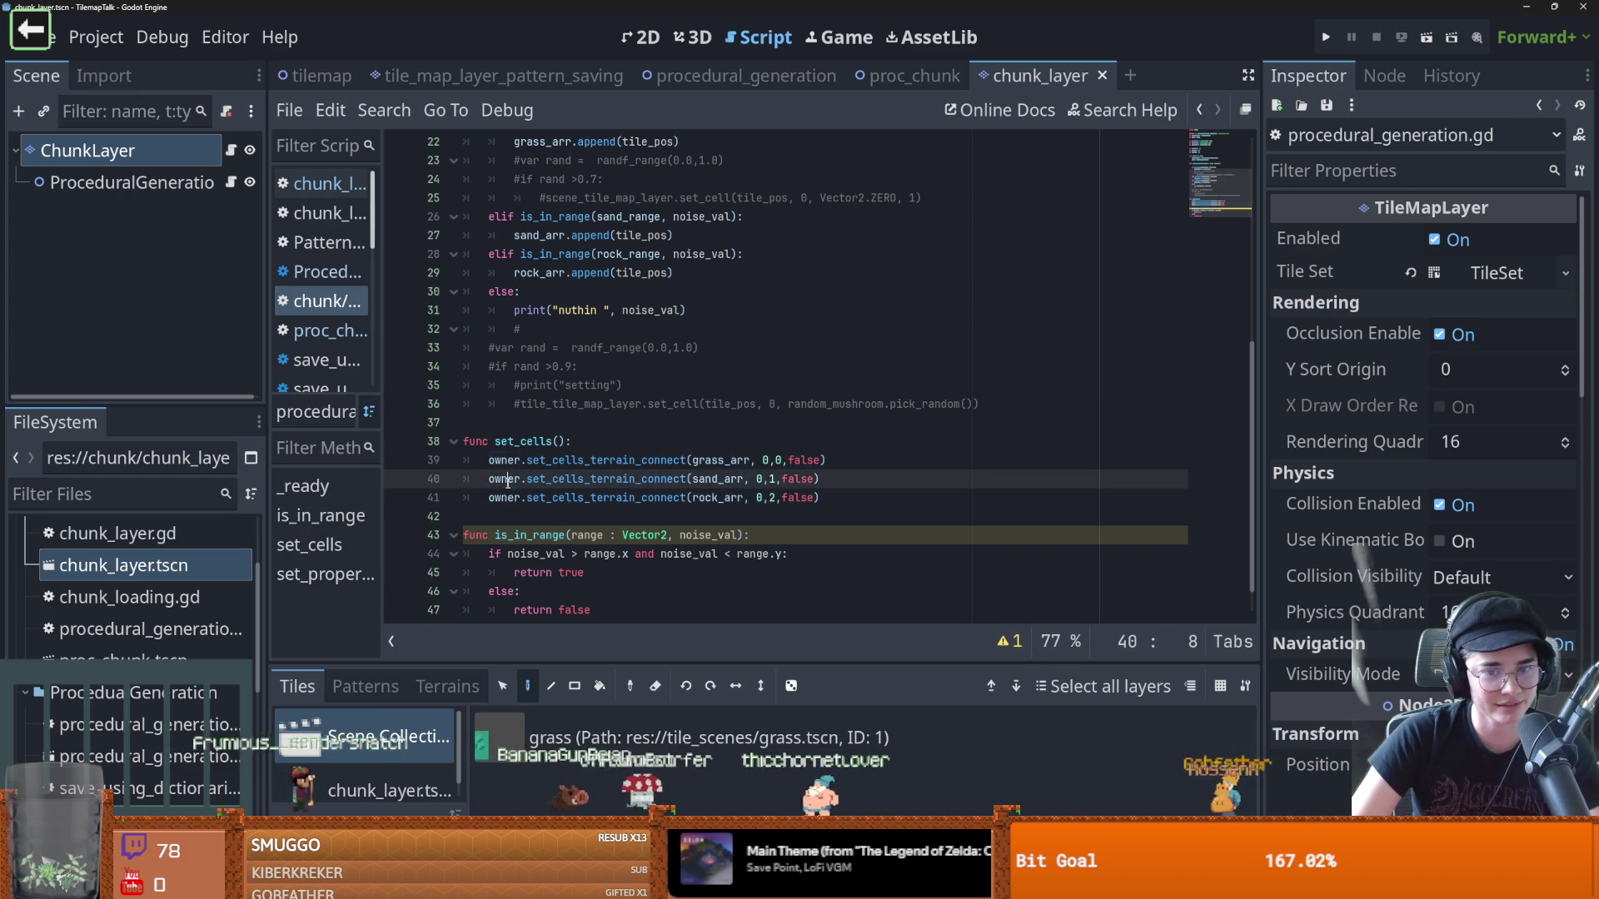
double_click(508, 461)
scroll(539, 326, "up", 7)
left_click(500, 385)
key("Return")
key("Return")
left_click_drag(87, 150, 495, 400)
double_click(581, 404)
Replace owner with chunk_layer on the three terrain-connect lines
scroll(589, 551, "down", 3)
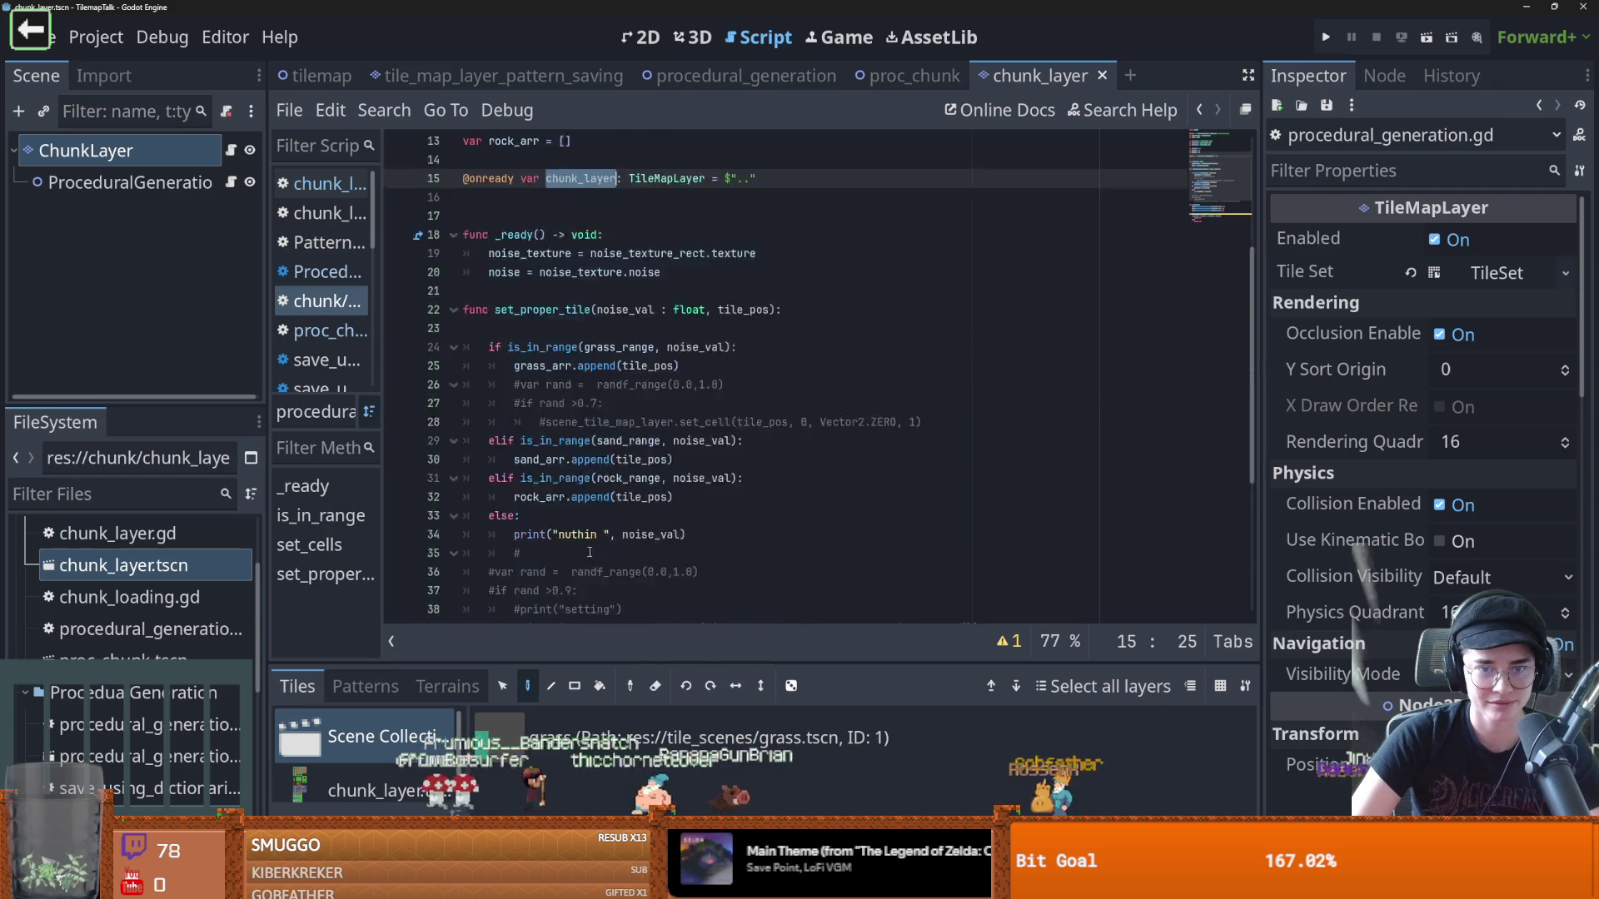
scroll(589, 551, "down", 6)
double_click(504, 422)
key("ctrl+v")
double_click(503, 441)
key("ctrl+v")
double_click(503, 460)
key("ctrl+v")
scroll(602, 418, "up", 4)
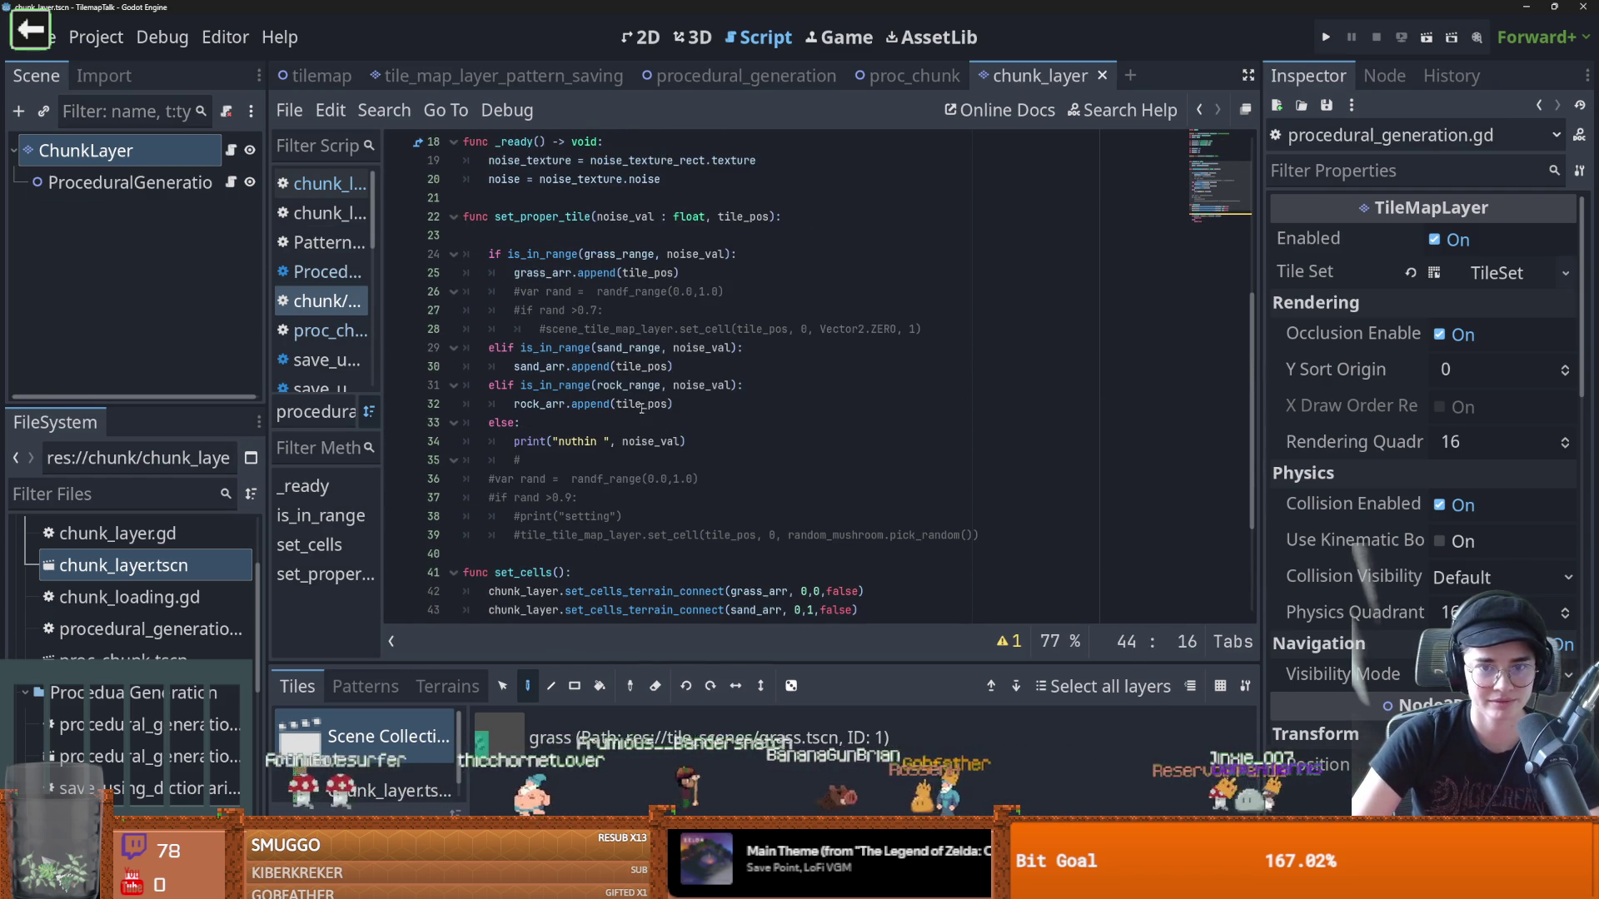
right_click(142, 152)
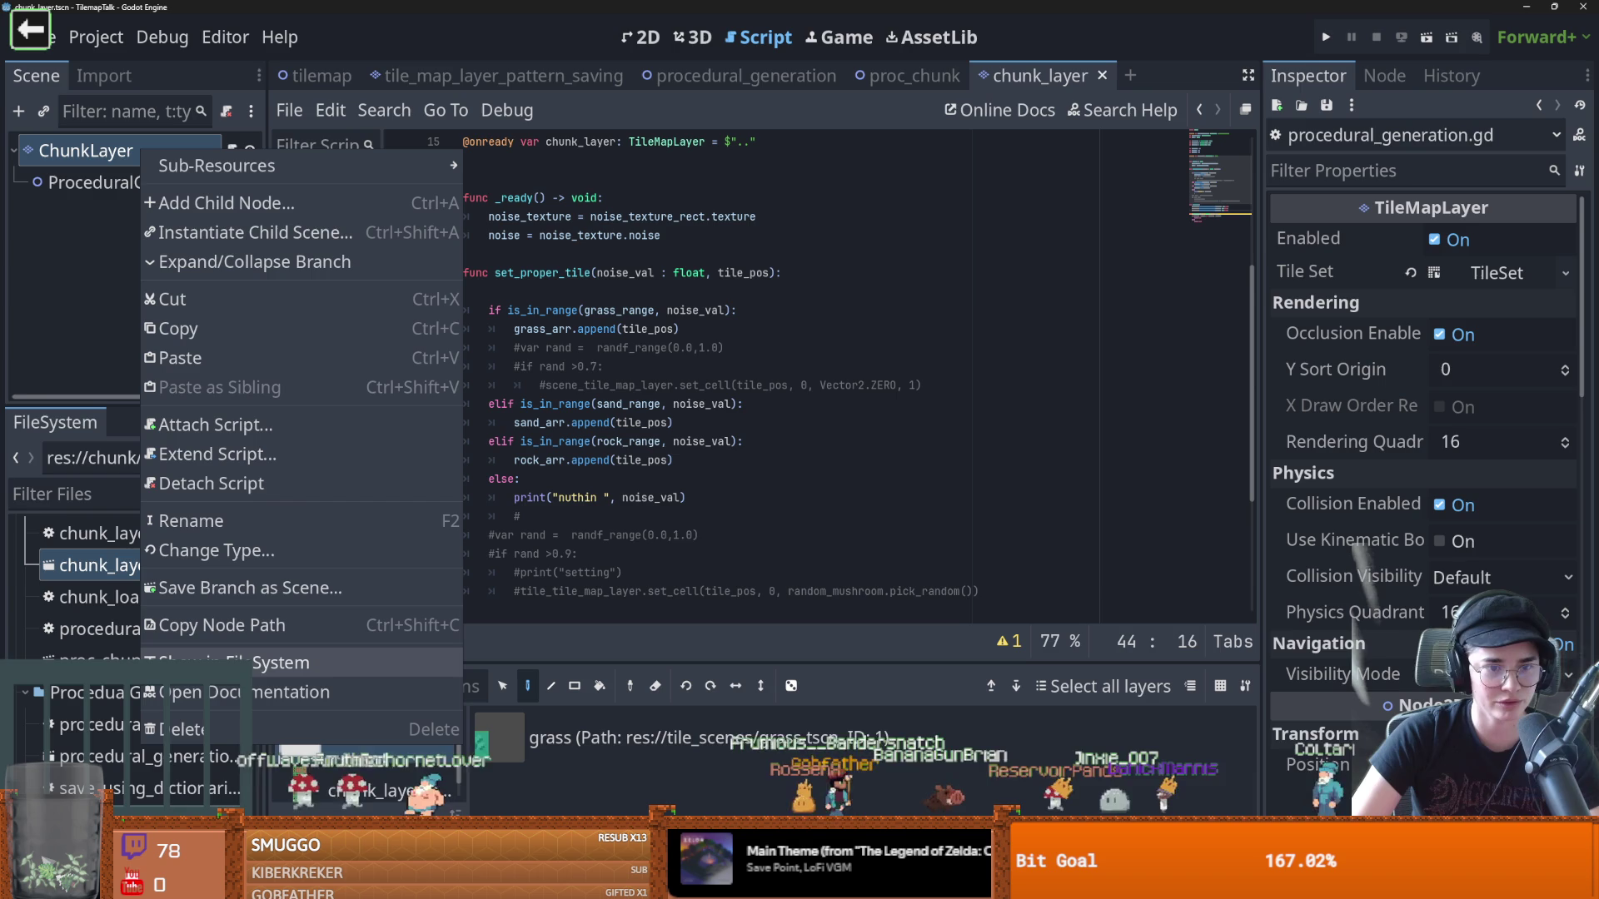
Dismiss the ChunkLayer menu and return to the set_cells terrain lines
left_click(256, 663)
scroll(667, 416, "down", 3)
left_click(723, 497)
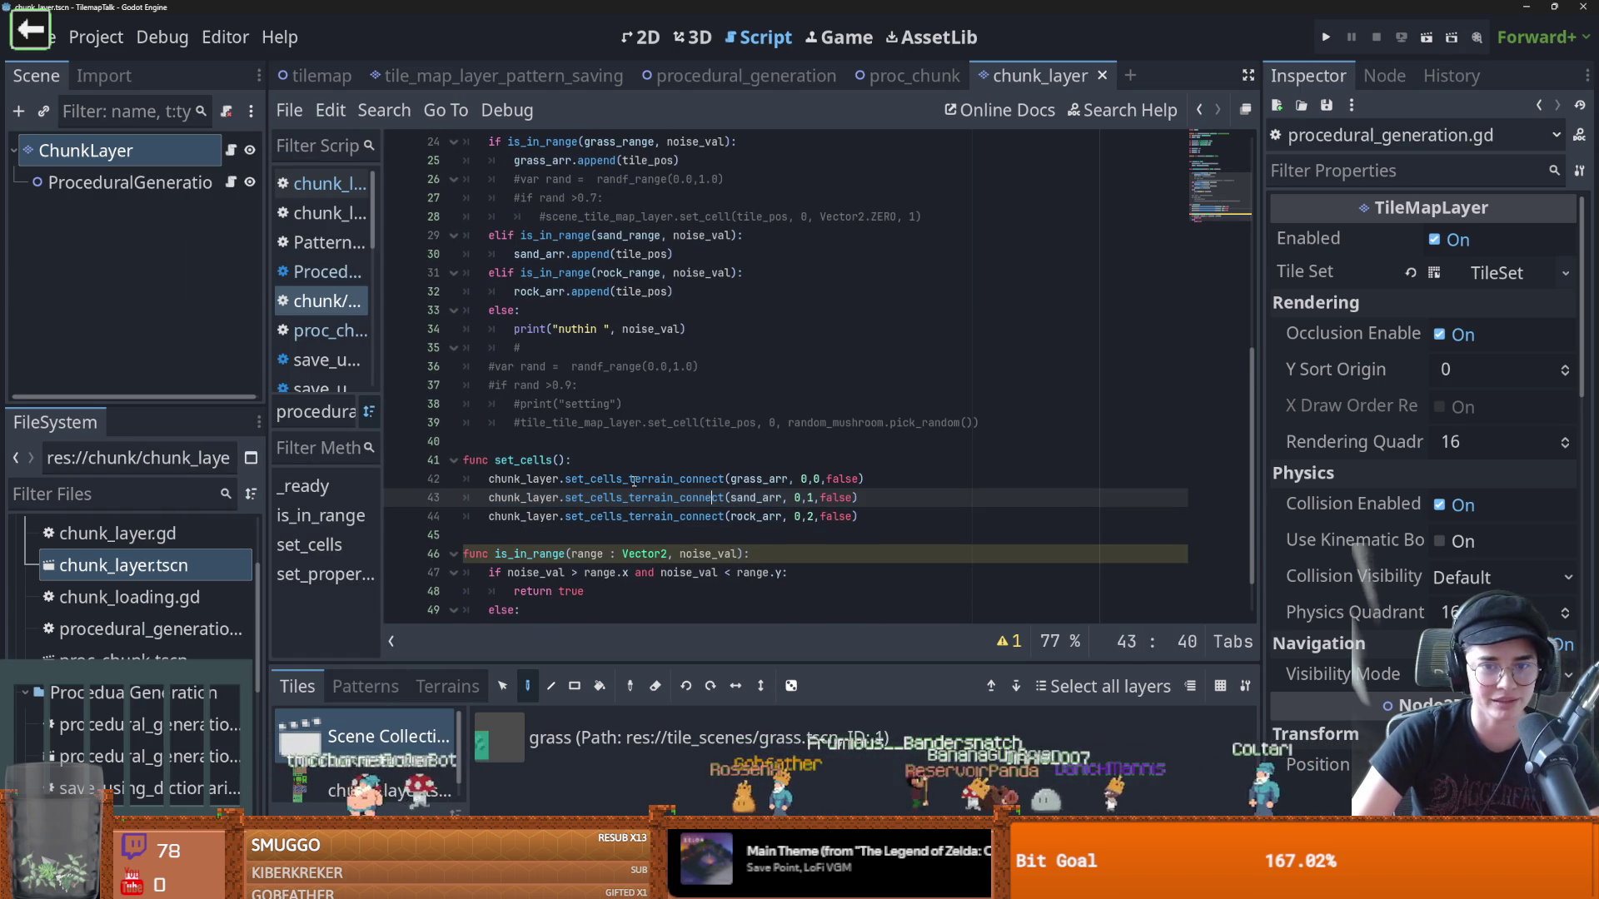
scroll(626, 494, "up", 8)
scroll(660, 479, "down", 1)
Check the ChunkLayer and ProceduralGeneration node menus, then switch to the browser search results
right_click(100, 150)
right_click(43, 178)
right_click(43, 179)
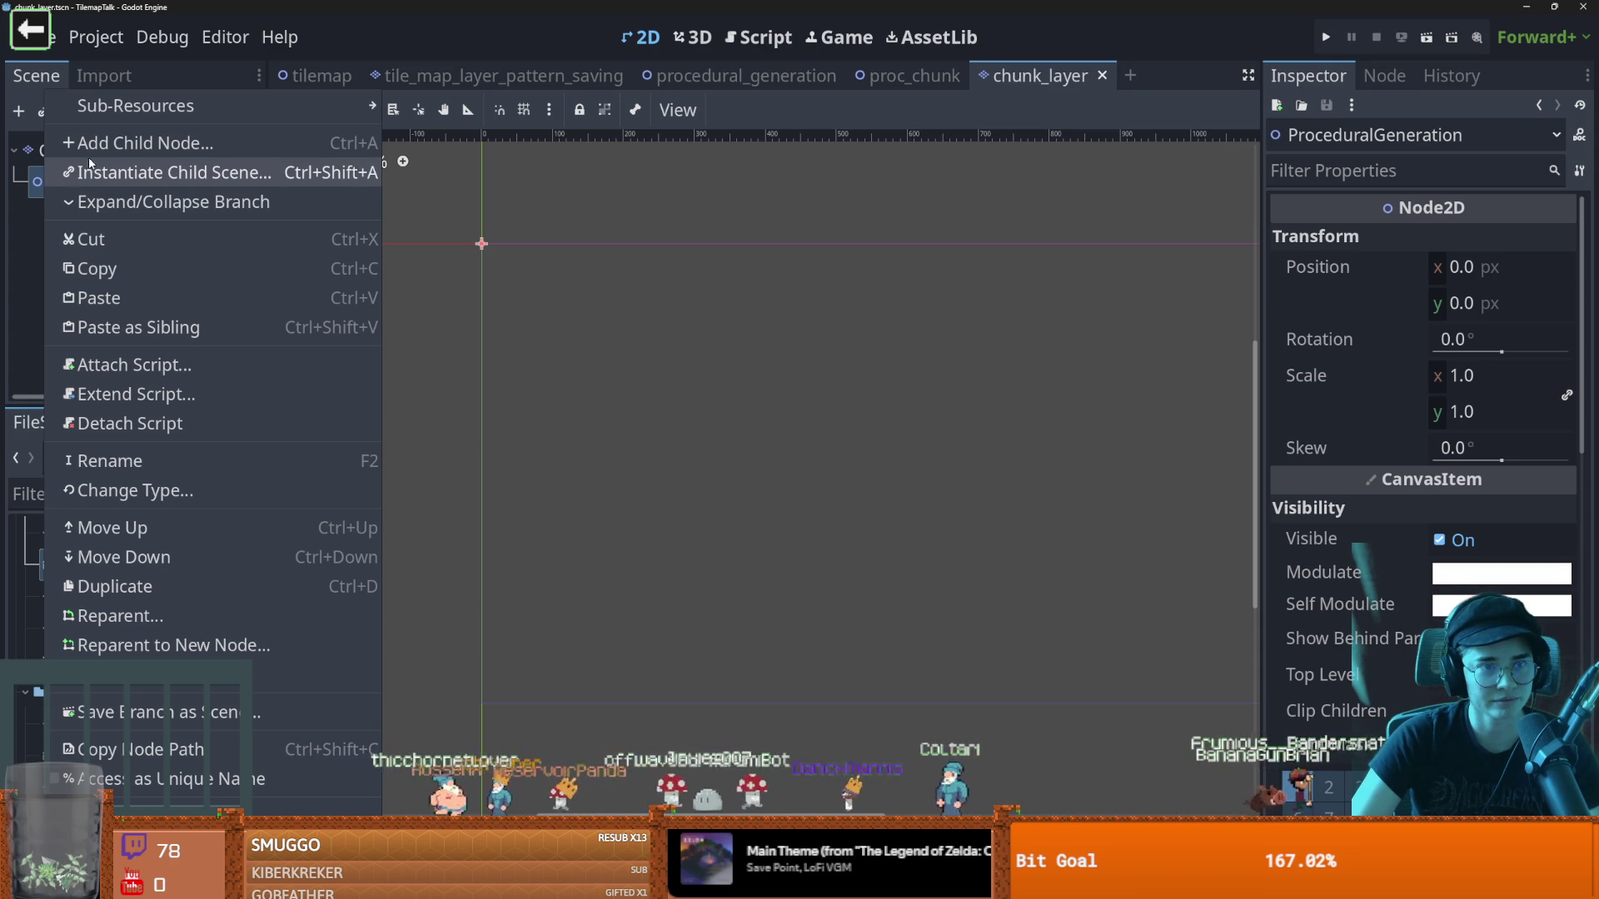
right_click(60, 155)
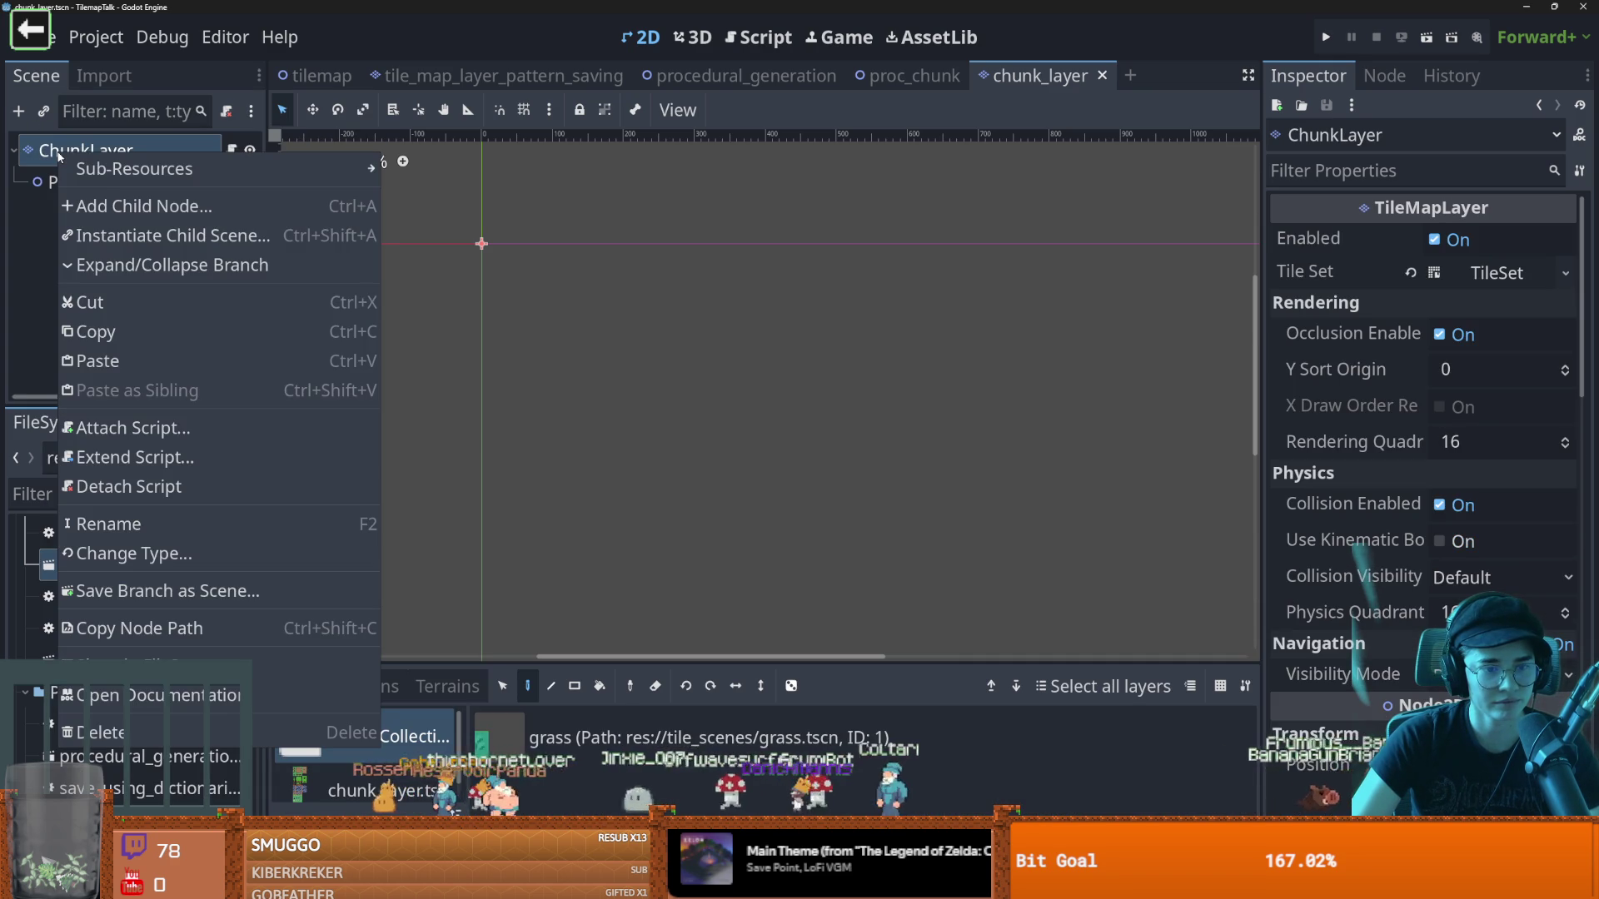
left_click(559, 280)
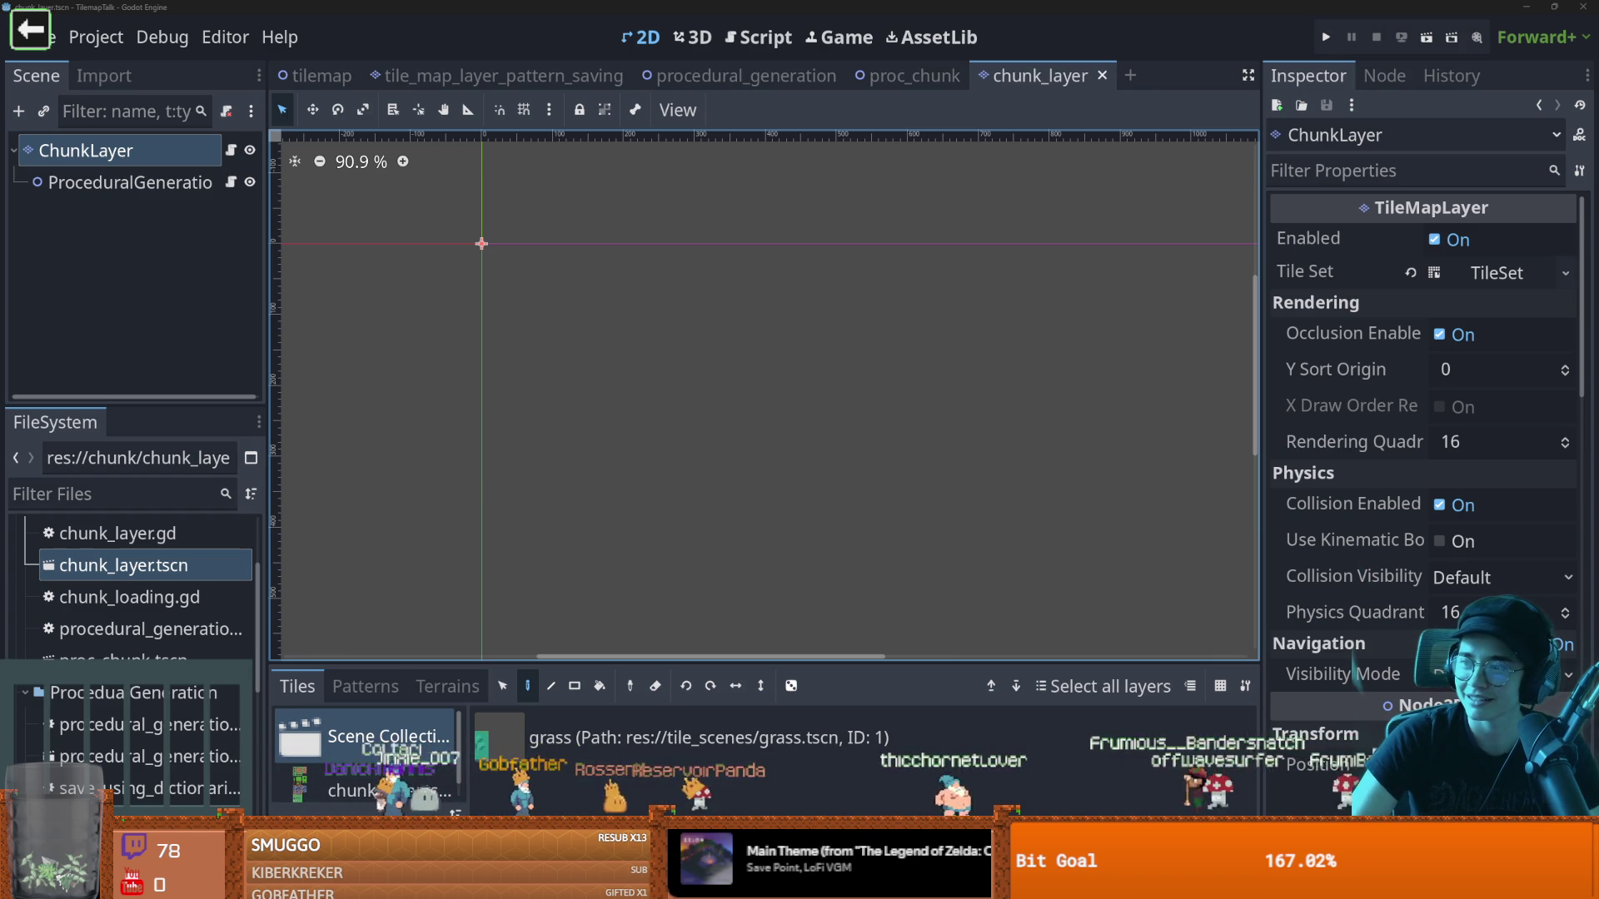
key("alt+Tab")
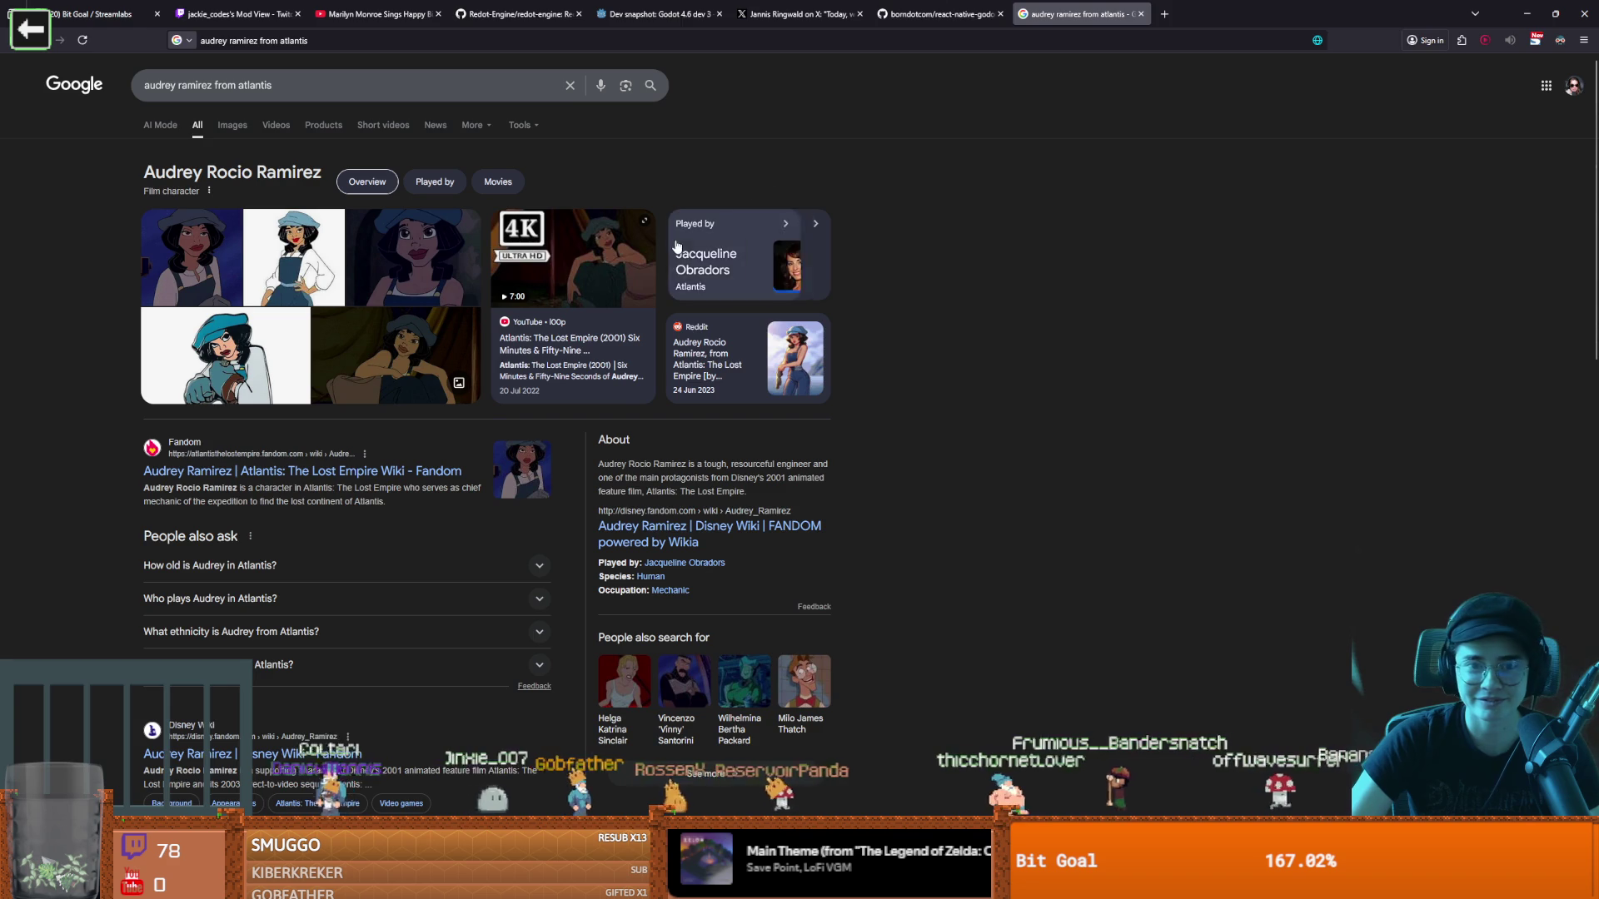
left_click(235, 131)
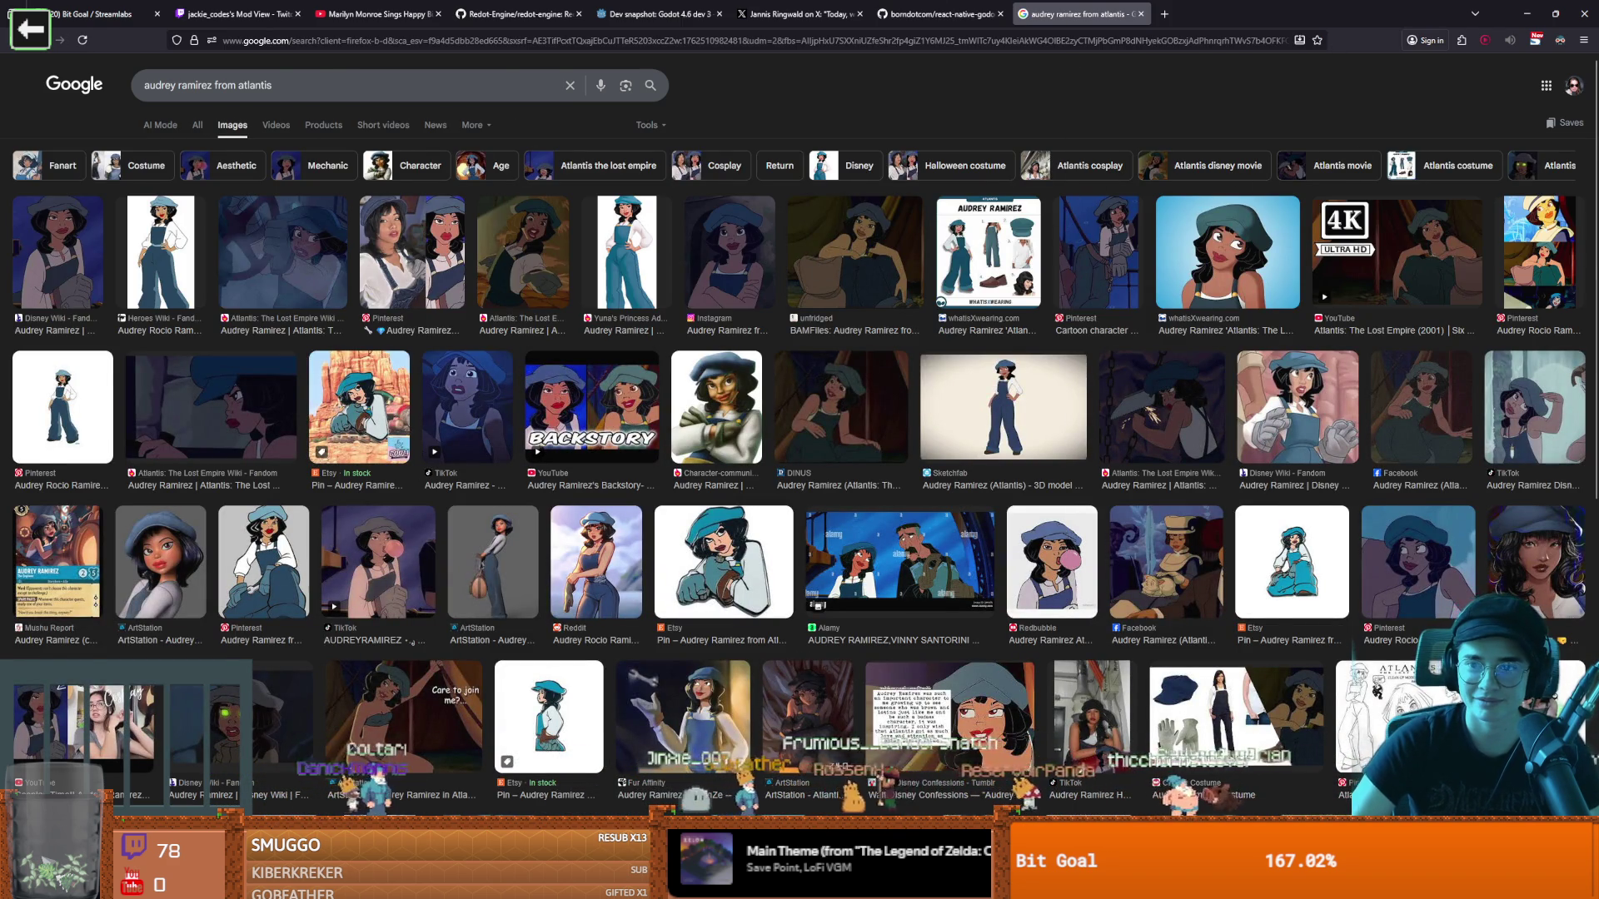
key("alt+Tab")
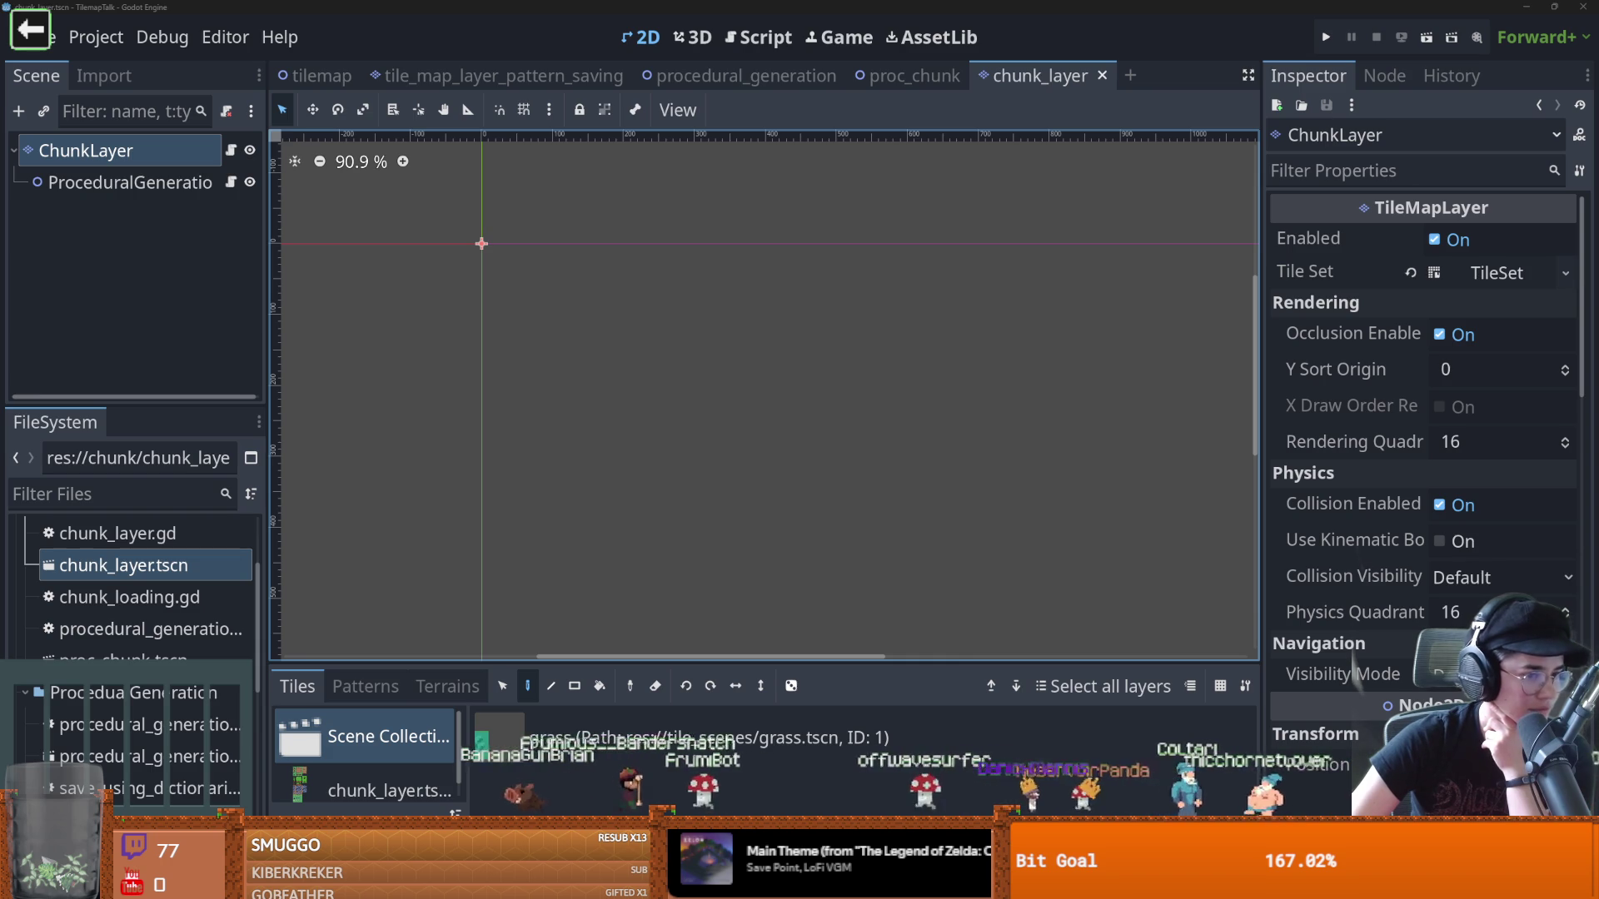
Reset the 2D canvas zoom to 100%, then reopen chunk_layer.gd at the set_cells call
key("ctrl+0")
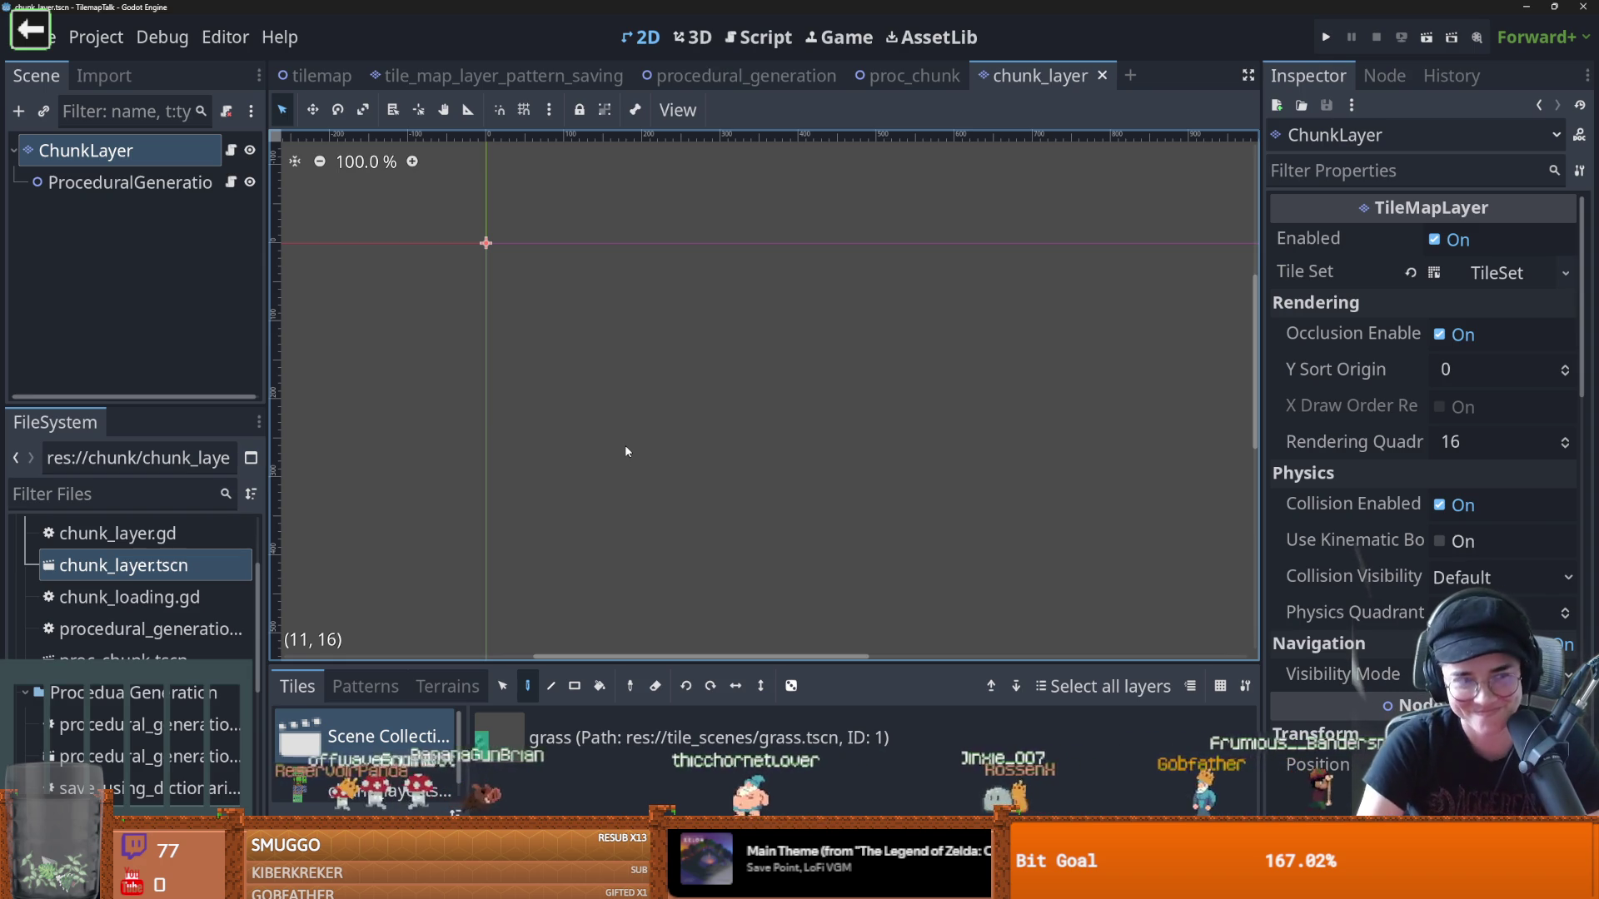
left_click_drag(522, 364, 571, 391)
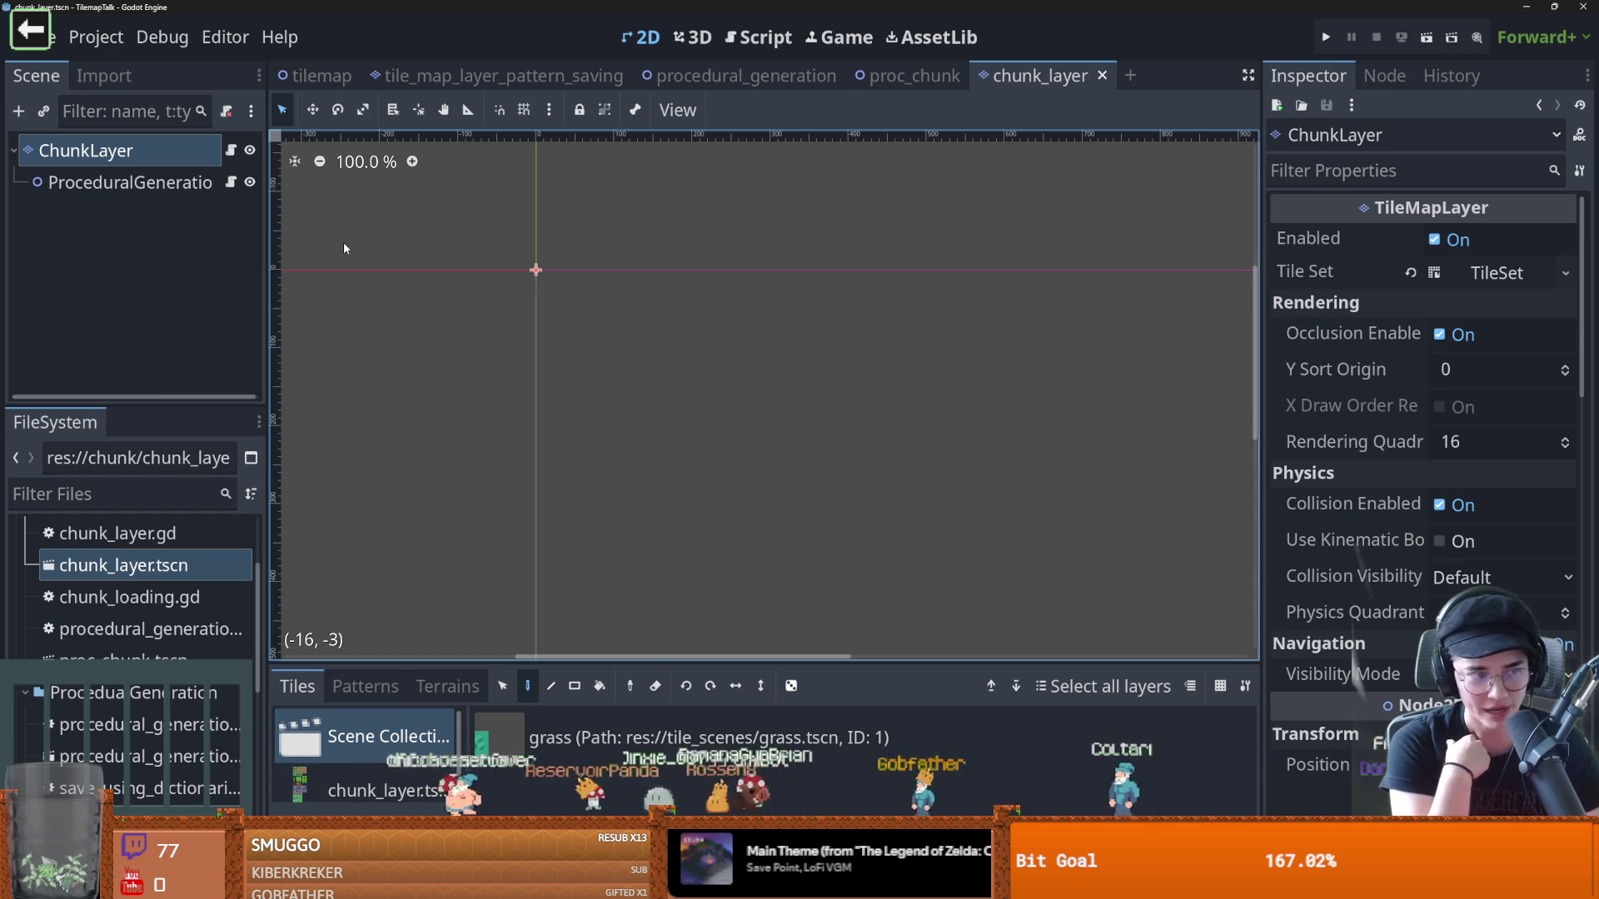
left_click(231, 182)
left_click(232, 150)
double_click(654, 385)
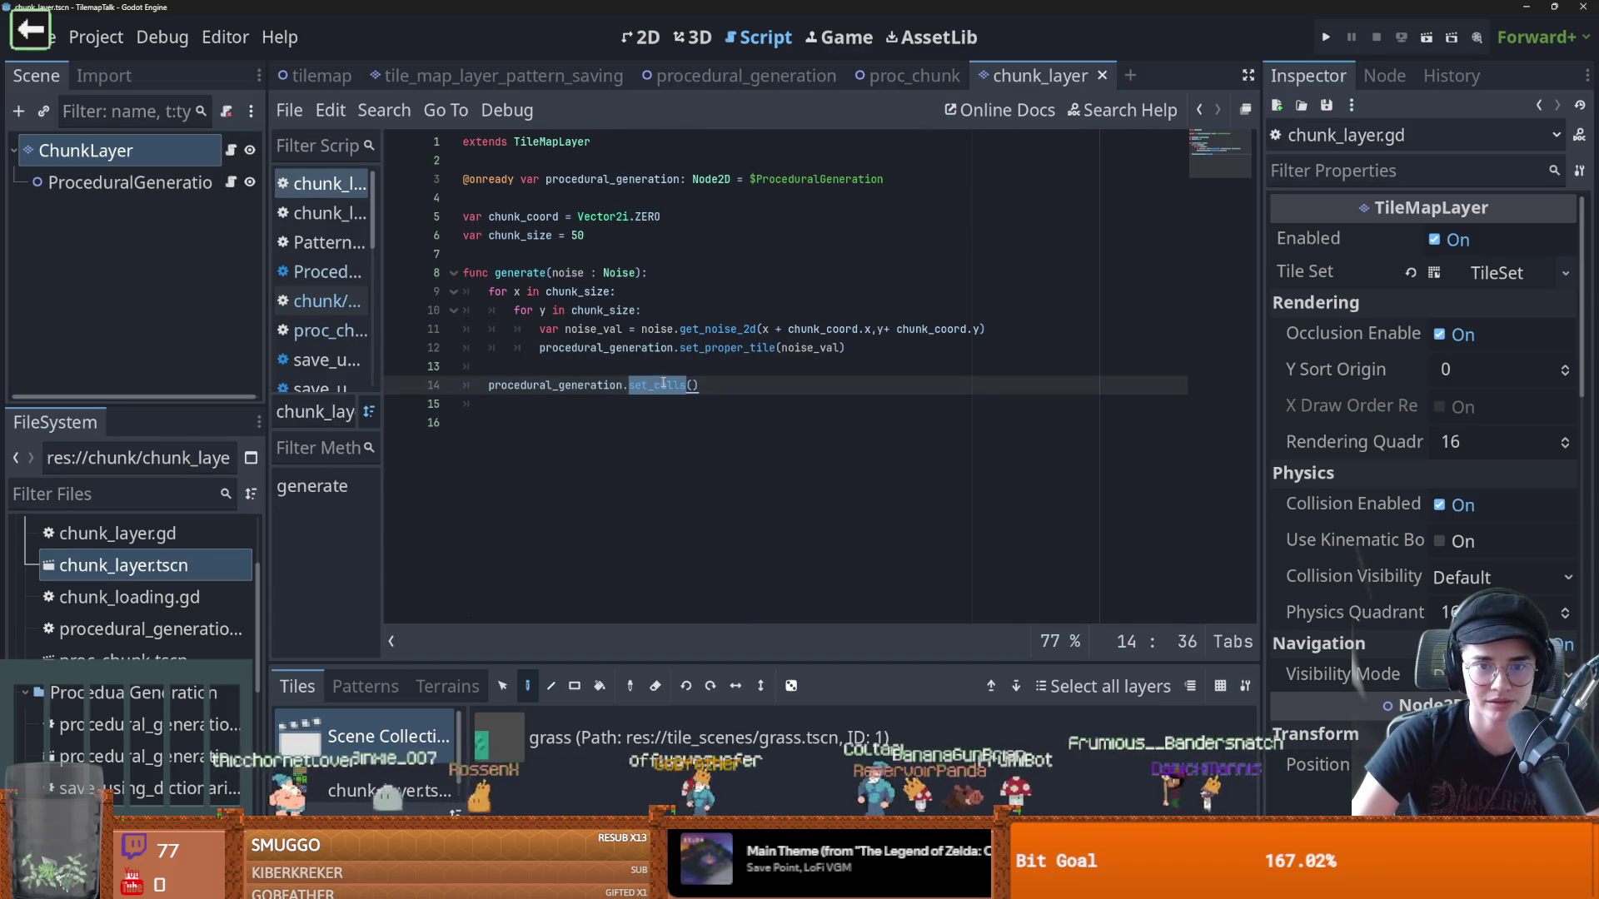
Review the grass and sand terrain lines, then bring up proc_chunk's generate(noise) call
left_click(231, 182)
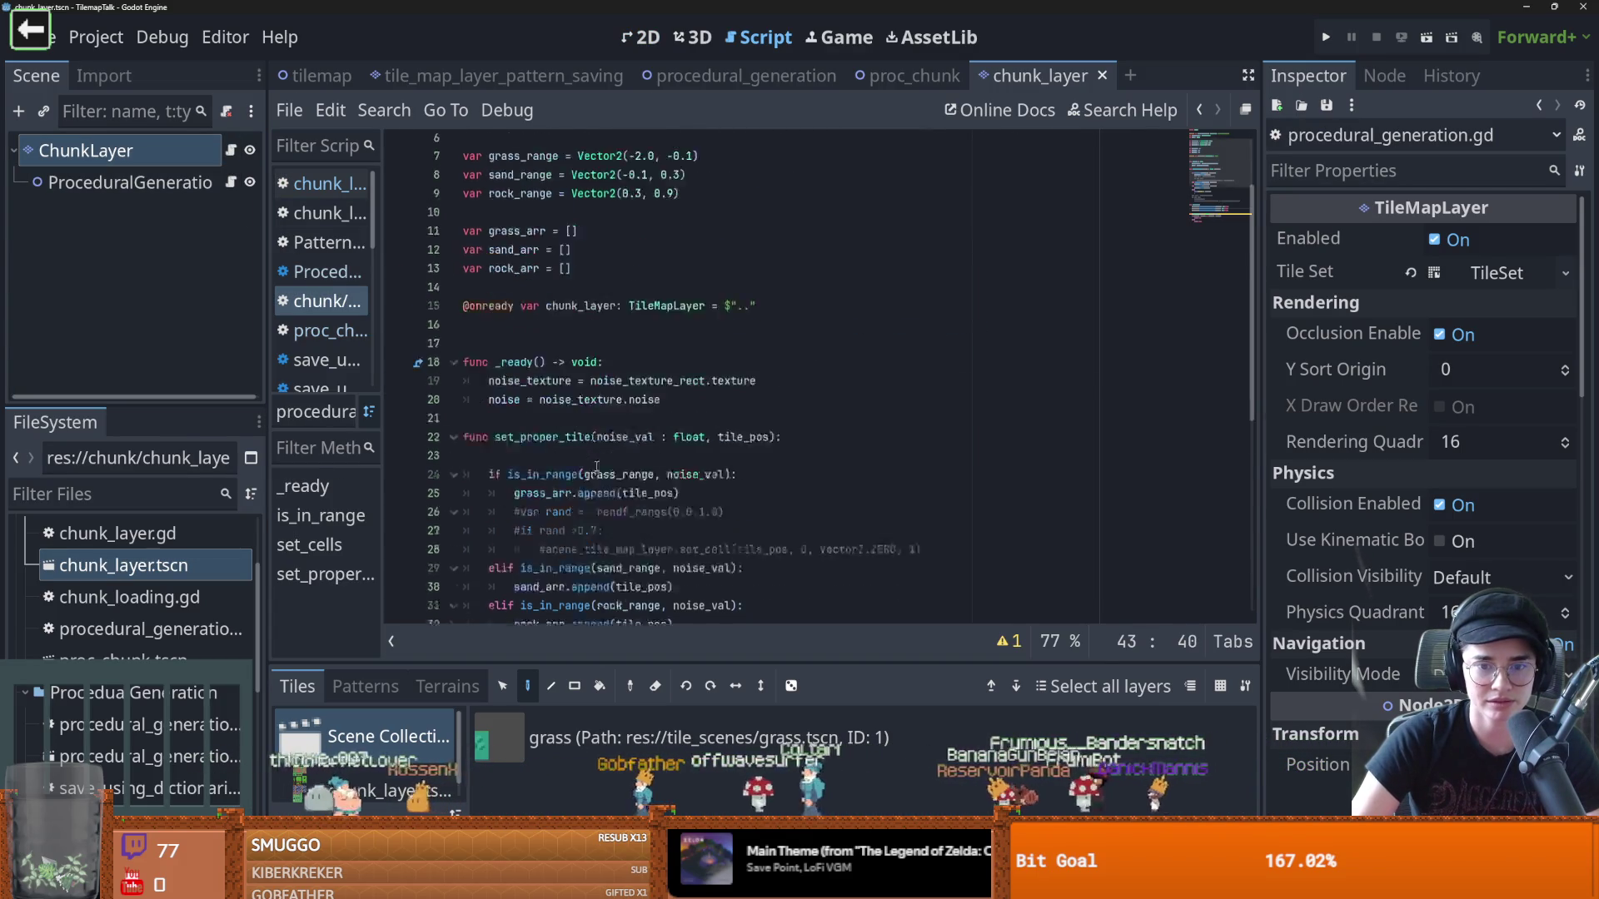
scroll(602, 416, "down", 5)
left_click(715, 441)
left_click_drag(858, 442, 442, 418)
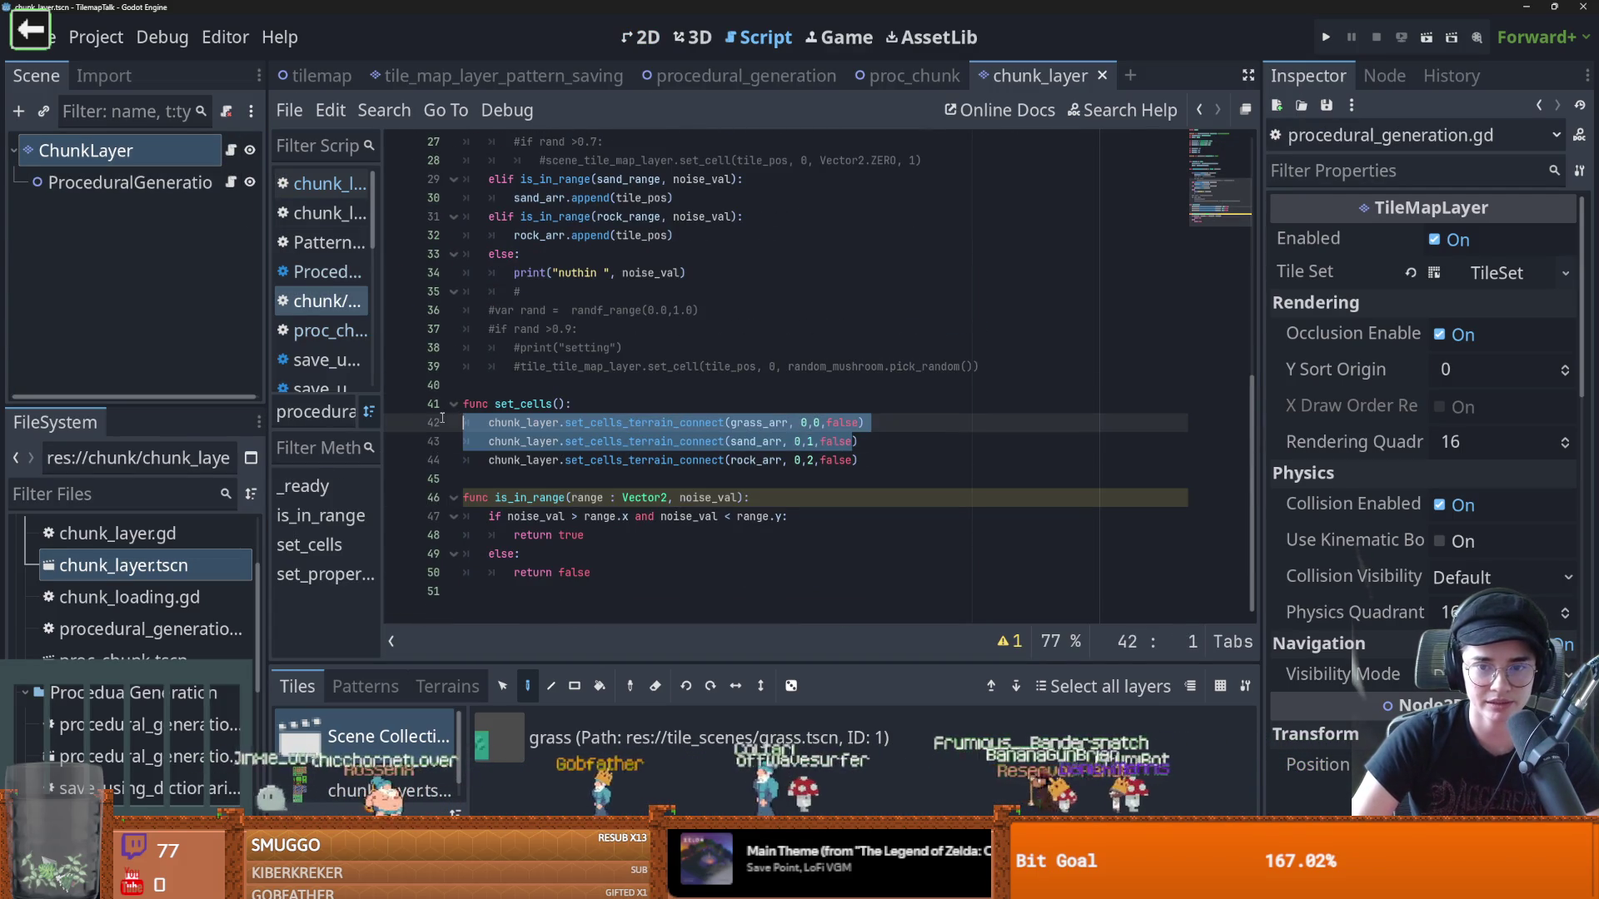
left_click(729, 459)
scroll(583, 416, "up", 9)
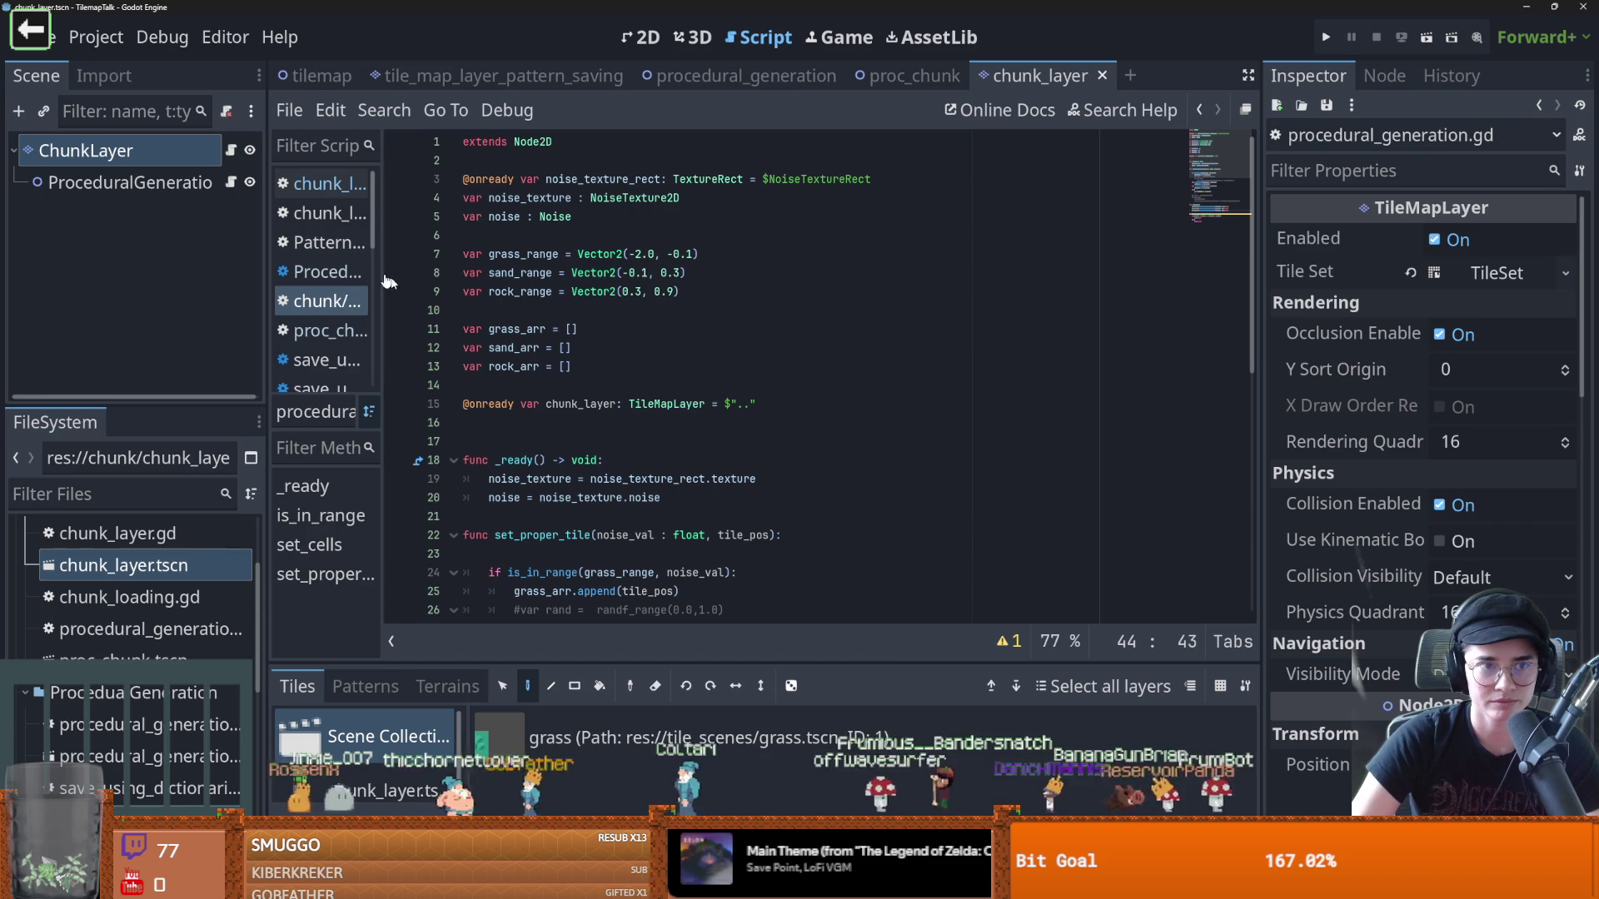
left_click(231, 150)
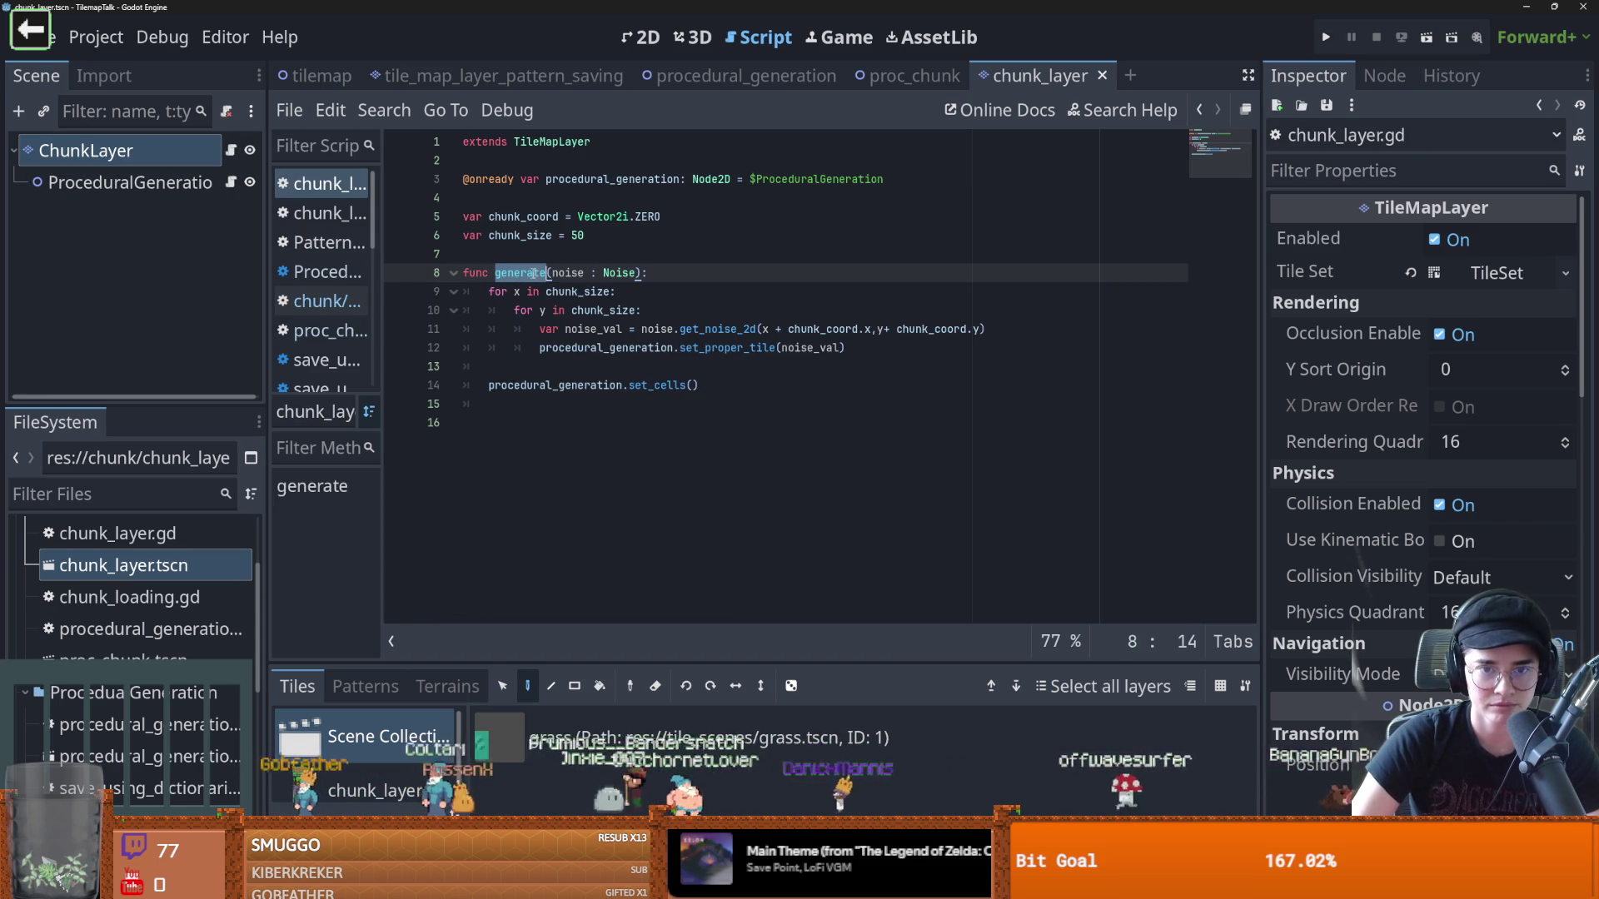
left_click(908, 73)
double_click(688, 610)
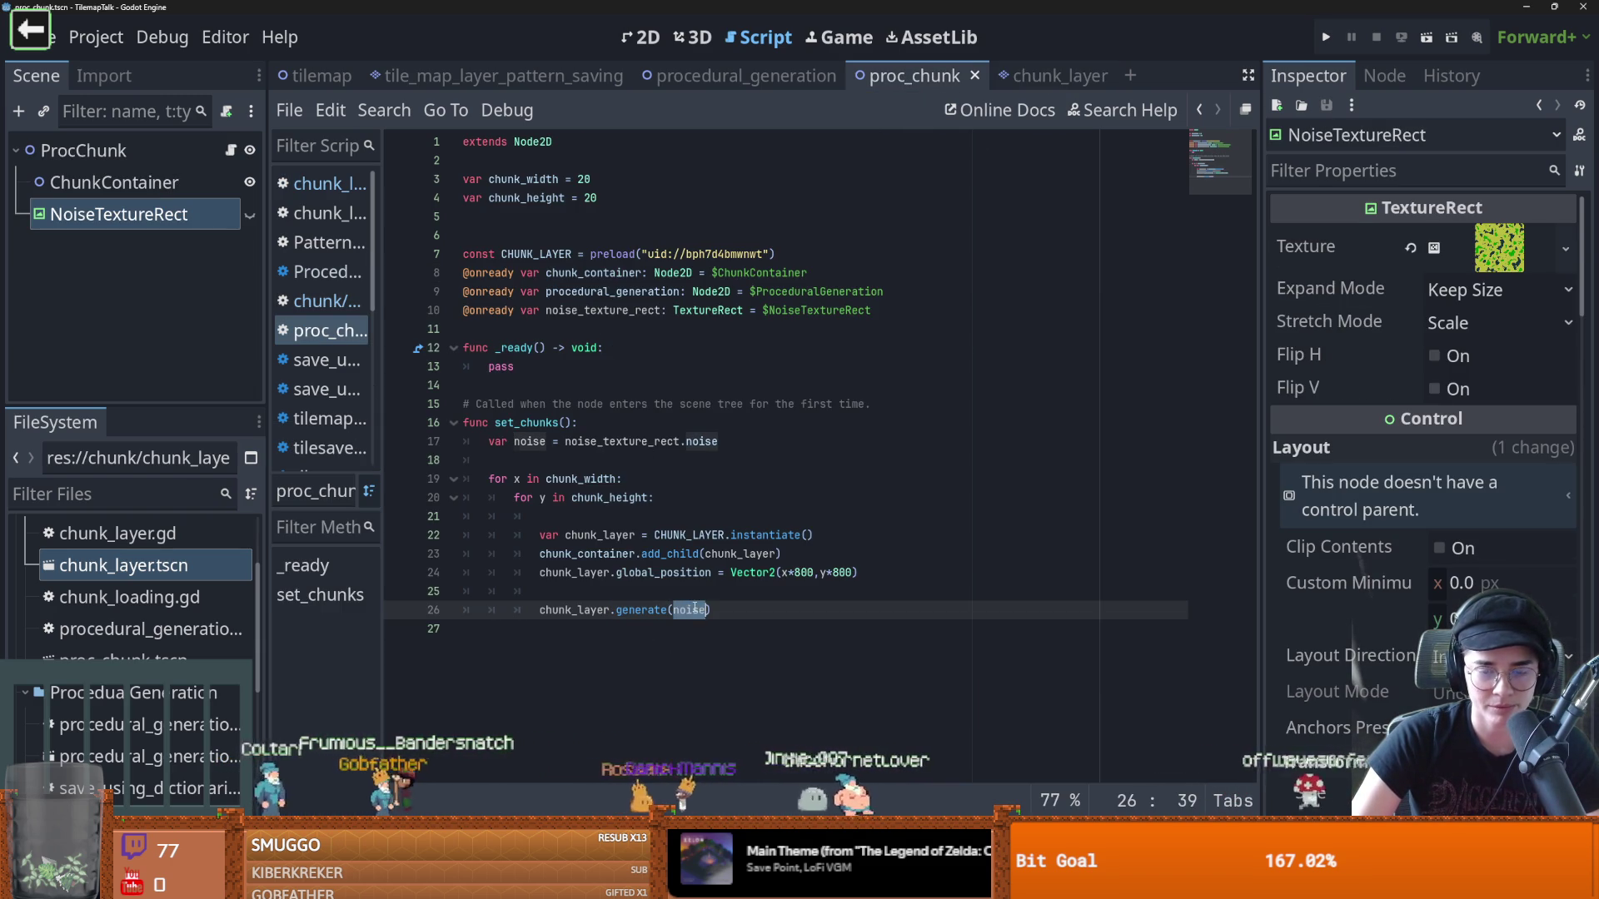
Look over chunk_layer and trace the noise variable in the proc_chunk script
left_click(1041, 75)
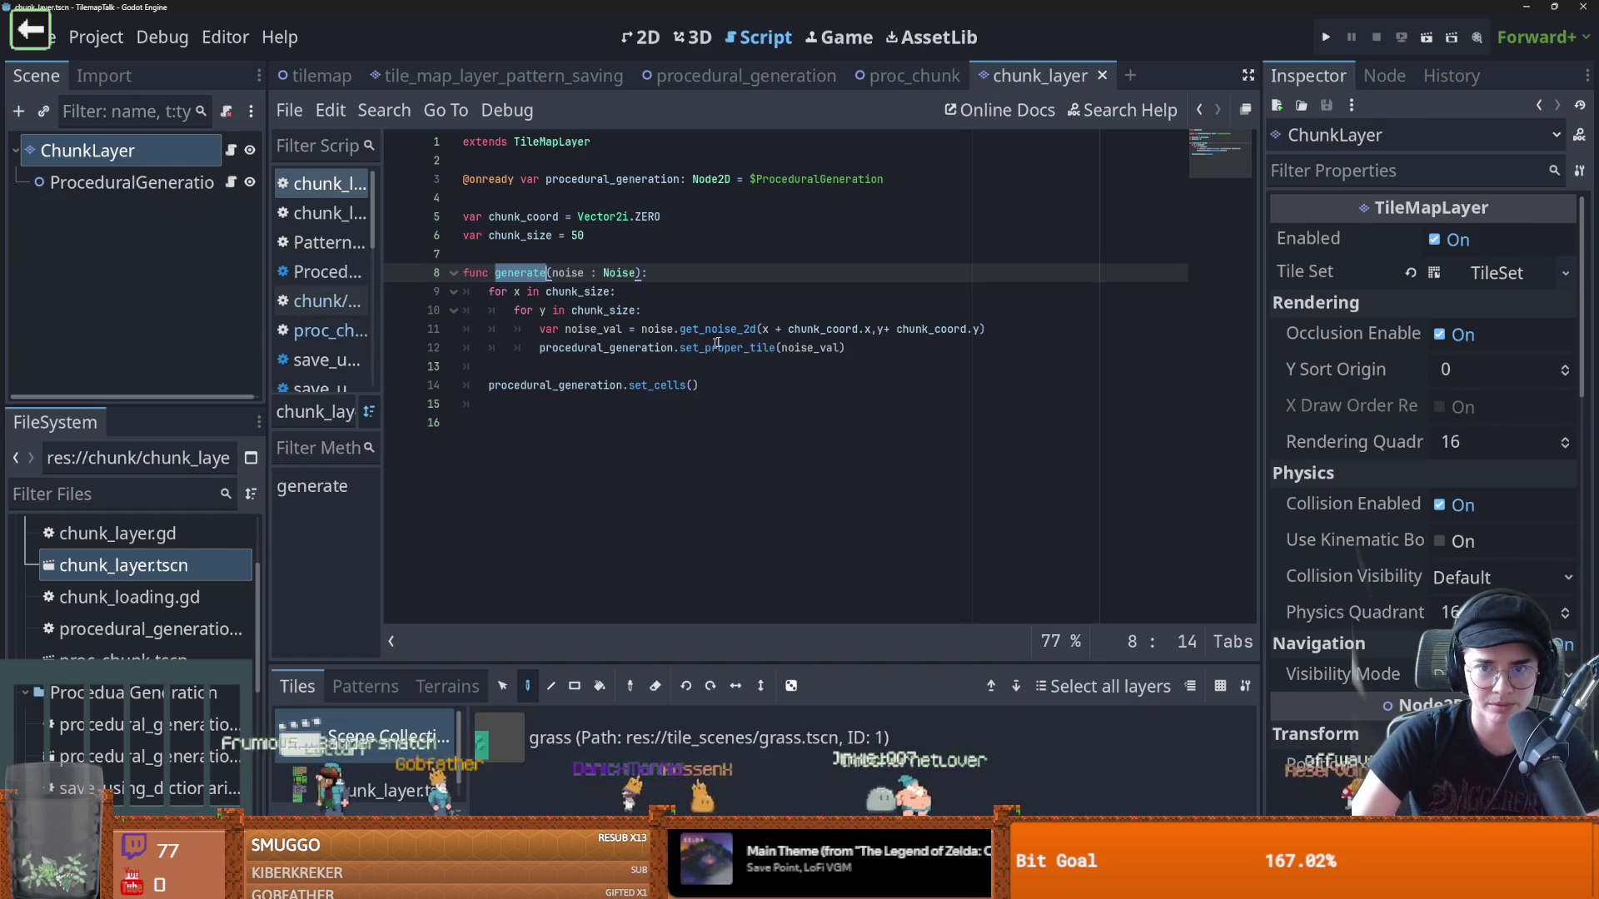
left_click_drag(757, 329, 924, 329)
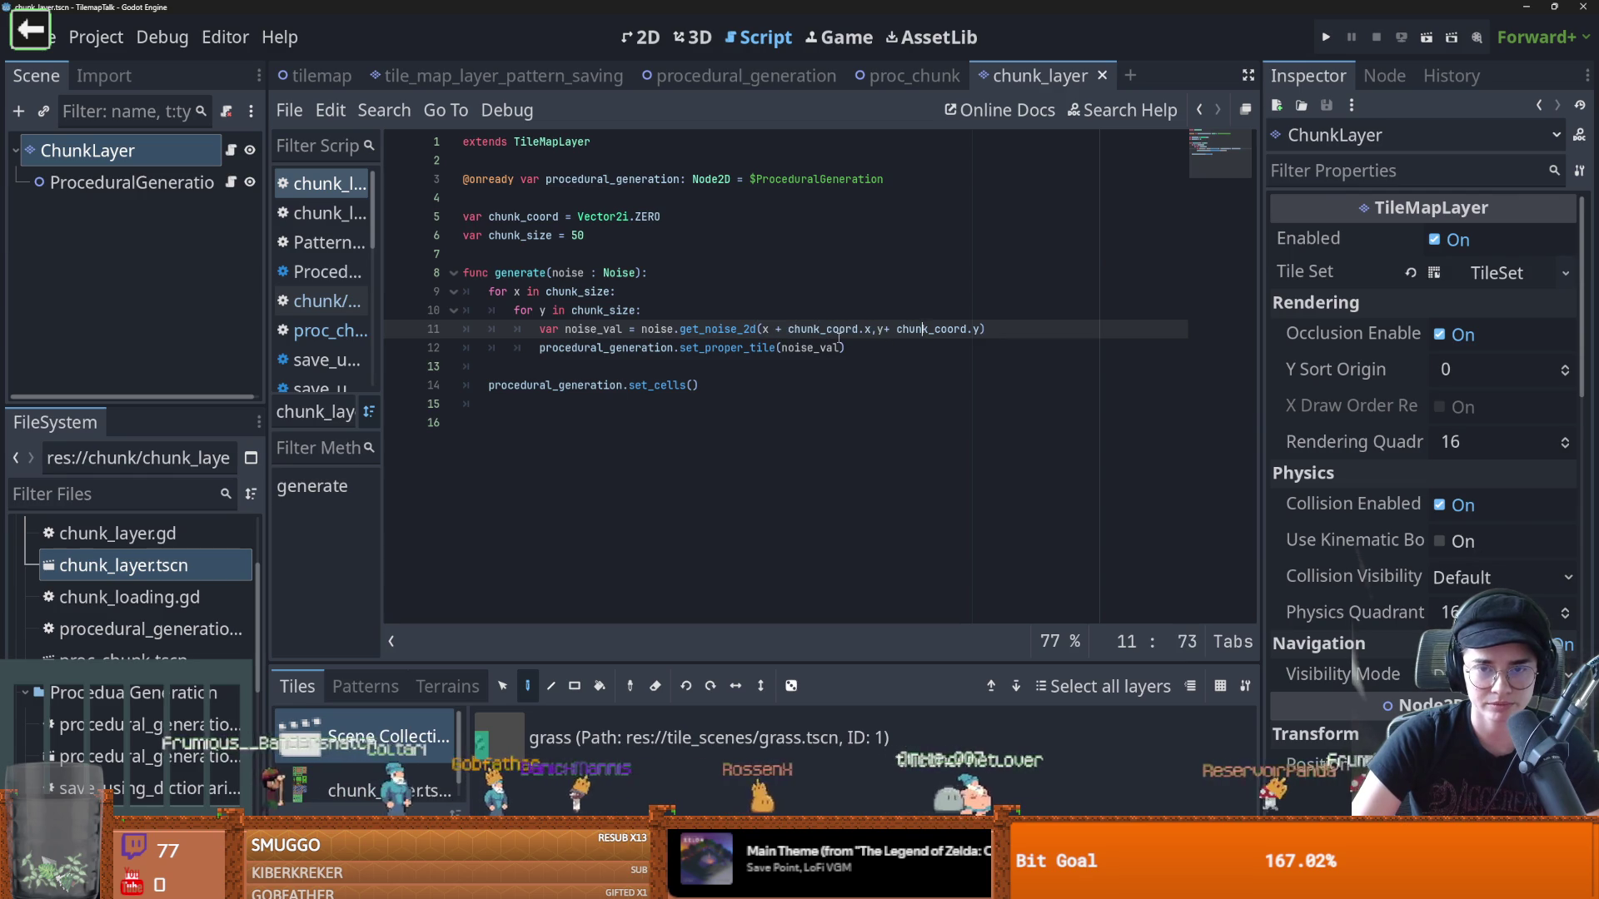
left_click(767, 347)
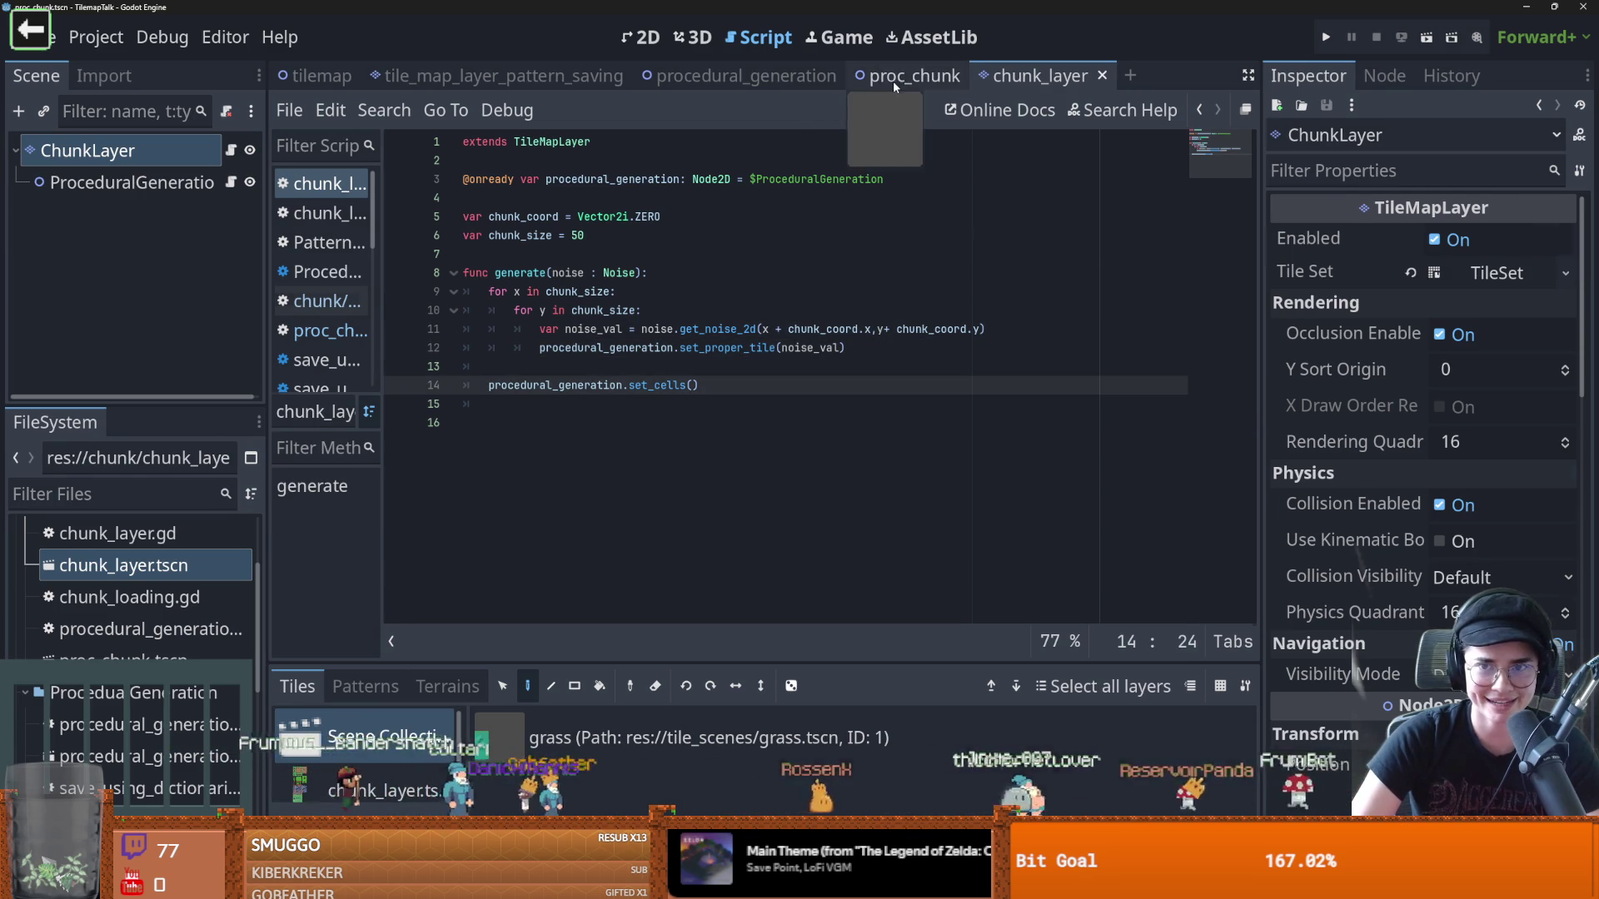
left_click(893, 79)
double_click(529, 442)
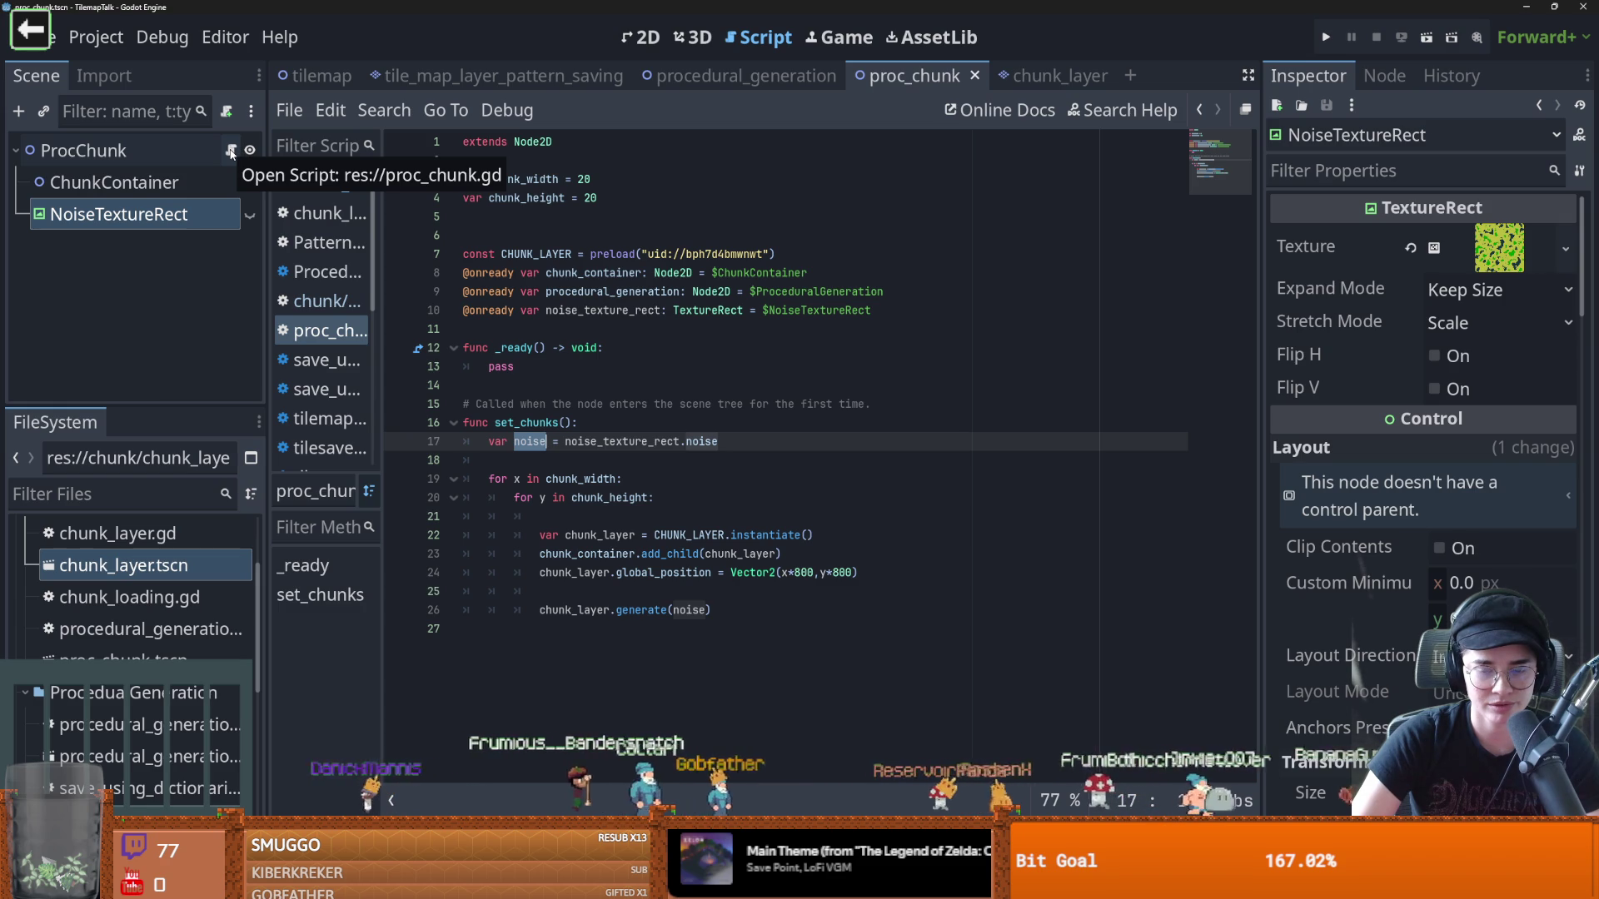
left_click(232, 152)
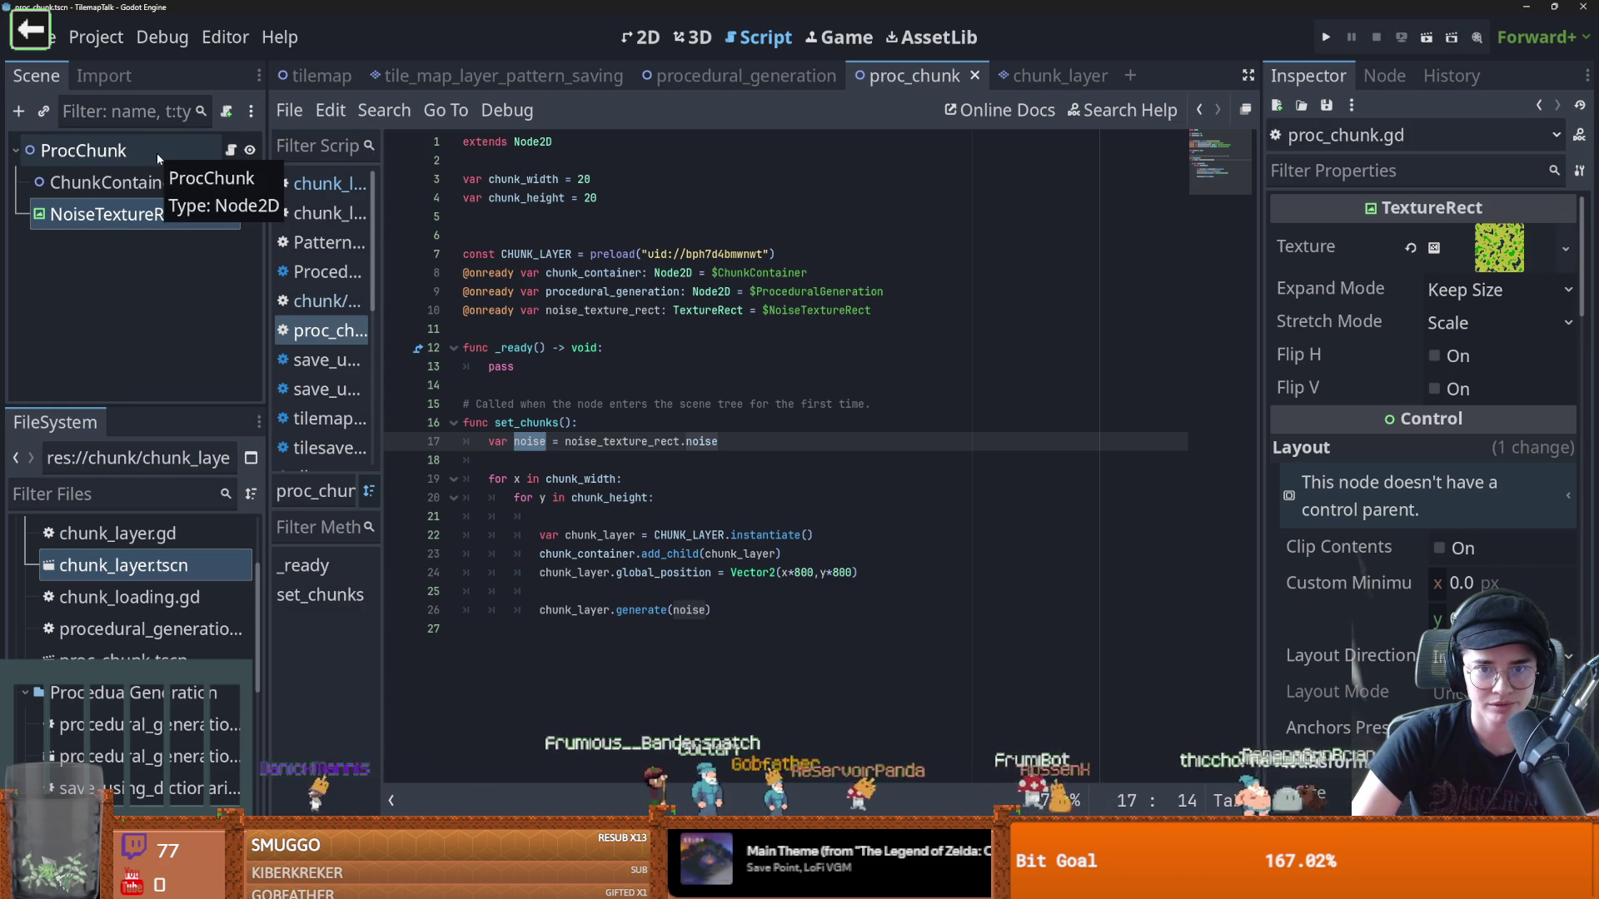
Set chunk_width and chunk_height to 10 in proc_chunk.gd
left_click(590, 179)
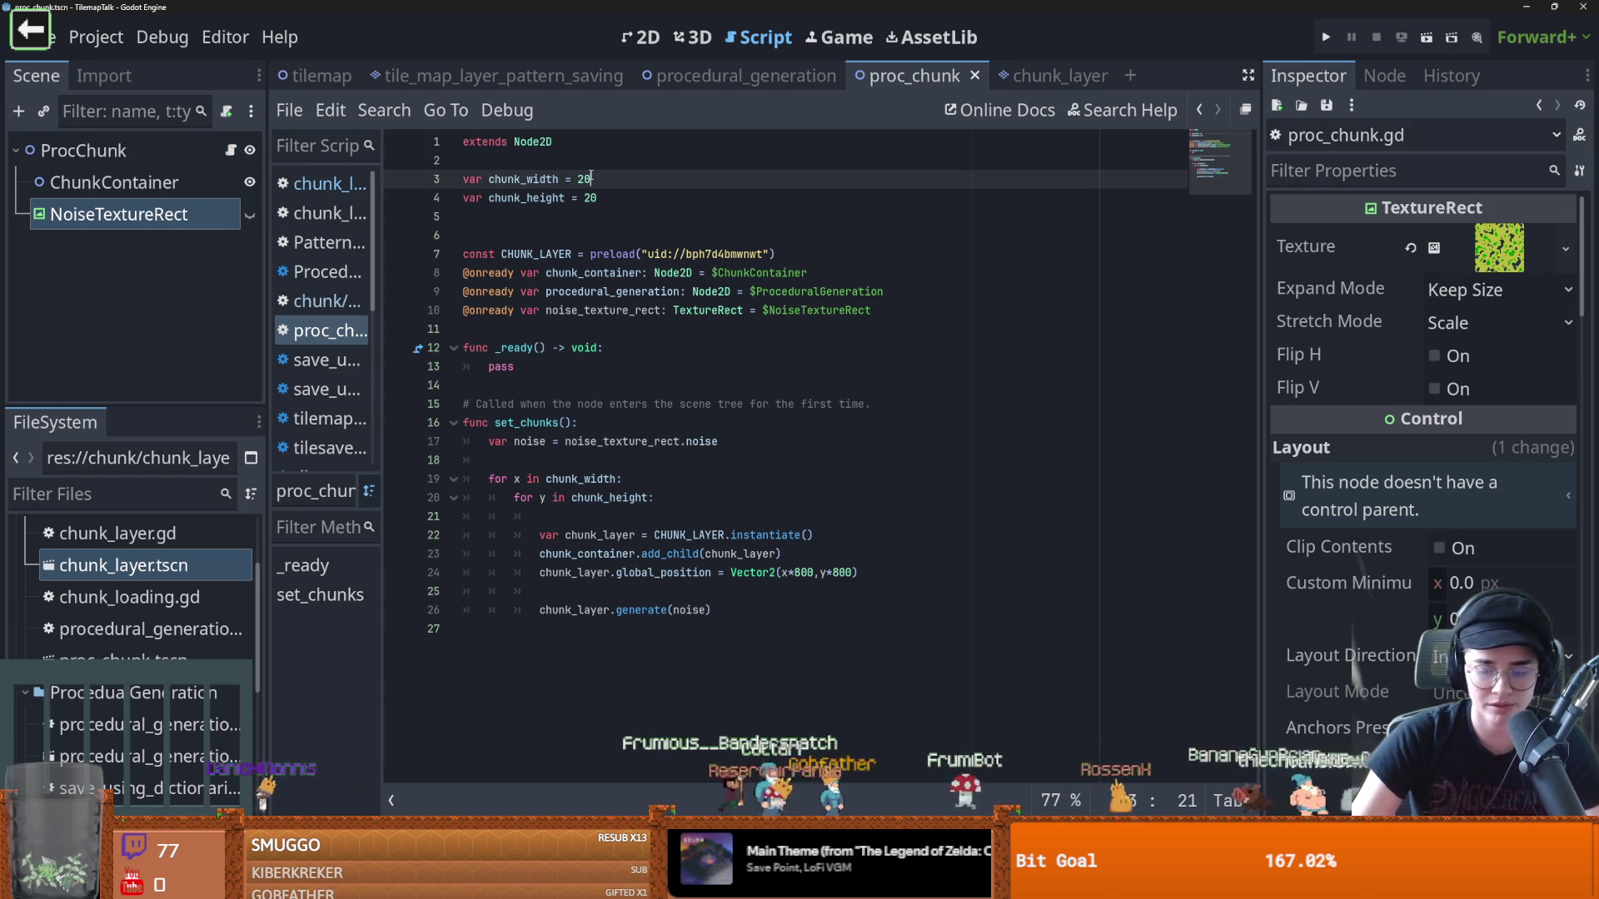
type("1")
left_click(624, 194)
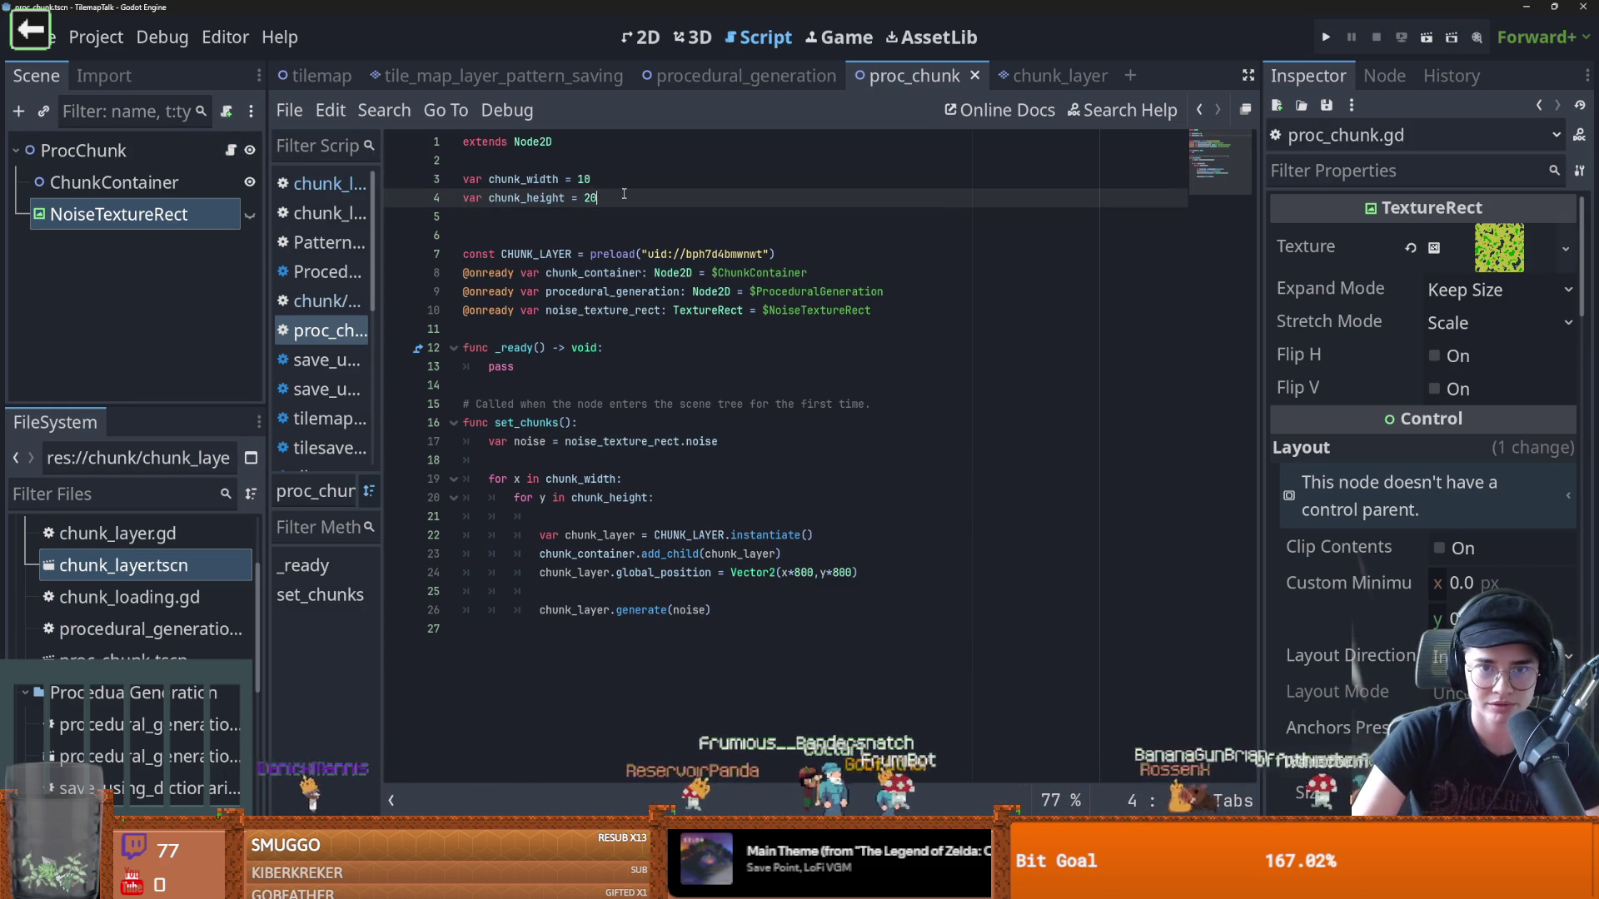
type("1")
left_click(647, 277)
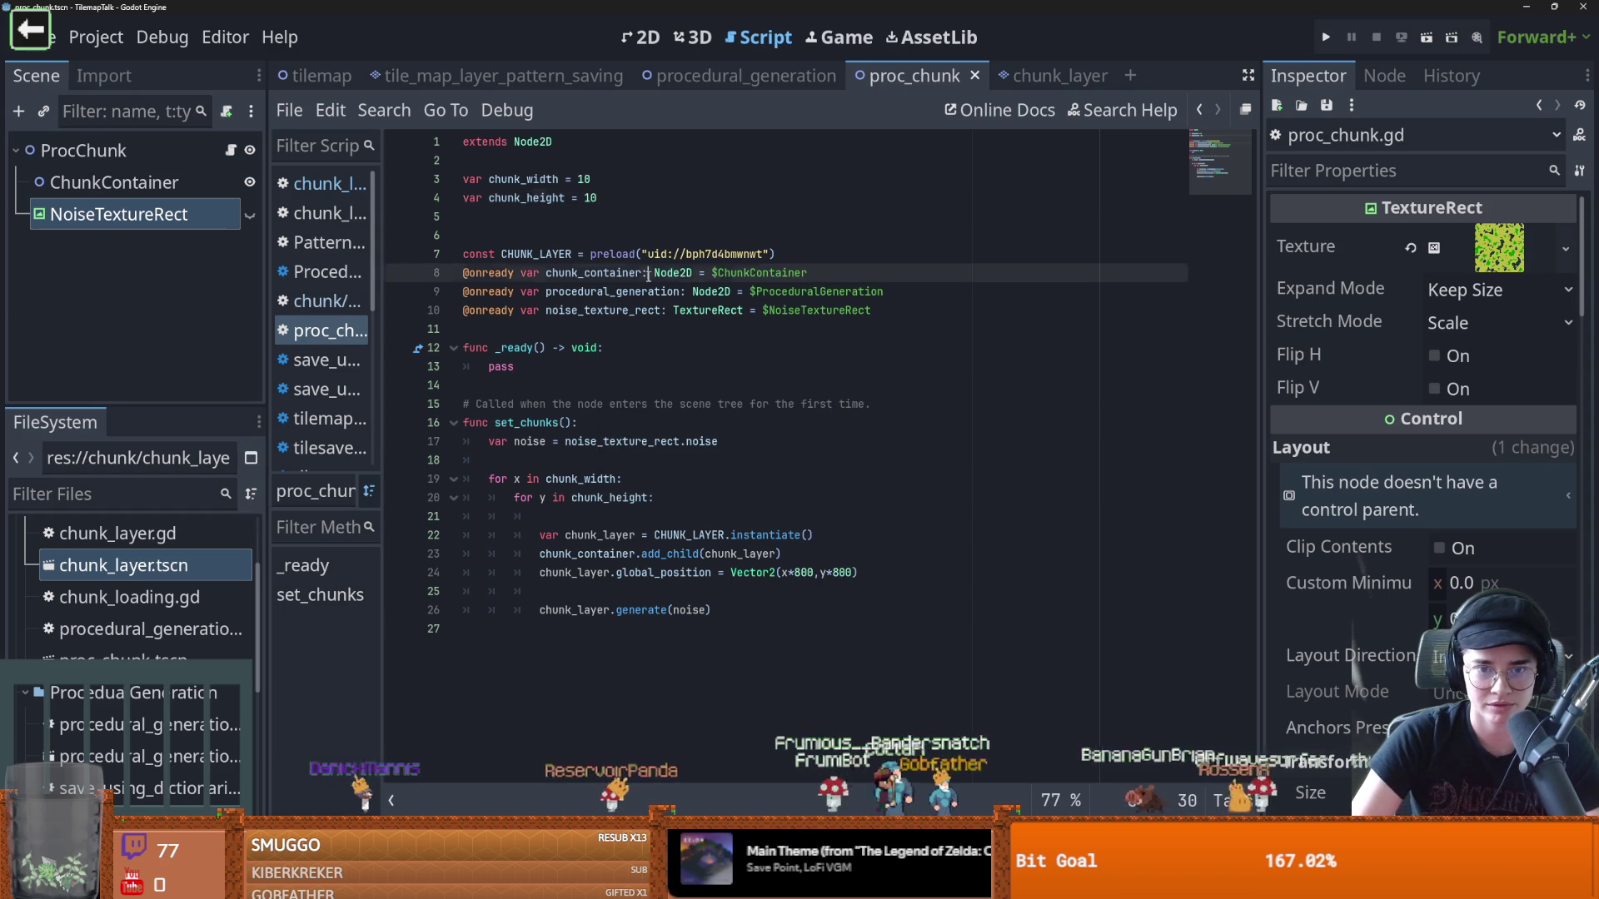
left_click(655, 39)
scroll(731, 314, "down", 1)
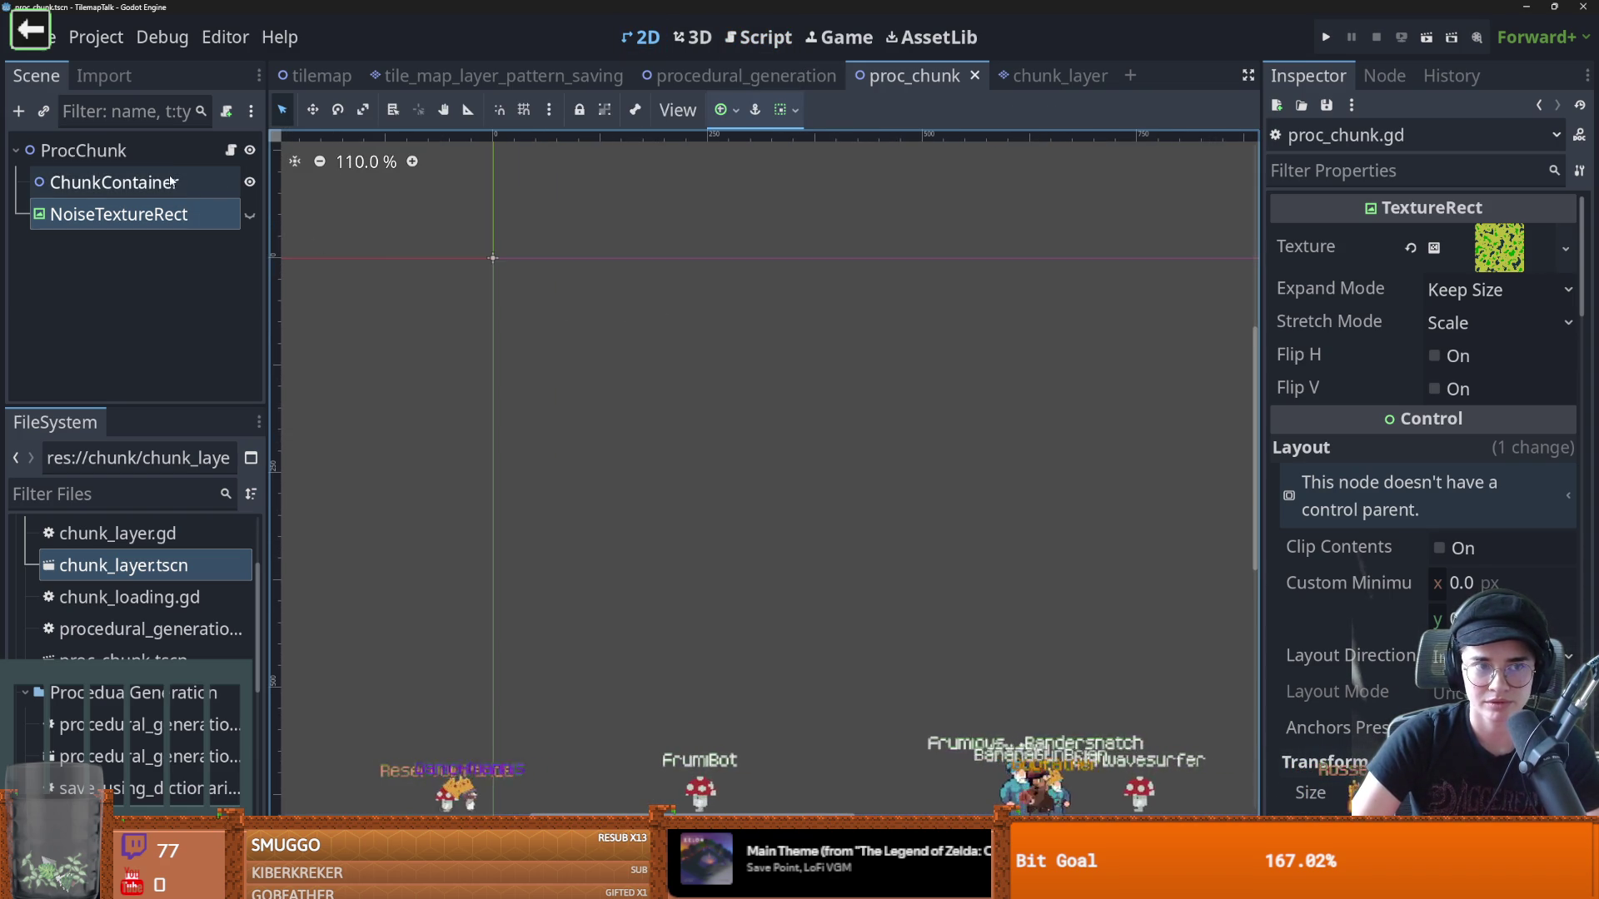
left_click(168, 151)
right_click(168, 151)
left_click(641, 239)
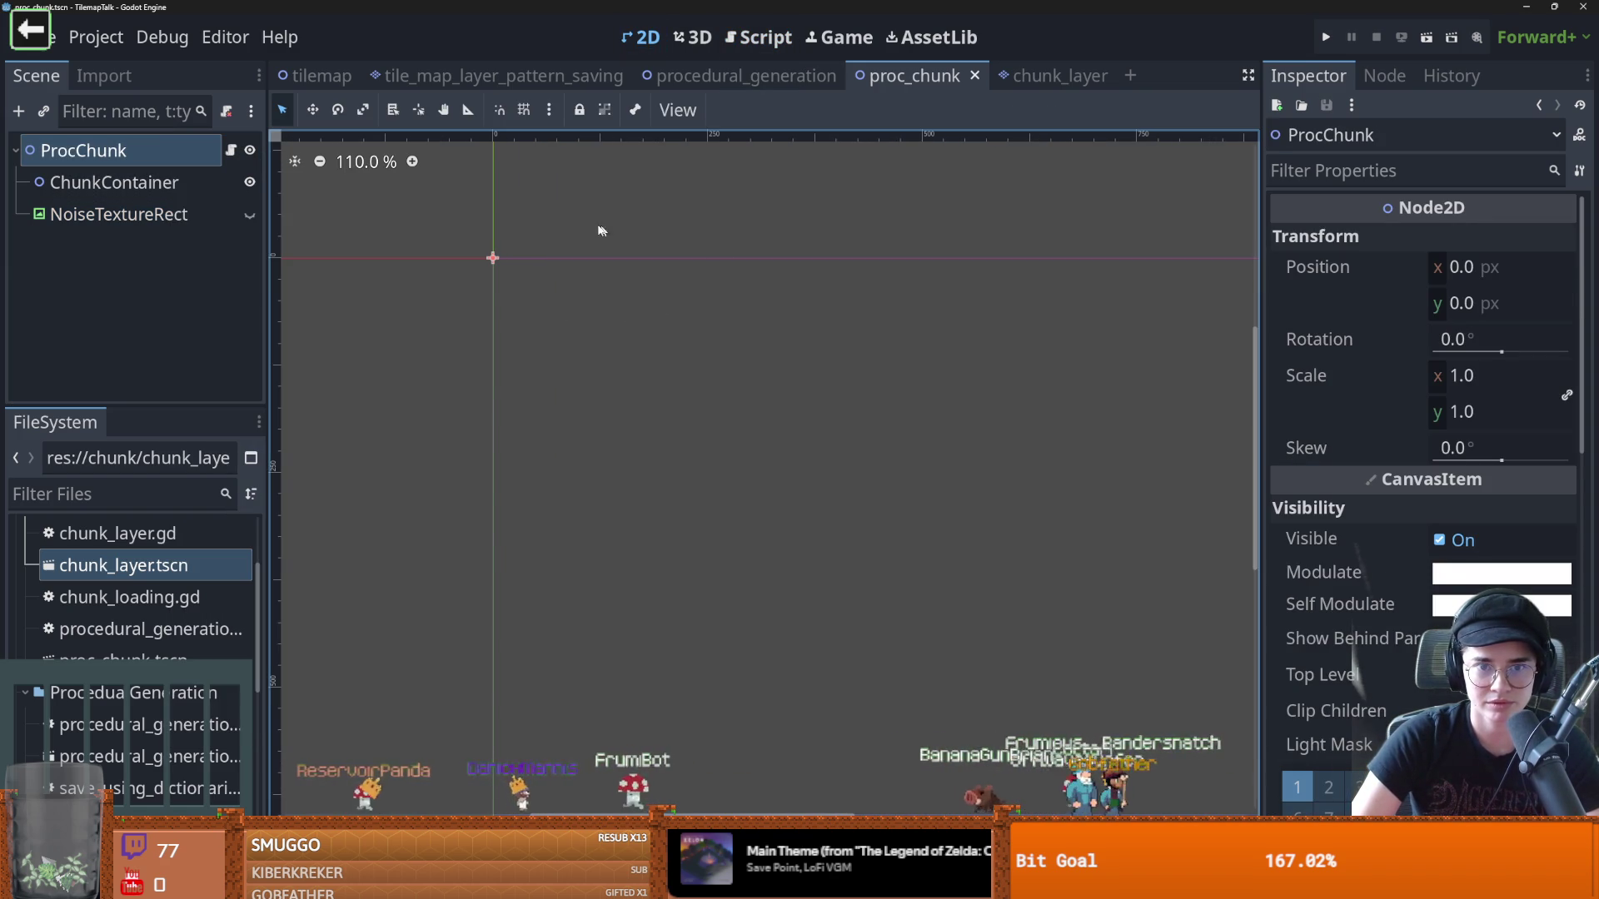
left_click(230, 150)
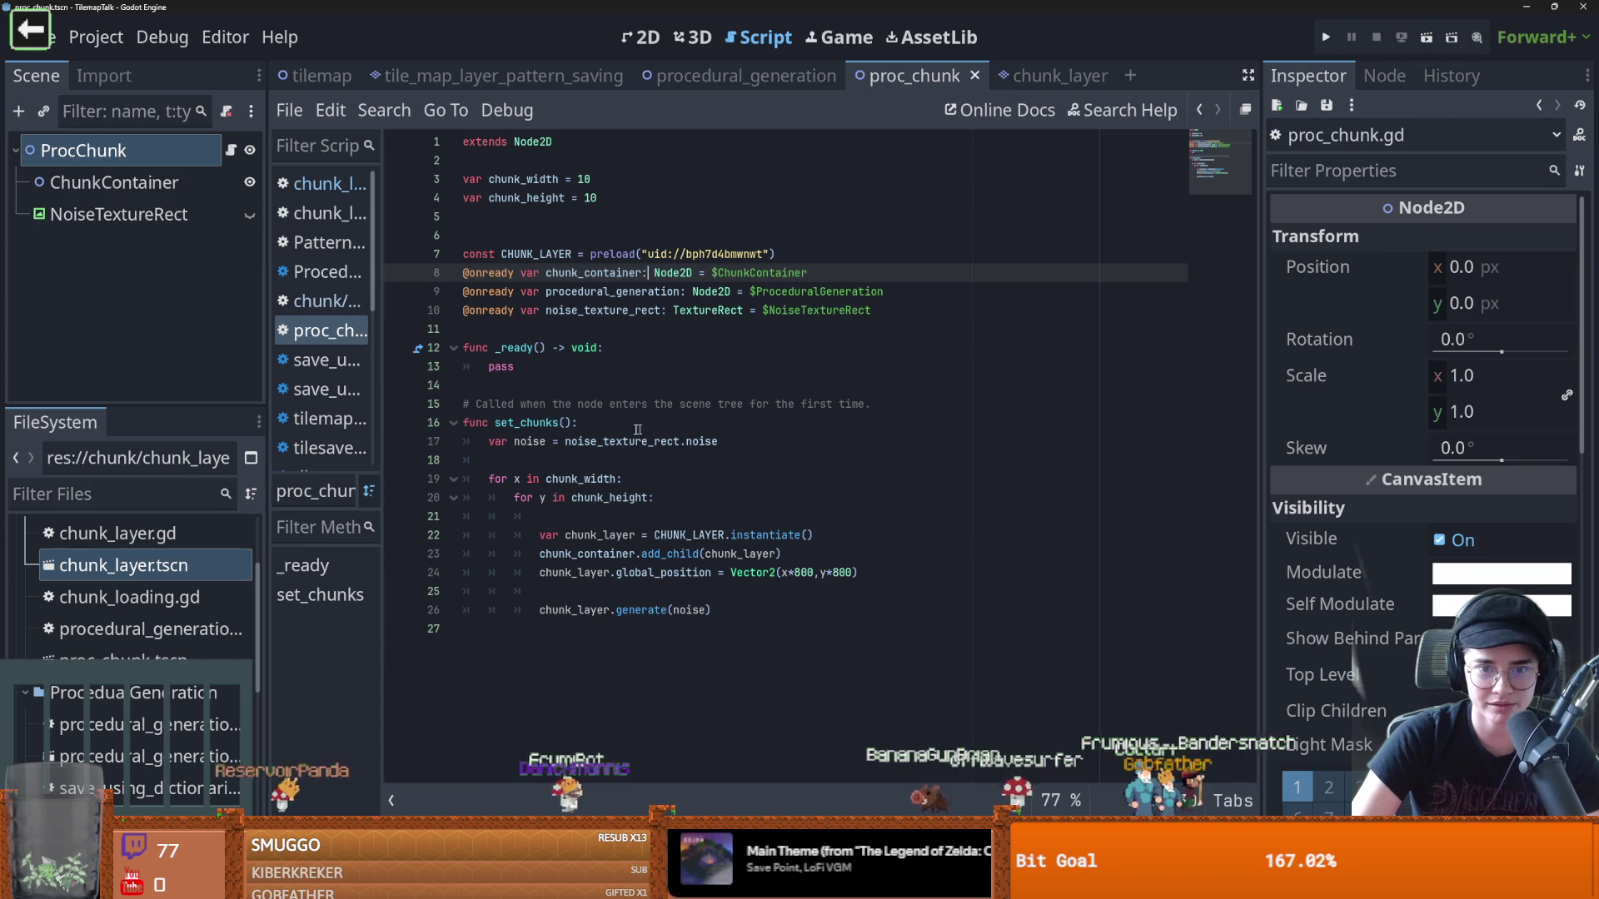
Replace pass in _ready() with set_chunks() and save the script
double_click(525, 422)
key("ctrl+c")
double_click(500, 367)
key("ctrl+v")
type("()")
key("ctrl+s")
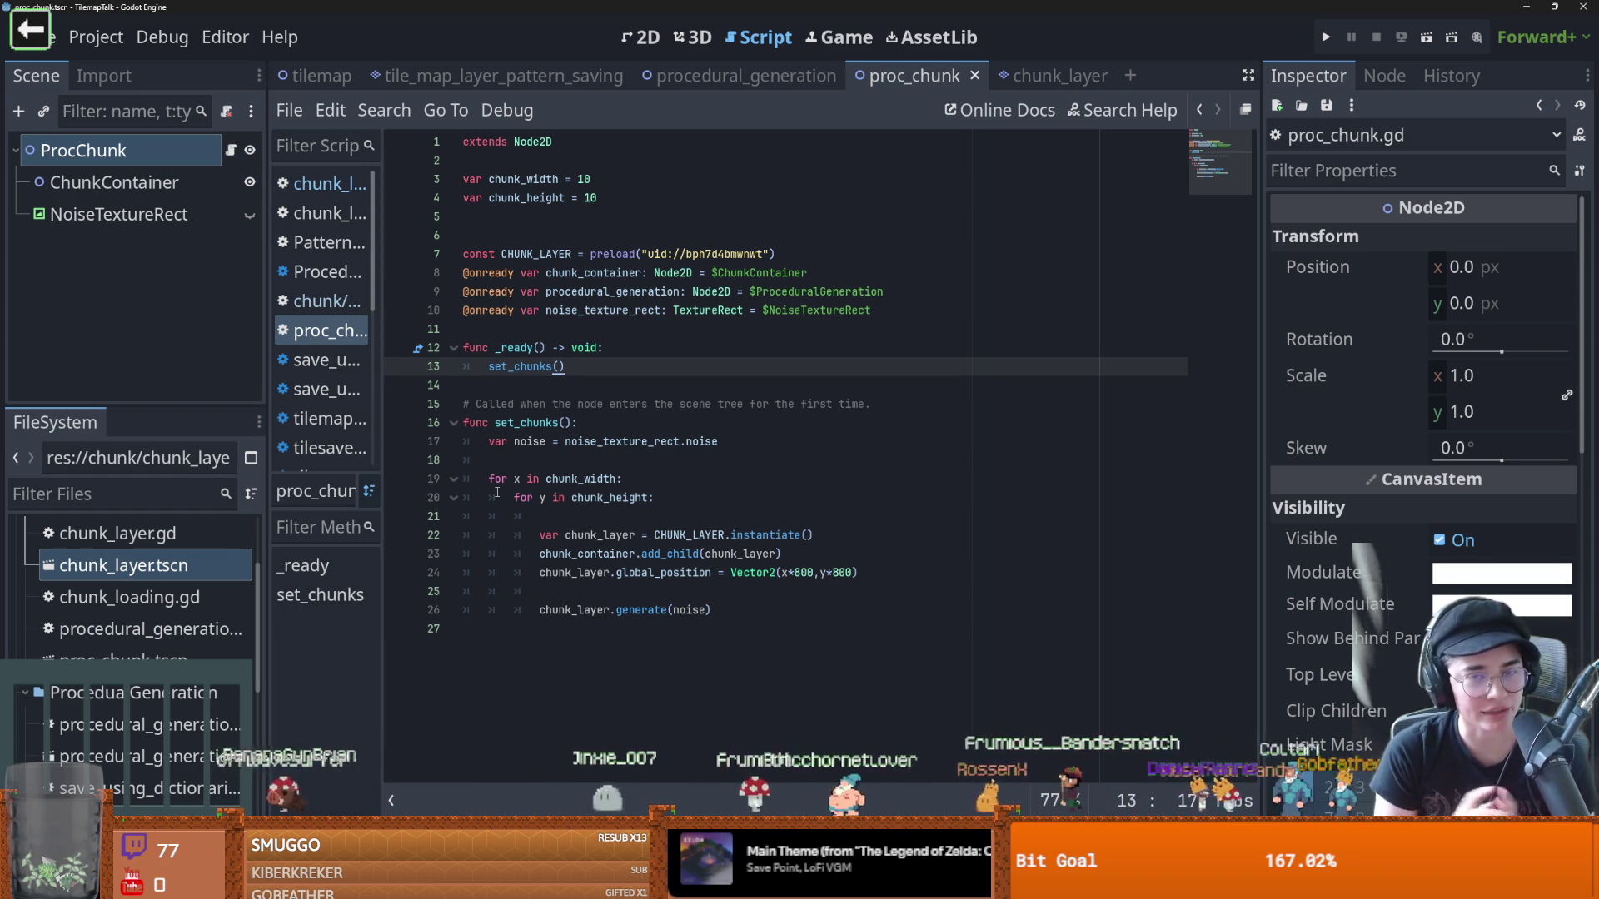
left_click(568, 335)
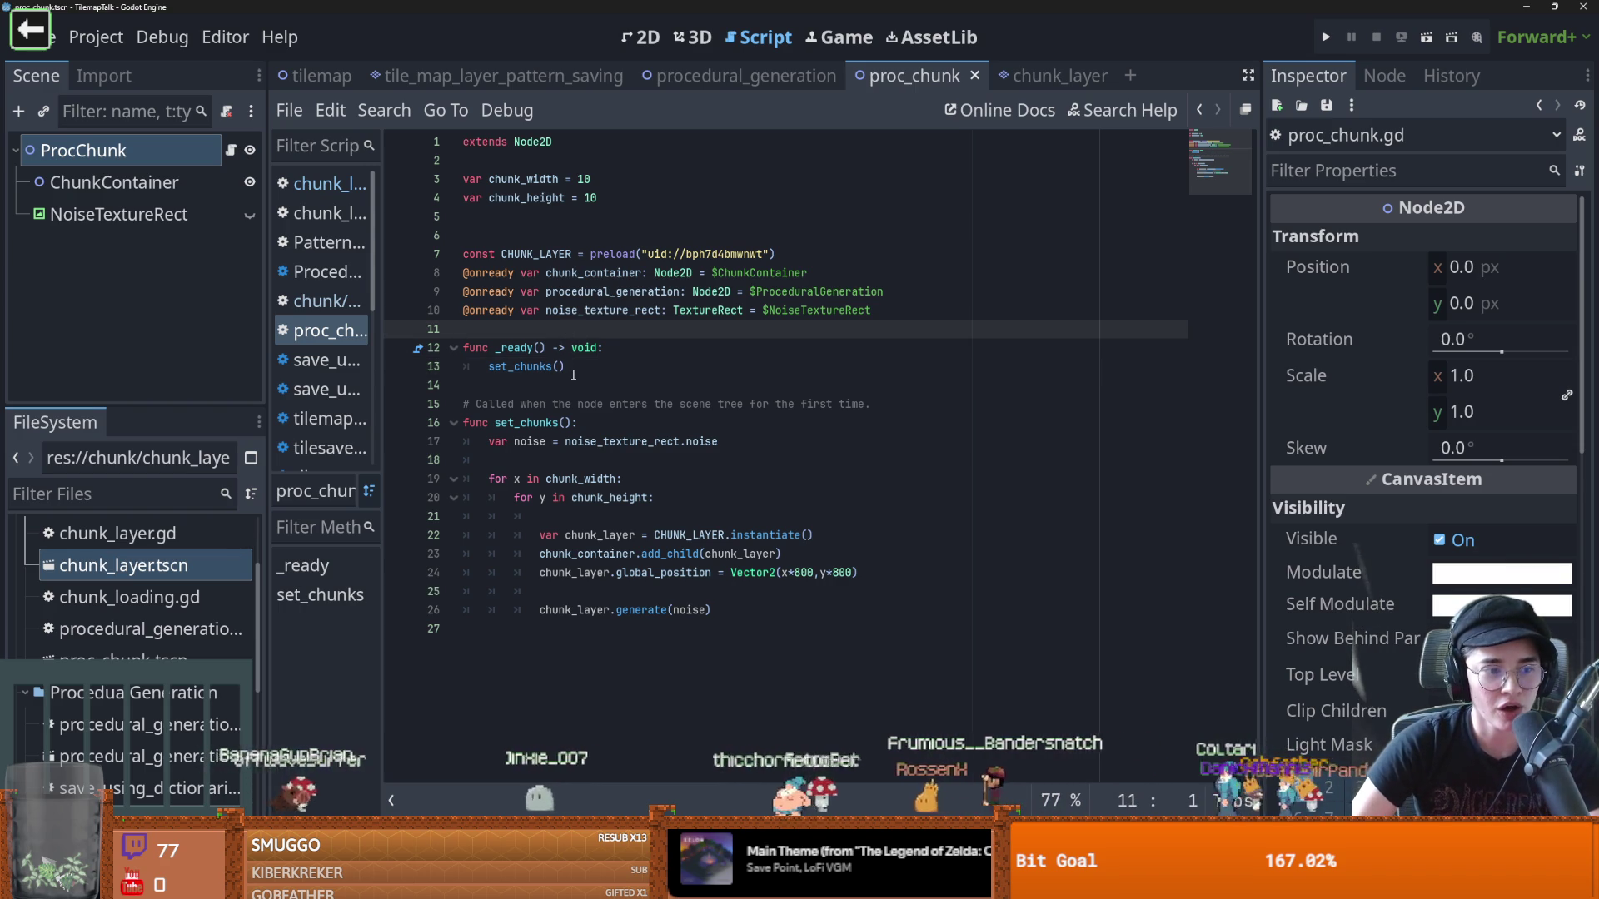
left_click(641, 36)
Add a Camera2D child node under ProcChunk
mouse_move(656, 349)
left_mouse_down()
mouse_move(732, 392)
mouse_move(710, 410)
left_mouse_up()
right_click(113, 158)
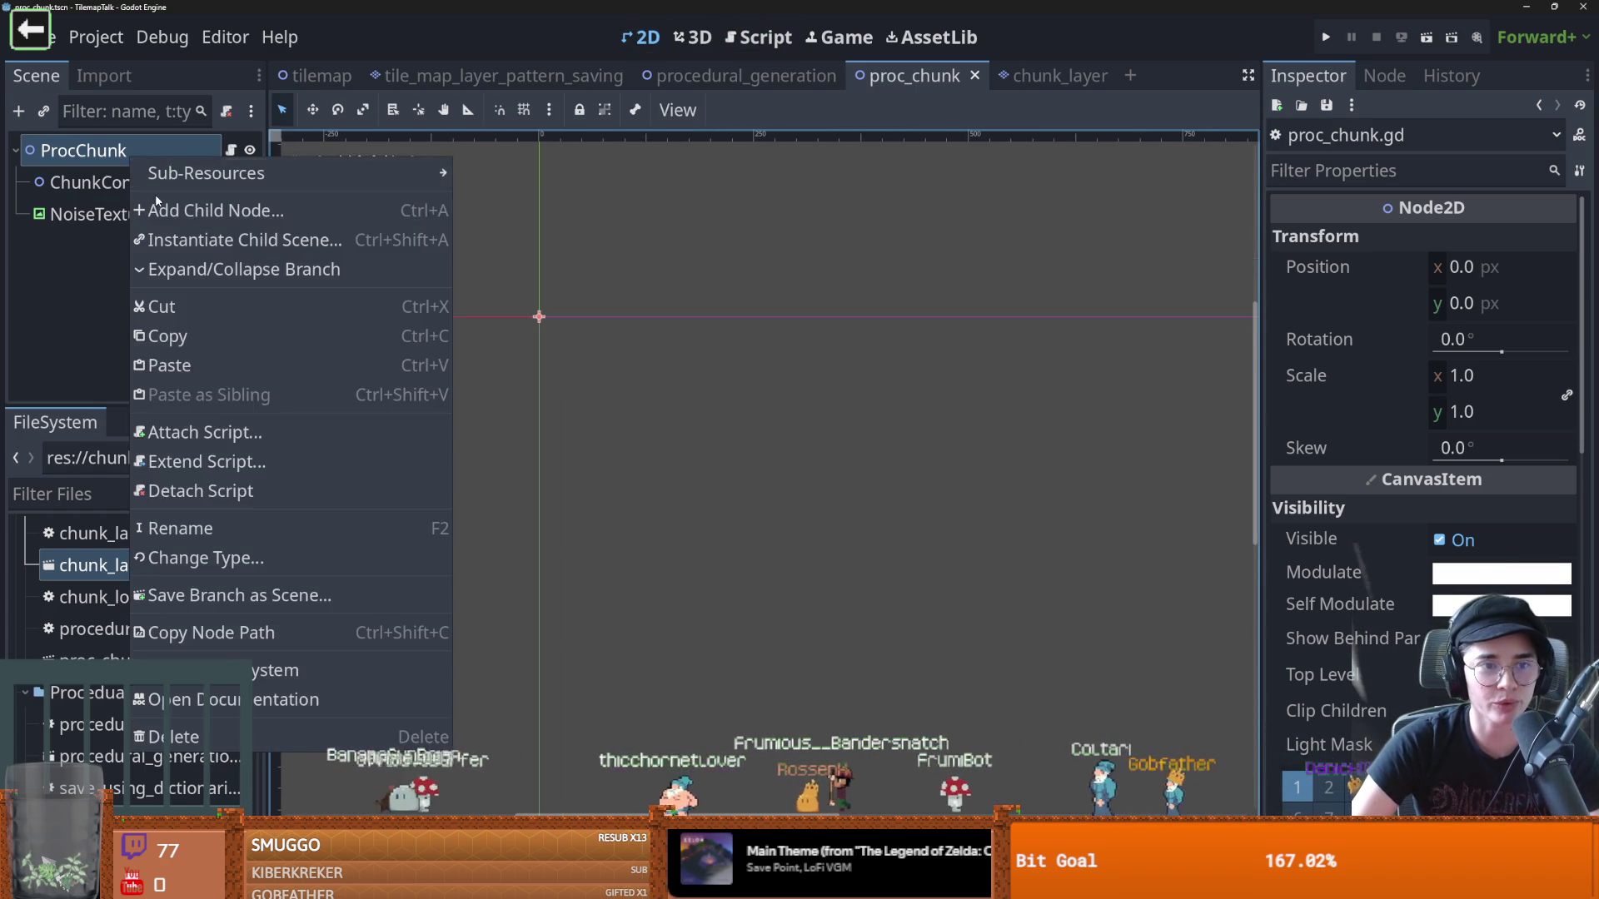
left_click(163, 207)
type("cam")
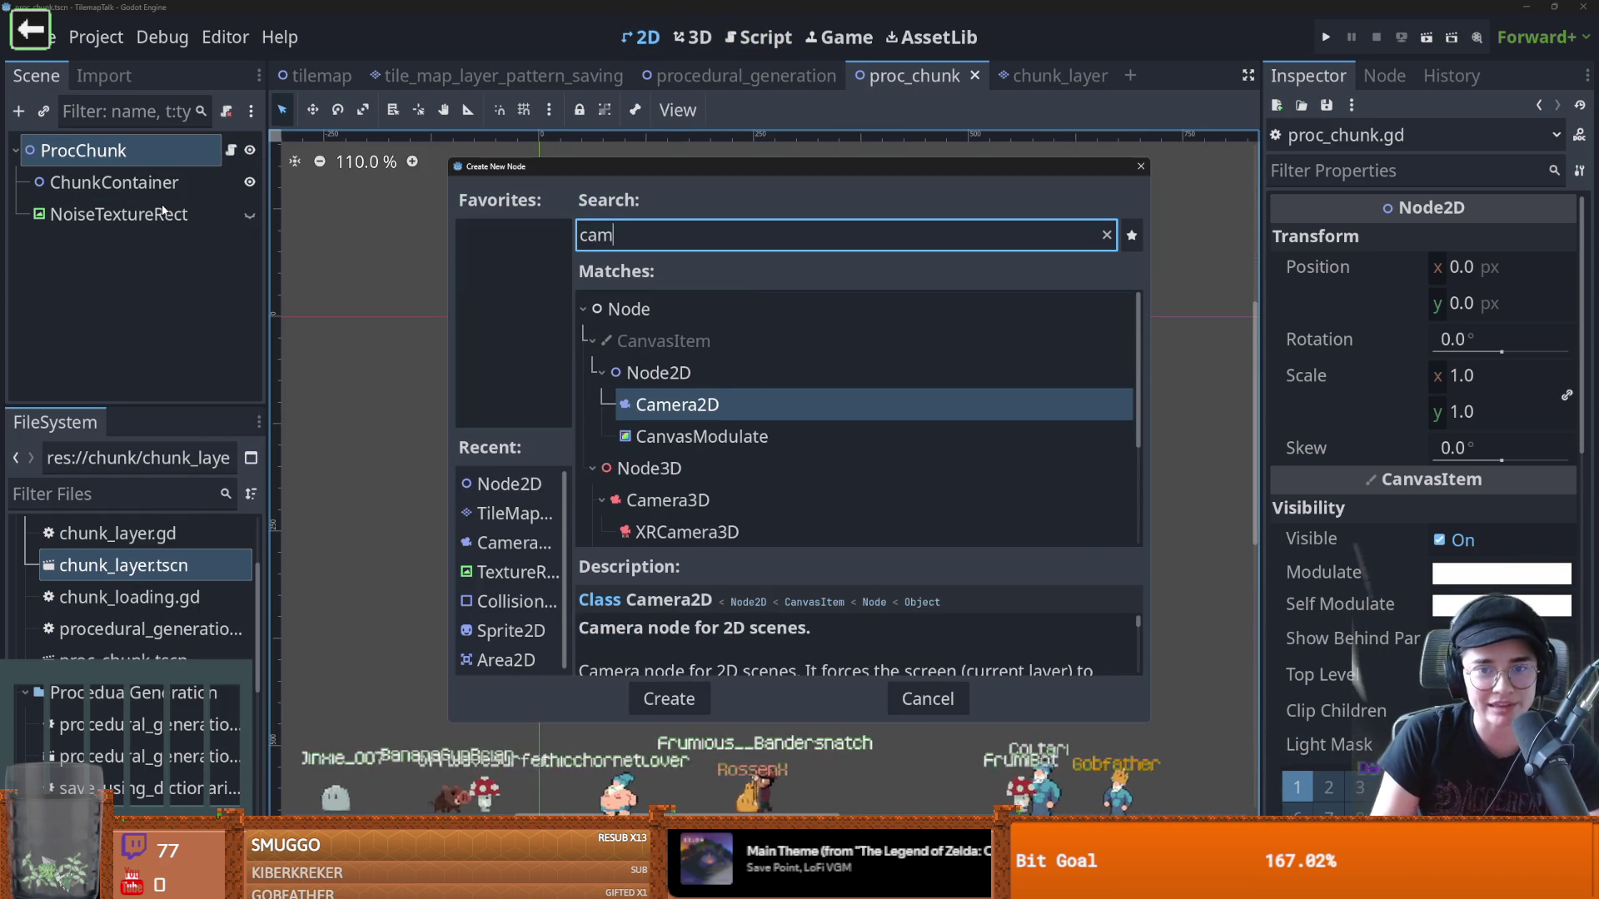
key("Return")
Set the camera zoom to 0.4, move it down-right over the chunks, save, and run the scene
scroll(636, 386, "down", 4)
scroll(478, 406, "down", 1)
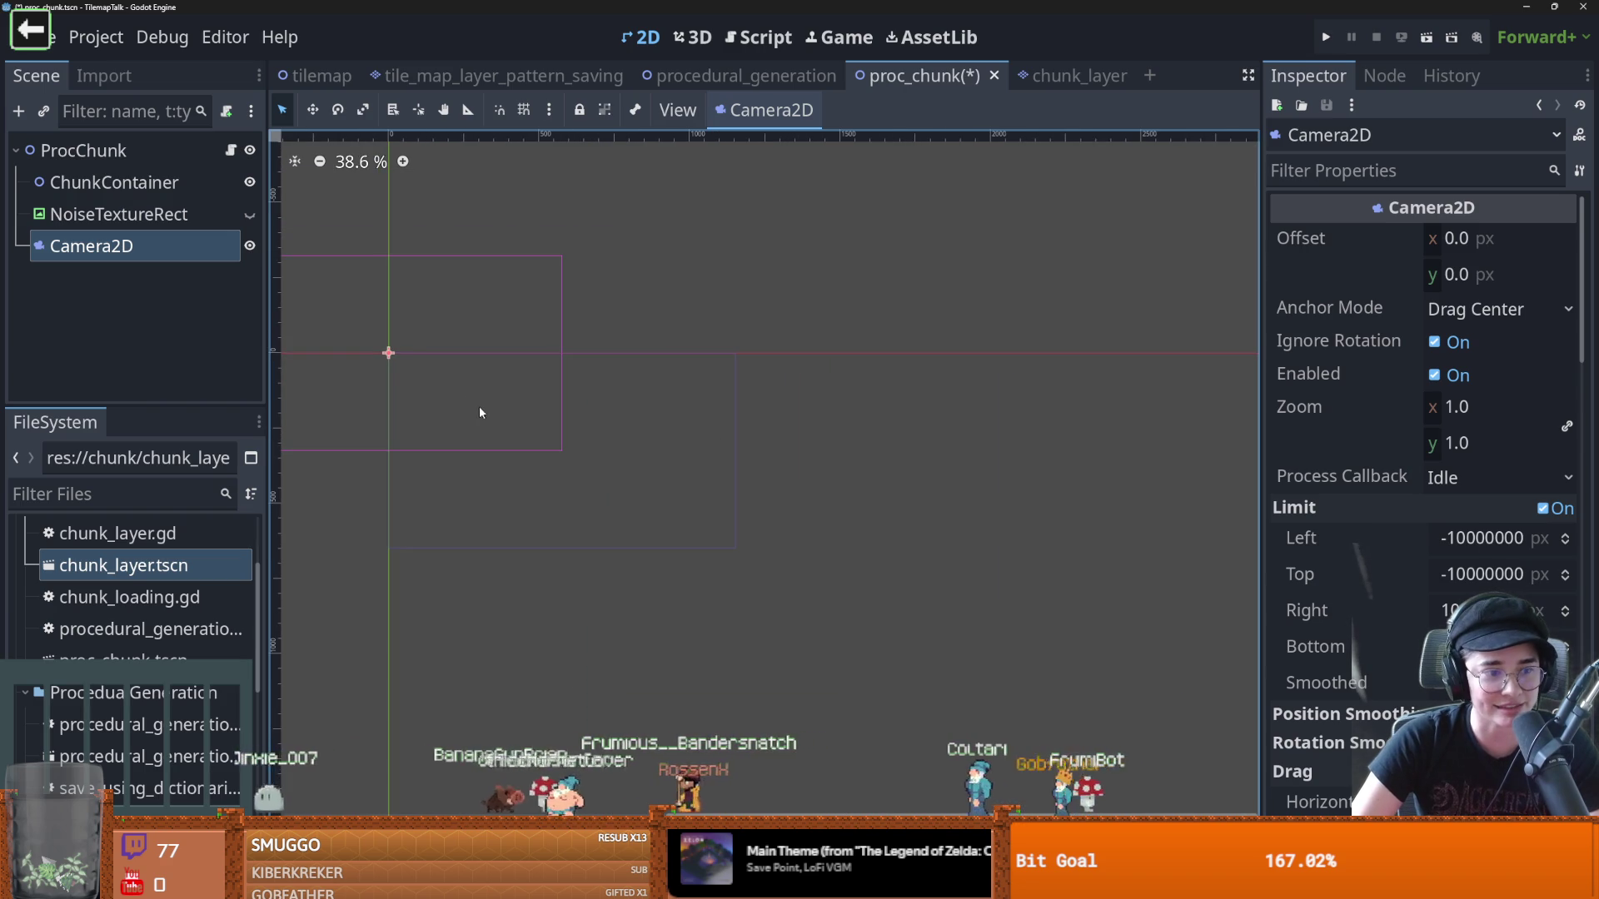
left_click_drag(392, 354, 644, 467)
scroll(1380, 613, "down", 4)
scroll(1381, 613, "up", 4)
mouse_move(1457, 406)
left_mouse_down()
mouse_move(1358, 406)
mouse_move(1408, 406)
left_mouse_up()
scroll(681, 470, "down", 3)
left_click_drag(681, 470, 761, 542)
key("ctrl+s")
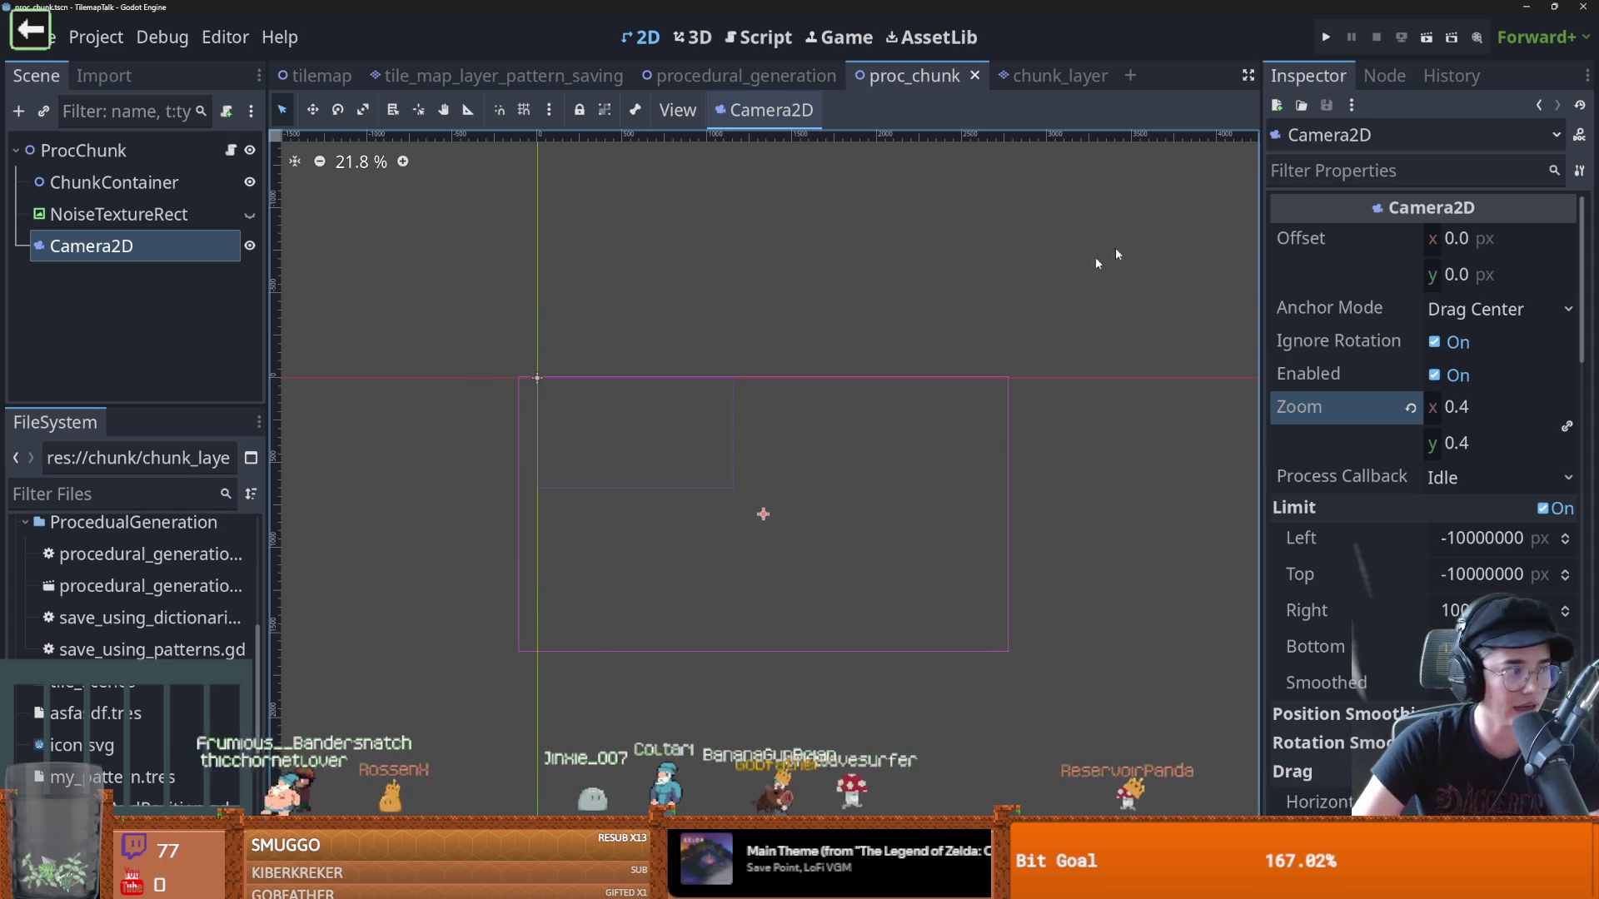
left_click(1427, 38)
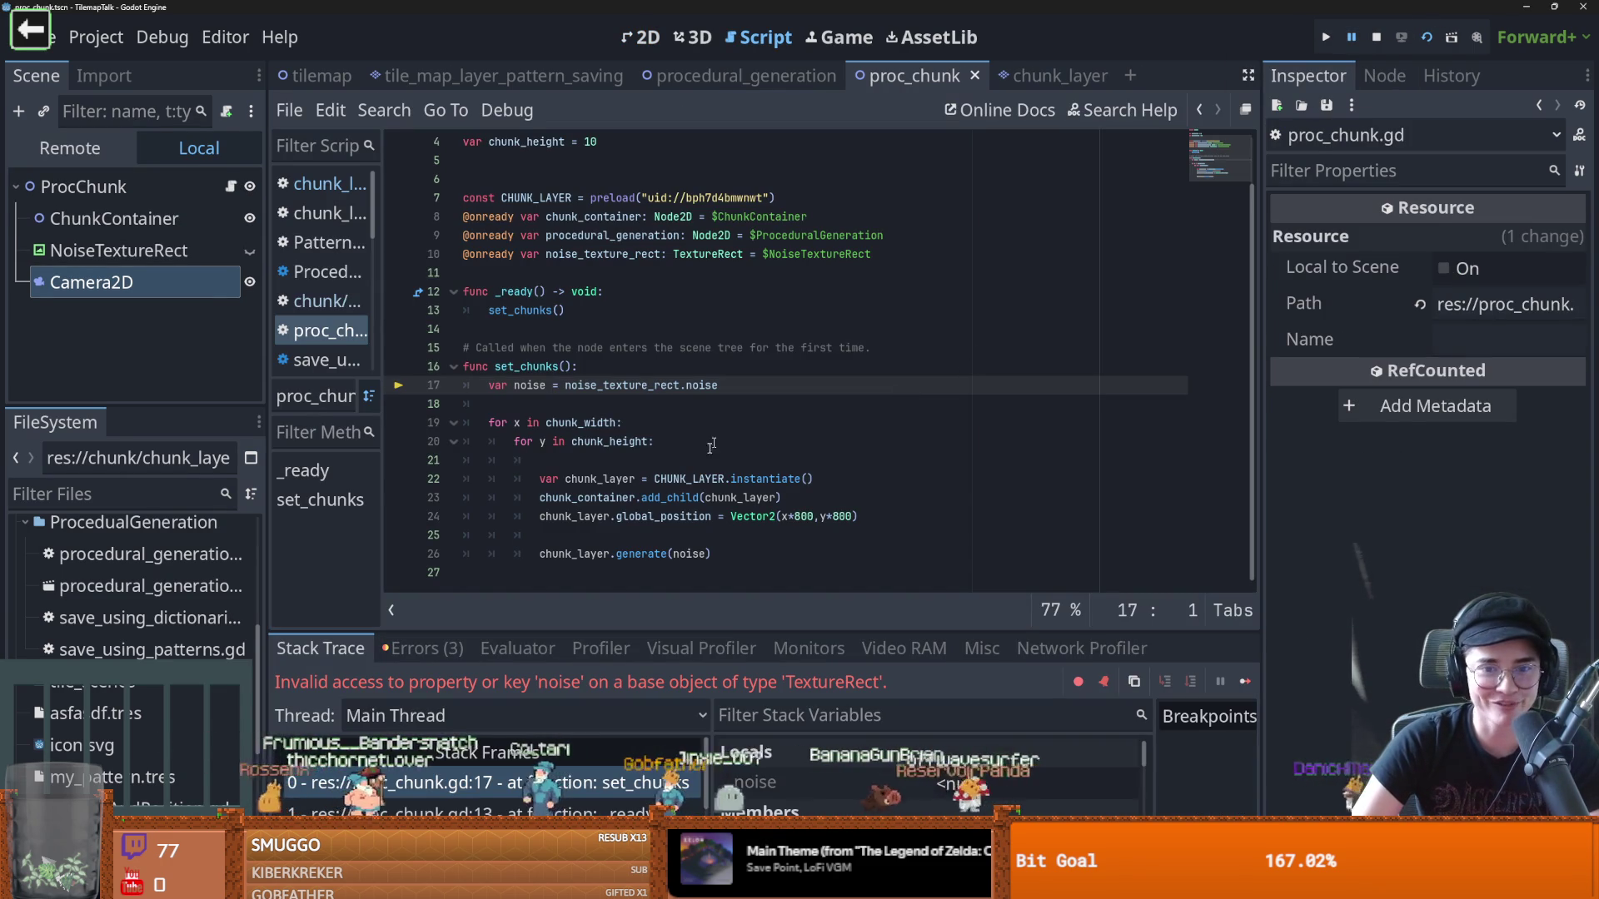
Make NoiseTextureRect visible, save the scene, and check its noise texture resource
double_click(530, 386)
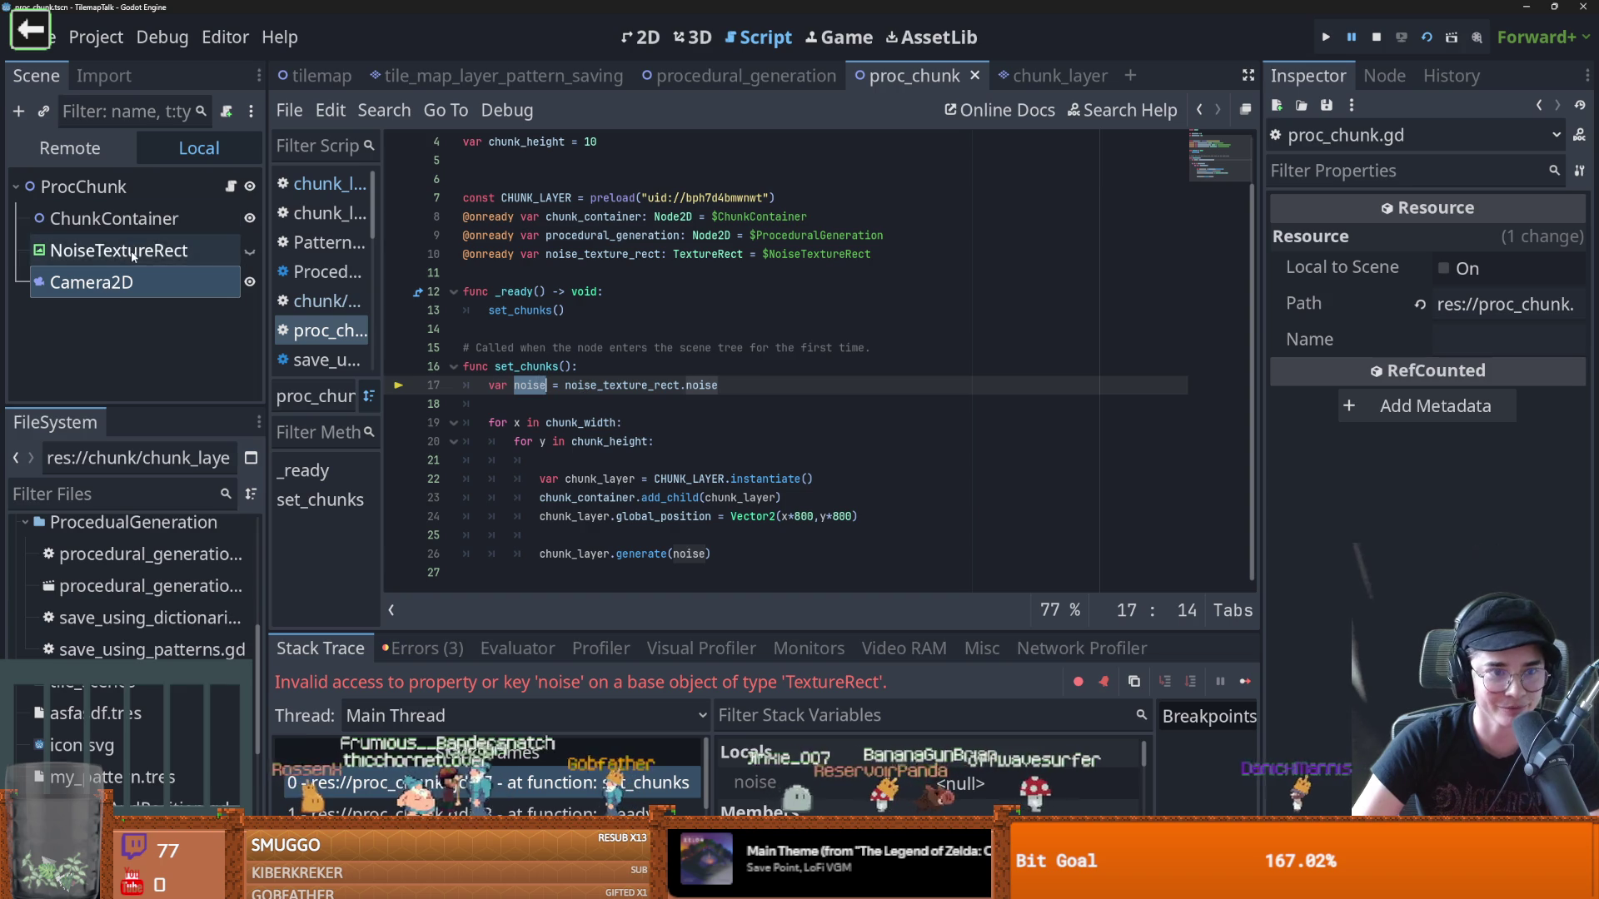
left_click(249, 251)
key("ctrl+s")
left_click(209, 249)
left_click(1491, 250)
left_click(1490, 249)
left_click(231, 186)
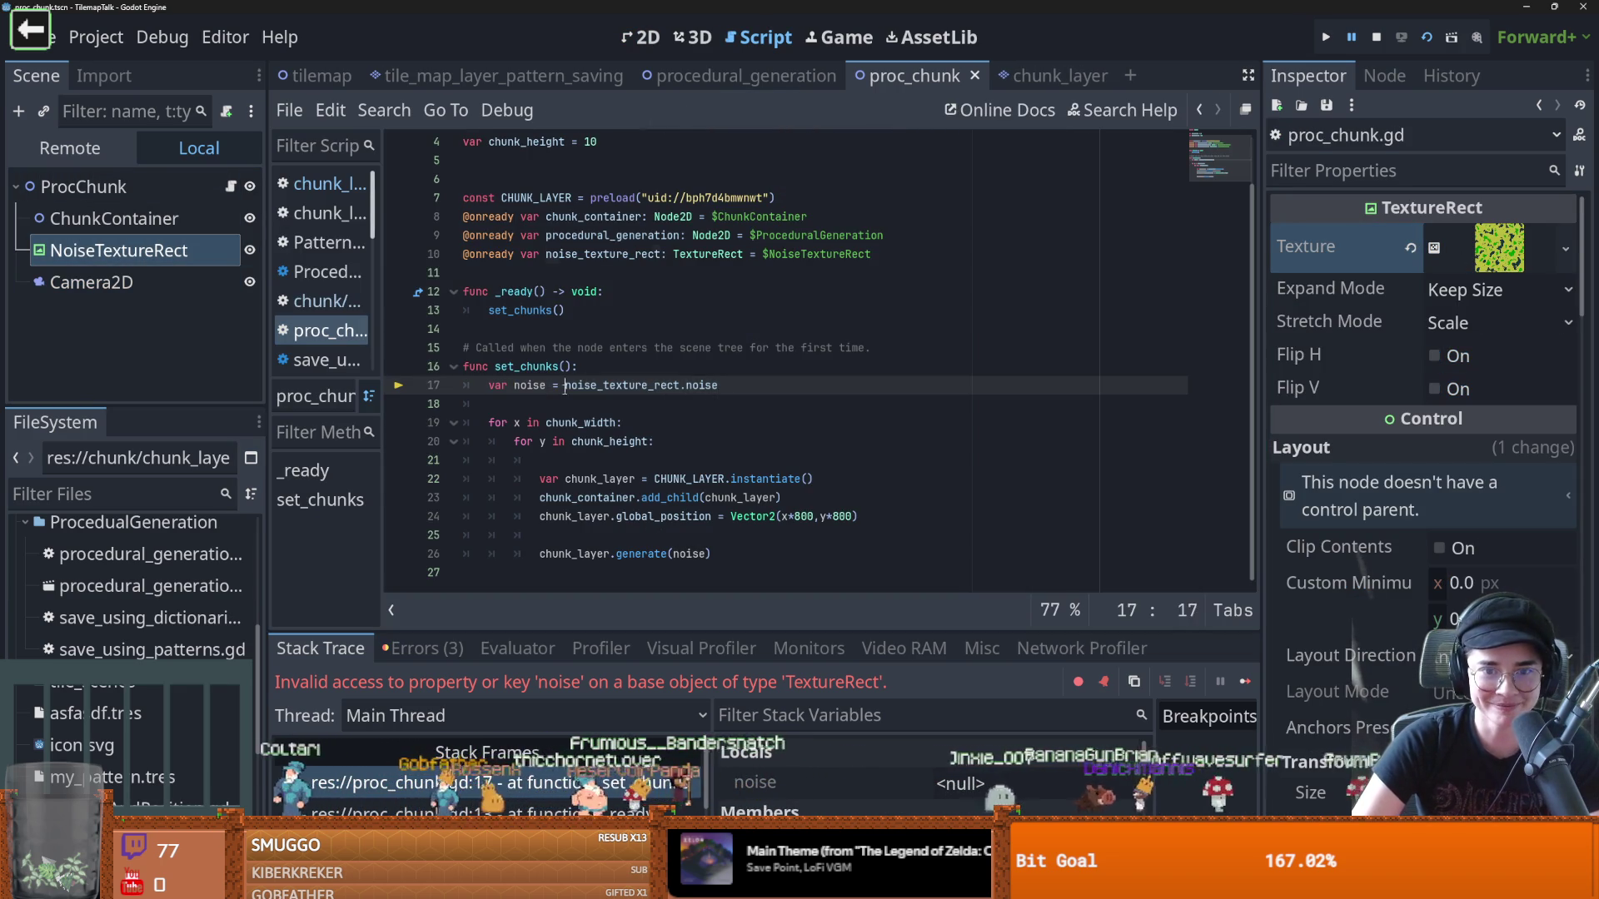
Add a line on 17 setting noise_text = noise_texture_rect.texture
double_click(667, 386)
left_click(707, 390)
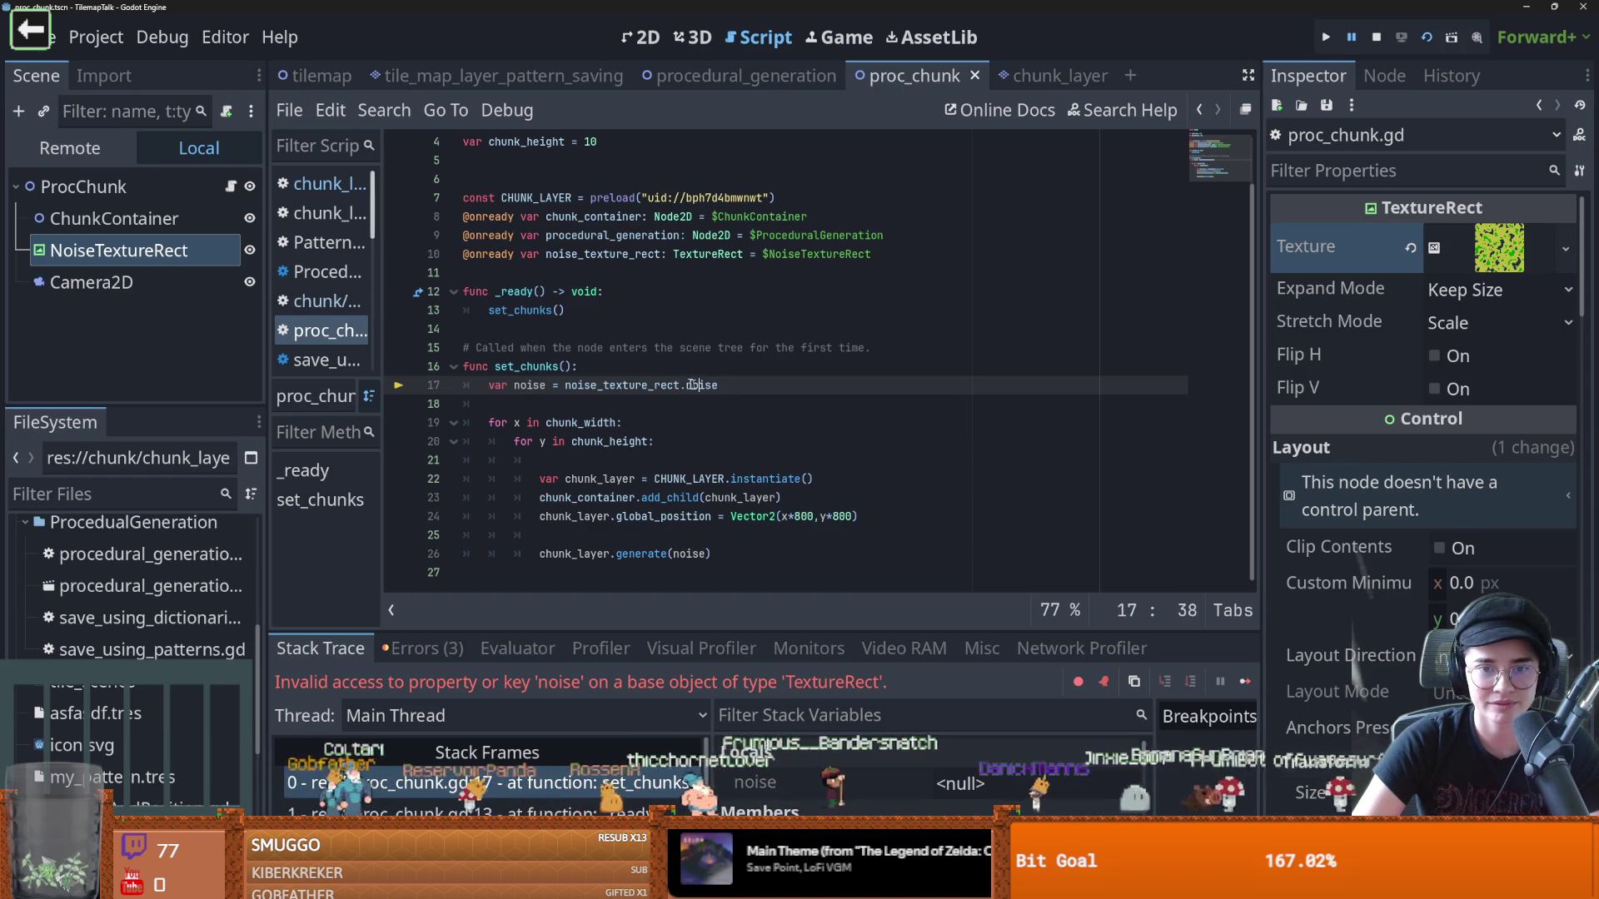
left_click(605, 374)
key("Return")
type("var")
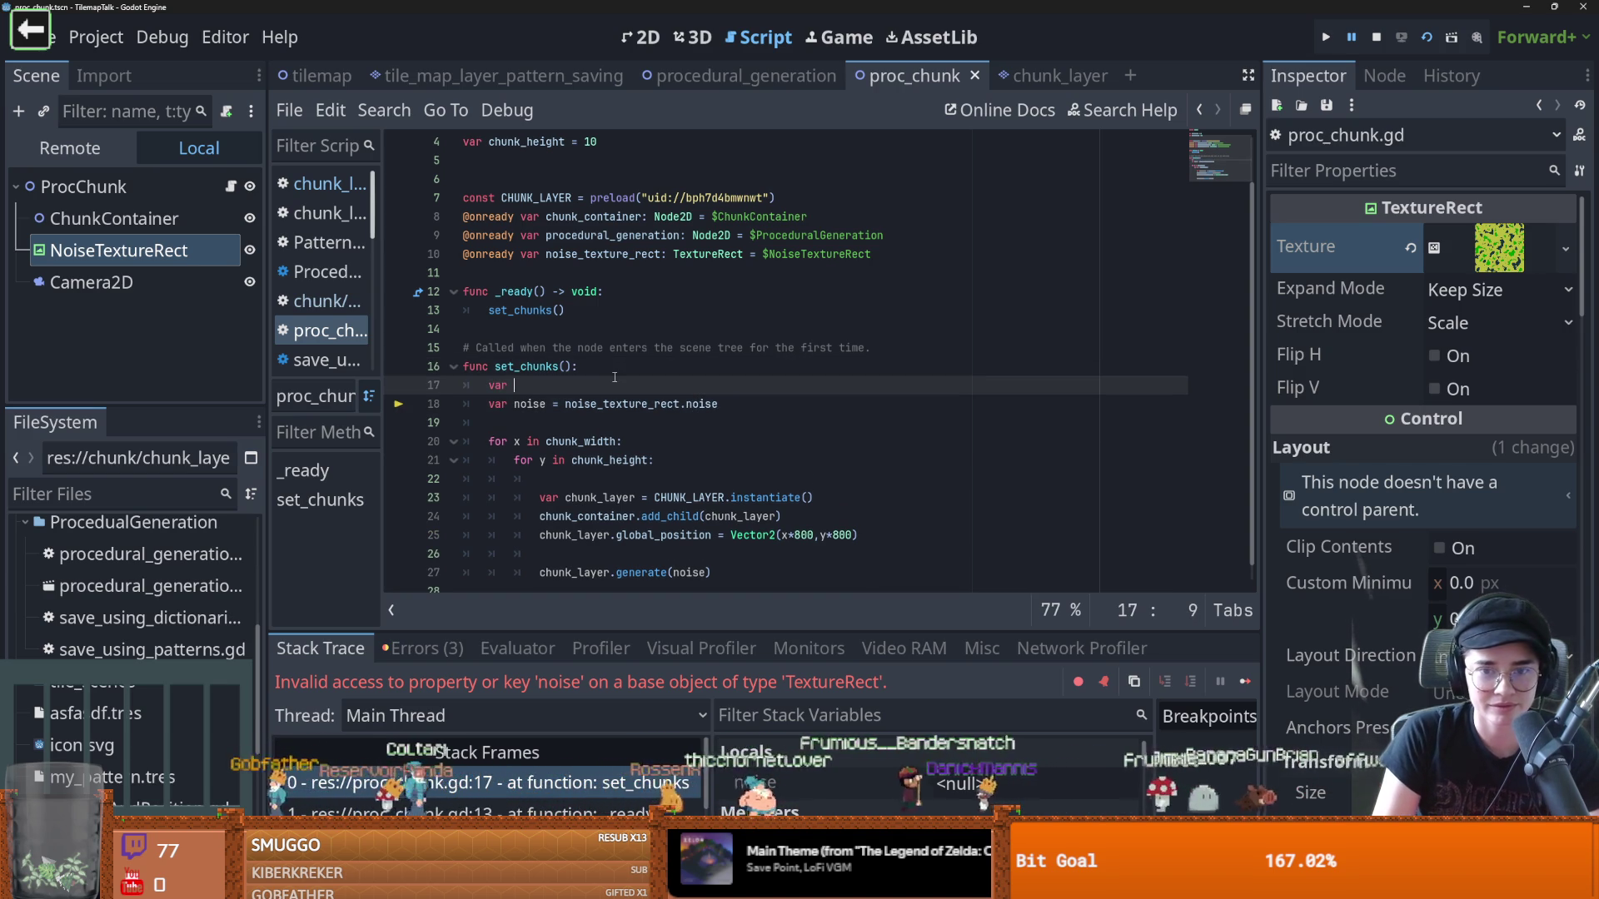
type("noise_text")
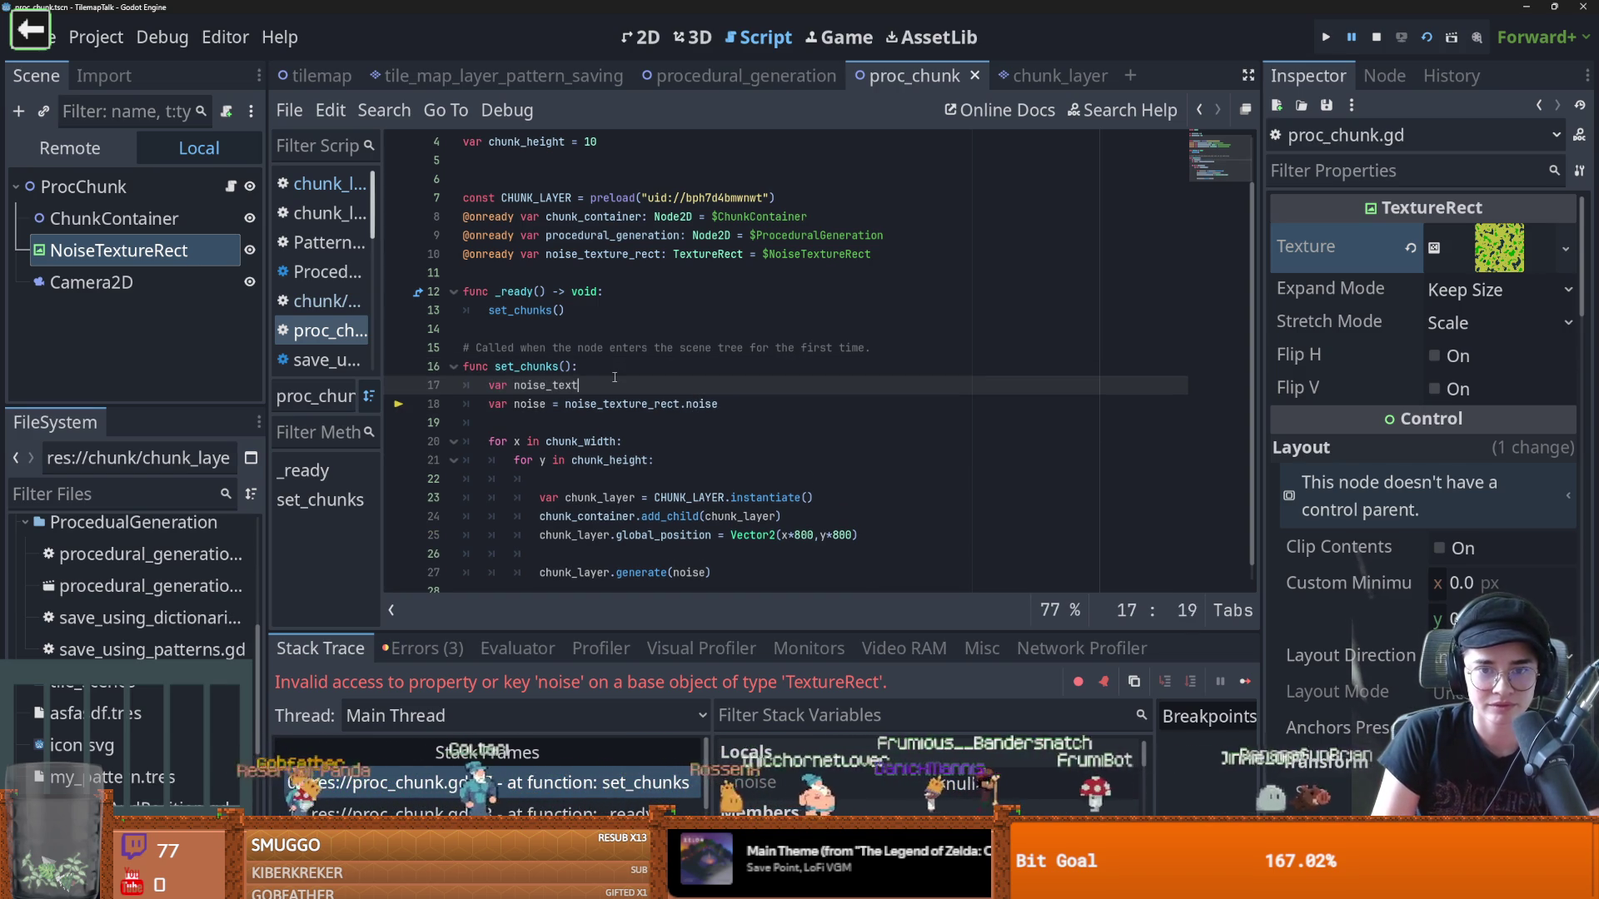
key("BackSpace")
key("BackSpace")
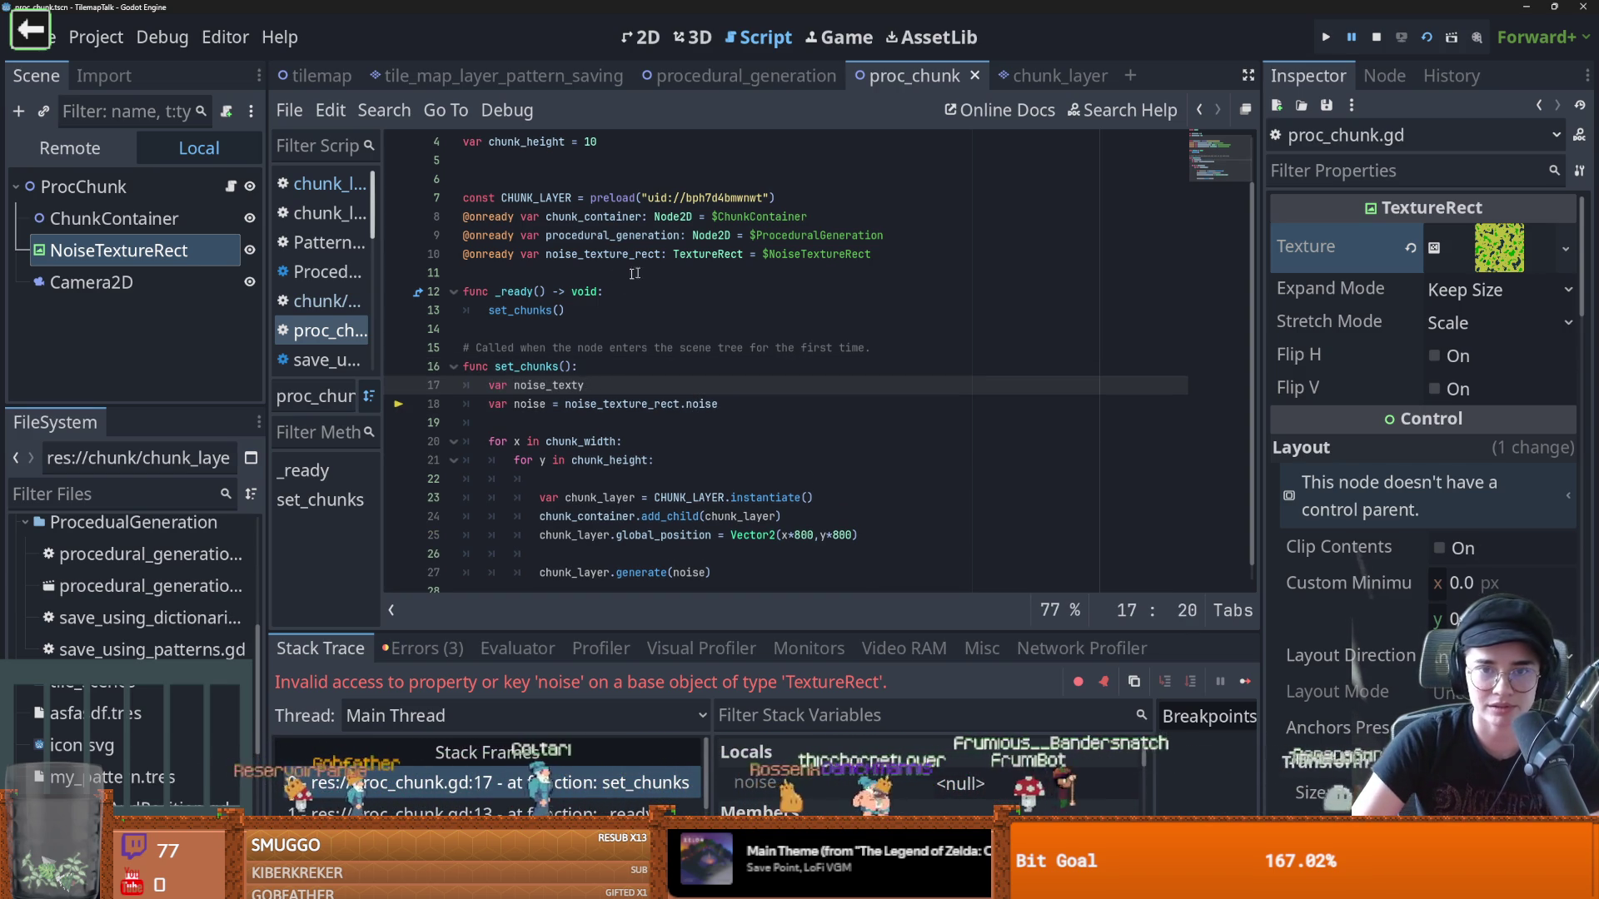
double_click(634, 255)
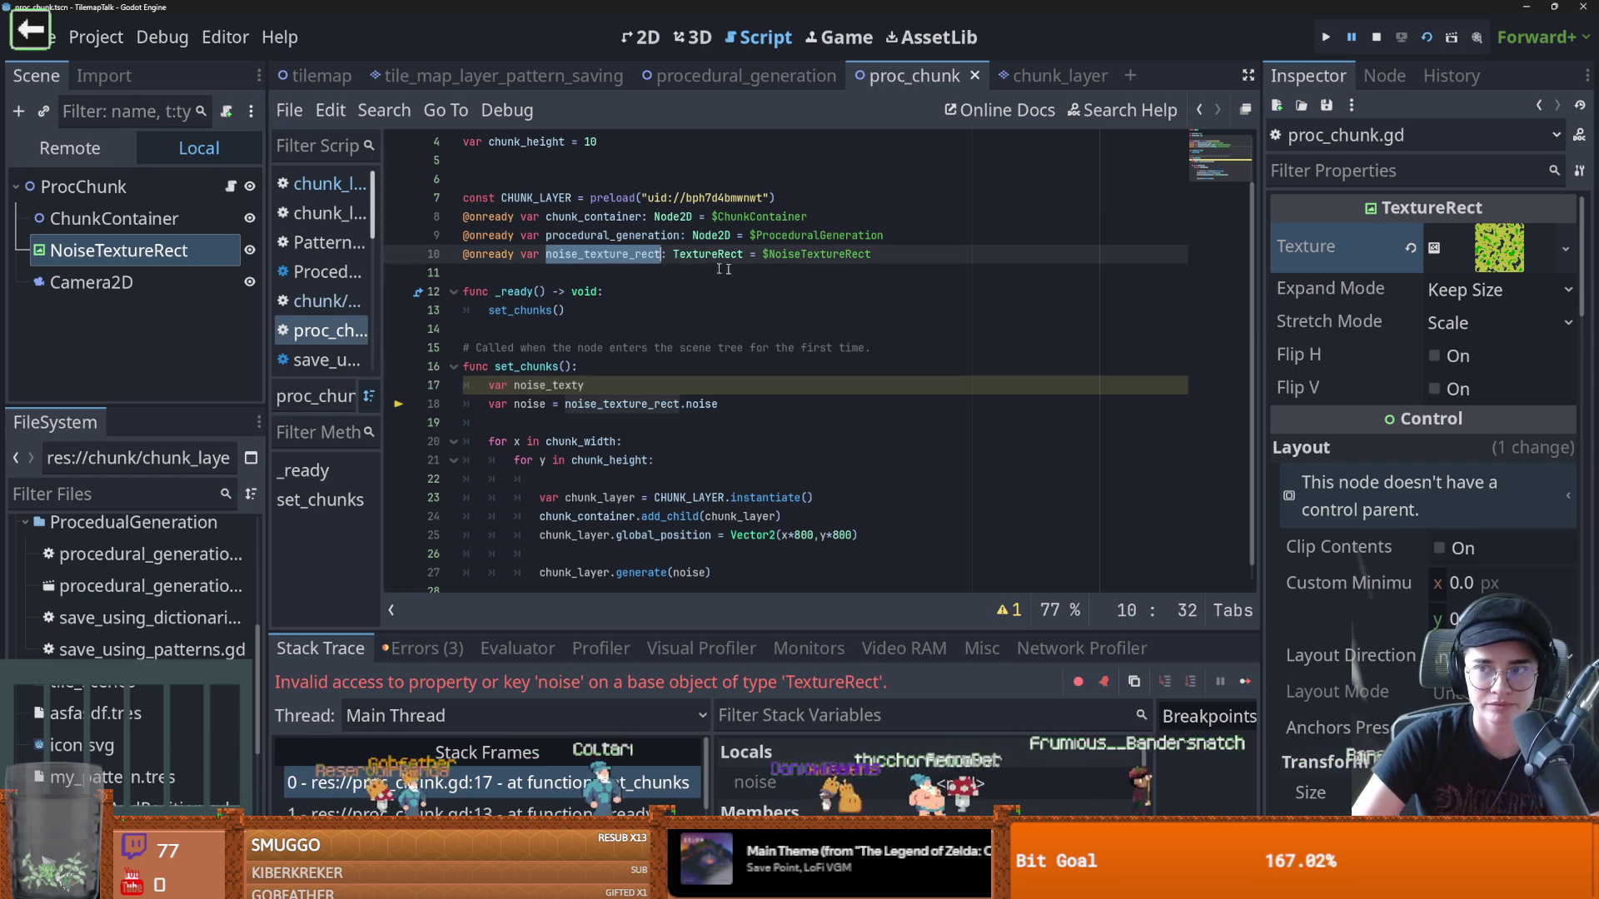
left_click(574, 254)
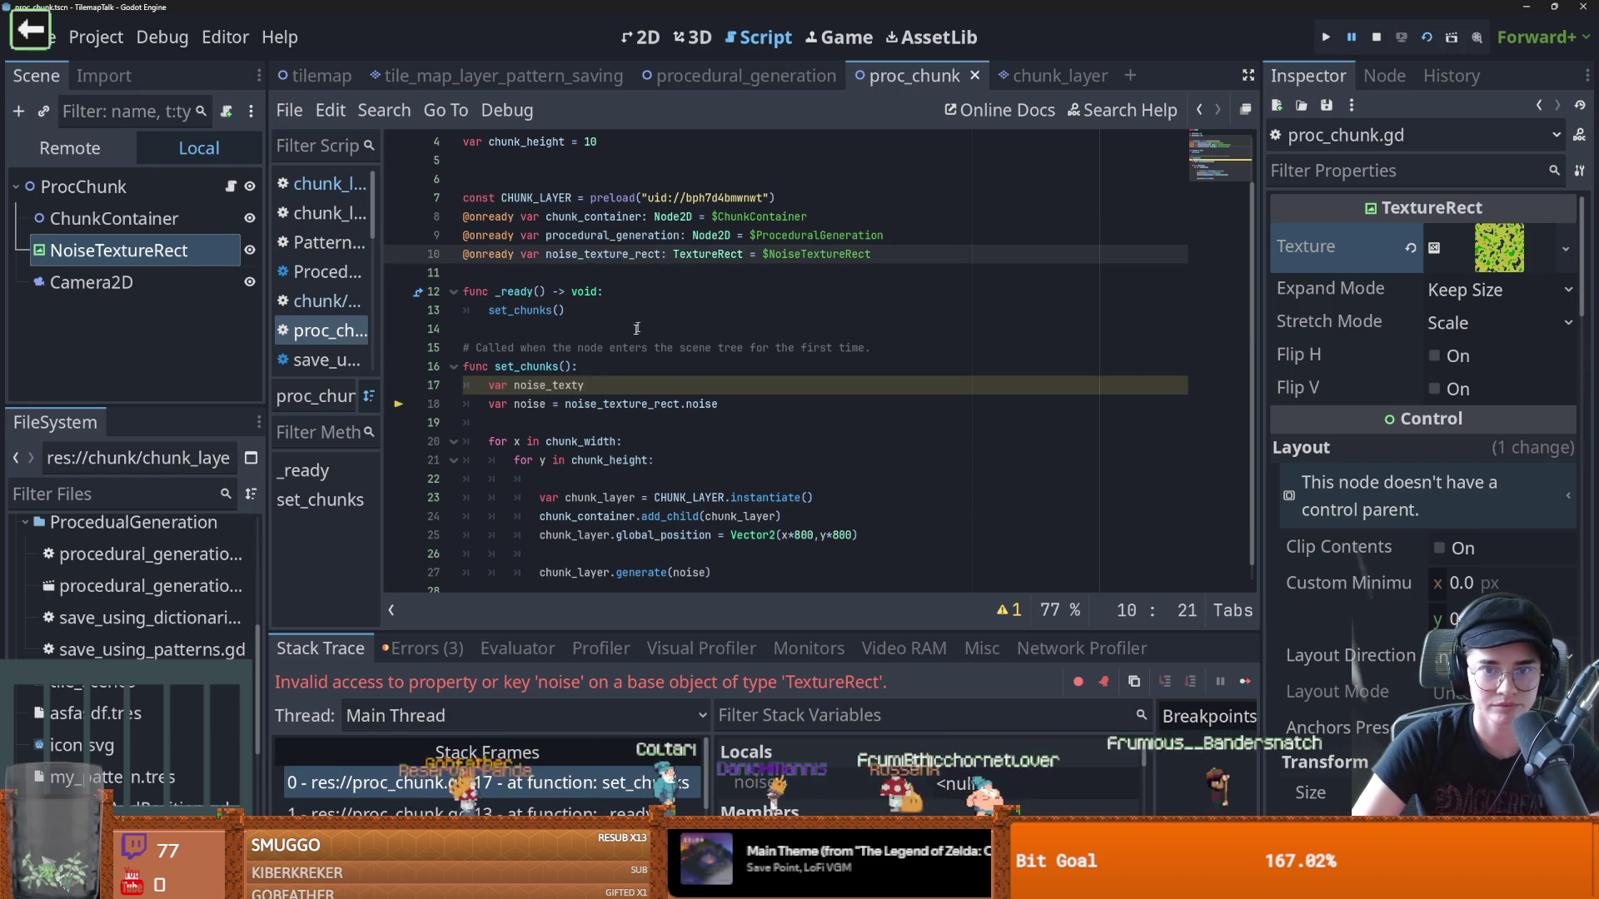
double_click(567, 385)
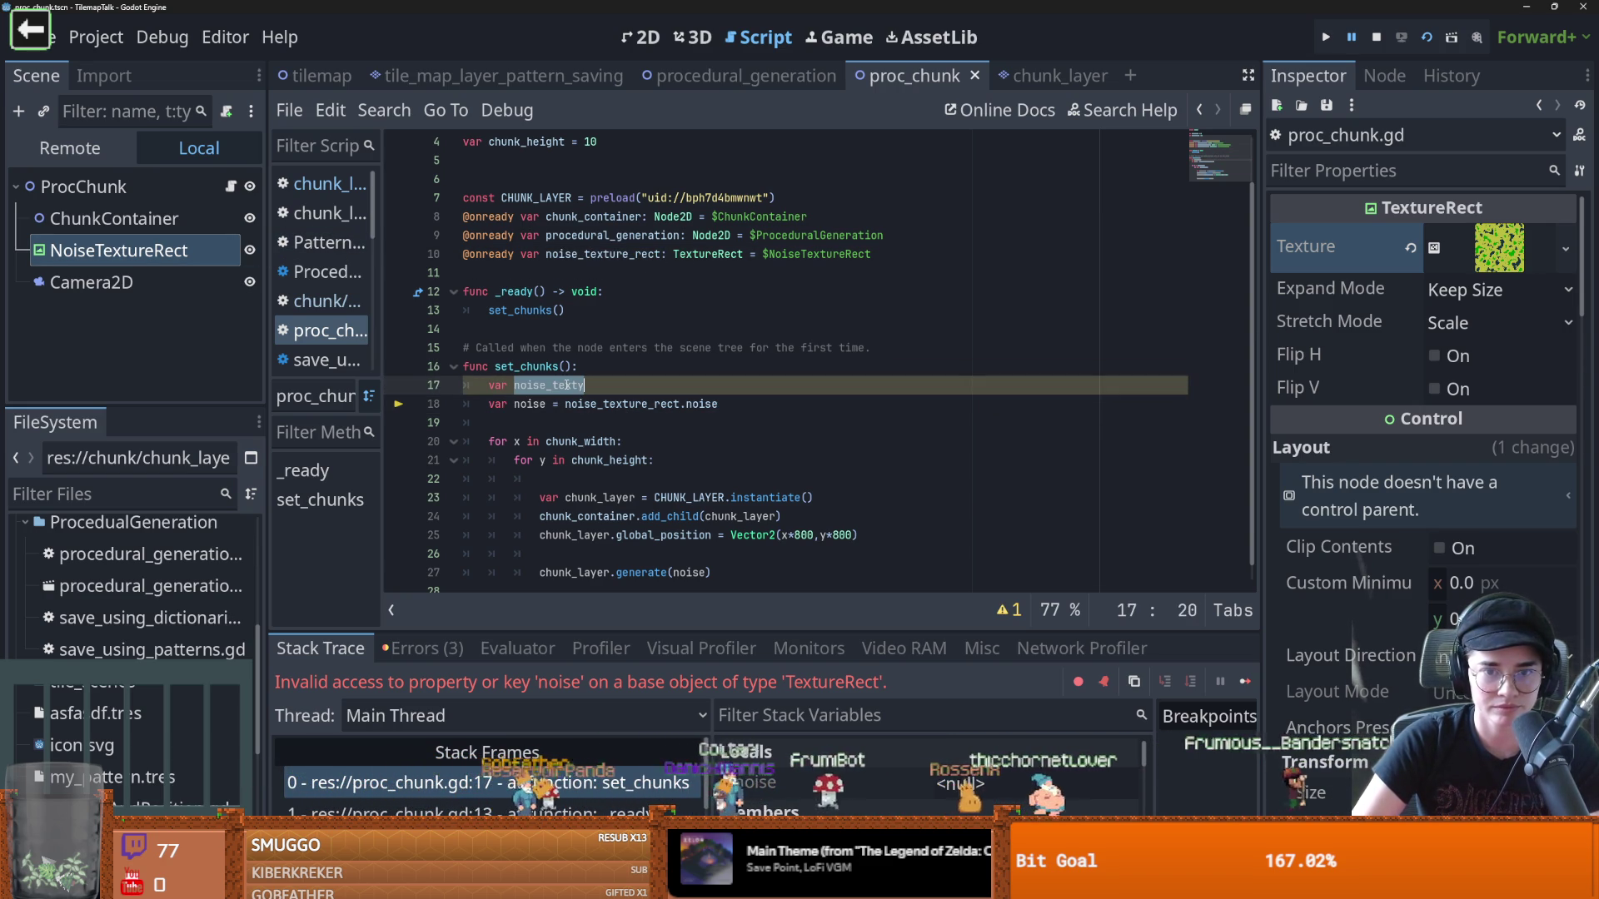
type("noise_text = noi")
key("Down")
key("Down")
key("Return")
type(".")
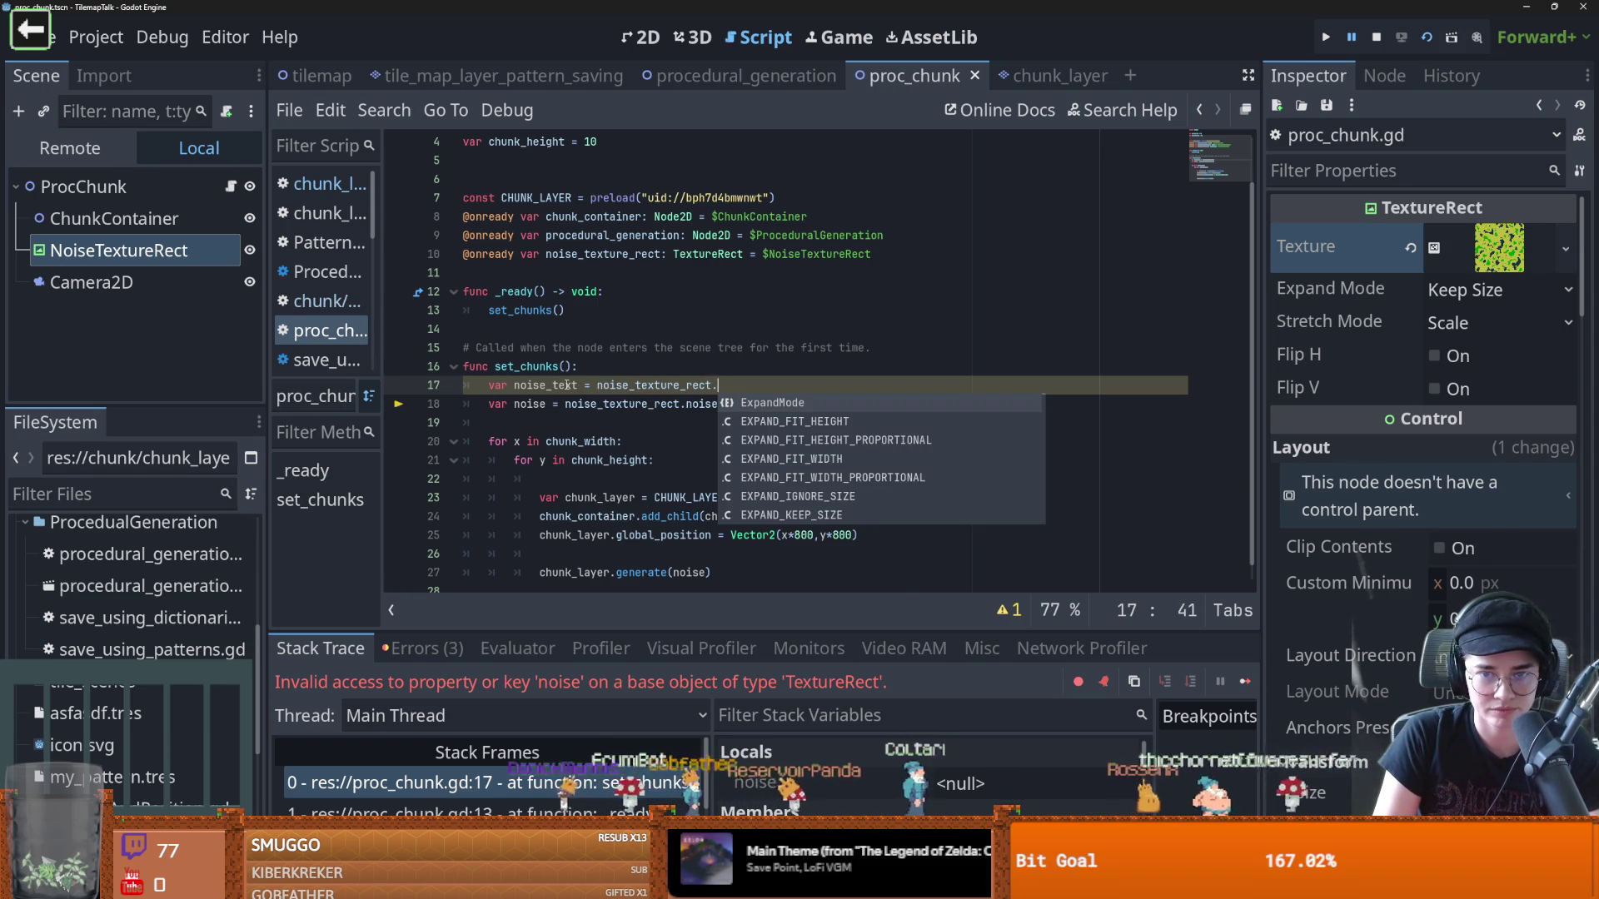
type("textyre")
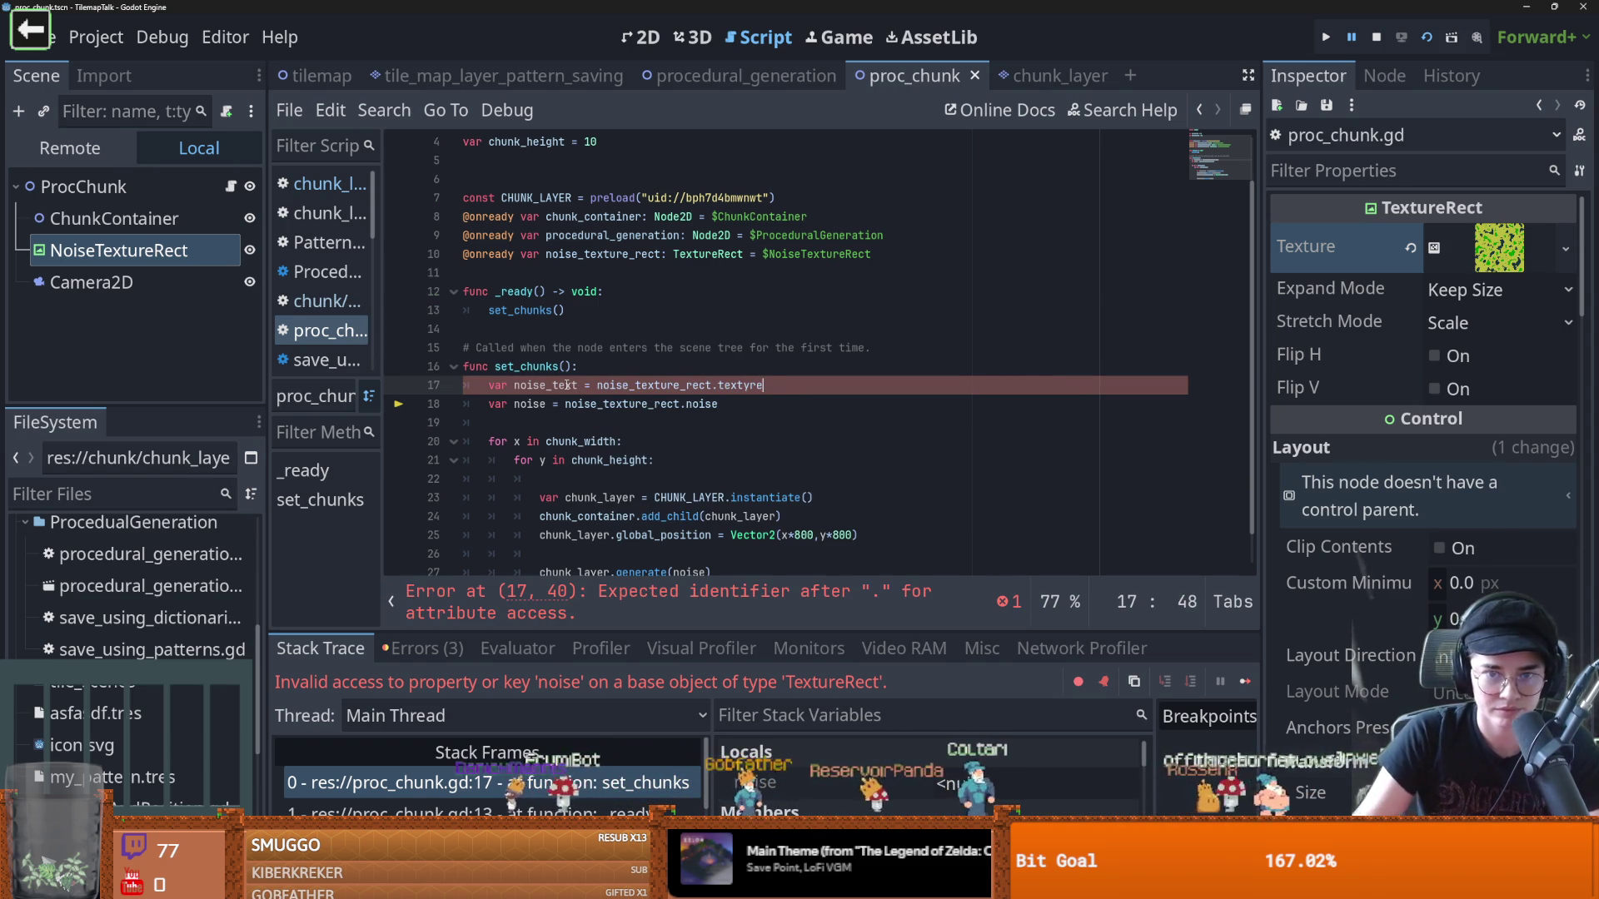
key("BackSpace")
key("BackSpace")
key("BackSpace")
type("ure")
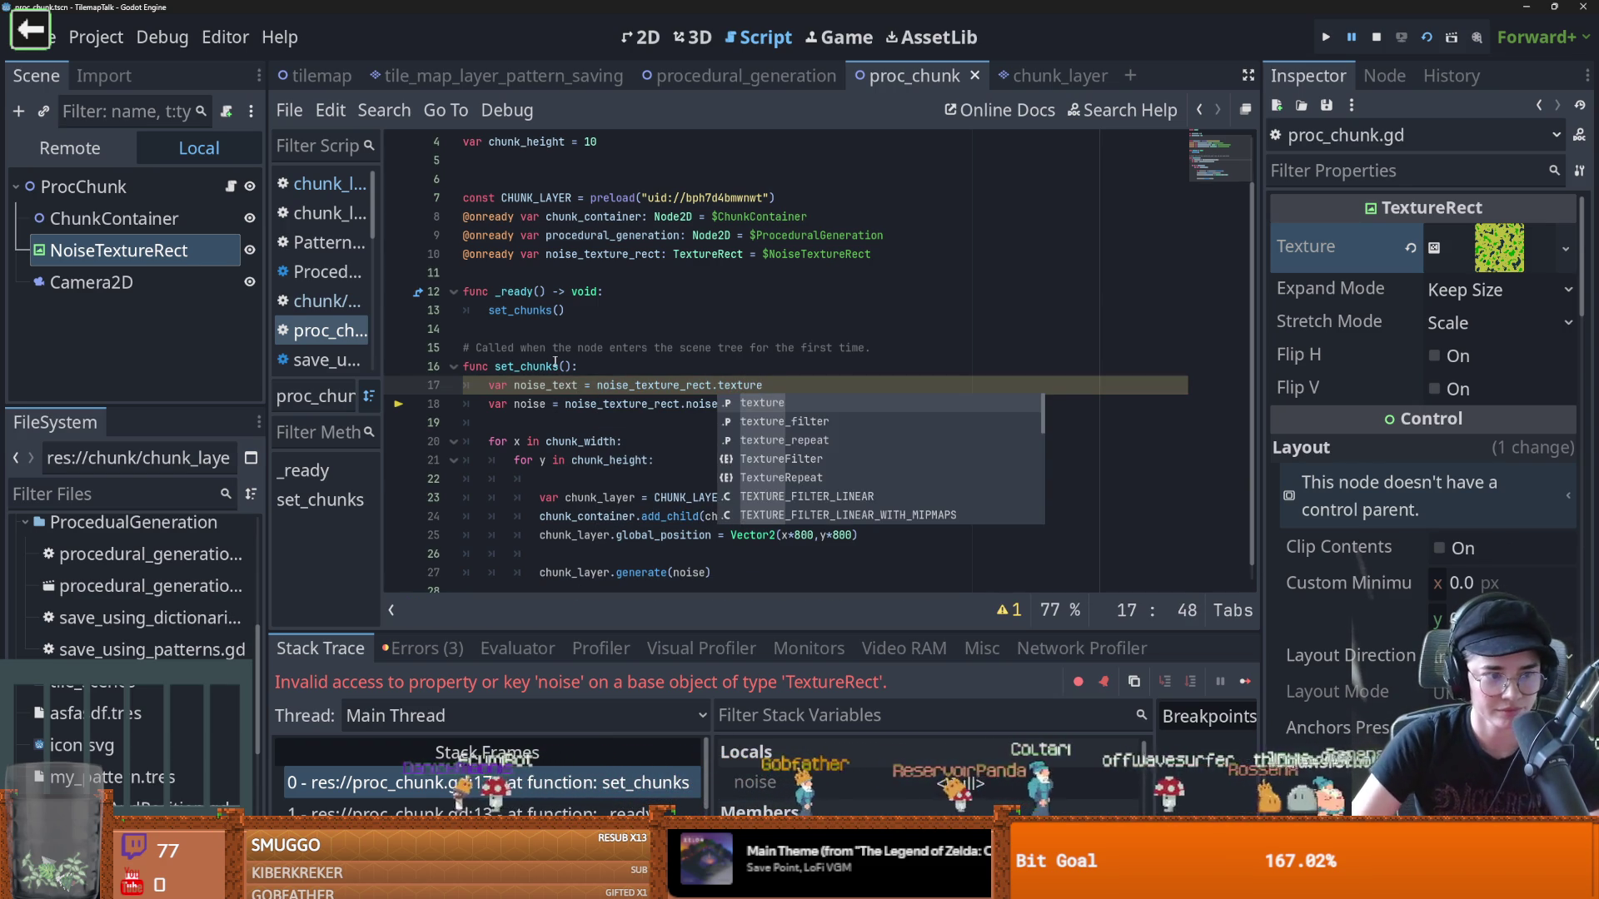
left_click(568, 350)
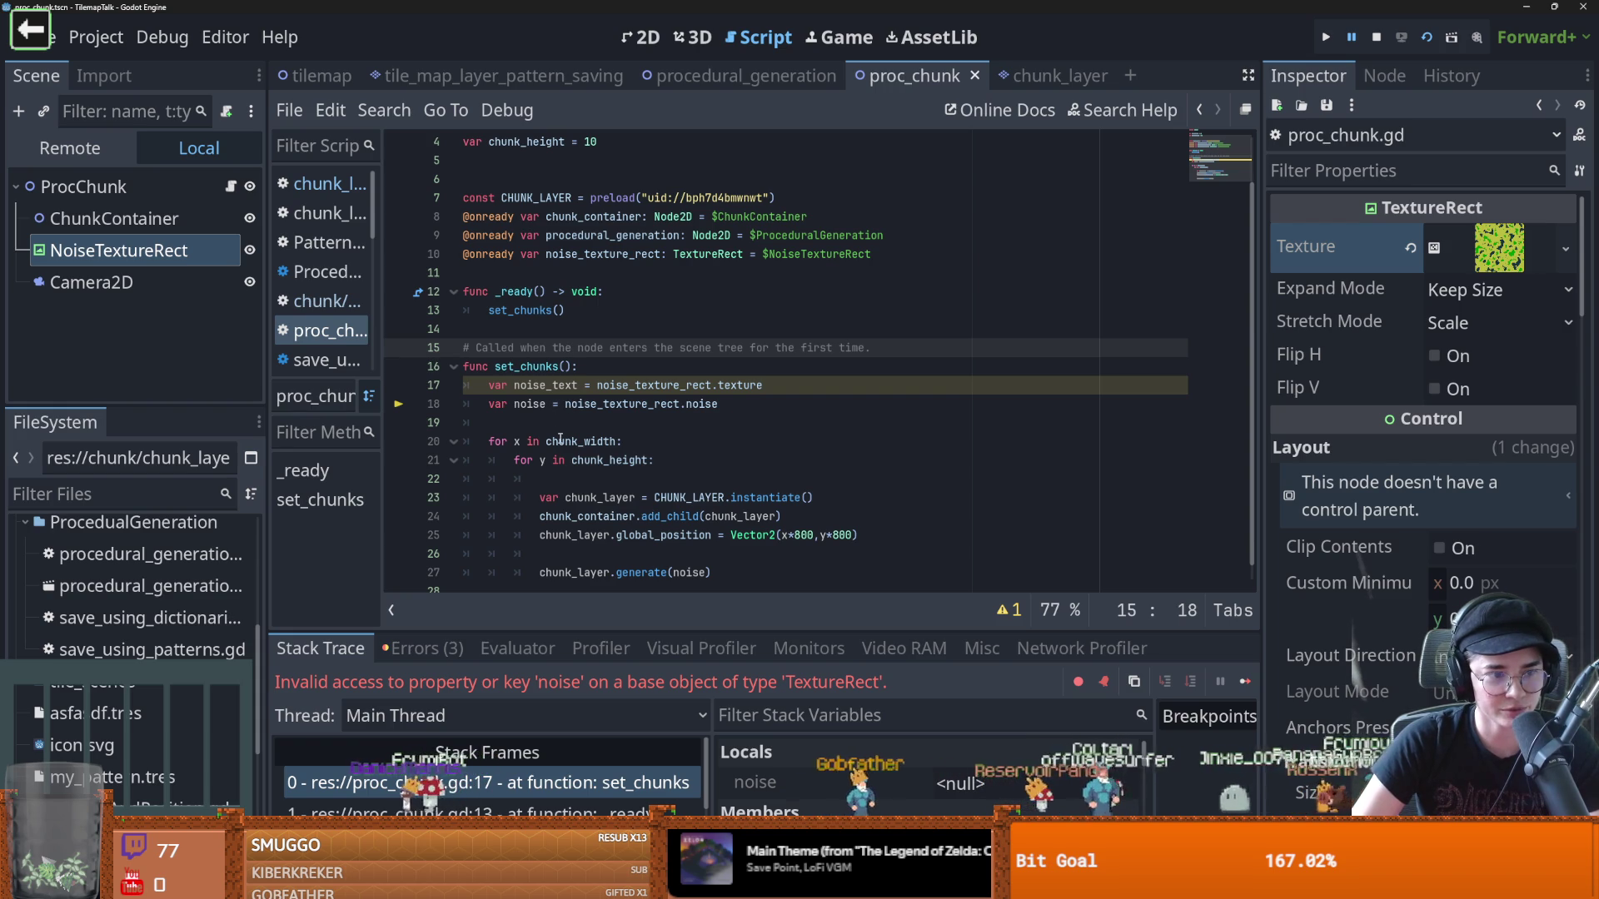
Type noise_text as NoiseTexture2D, read noise from noise_text.noise on line 18, and rerun
left_click(638, 460)
left_click(610, 388)
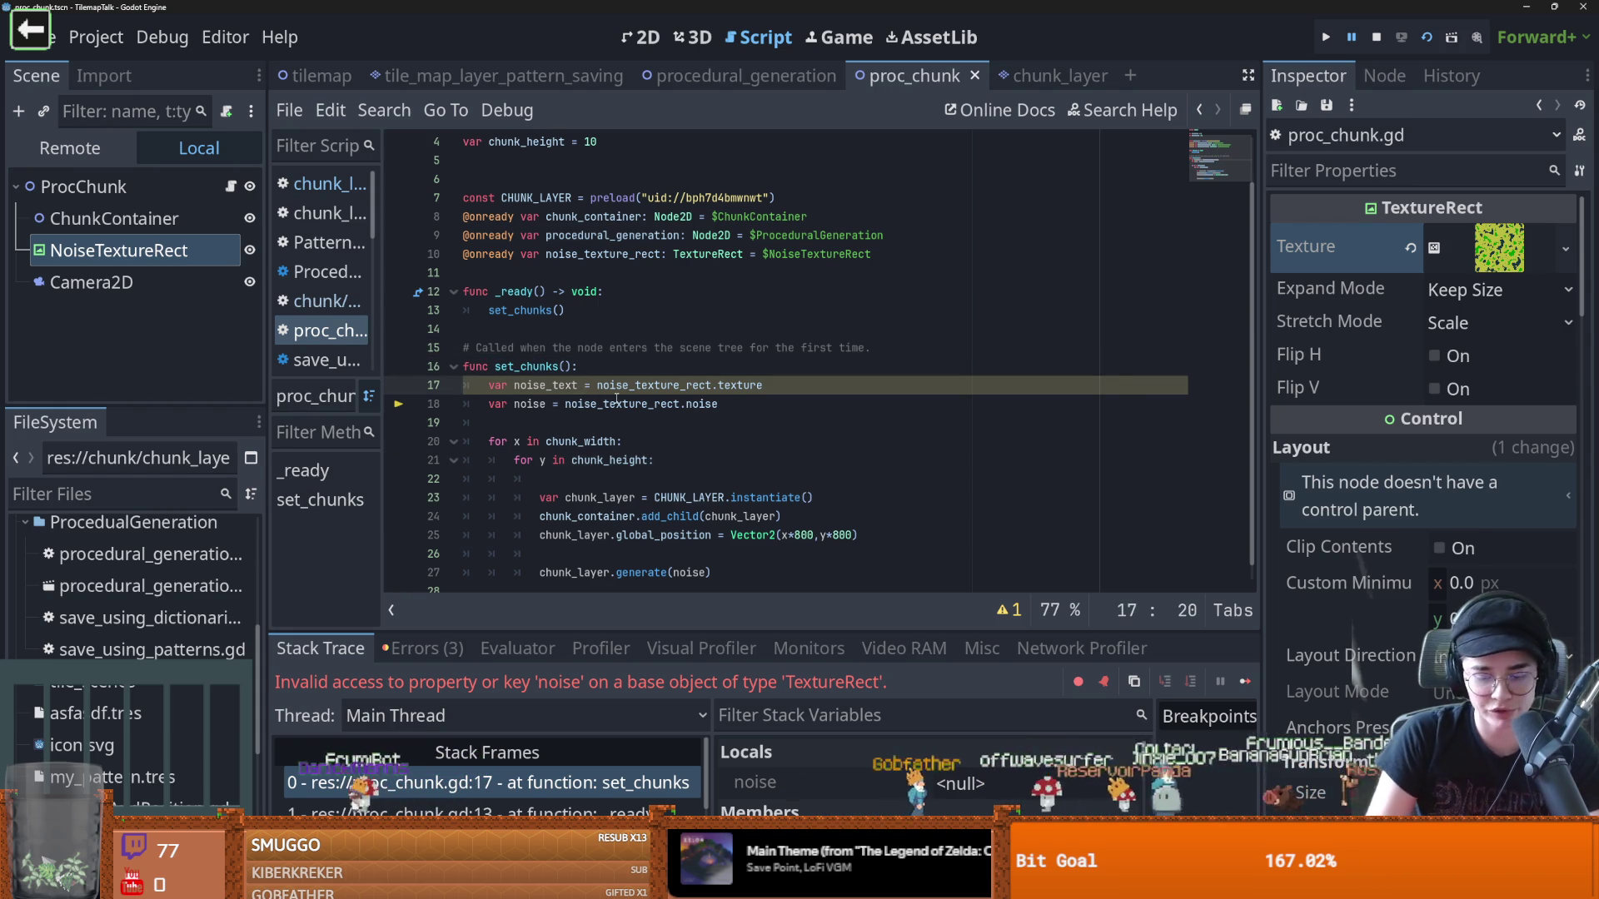
type(": ")
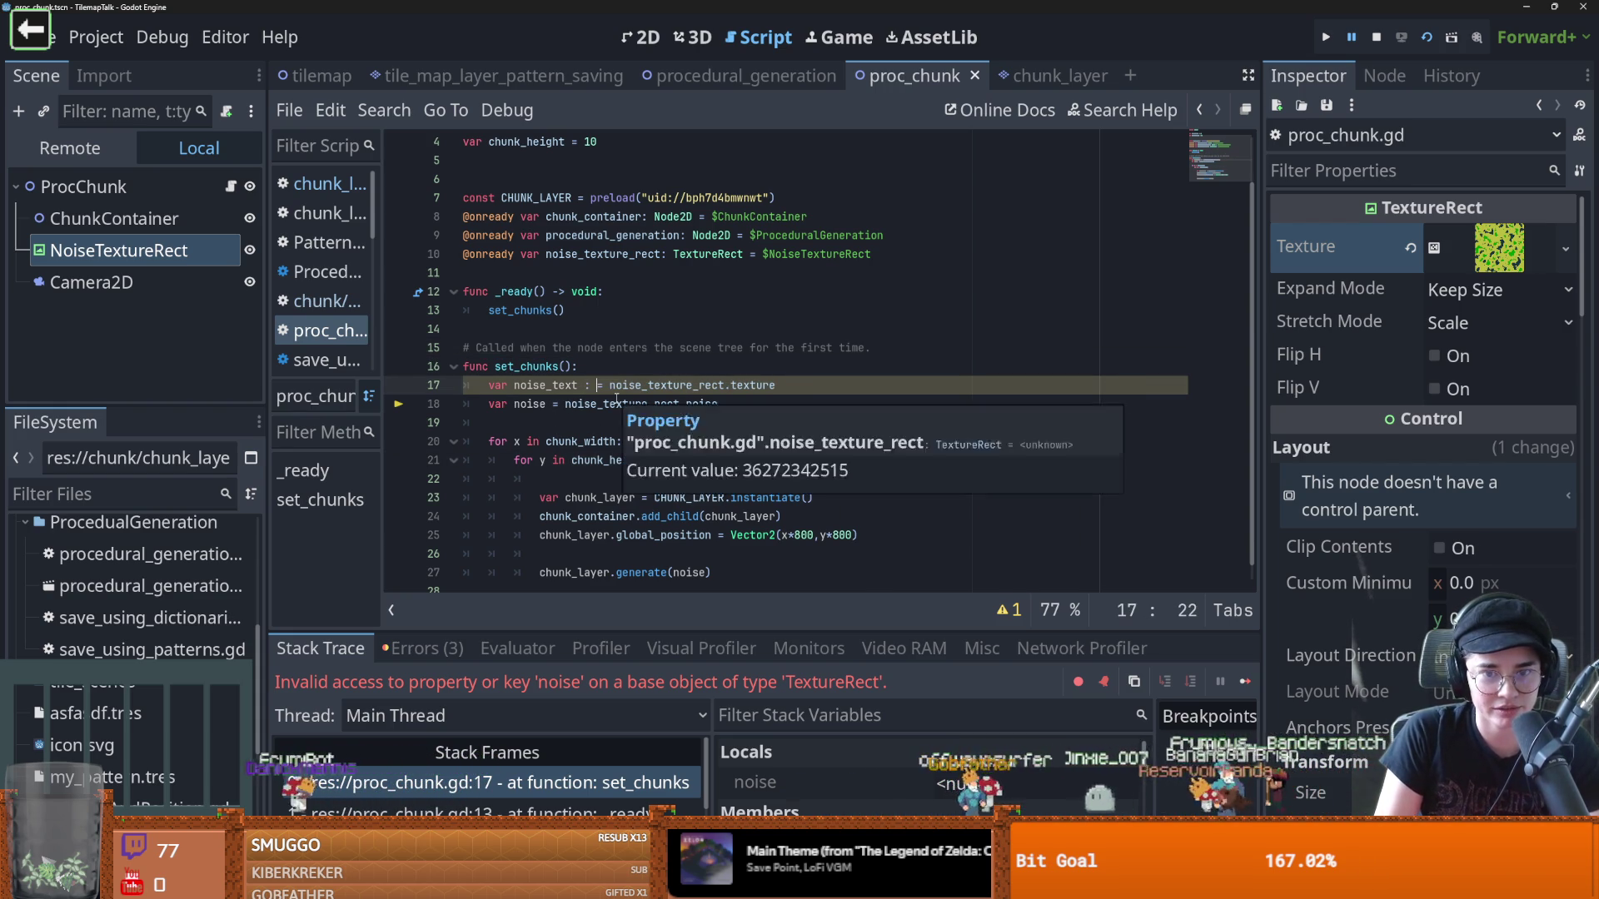
type("NoiseT")
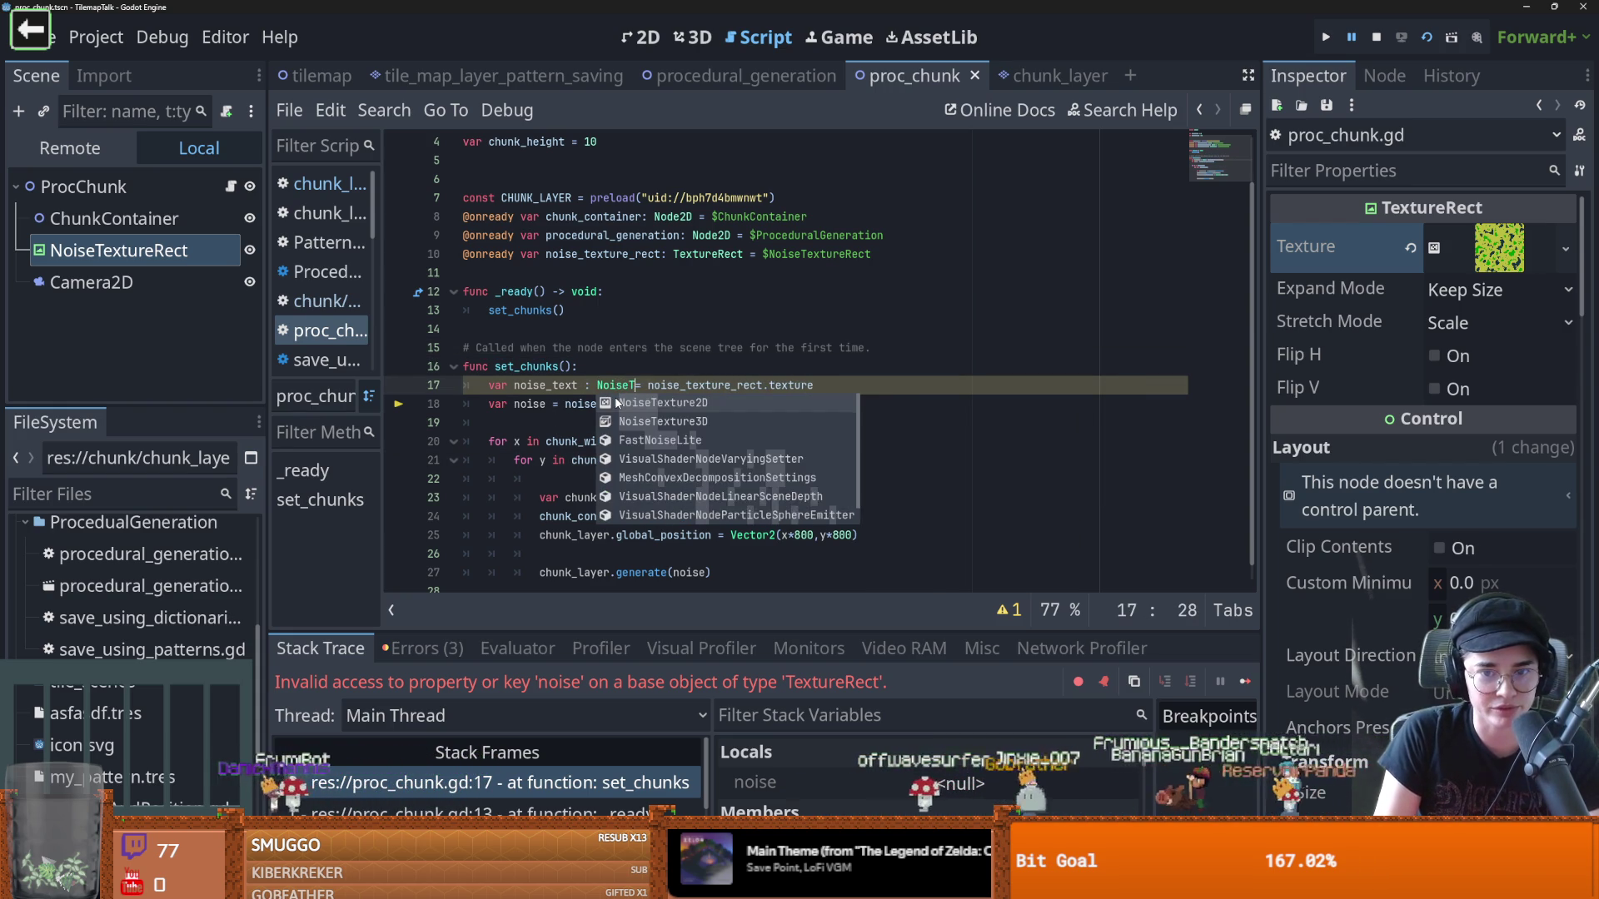
key("Return")
left_click(699, 404)
double_click(659, 404)
type("noise_text.noise")
left_click(635, 403)
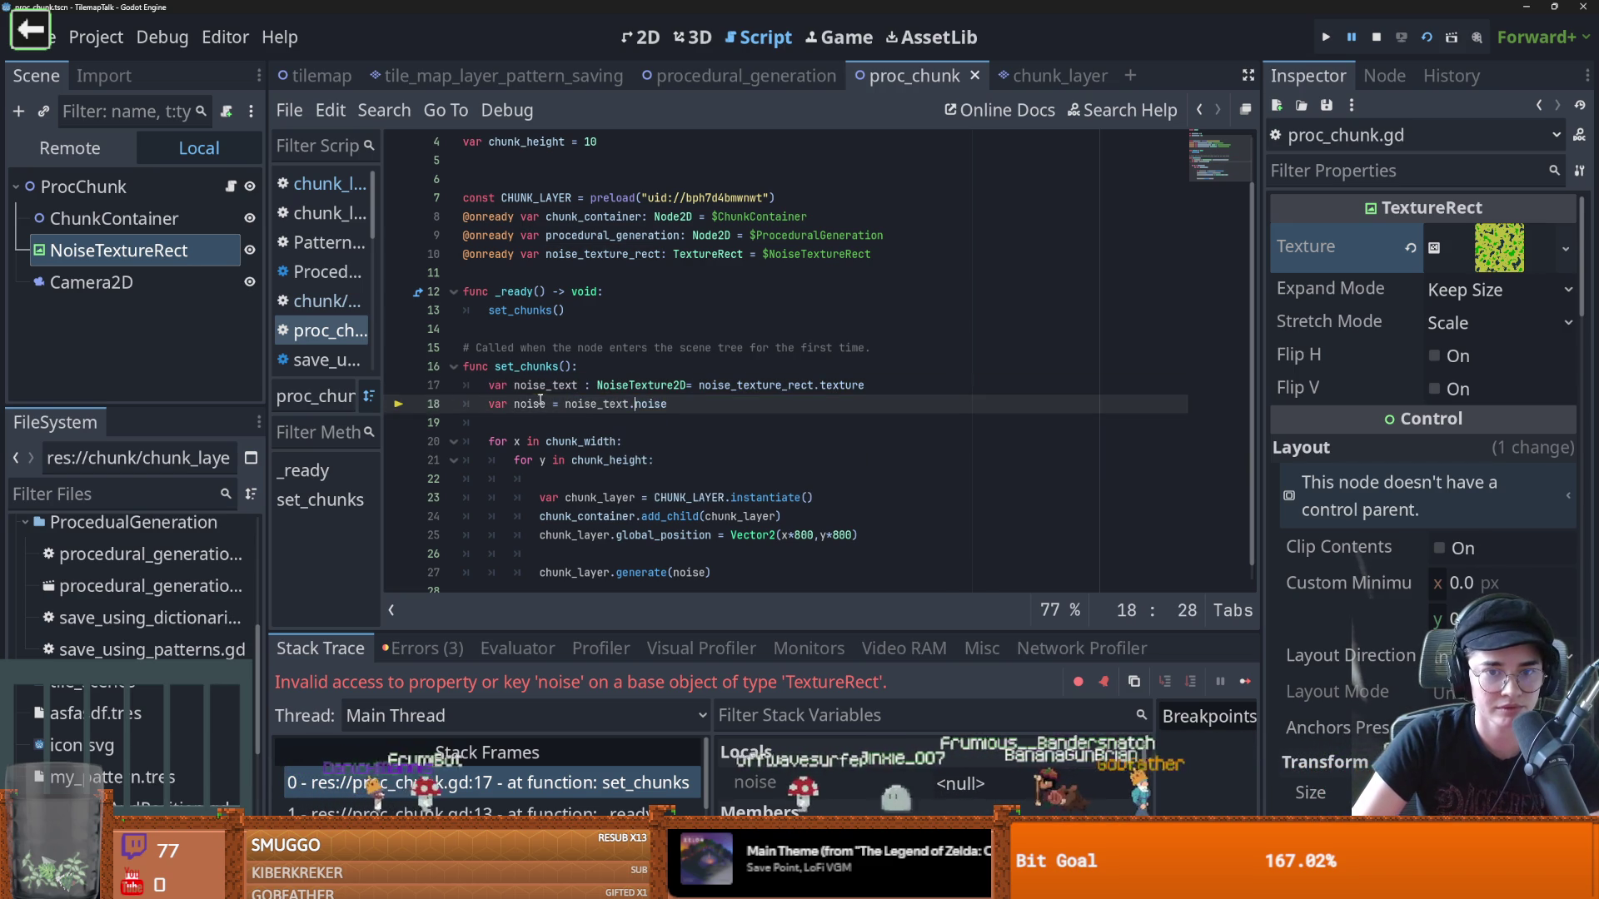
left_click(1427, 39)
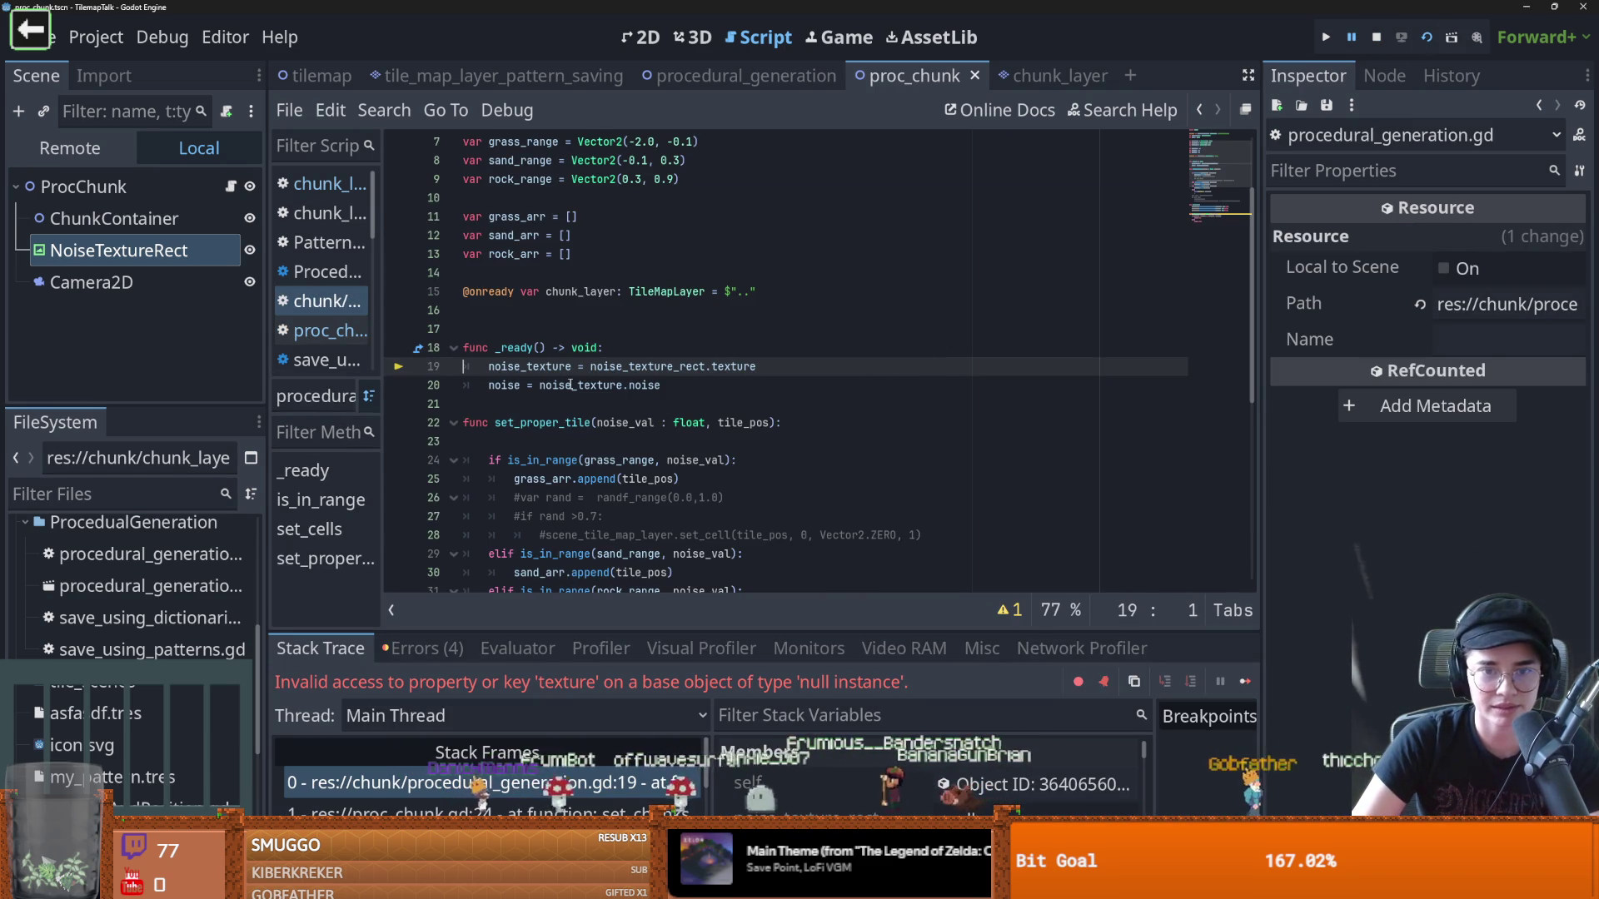
Inspect noise_texture on line 19, then undo an early deletion of the _ready function
double_click(540, 369)
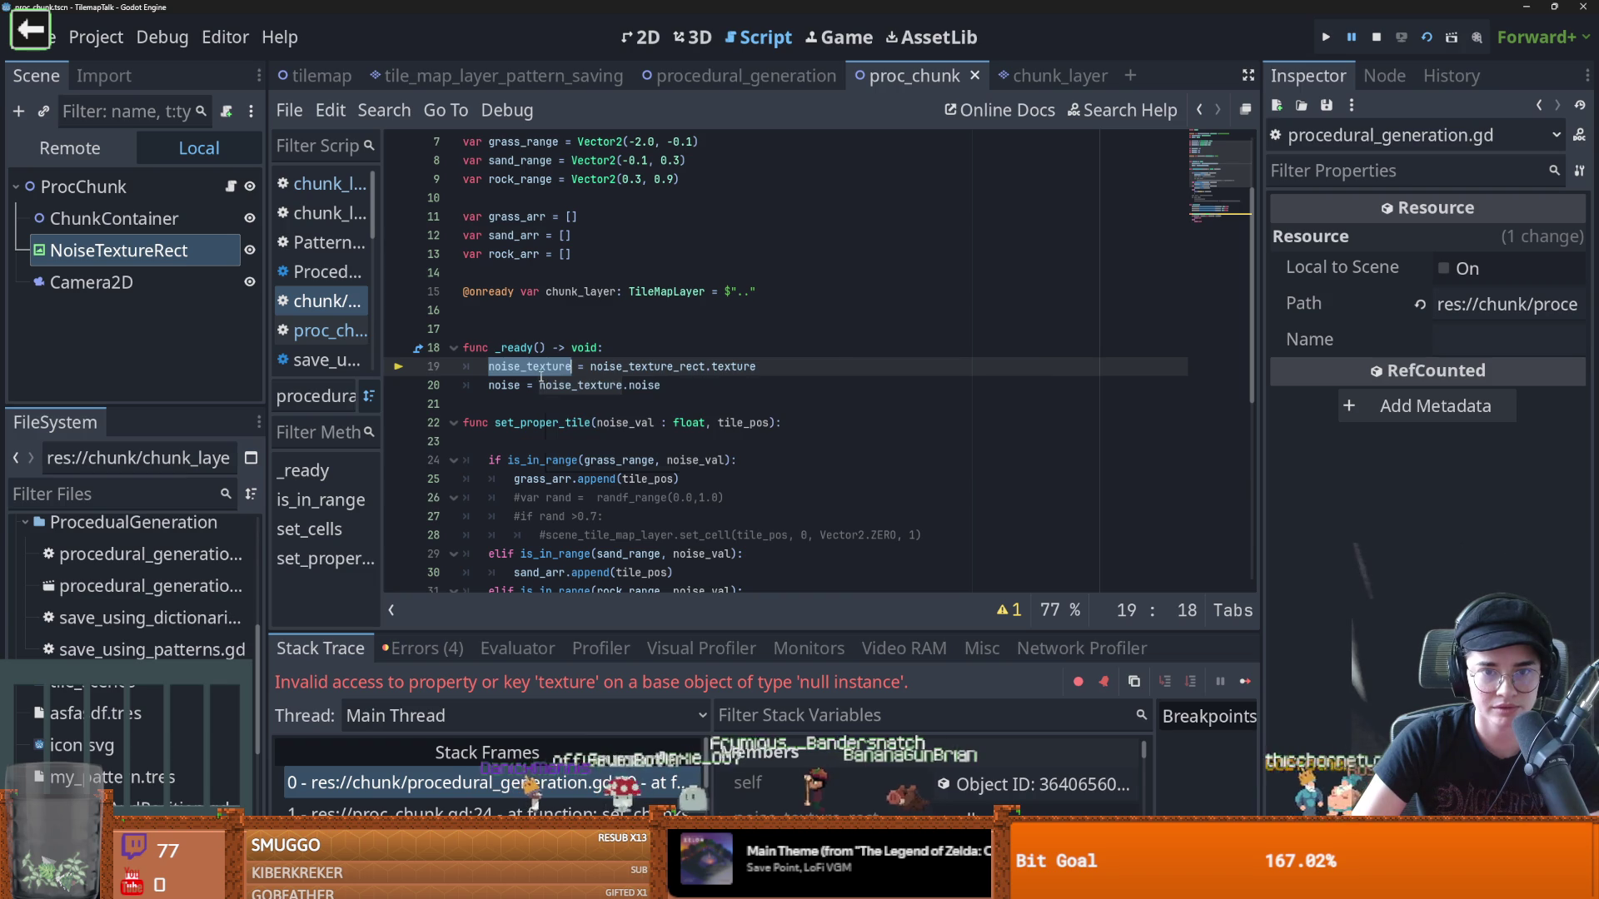
scroll(583, 516, "up", 2)
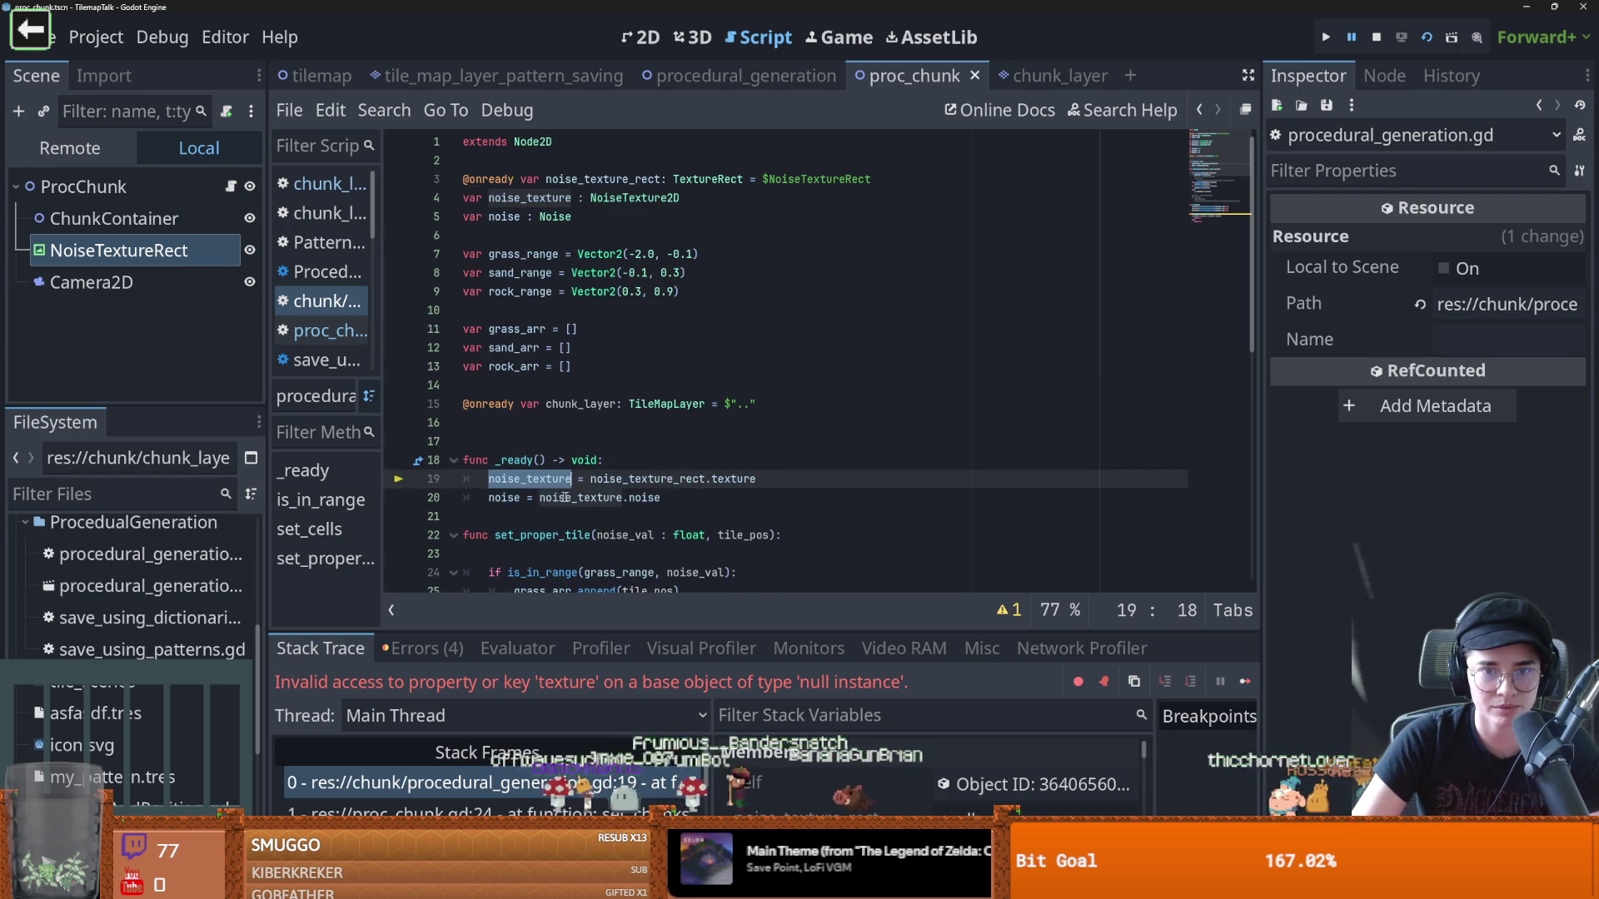
scroll(617, 500, "down", 3)
left_click_drag(660, 329, 401, 298)
scroll(633, 419, "down", 1)
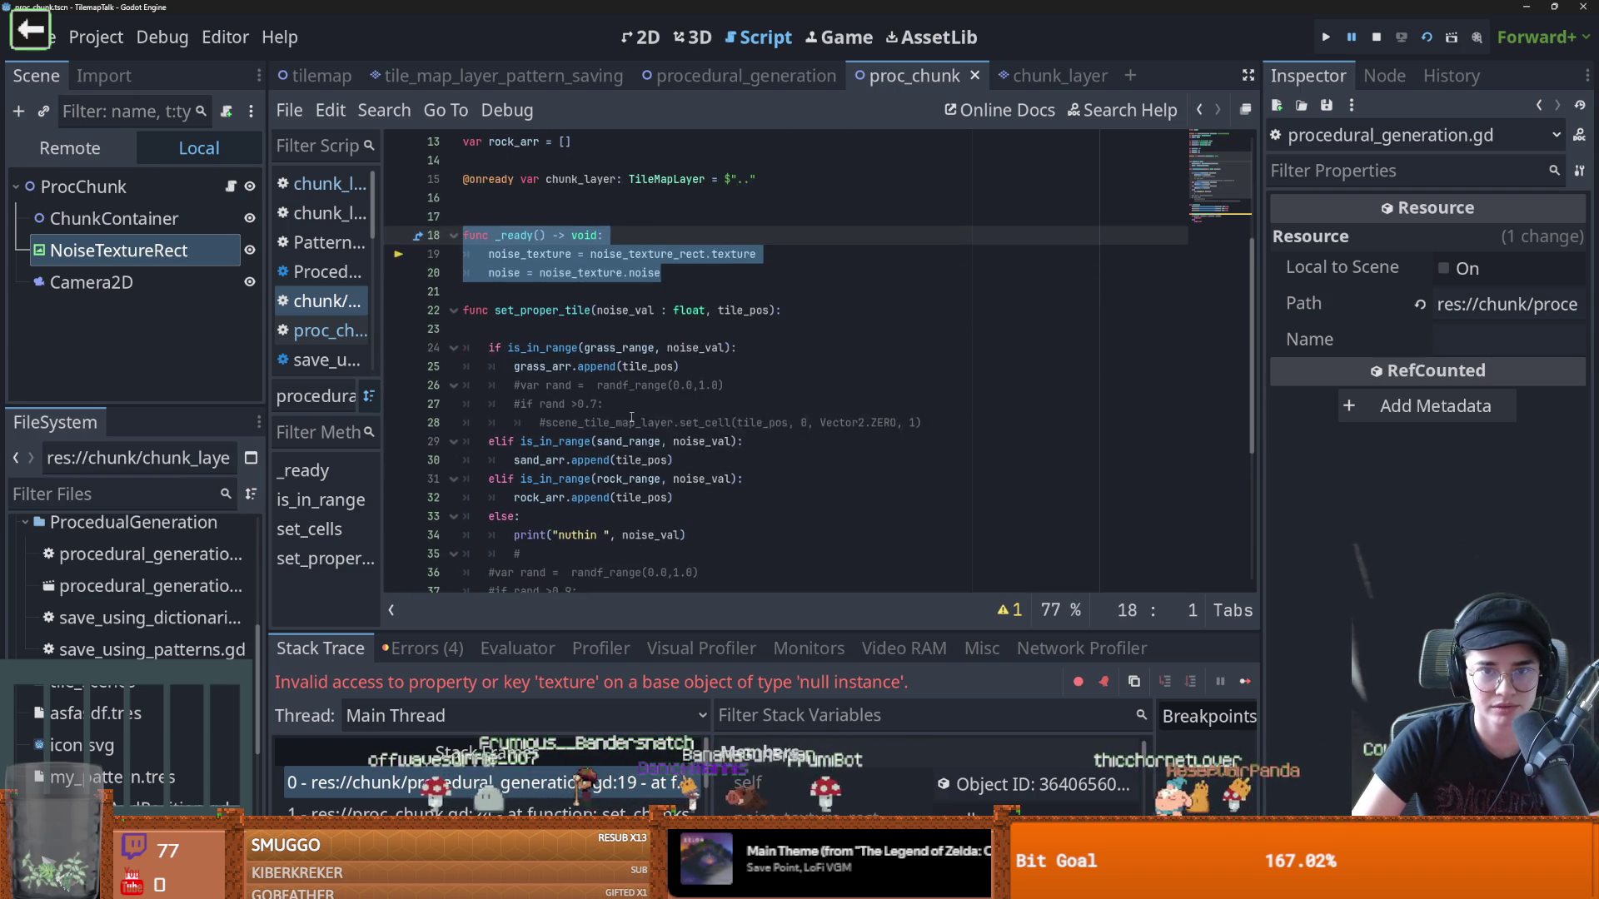
scroll(621, 429, "down", 2)
key("BackSpace")
scroll(621, 429, "up", 6)
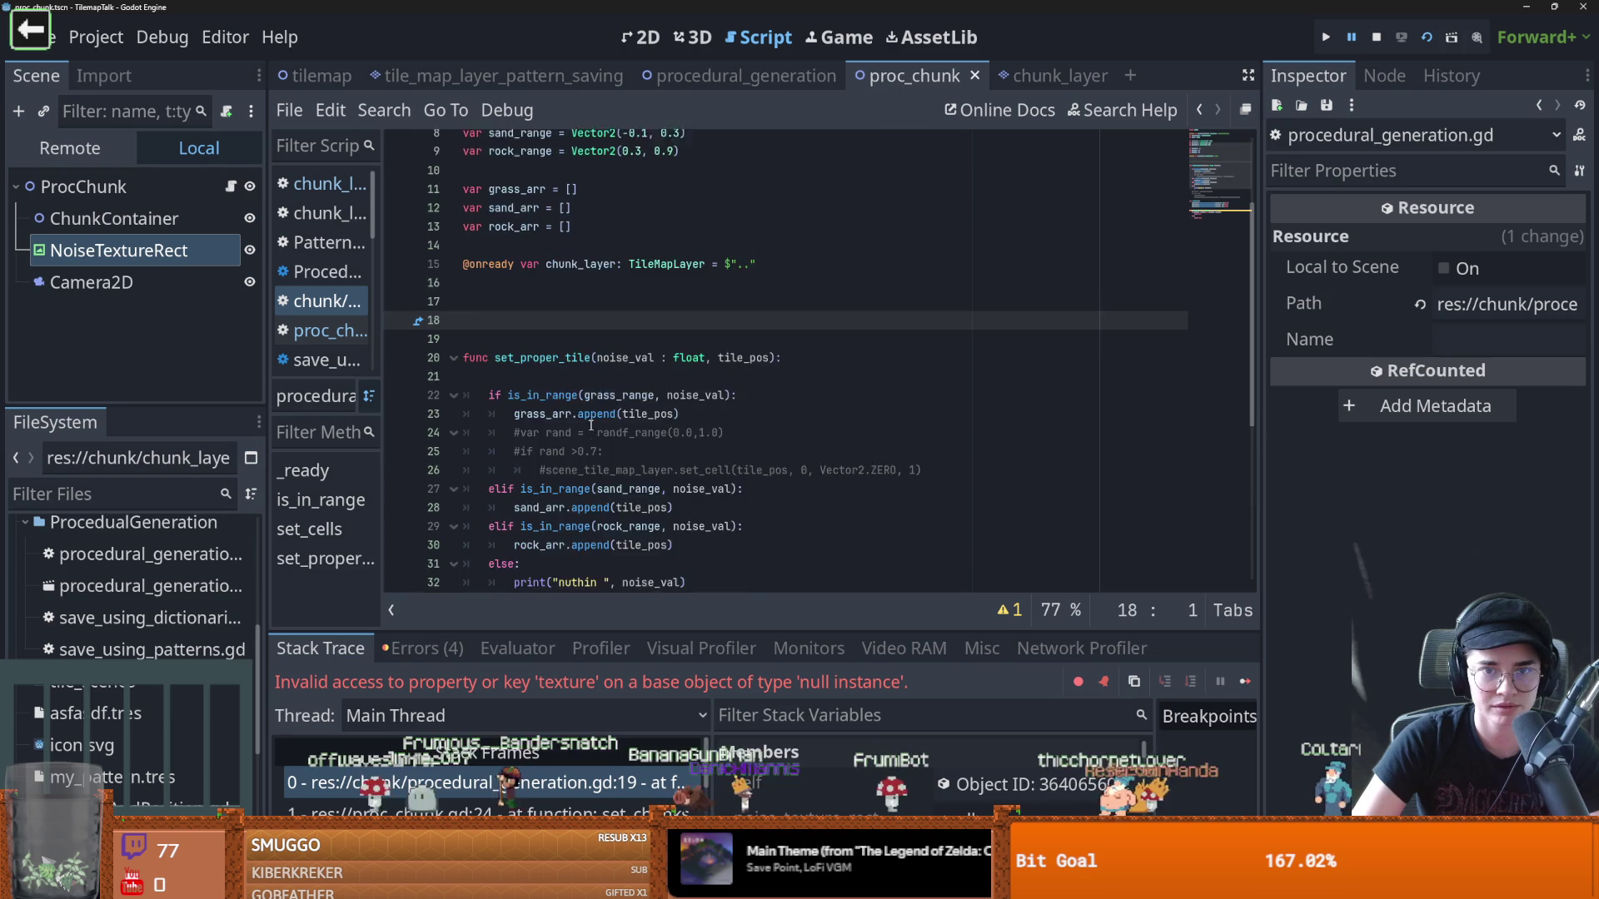
key("ctrl+z")
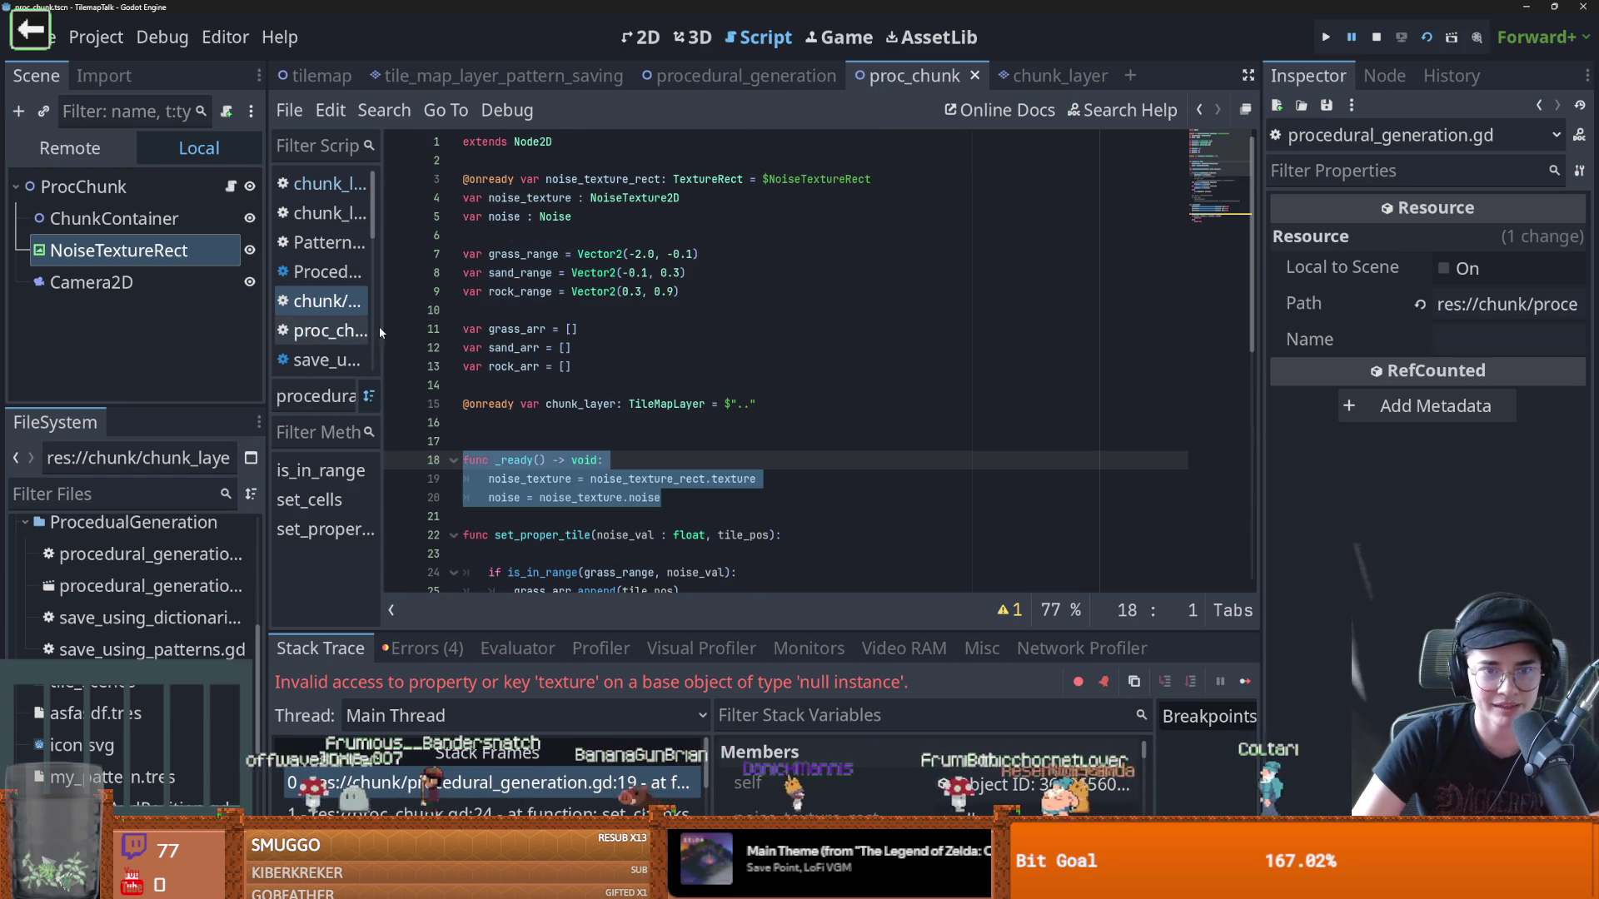
Open procedural_generation.gd from the chunk_layer scene and delete its _ready function
left_click_drag(380, 376, 481, 377)
left_click(996, 75)
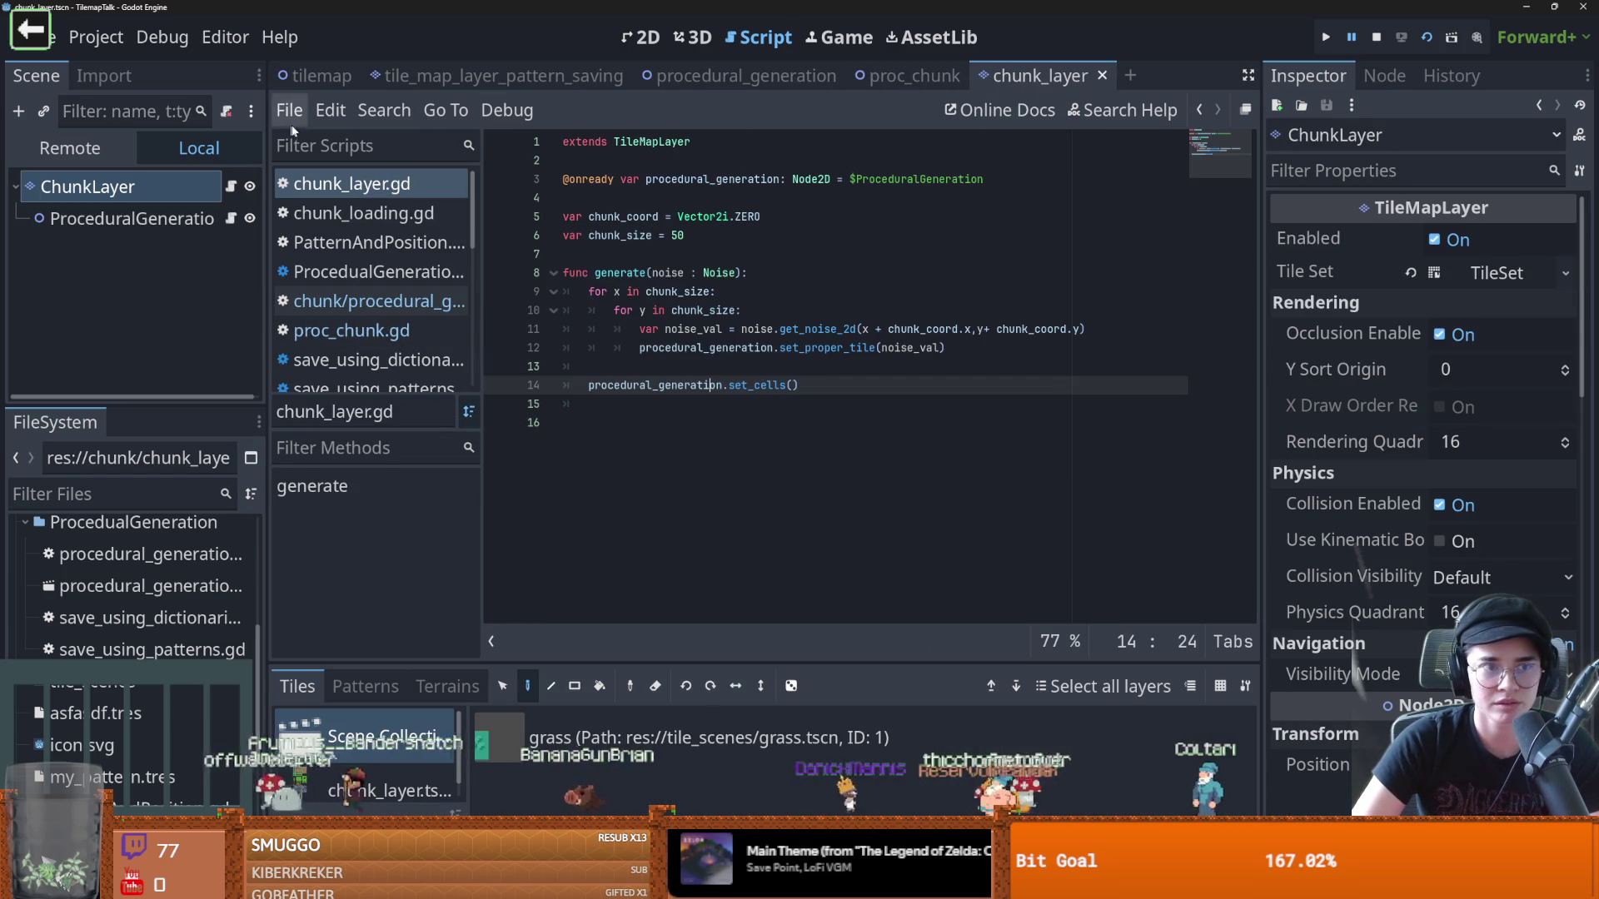
left_click(231, 218)
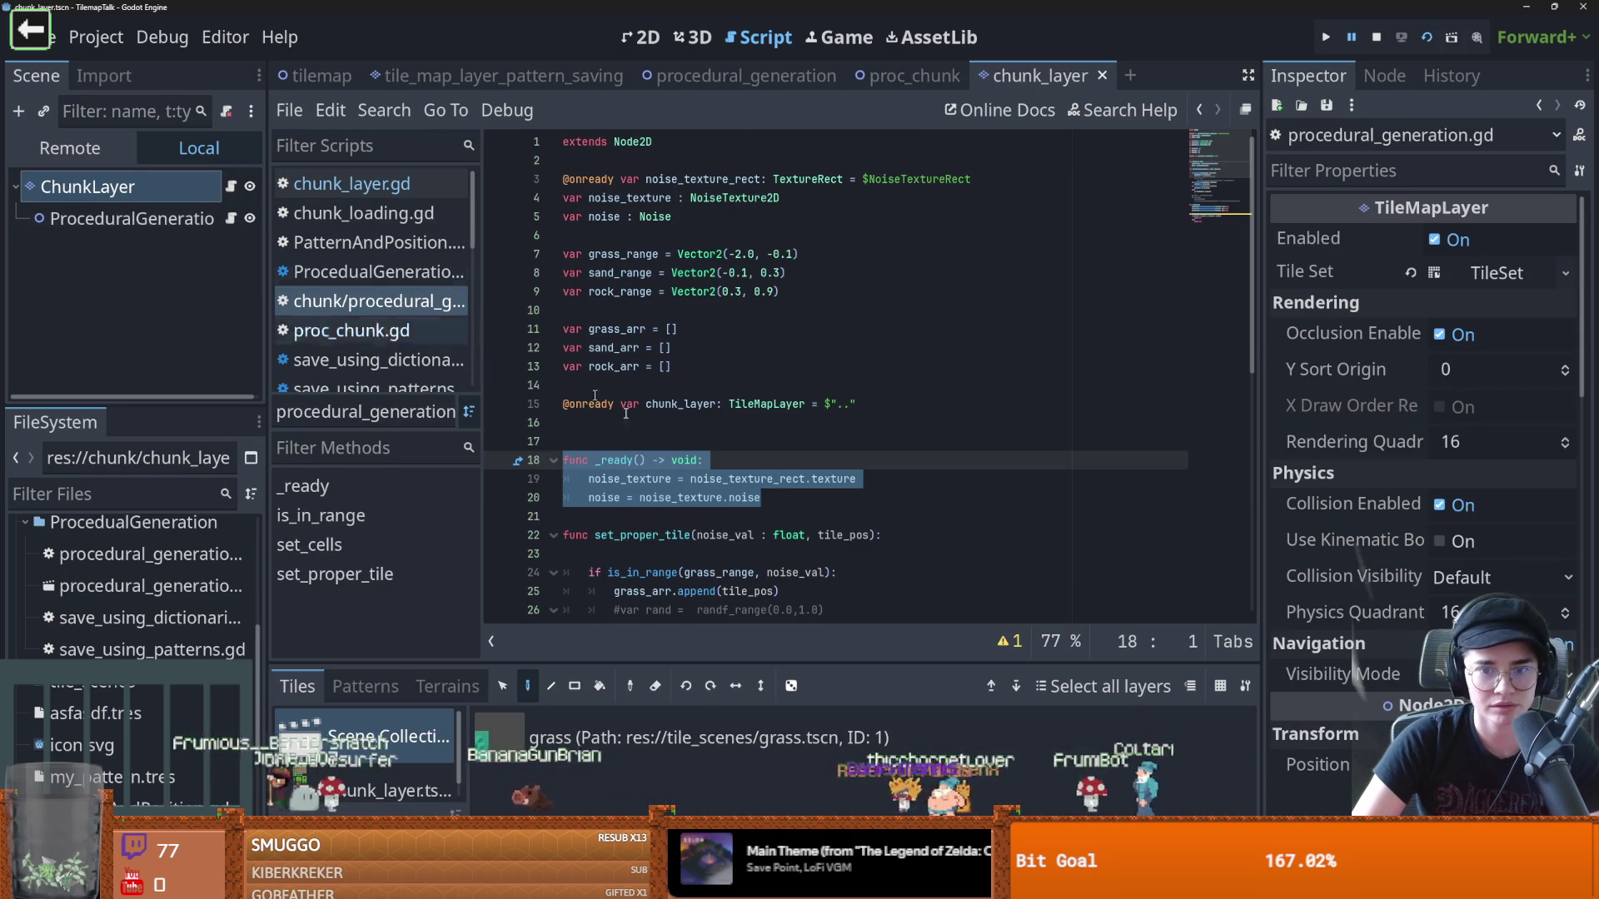
scroll(708, 383, "down", 2)
left_click(651, 386)
left_click_drag(731, 388, 563, 333)
key("BackSpace")
Delete the noise_texture_rect, noise_texture and noise variables, then return to the proc_chunk scene
scroll(739, 393, "up", 2)
mouse_move(650, 160)
left_mouse_down()
mouse_move(761, 213)
mouse_move(803, 208)
left_mouse_up()
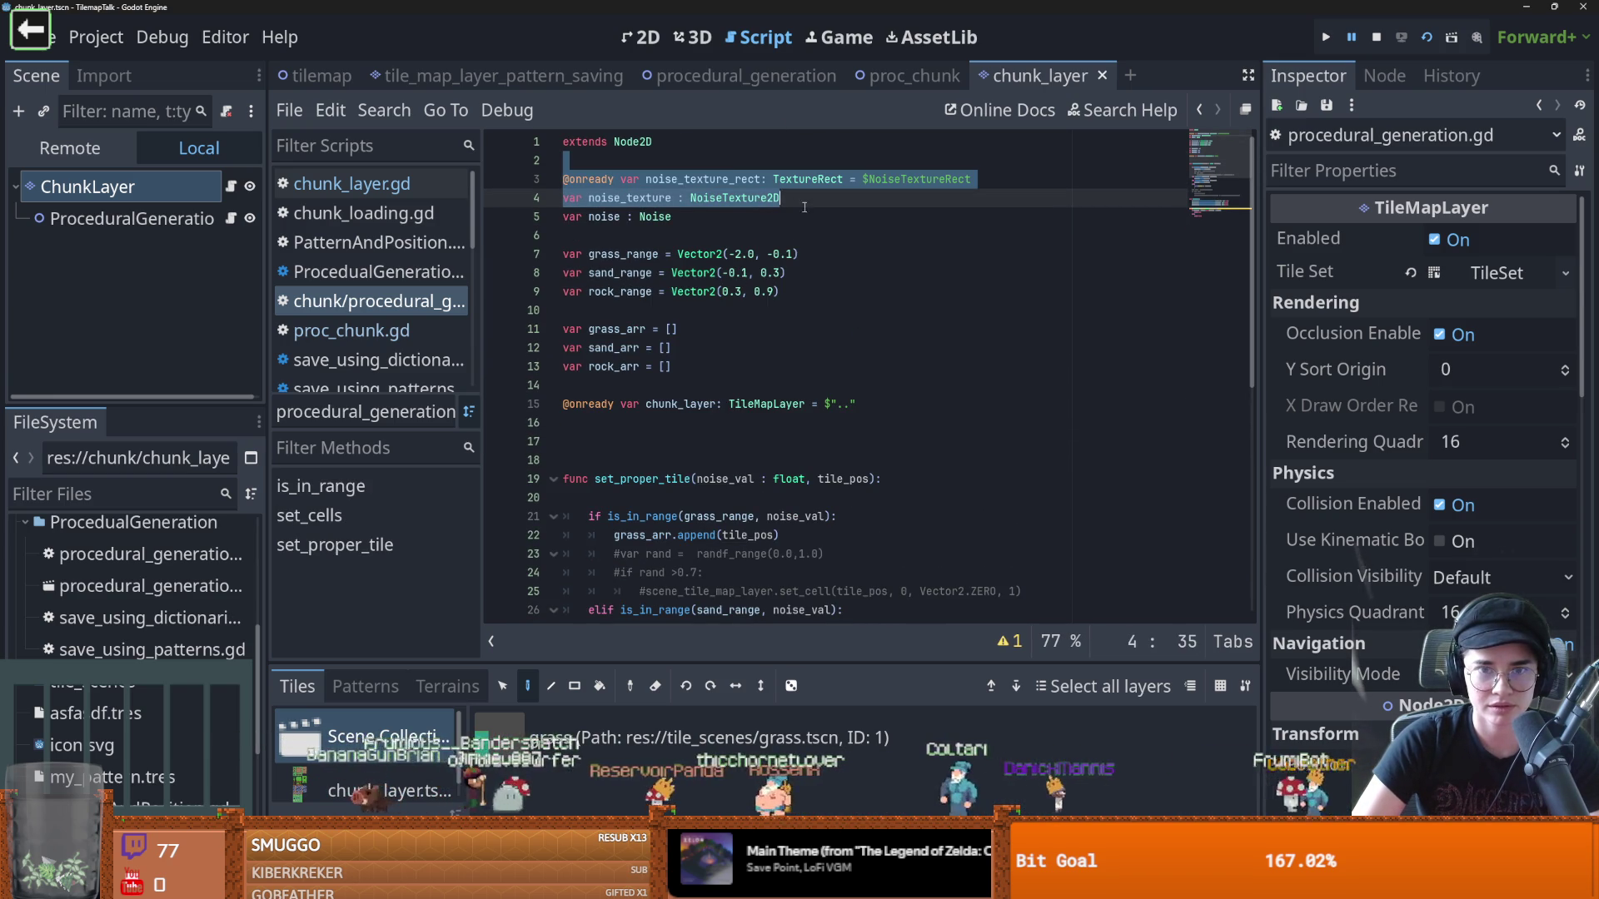
left_click(732, 218)
scroll(733, 233, "down", 2)
scroll(733, 237, "up", 2)
key("shift+Up")
key("shift+Up")
key("shift+Home")
key("BackSpace")
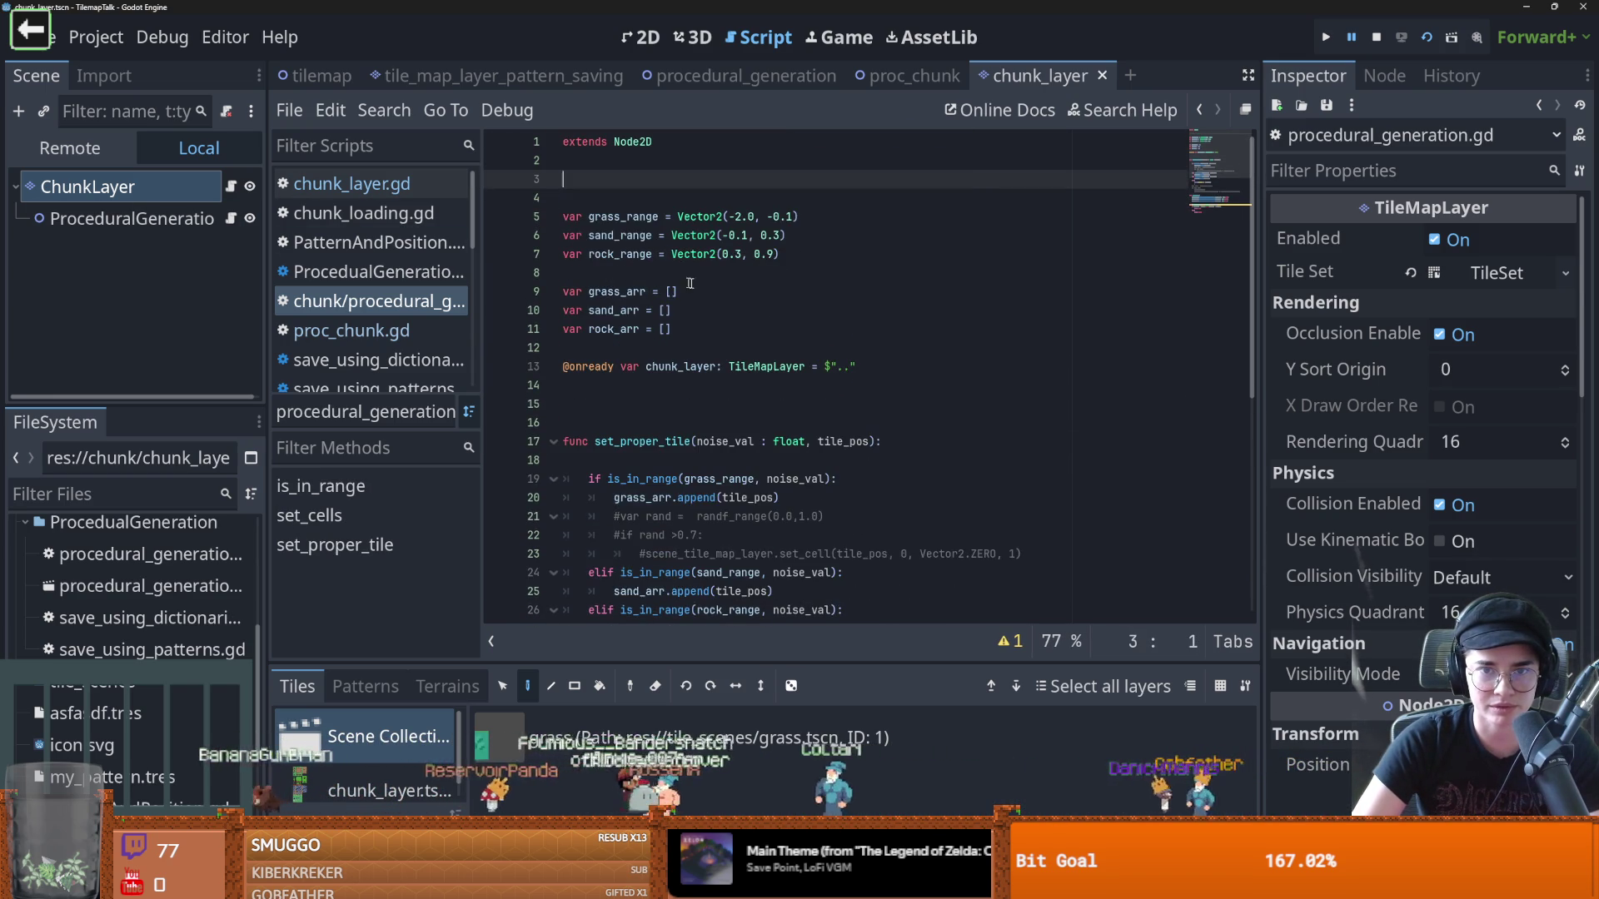
scroll(700, 413, "down", 3)
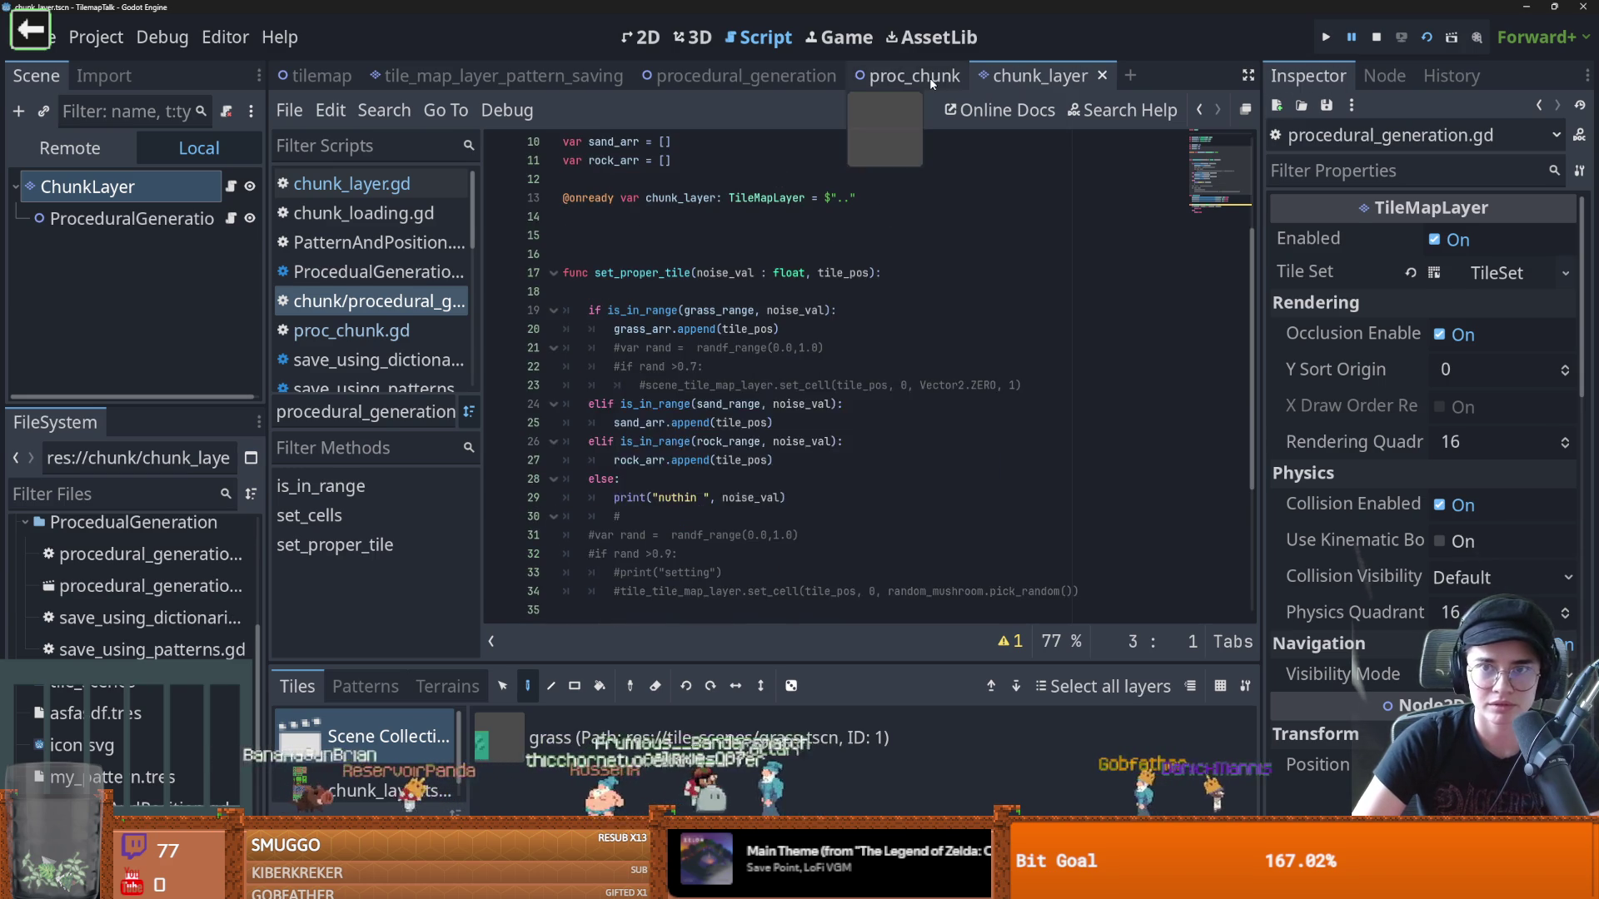
left_click(930, 76)
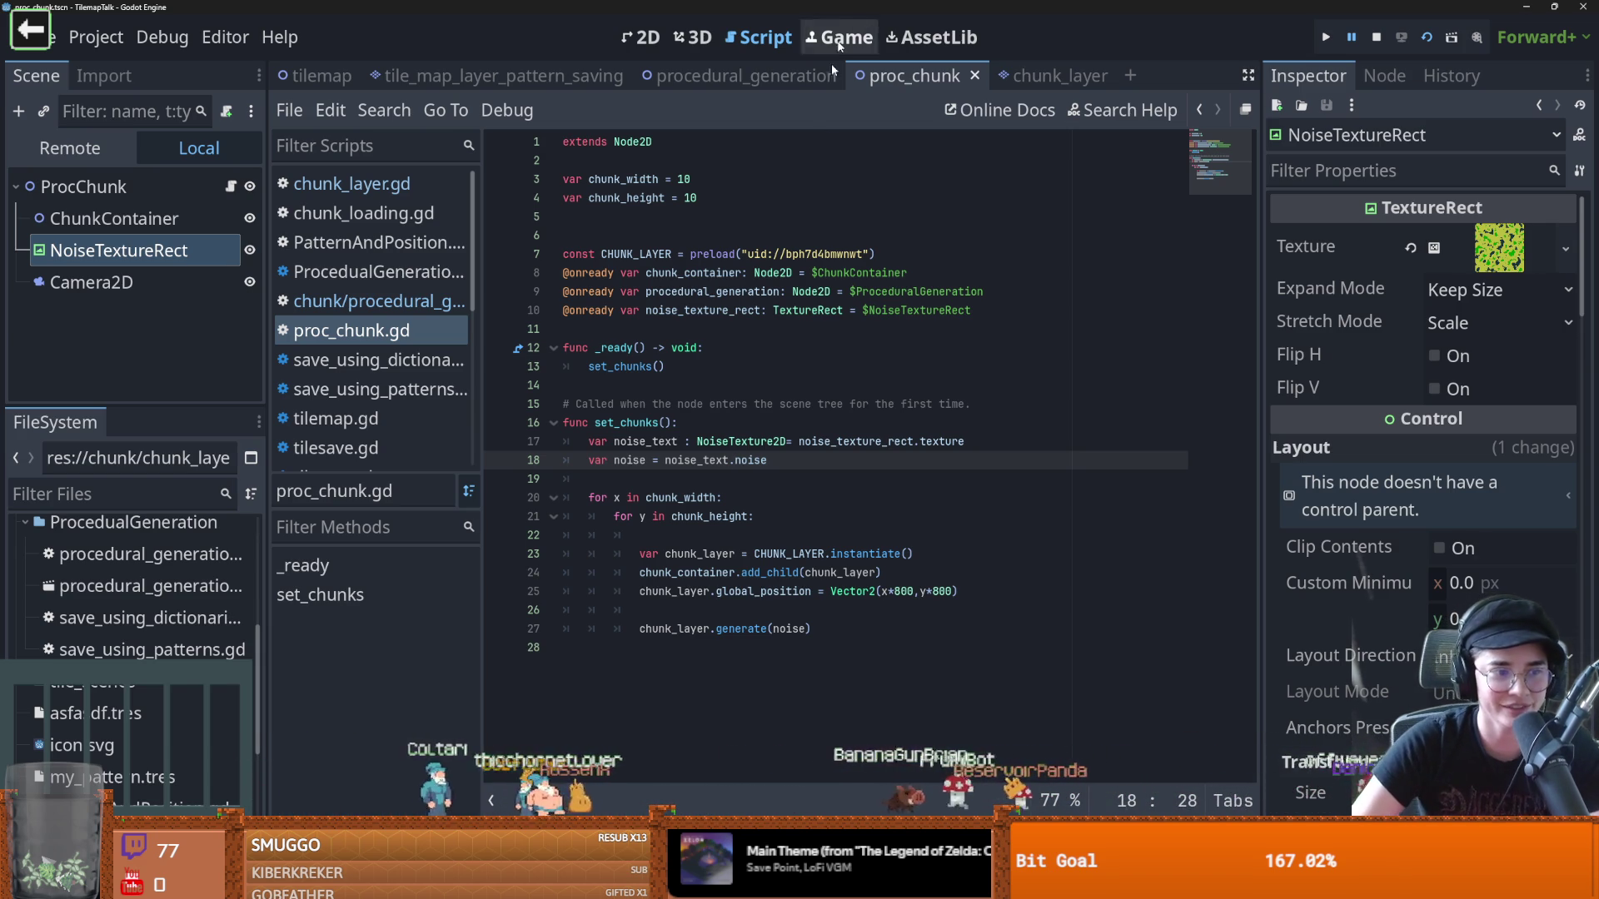
Run the scene and check the tile_pos parameter of set_proper_tile in procedural_generation.gd
left_click(1427, 38)
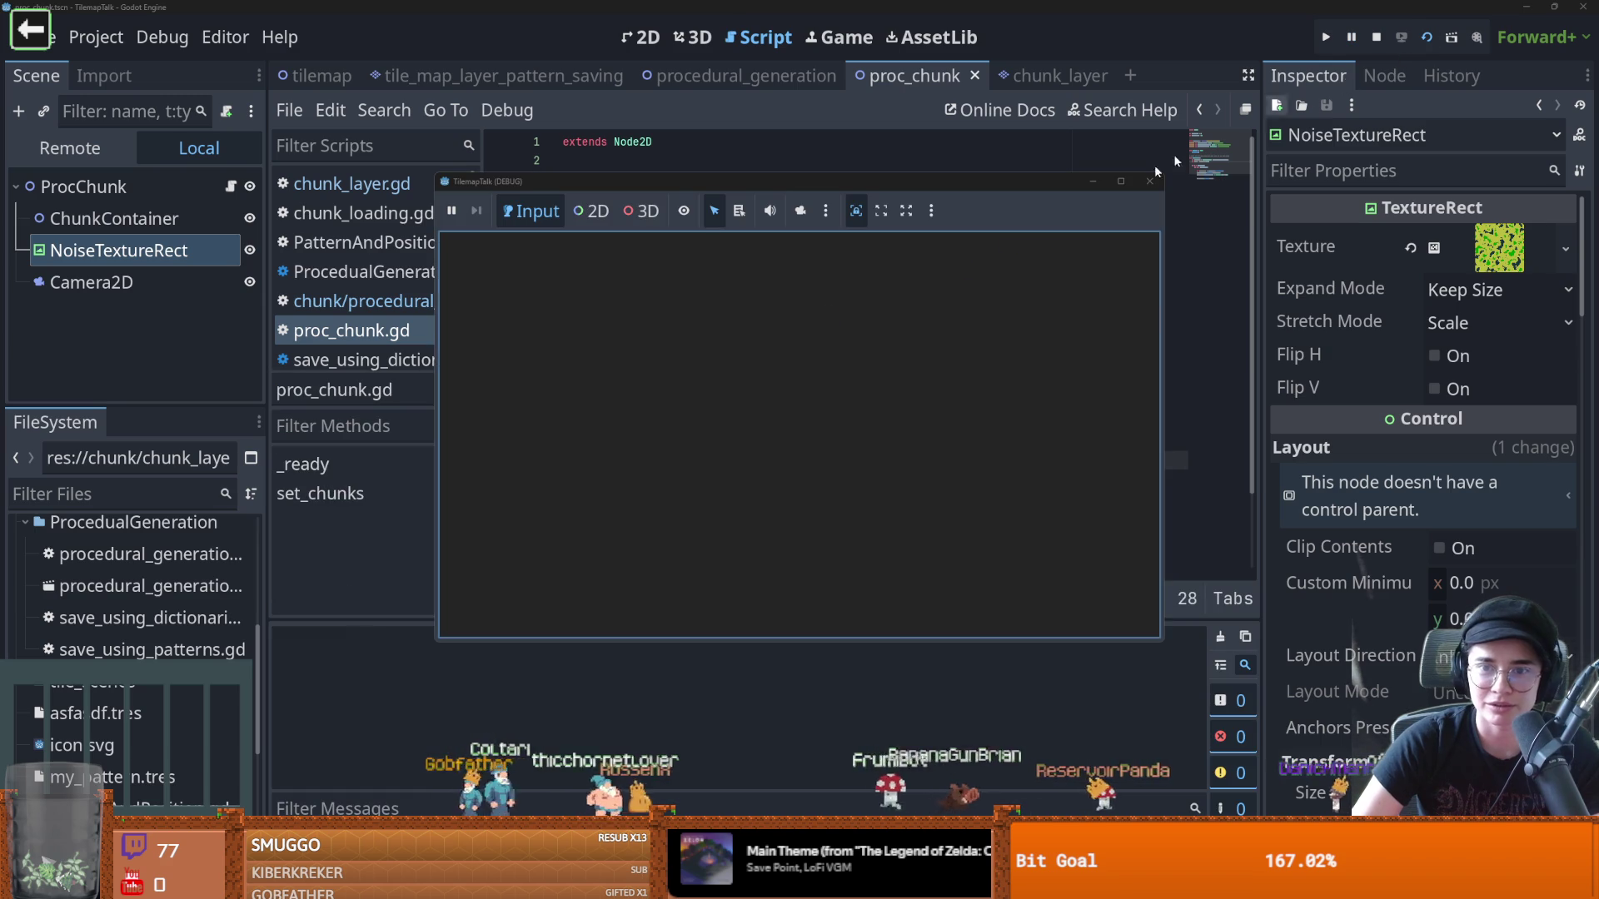
double_click(708, 348)
double_click(830, 348)
double_click(931, 349)
mouse_move(933, 351)
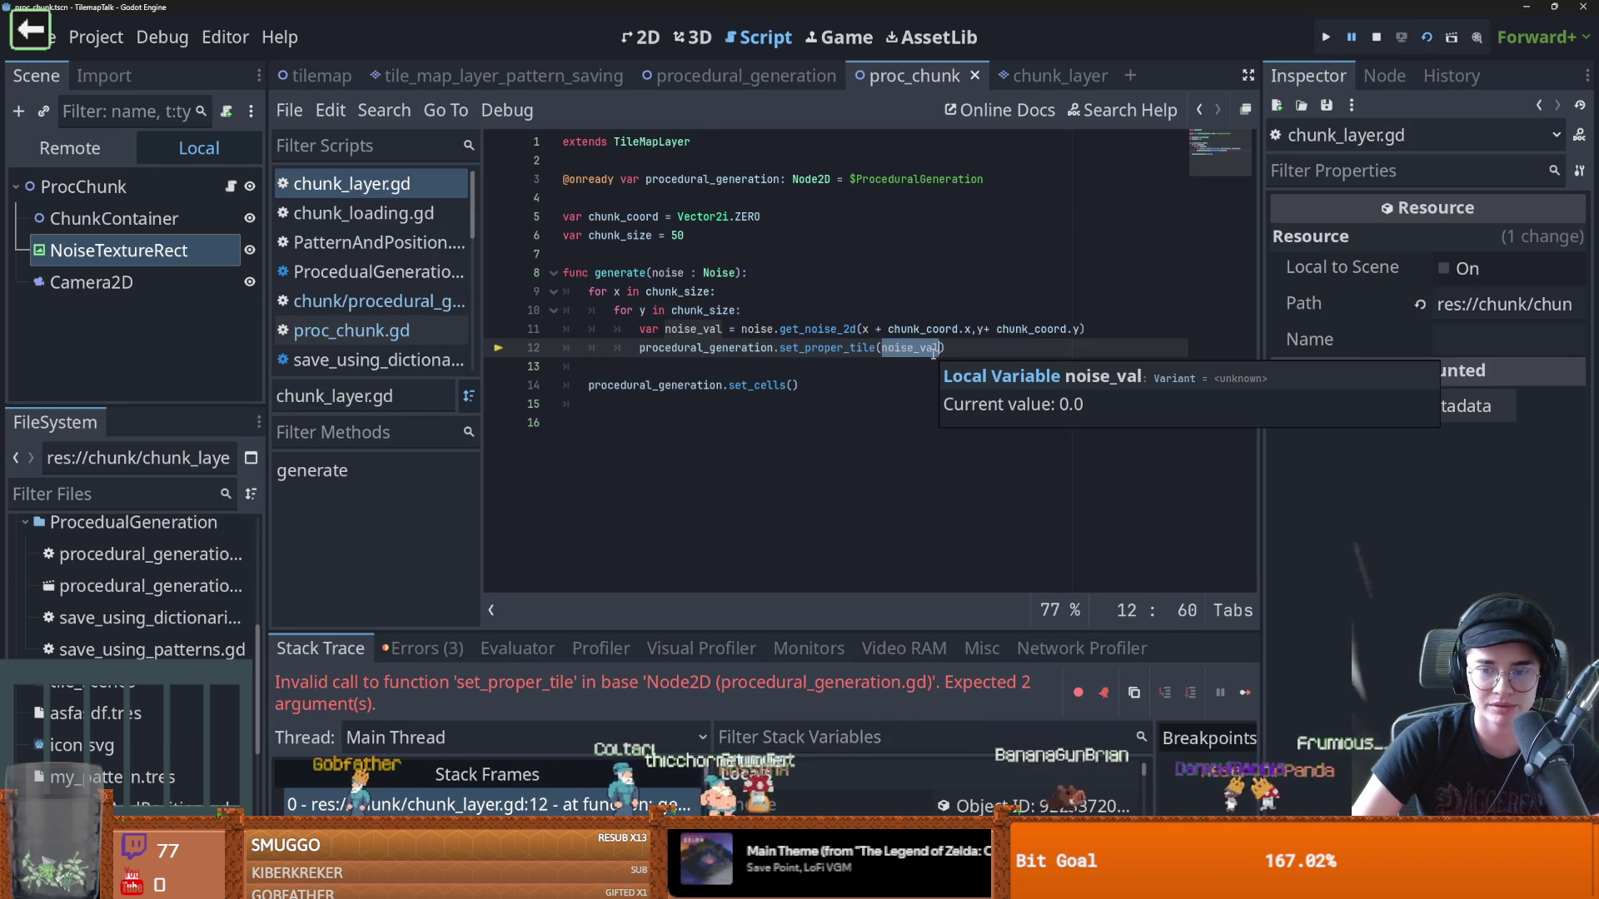
left_click(939, 350)
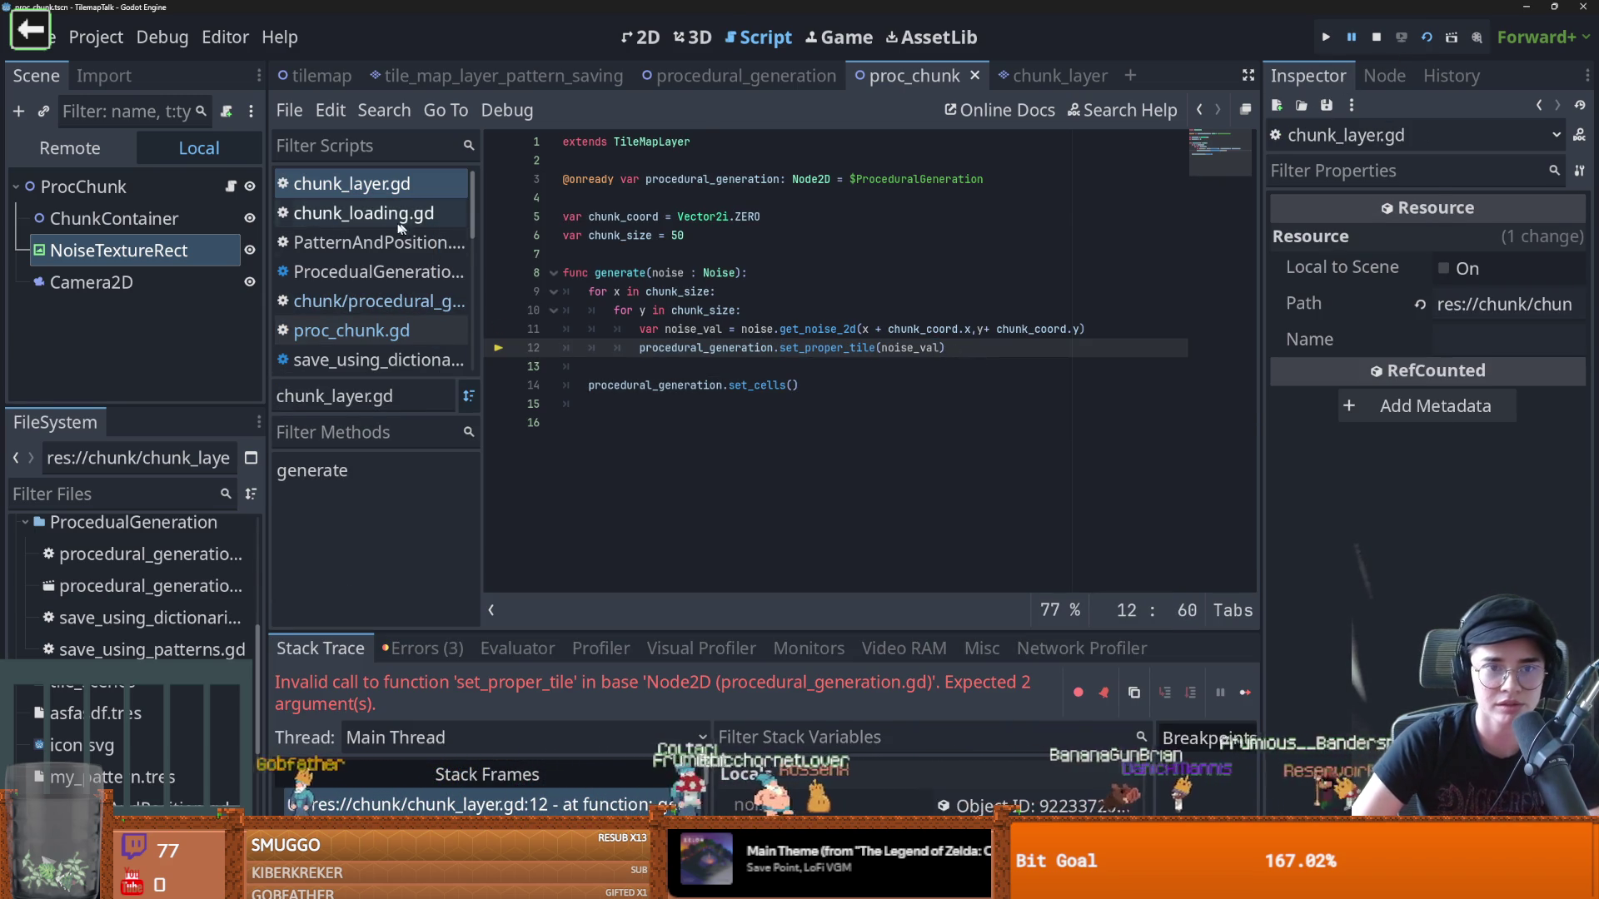
left_click(1041, 76)
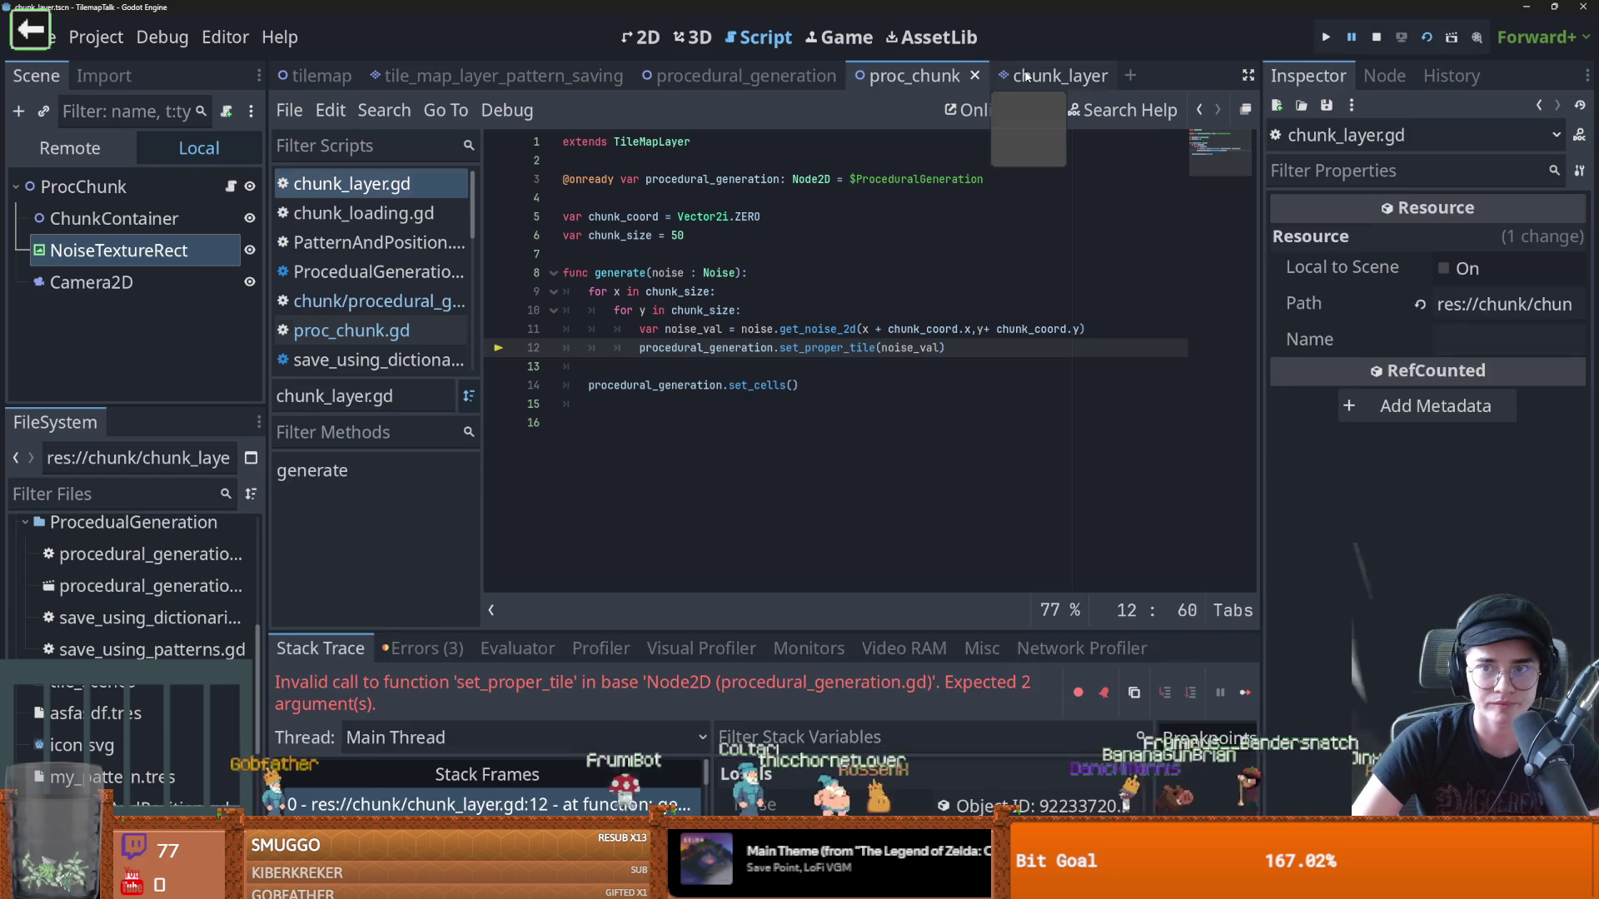
left_click(231, 218)
left_click(859, 281)
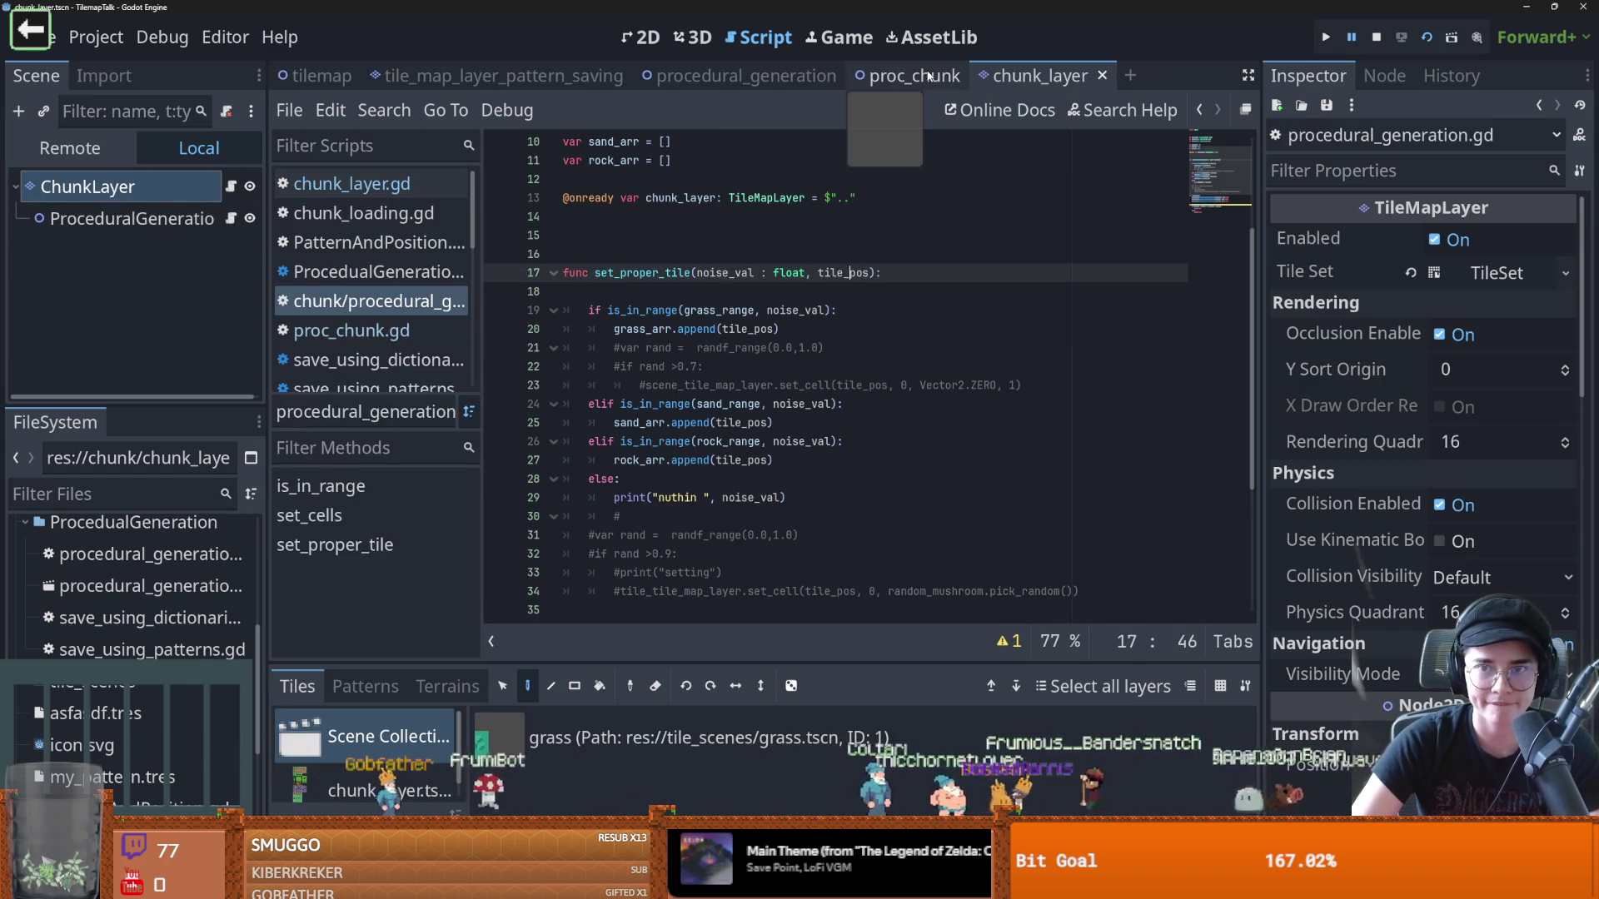
key("F5")
Move the coordinate expression into a new tile_pos variable and pass tile_pos to get_noise_2d
left_click(942, 348)
type(",")
left_click(832, 315)
key("Return")
type("var tile_p0os")
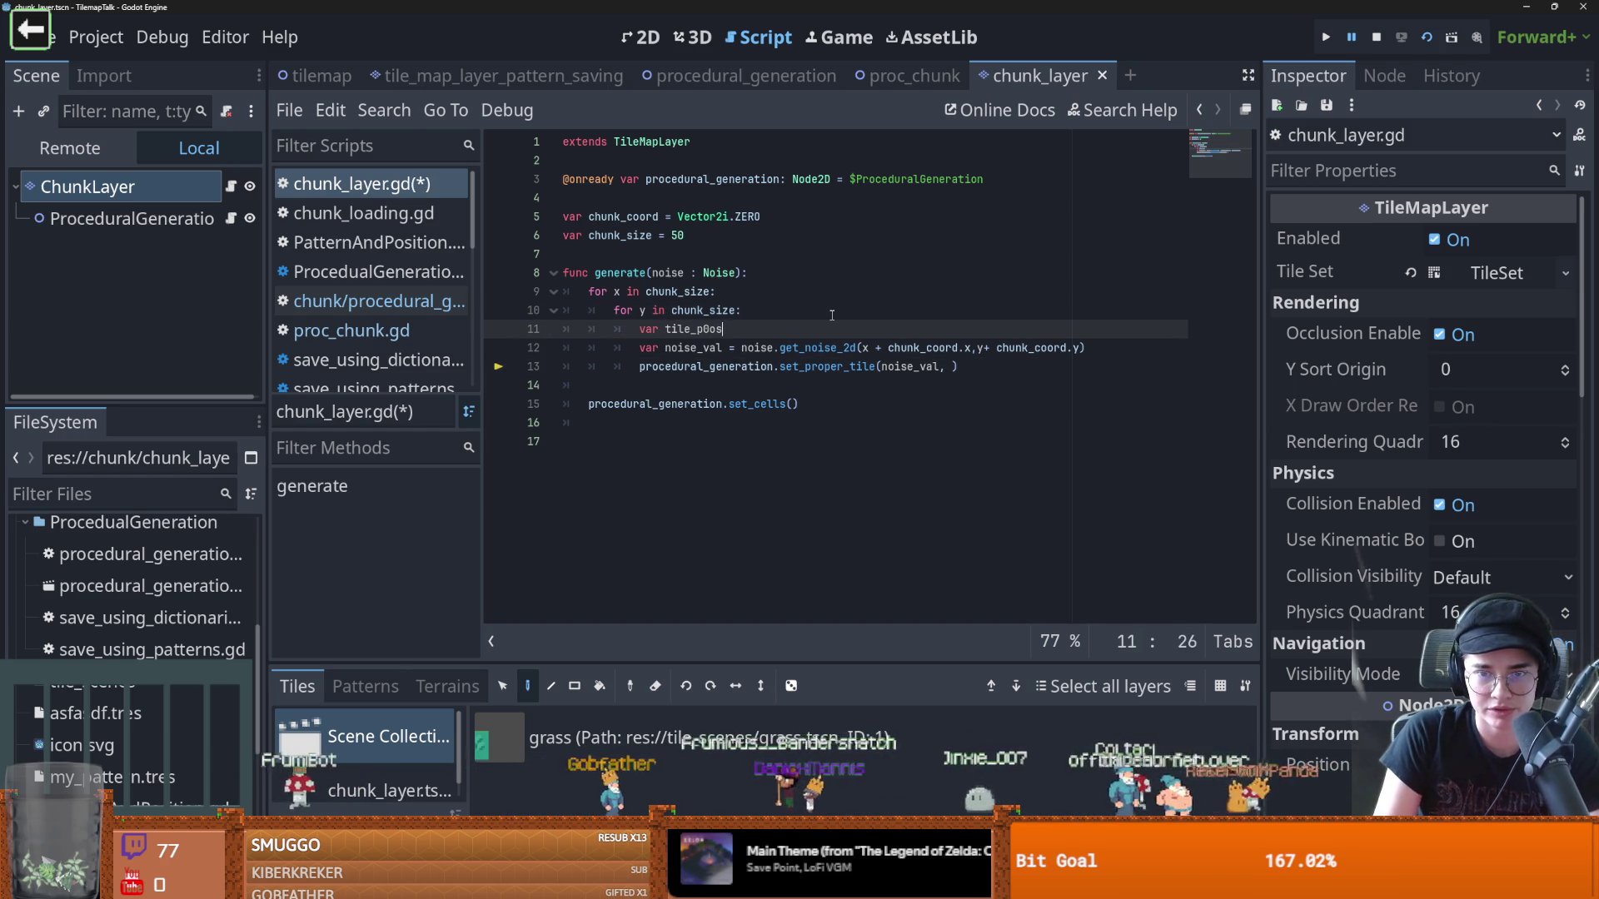
key("BackSpace")
key("BackSpace")
key("BackSpace")
type("os =")
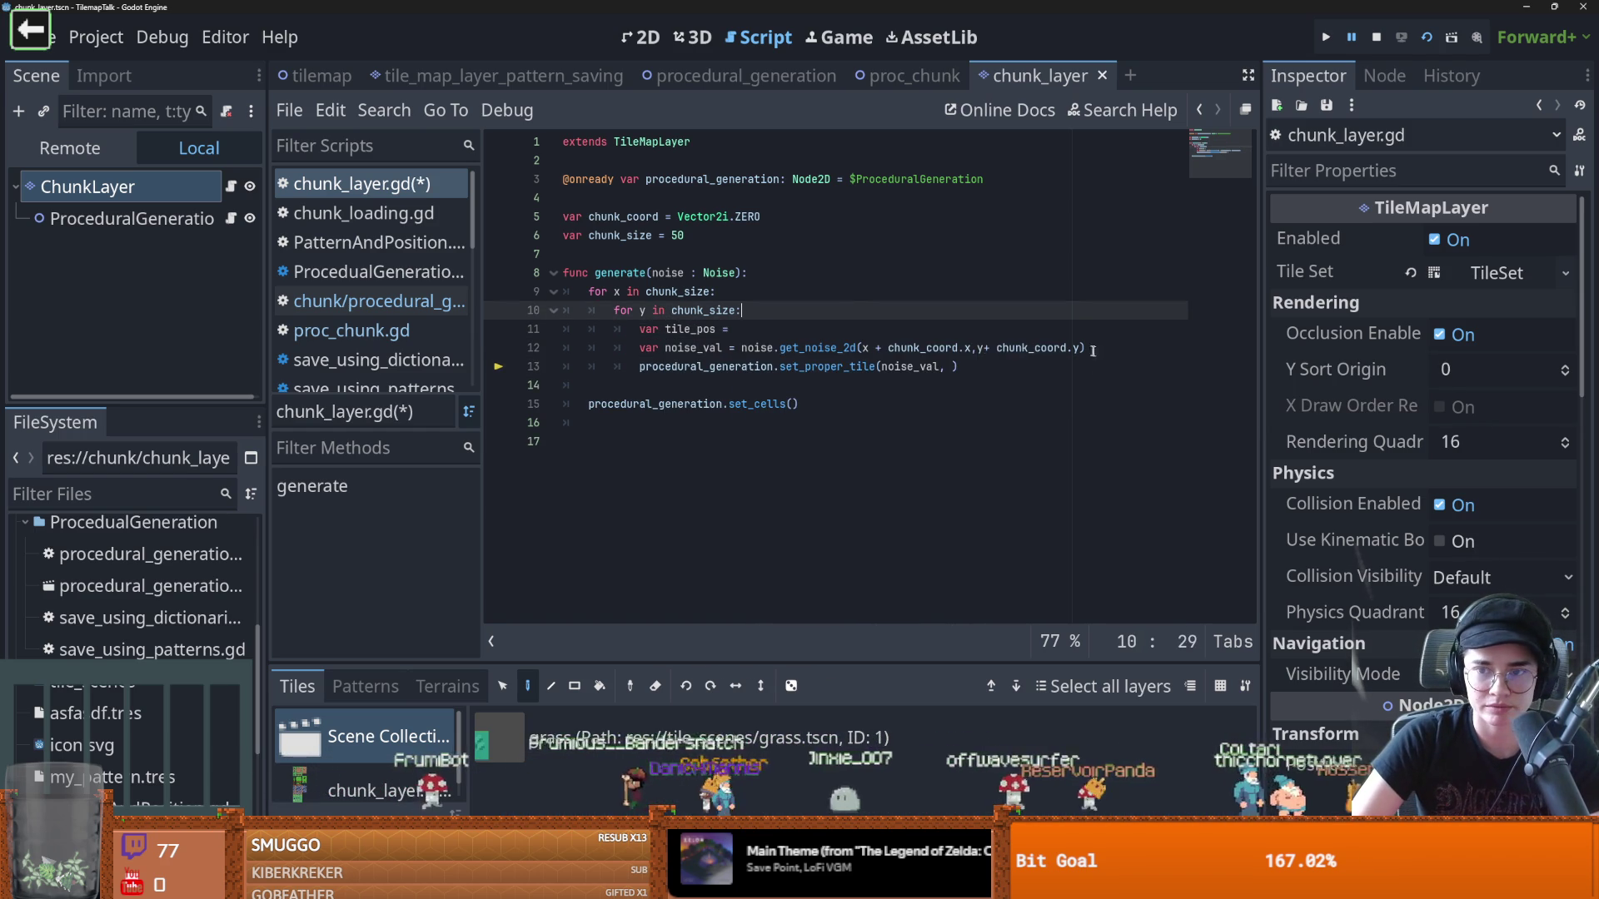
left_click_drag(1081, 348, 866, 350)
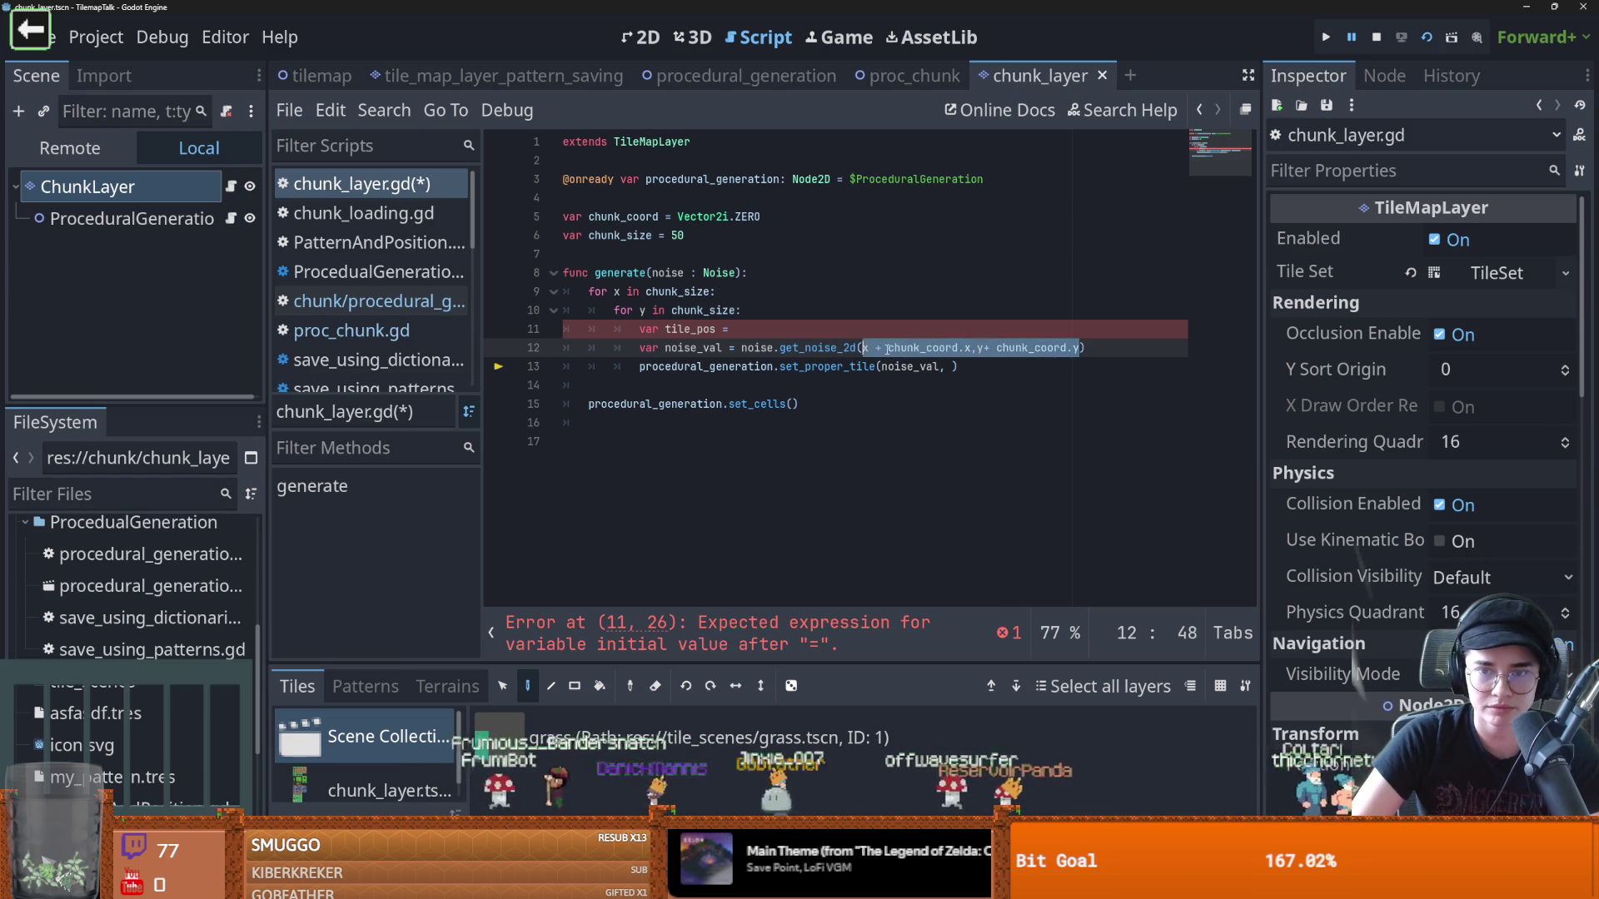
key("ctrl+x")
key("Up")
key("ctrl+v")
left_click(864, 348)
type("tile_pos")
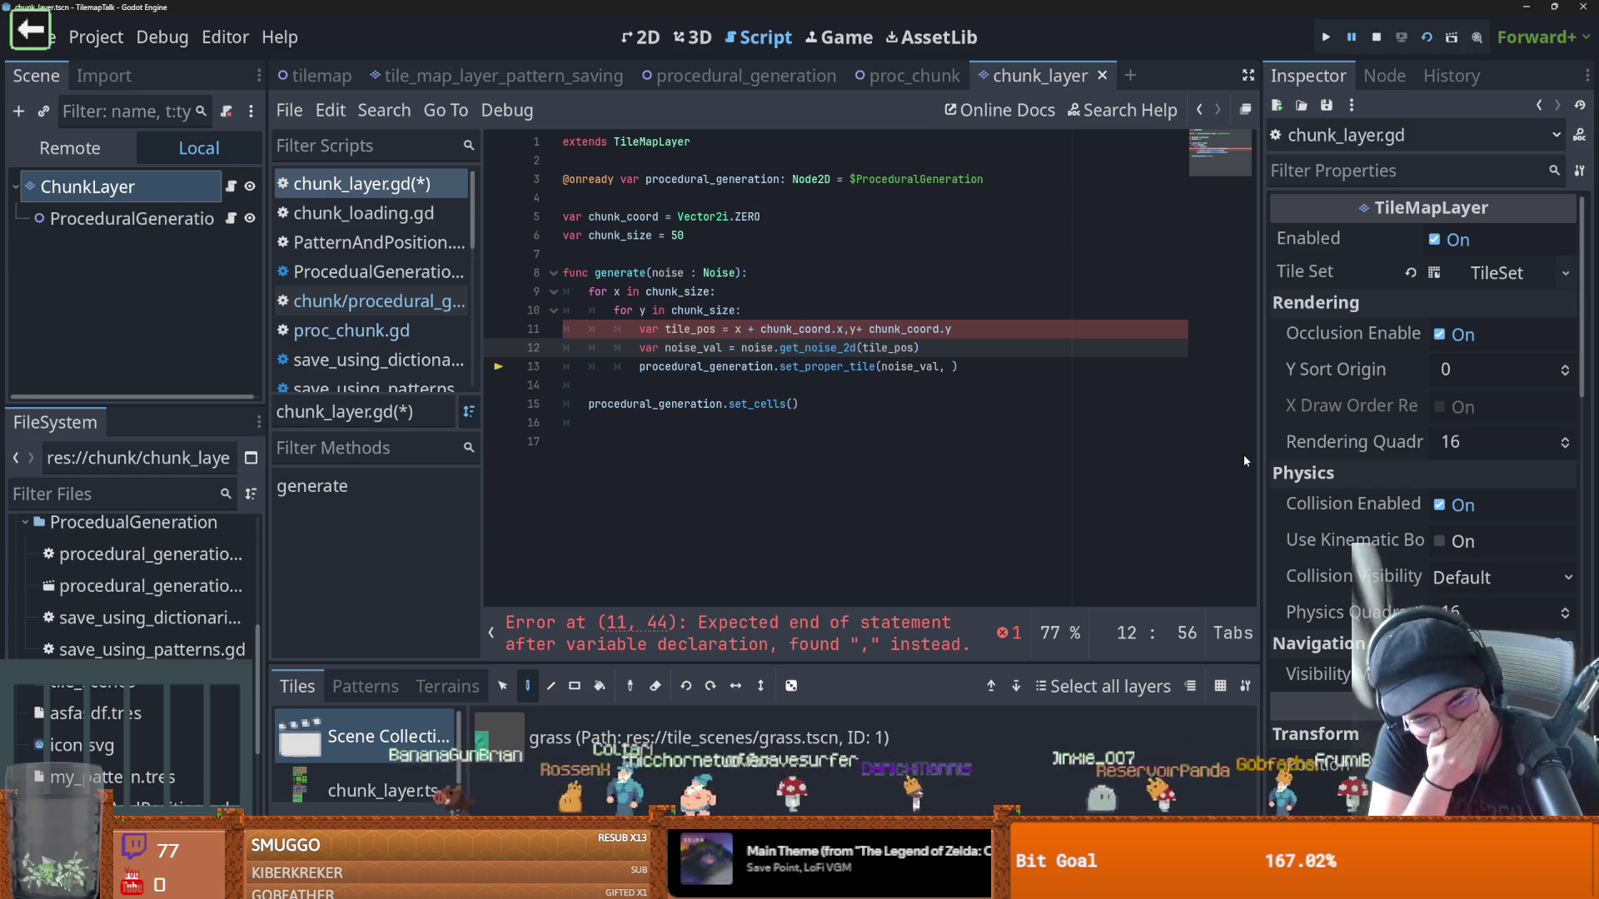
Save the script and wrap the tile_pos expression in Vector2i(...)
left_click(862, 388)
key("ctrl+s")
double_click(683, 349)
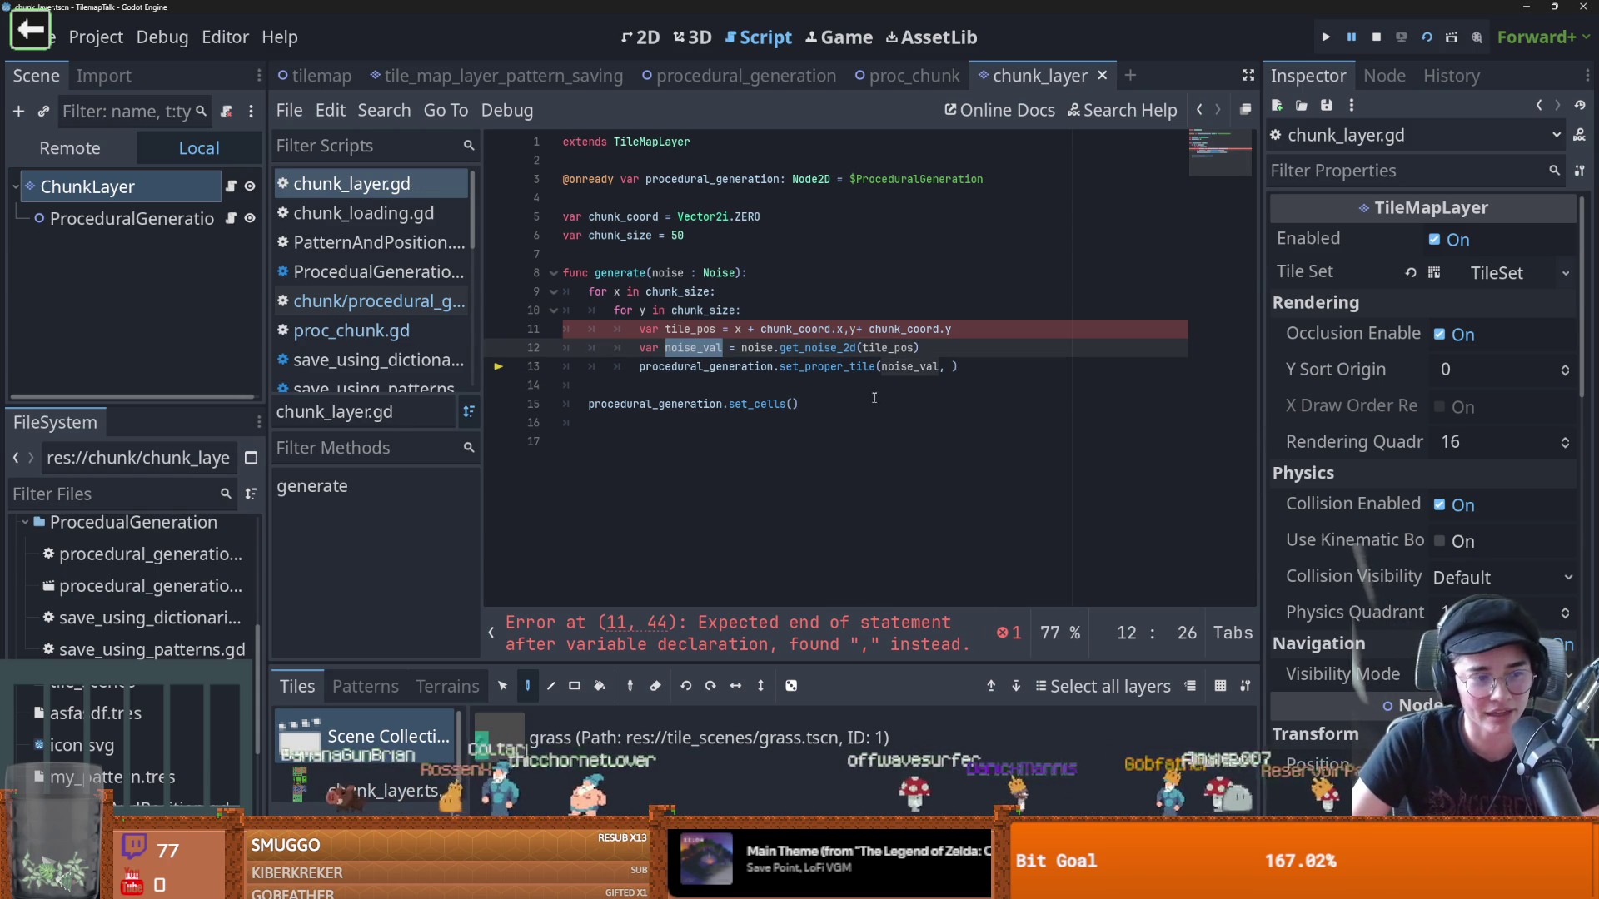
double_click(690, 330)
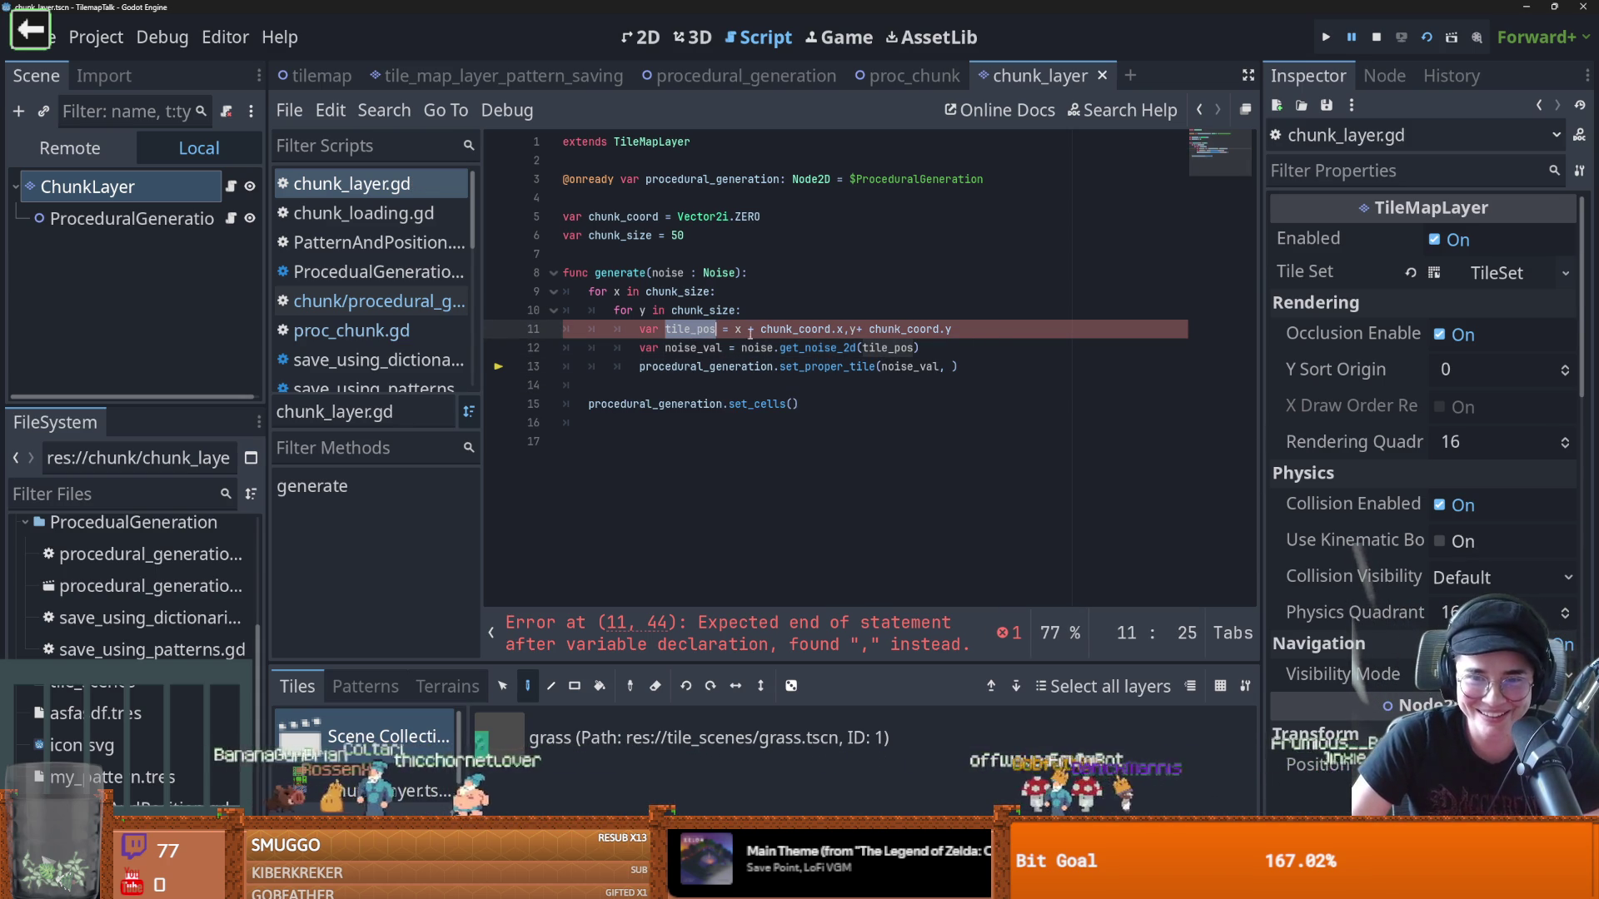
left_click(732, 329)
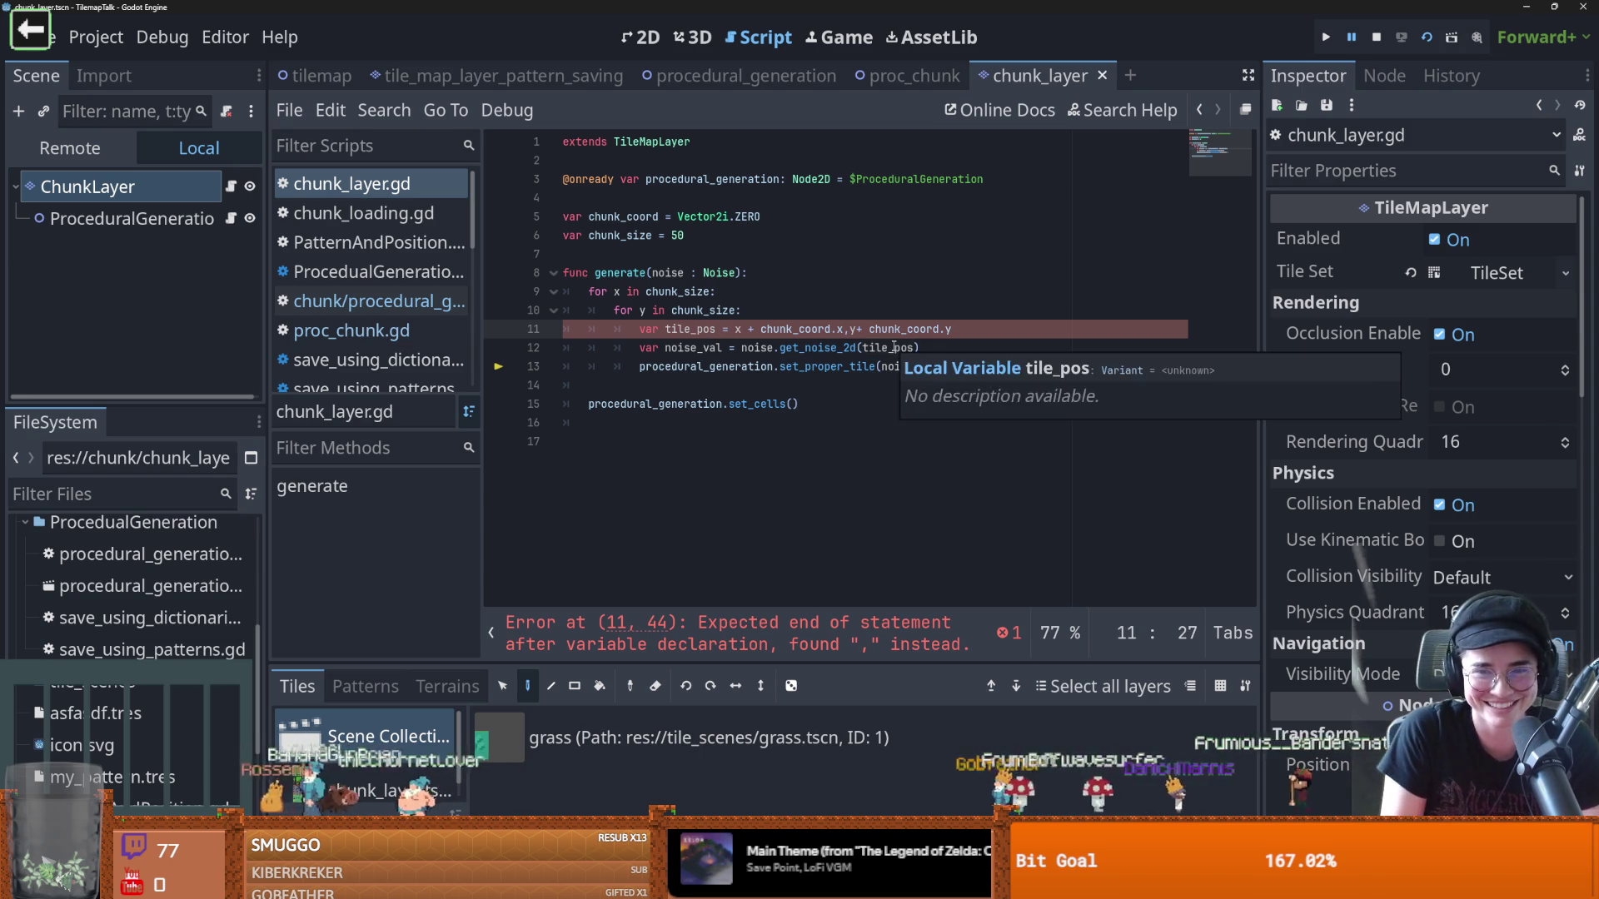
type("Vector")
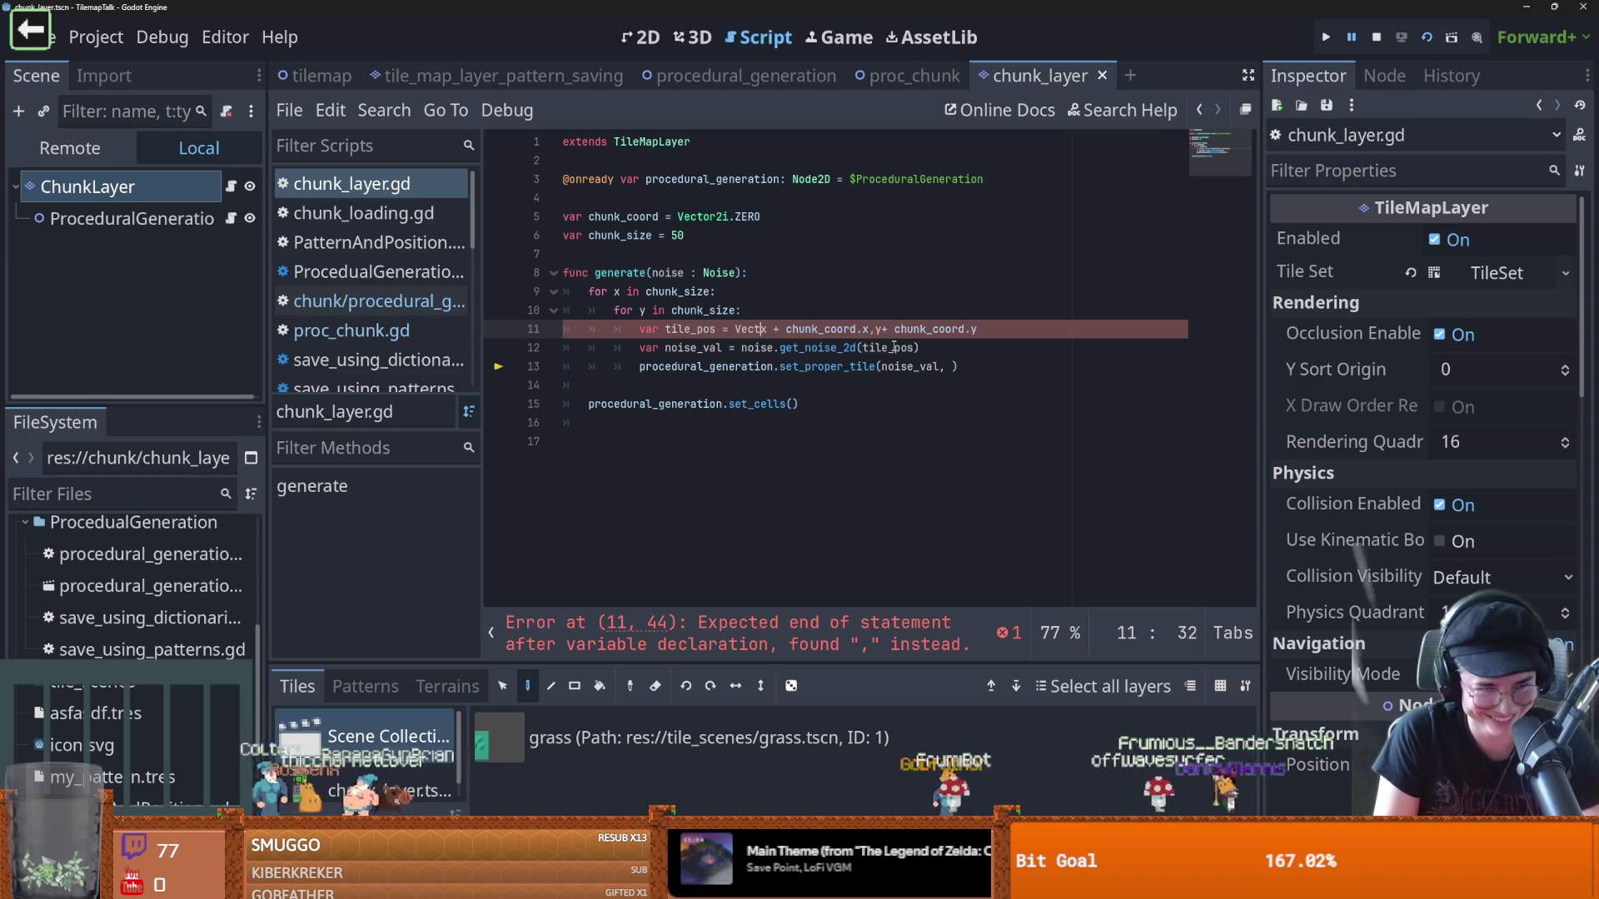
type("2(")
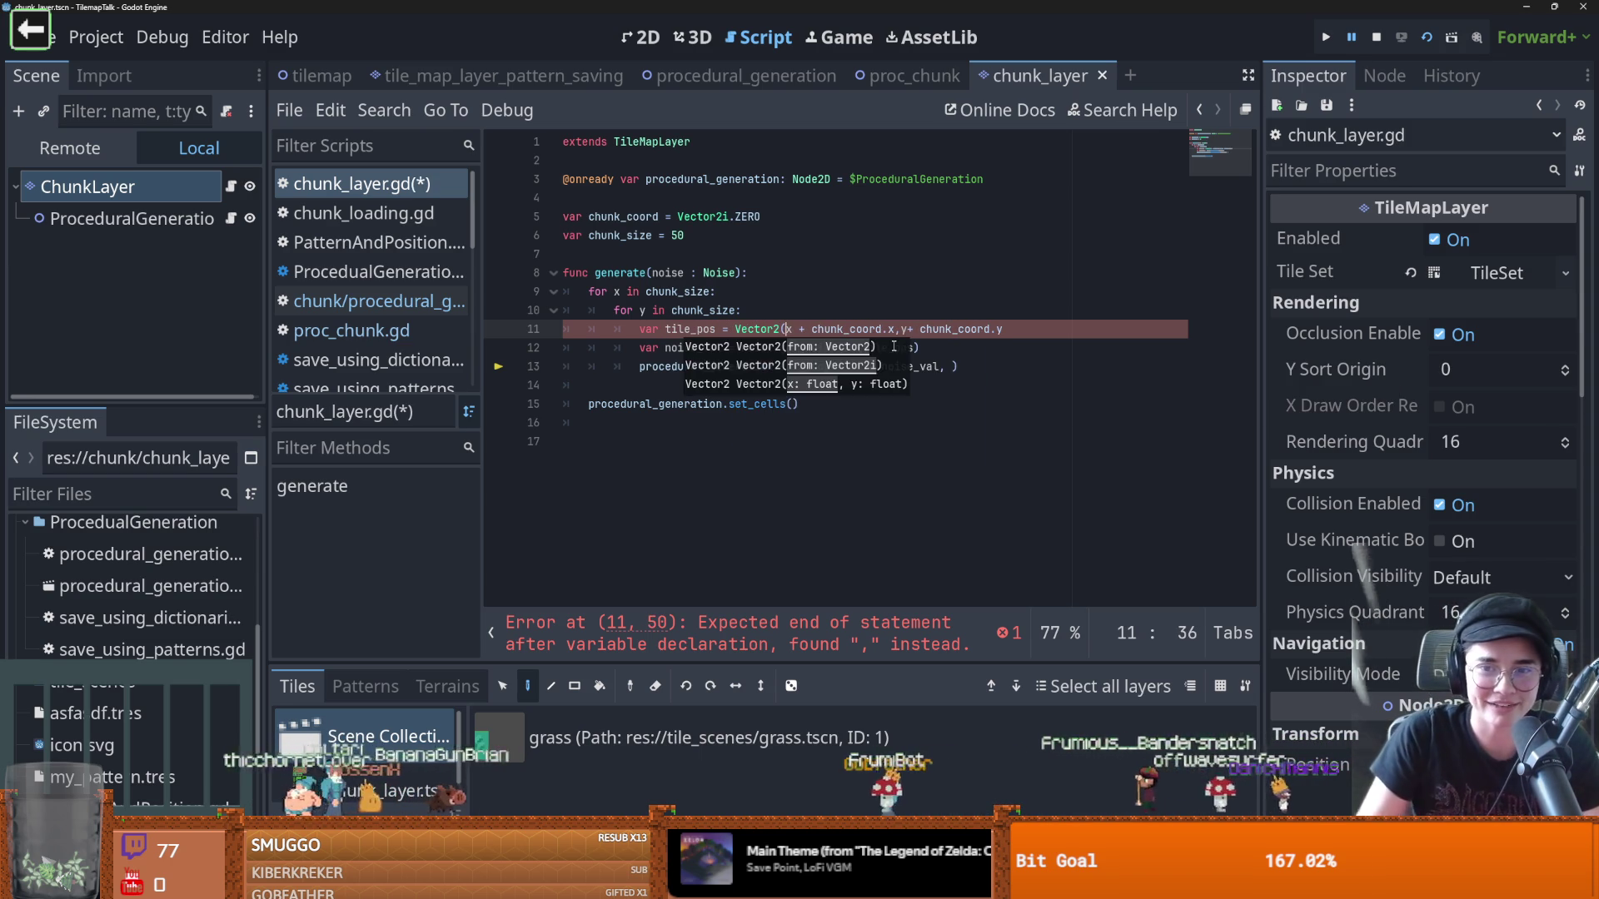
left_click(780, 328)
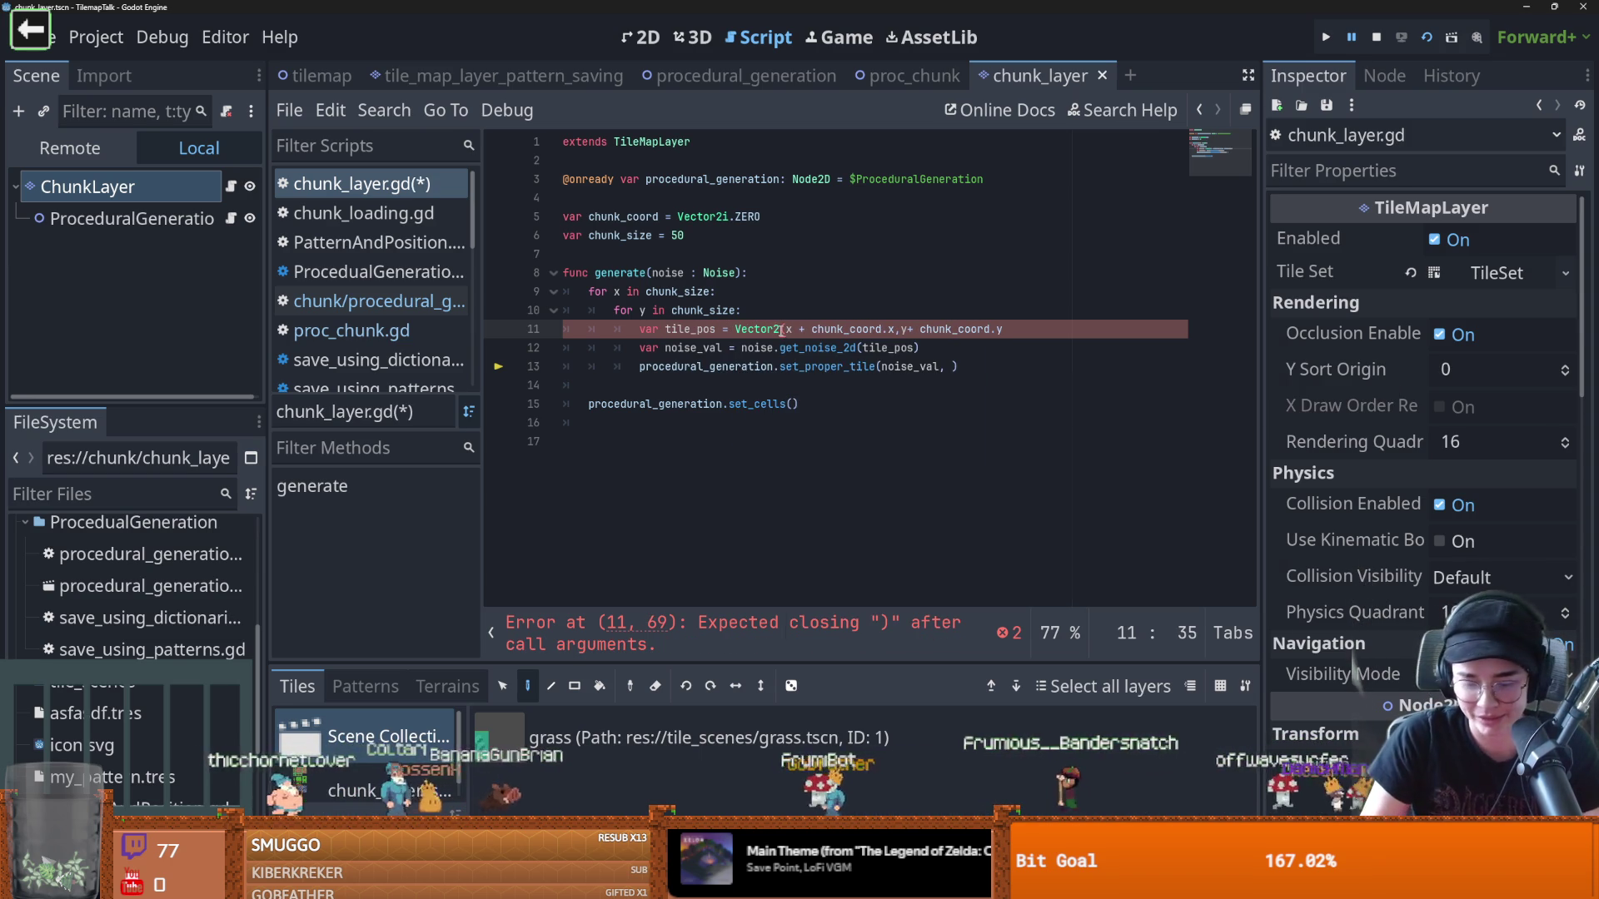
type("i")
left_click(1045, 325)
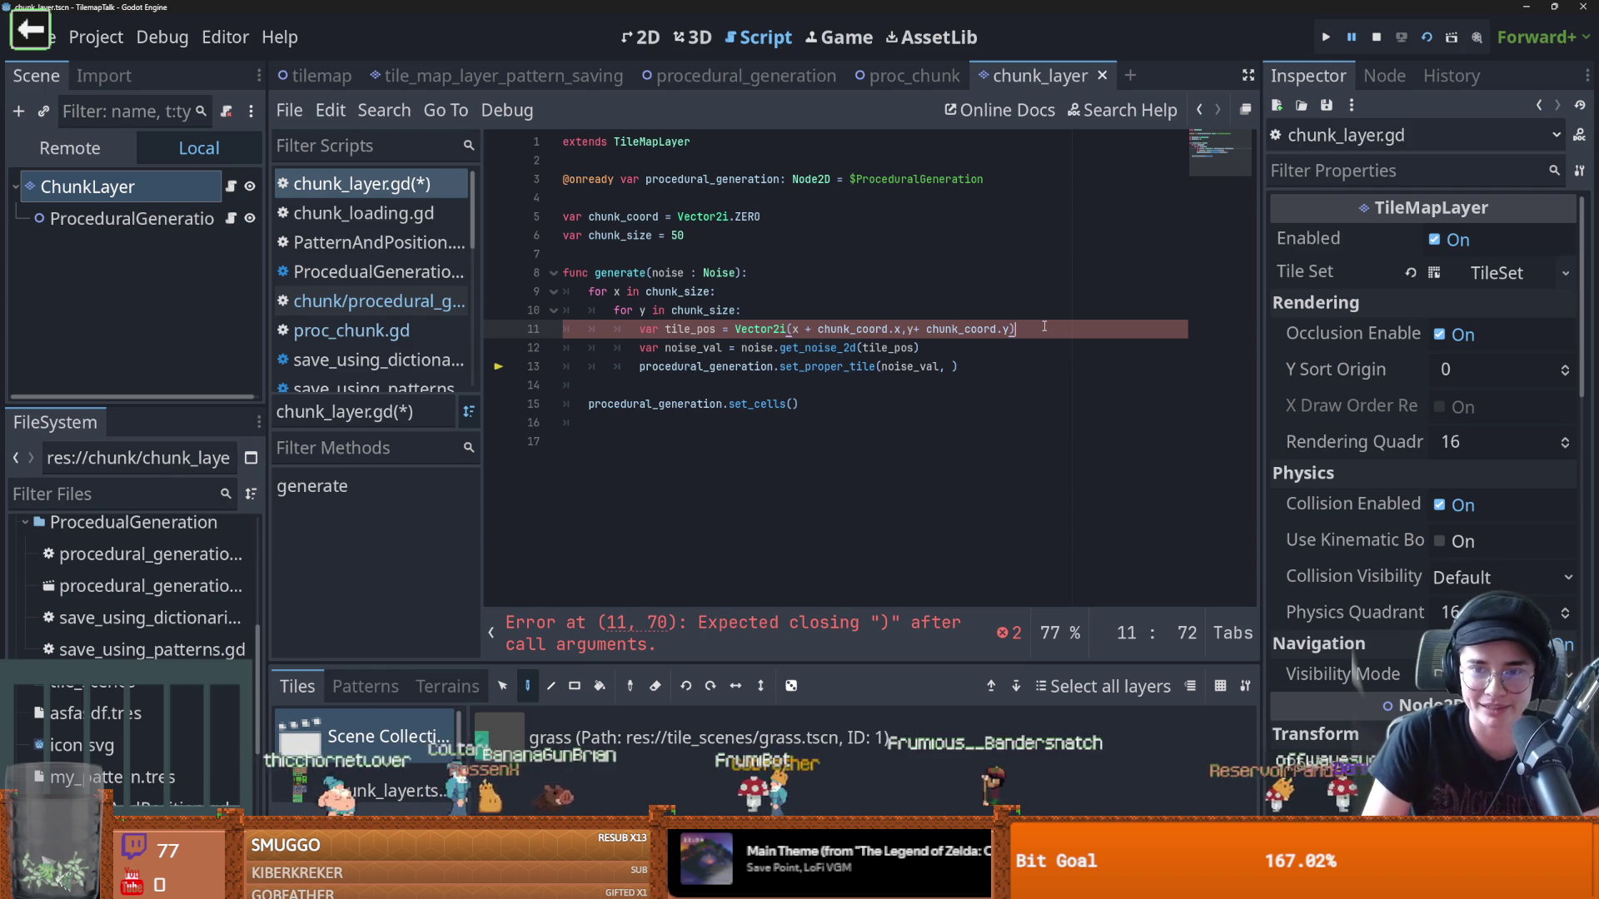
double_click(694, 347)
double_click(690, 329)
key("ctrl+c")
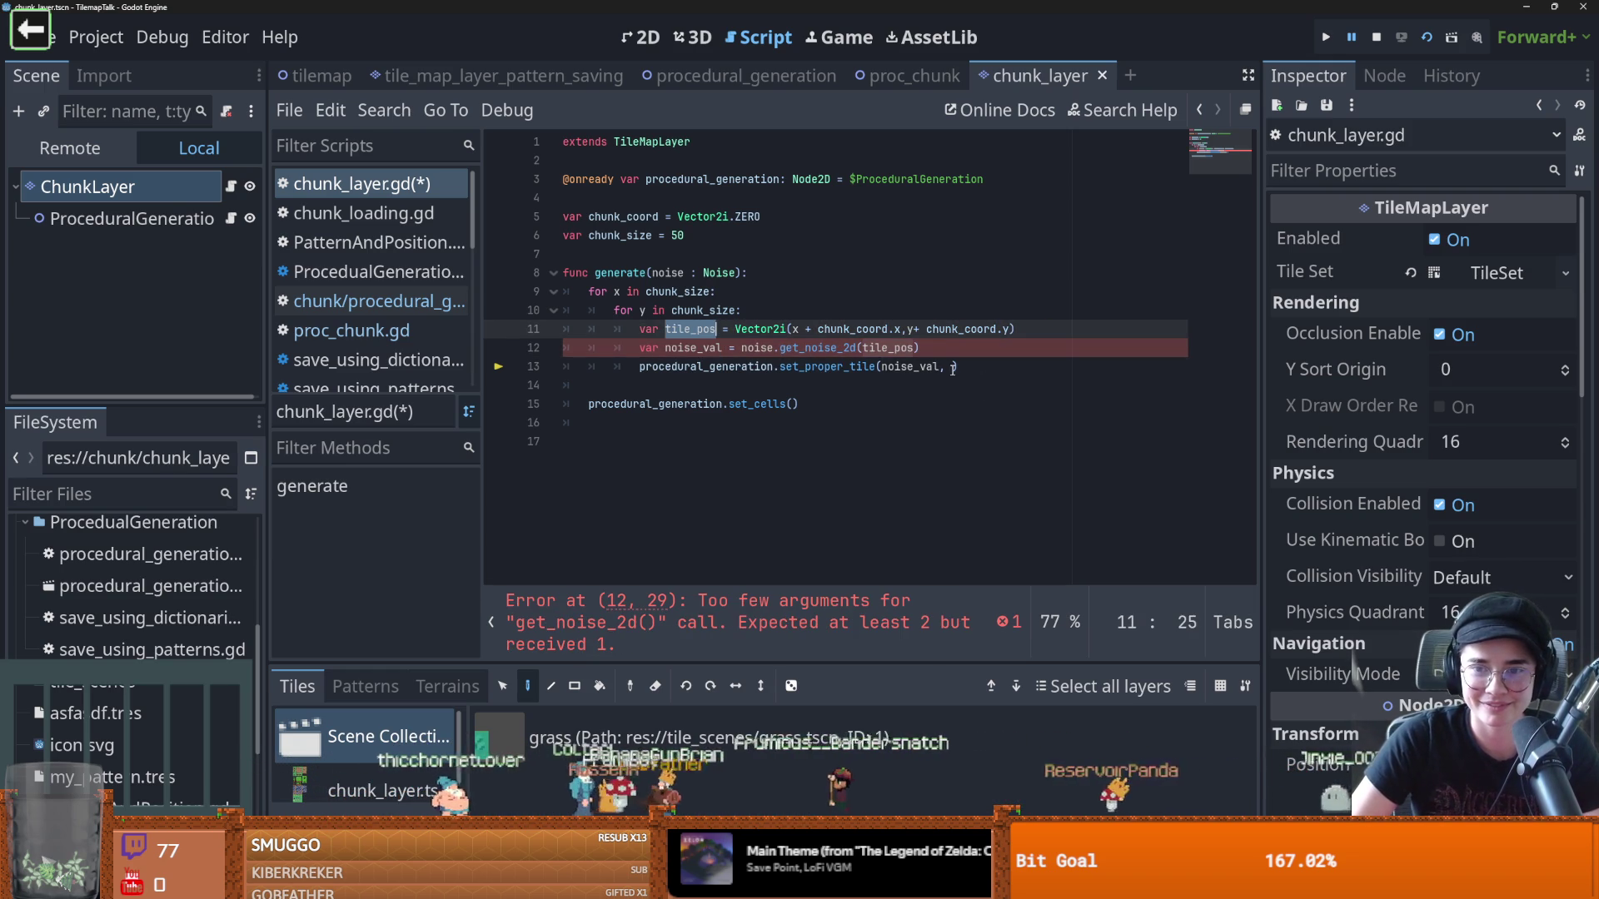
Pass tile_pos to set_proper_tile and sample noise with get_noise_2d(tile_pos.x, tile_pos.y)
left_click(954, 366)
key("ctrl+v")
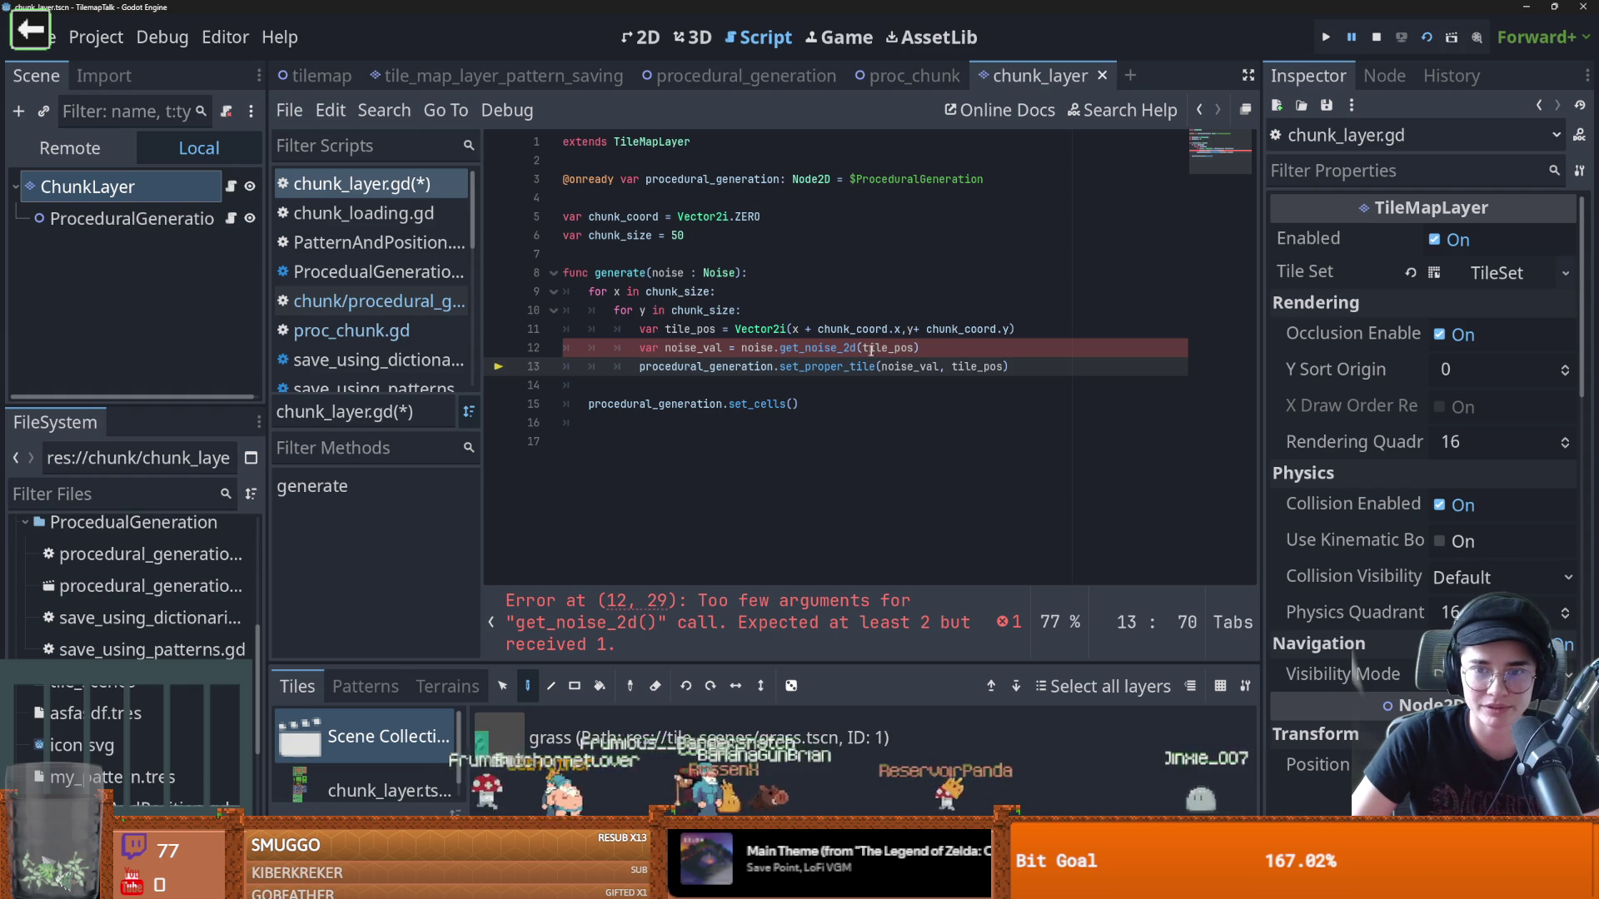
left_click(916, 348)
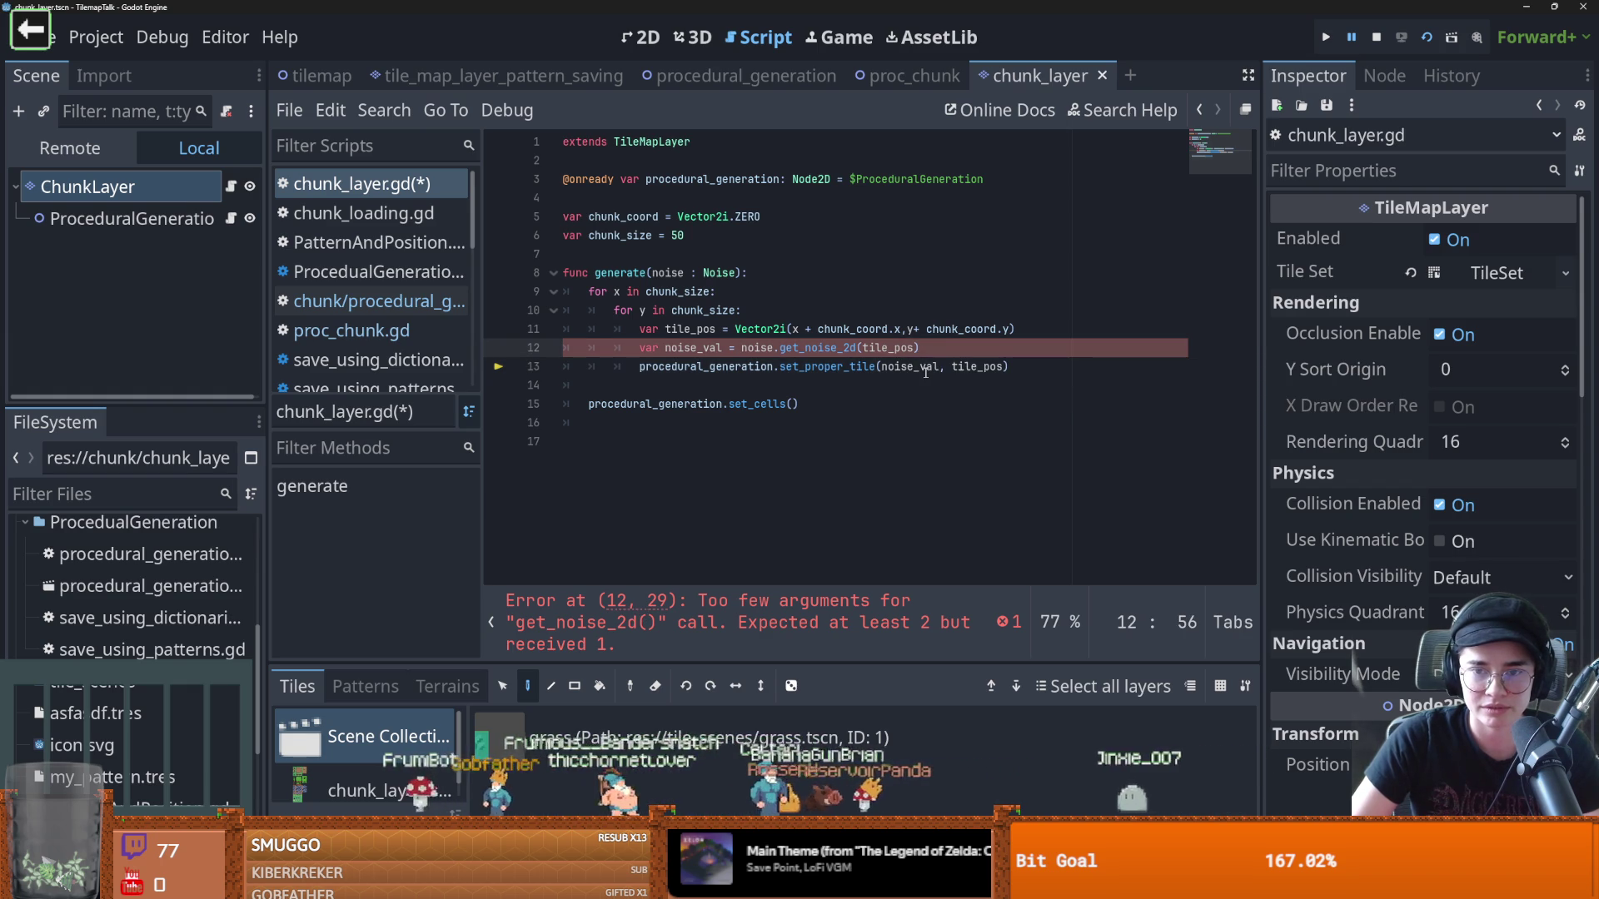
type(".x, ti")
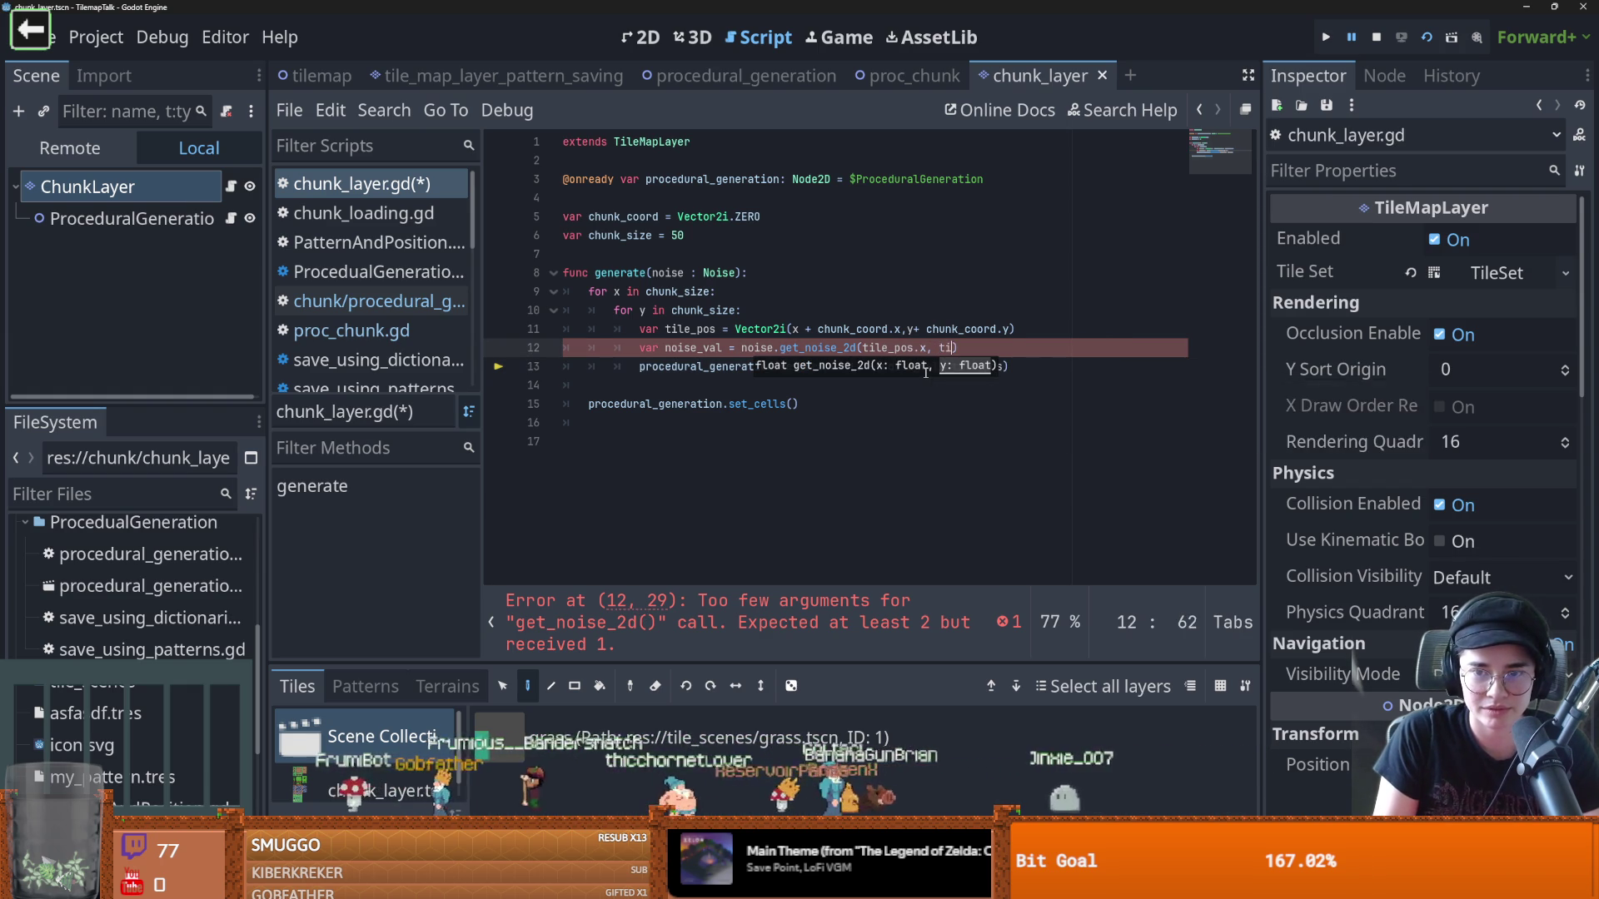
type("le_pos.y")
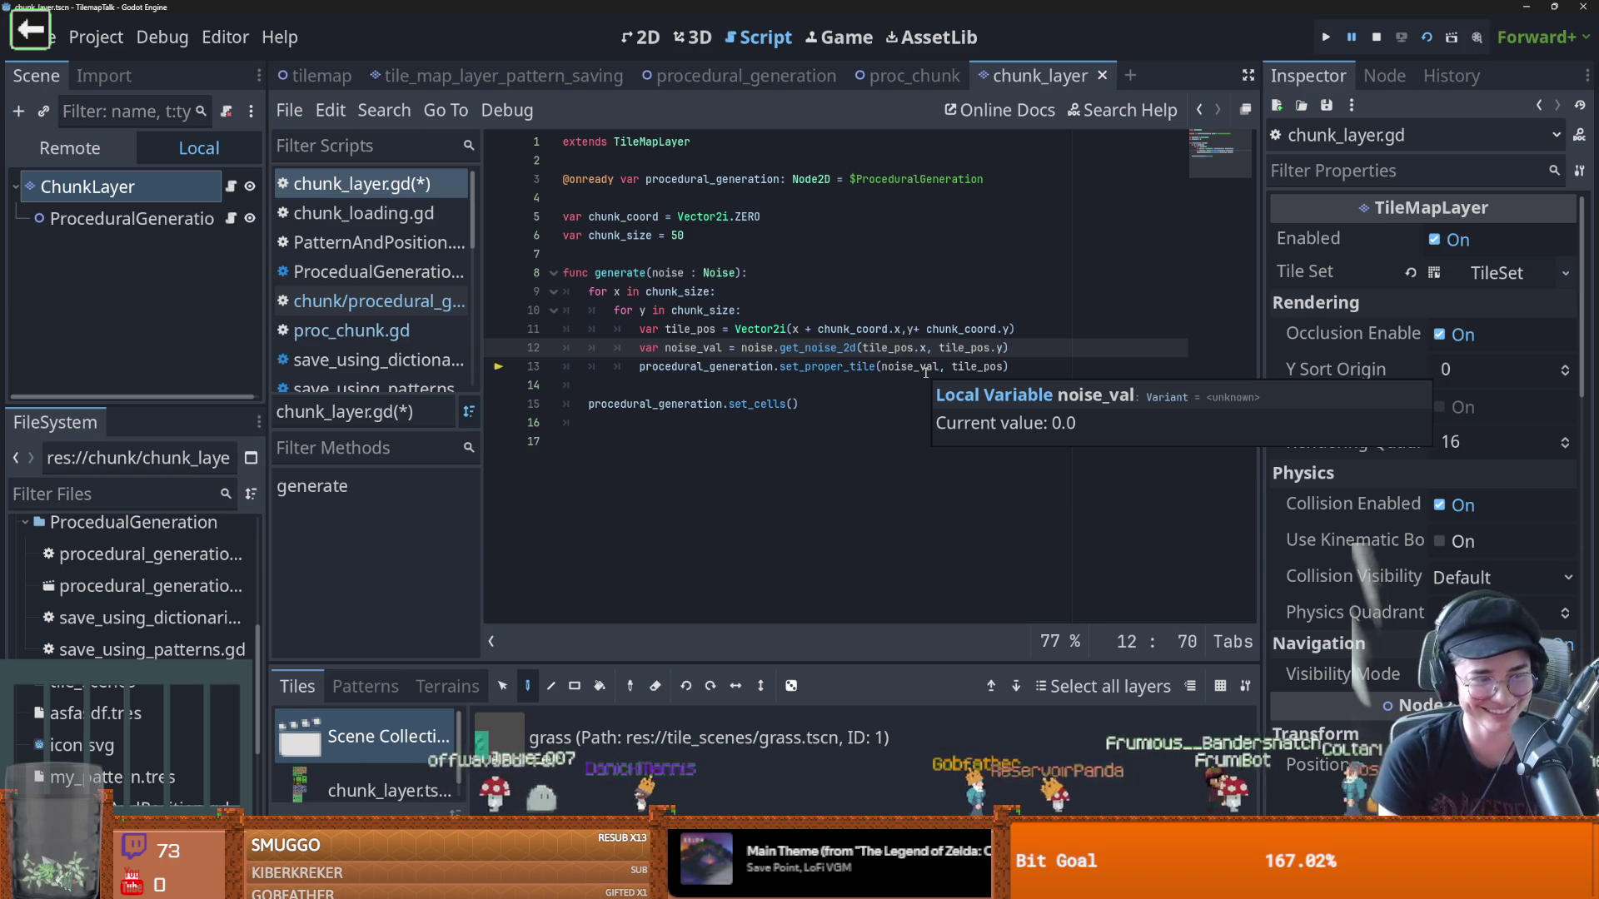
left_click(707, 329)
Save the chunk layer script, run the project, and stop it with F8
key("ctrl+s")
left_click(1326, 36)
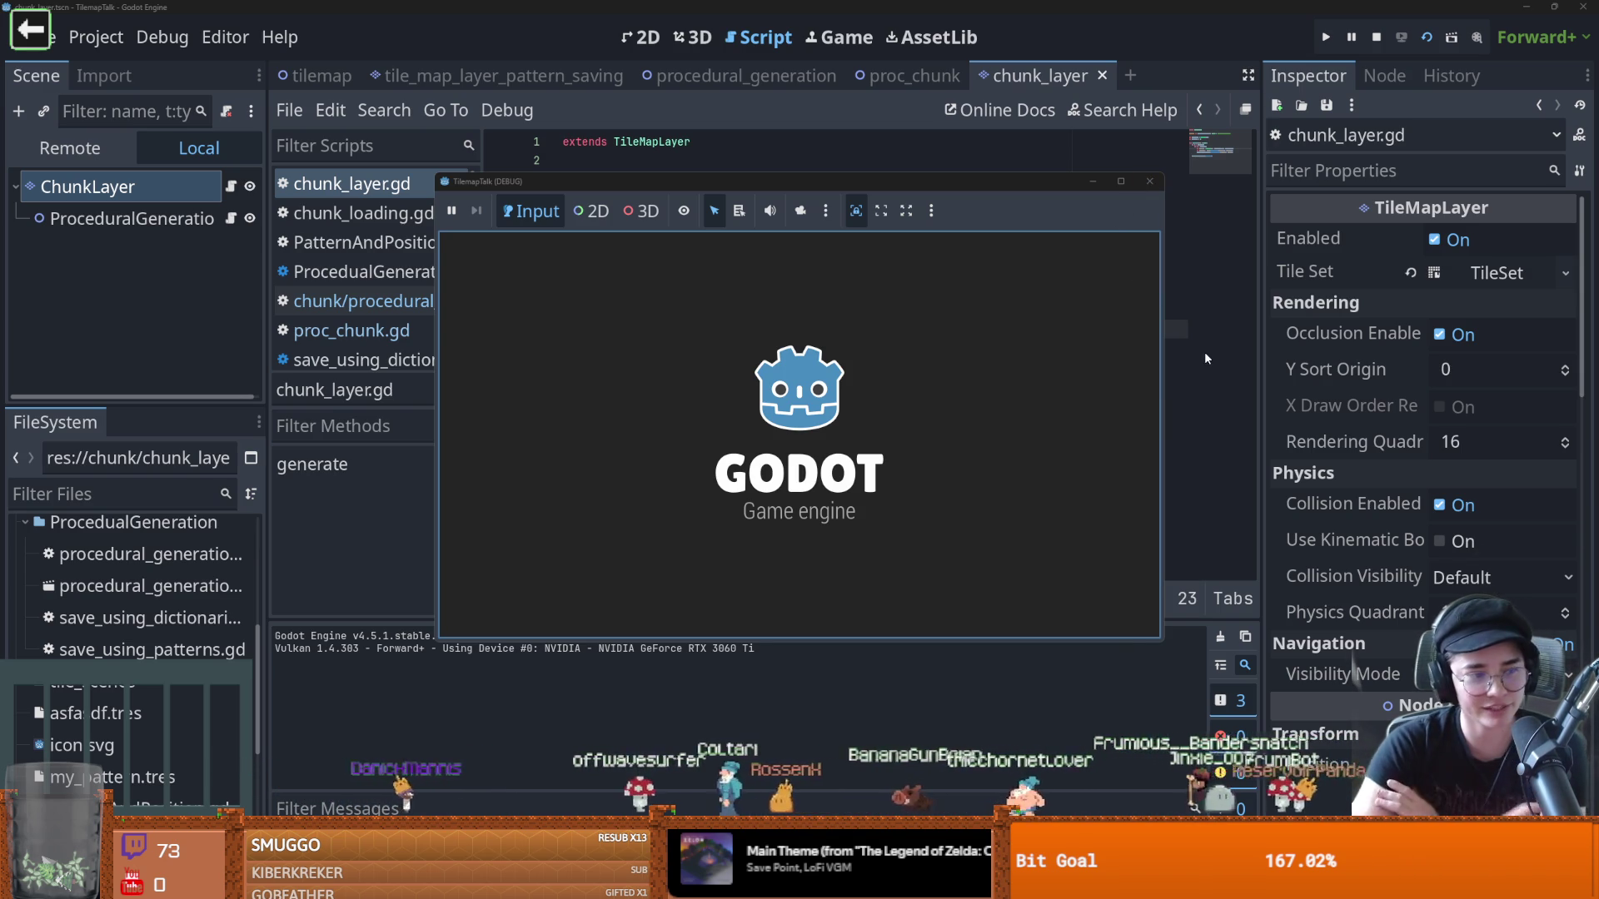
key("F8")
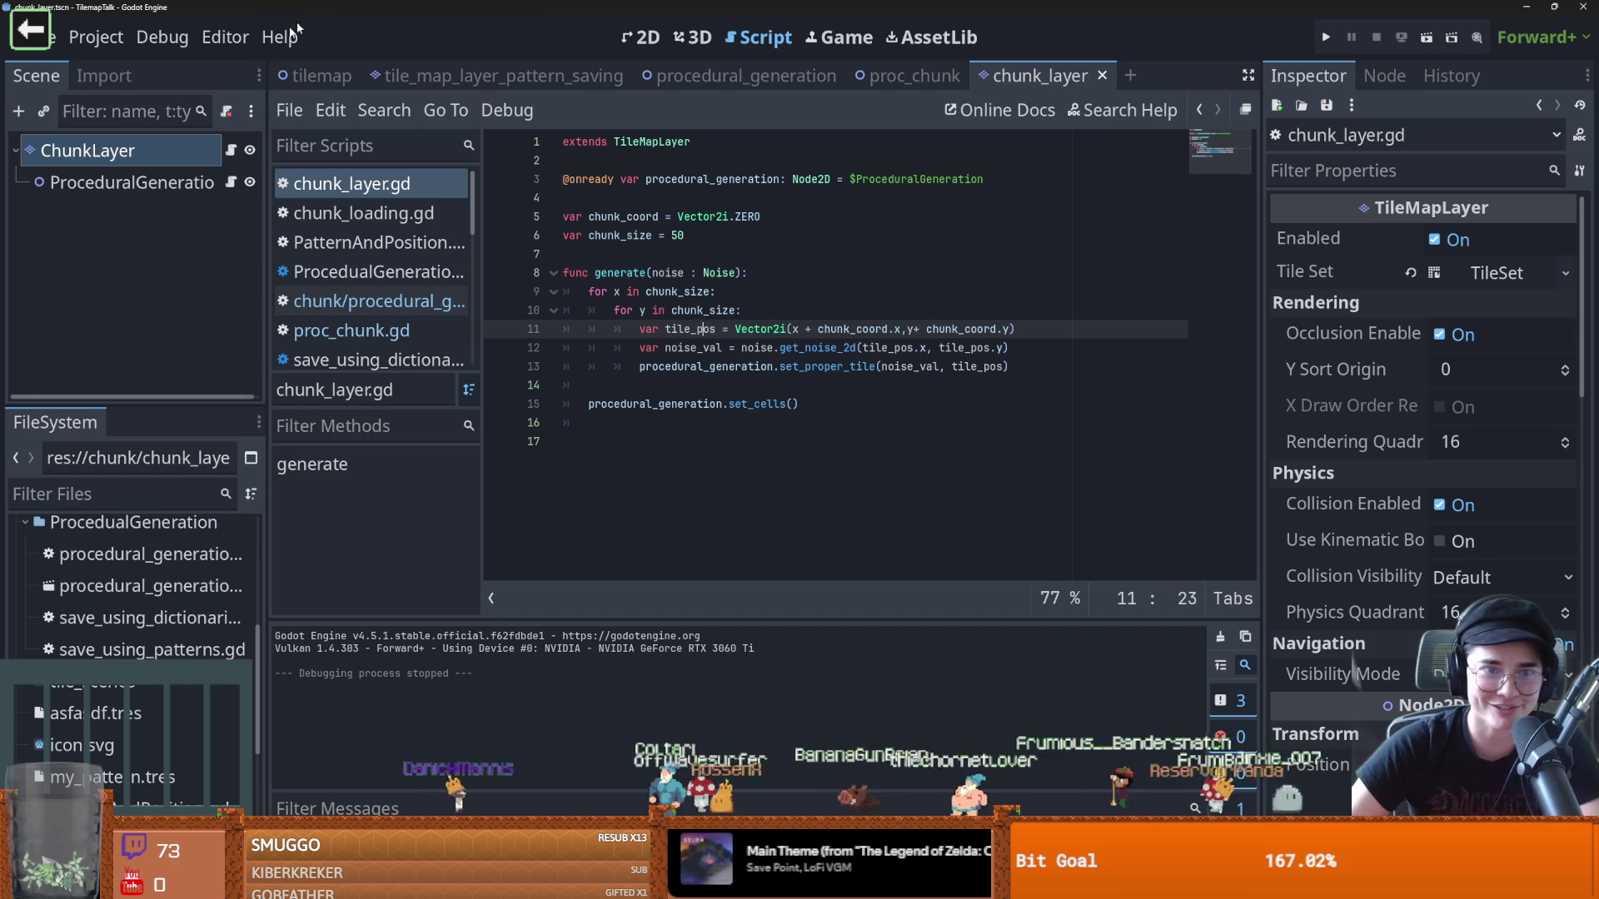
Open the debugger's Errors list and jump to the proc_chunk.gd line 9 error
left_click(643, 31)
scroll(616, 276, "down", 2)
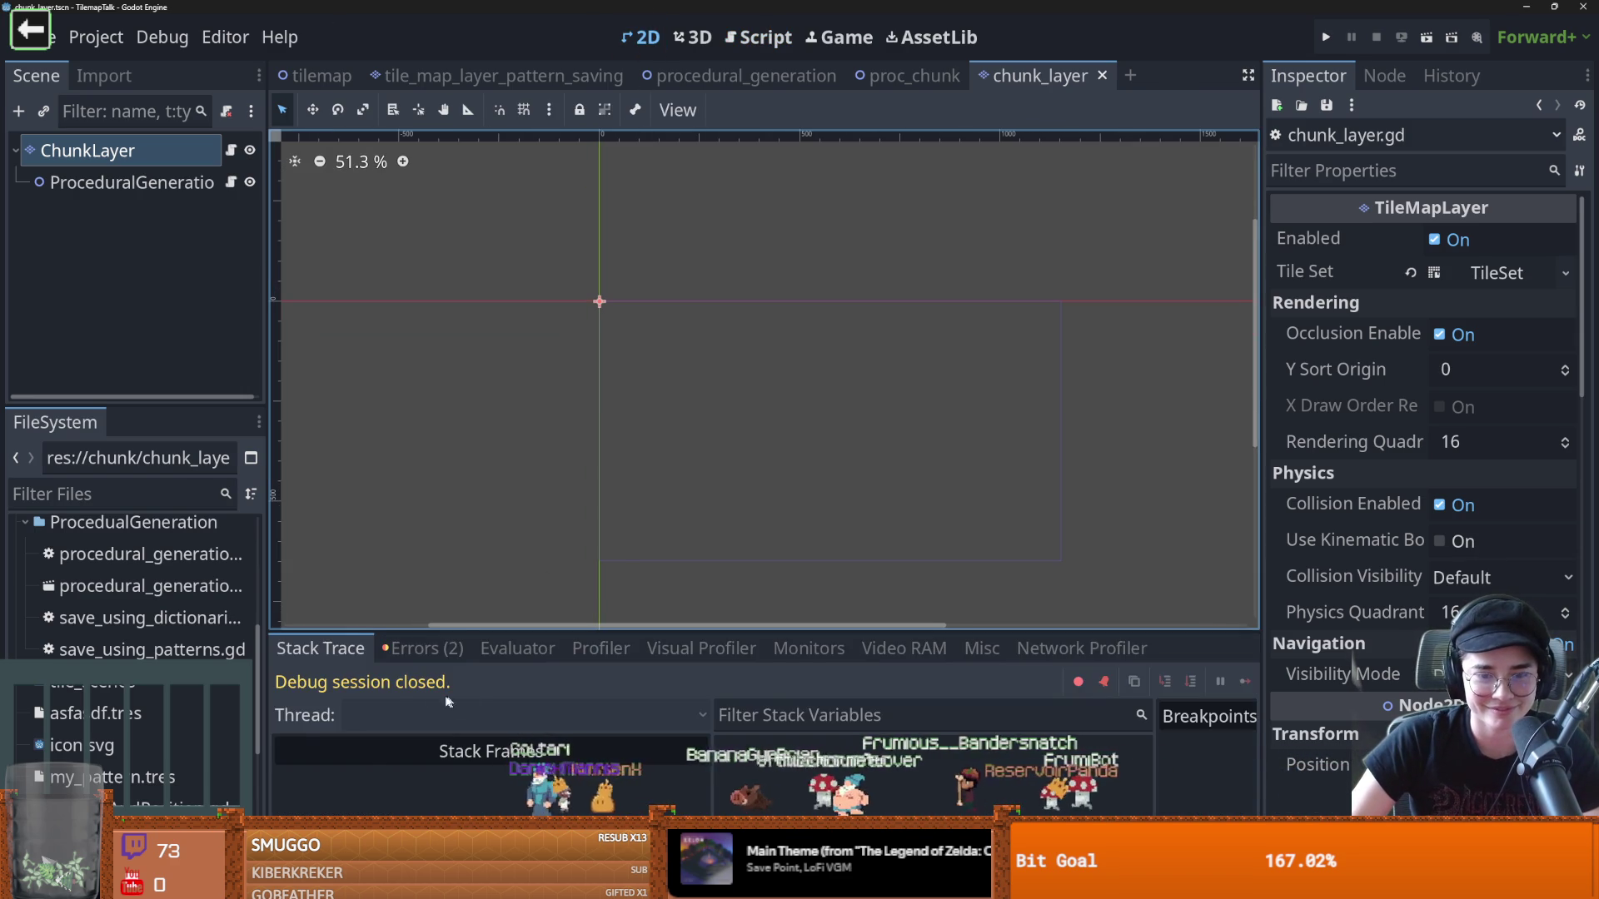
left_click(423, 648)
left_click(609, 756)
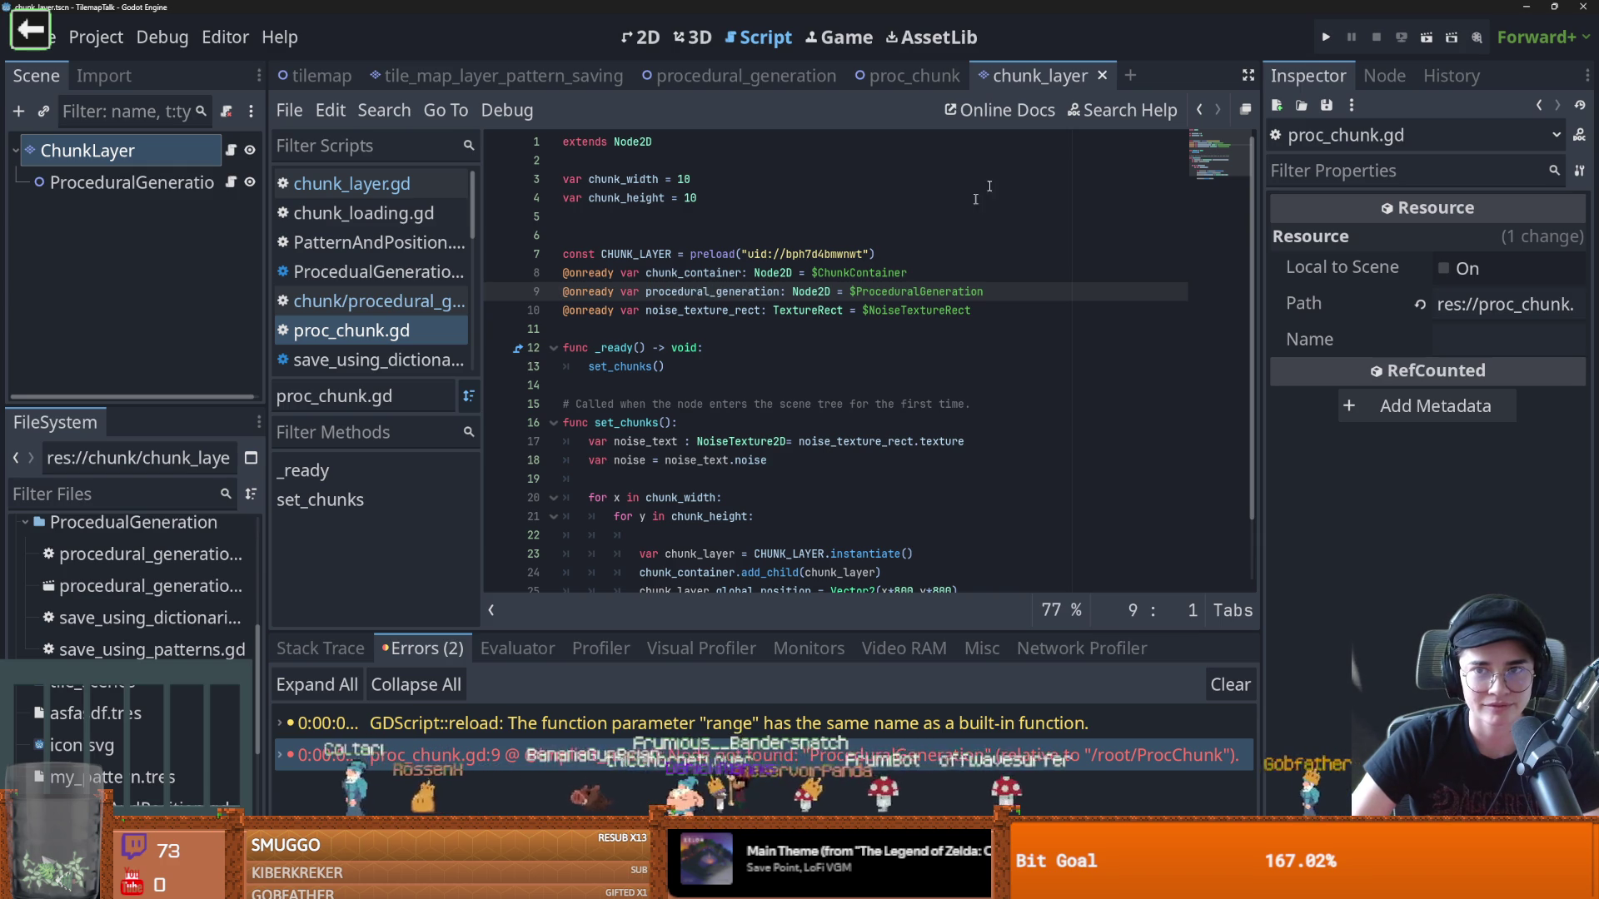
Review the chunk_size line in ChunkLayer and the noise texture lines in proc_chunk.gd
left_click(234, 152)
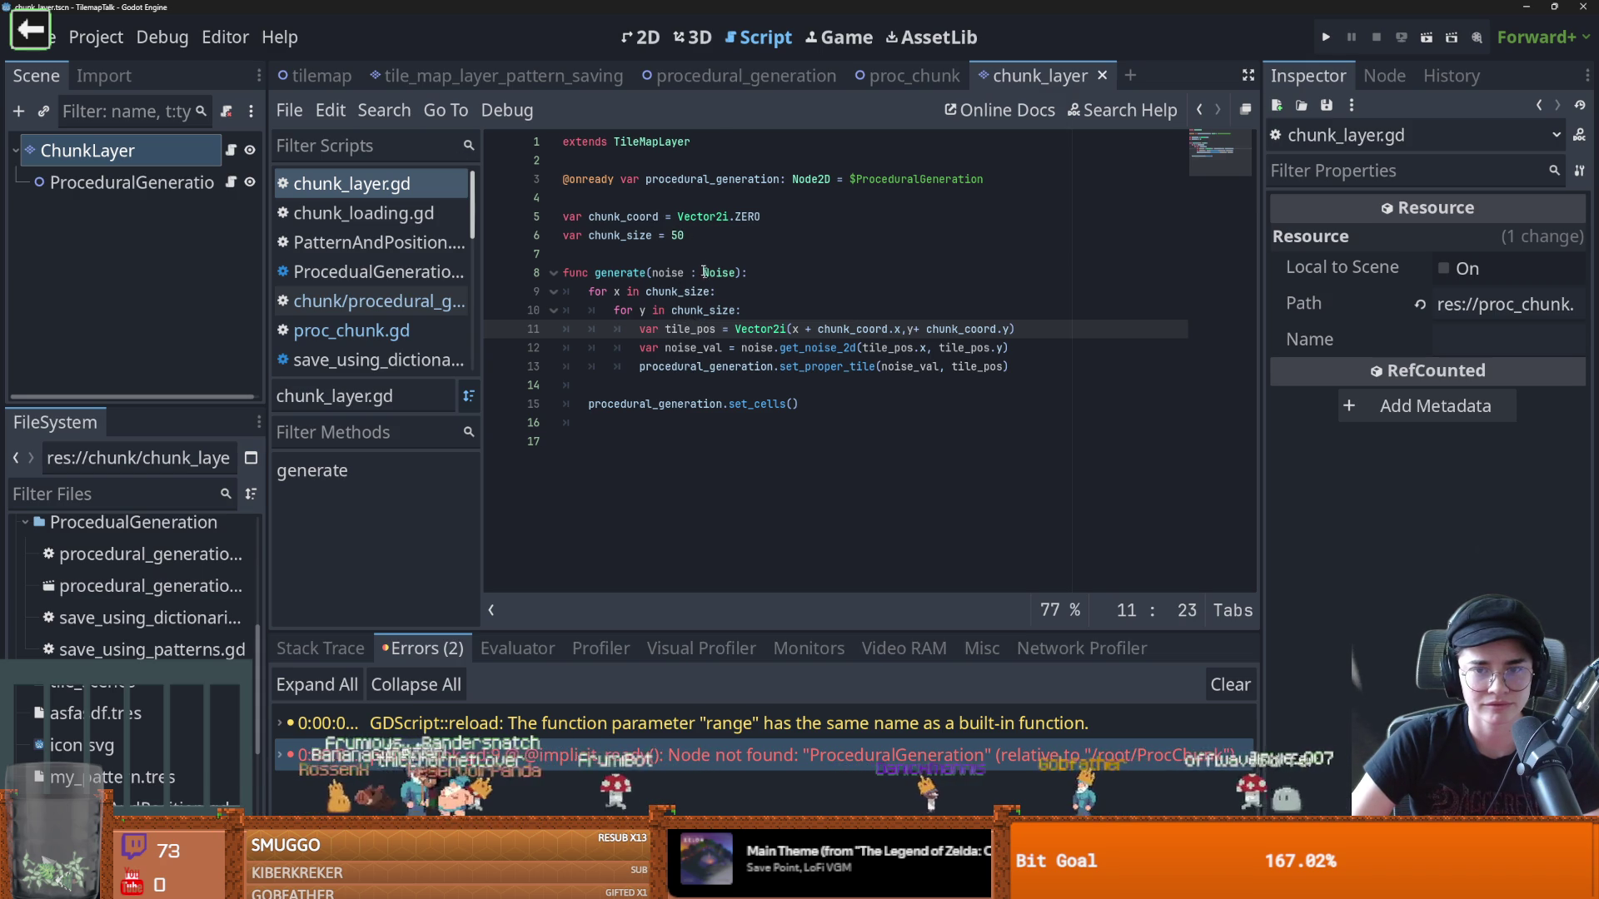
left_click(691, 237)
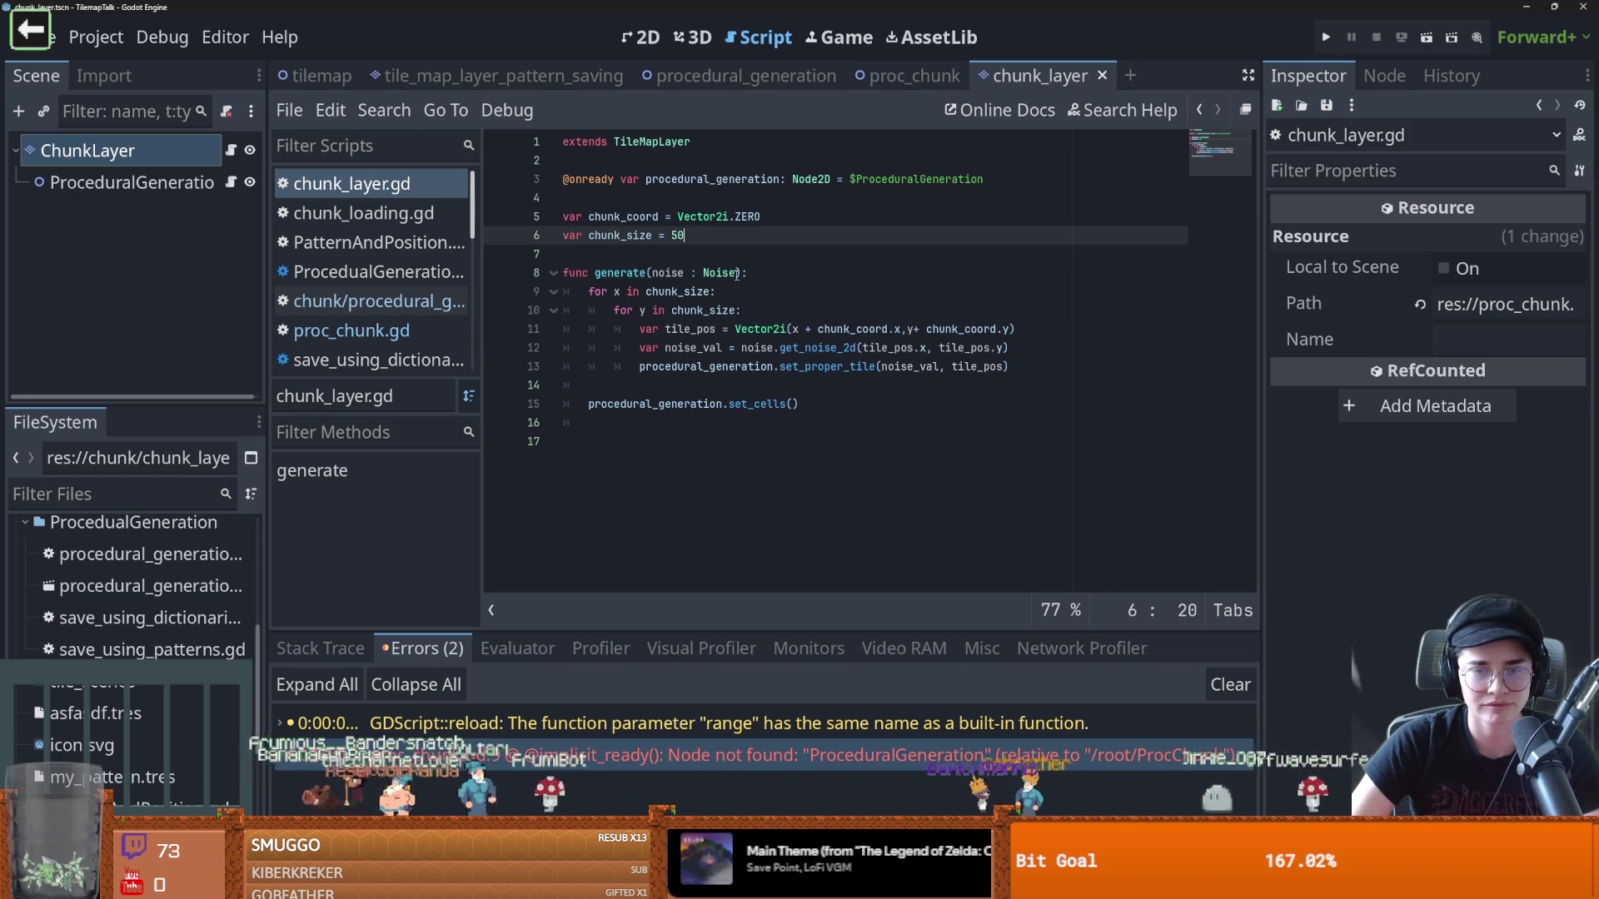
left_click(914, 79)
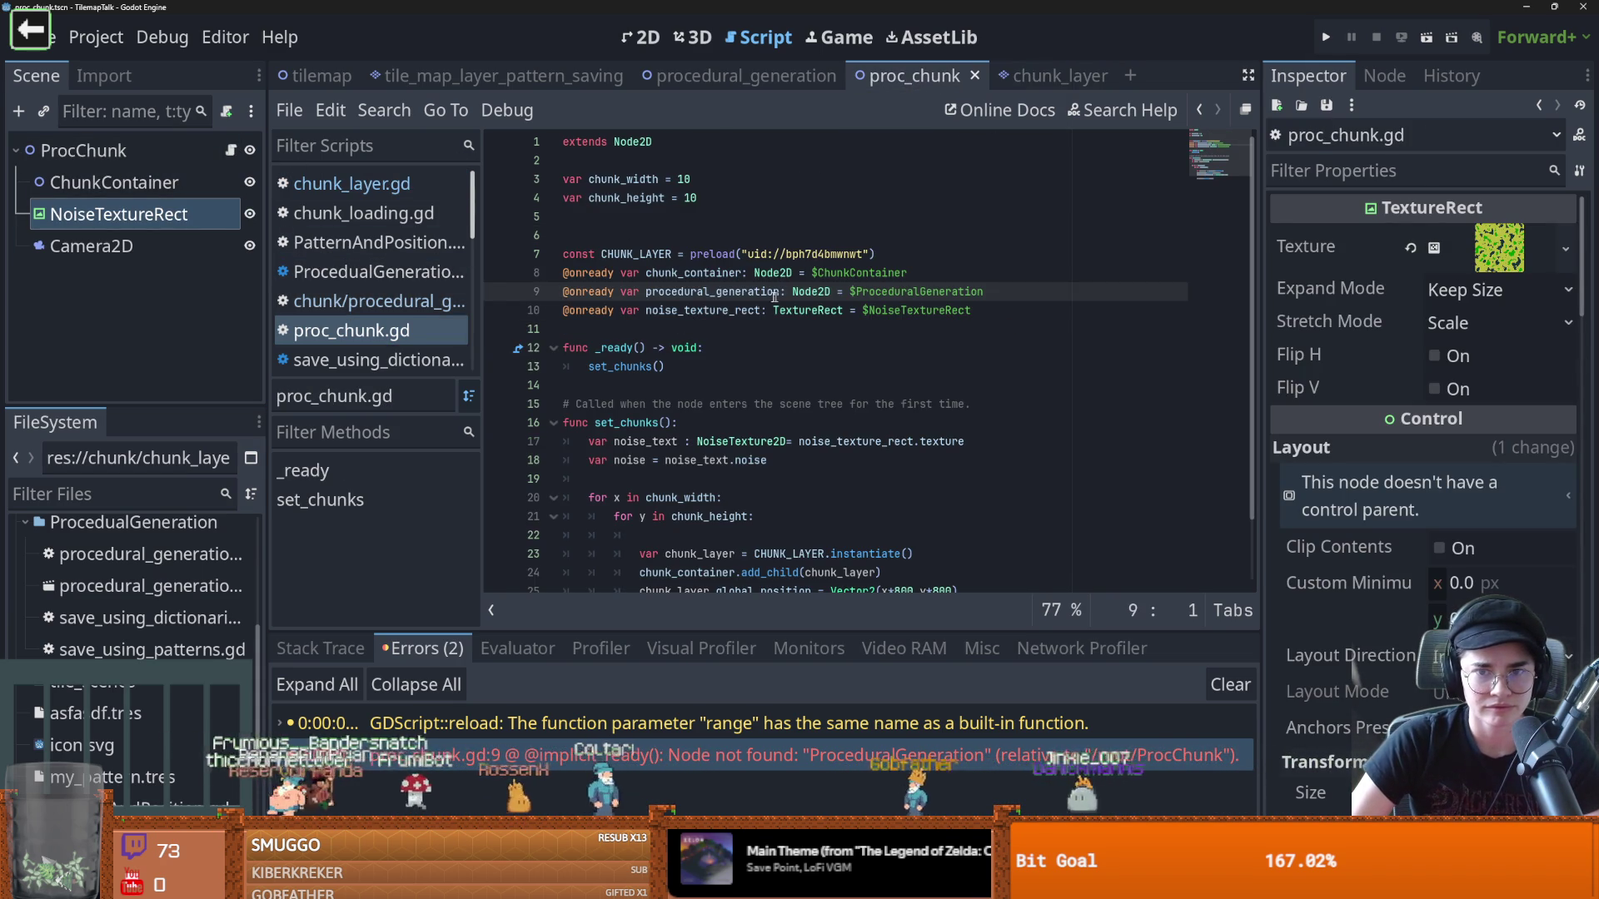
double_click(726, 311)
scroll(800, 403, "down", 2)
left_click(647, 368)
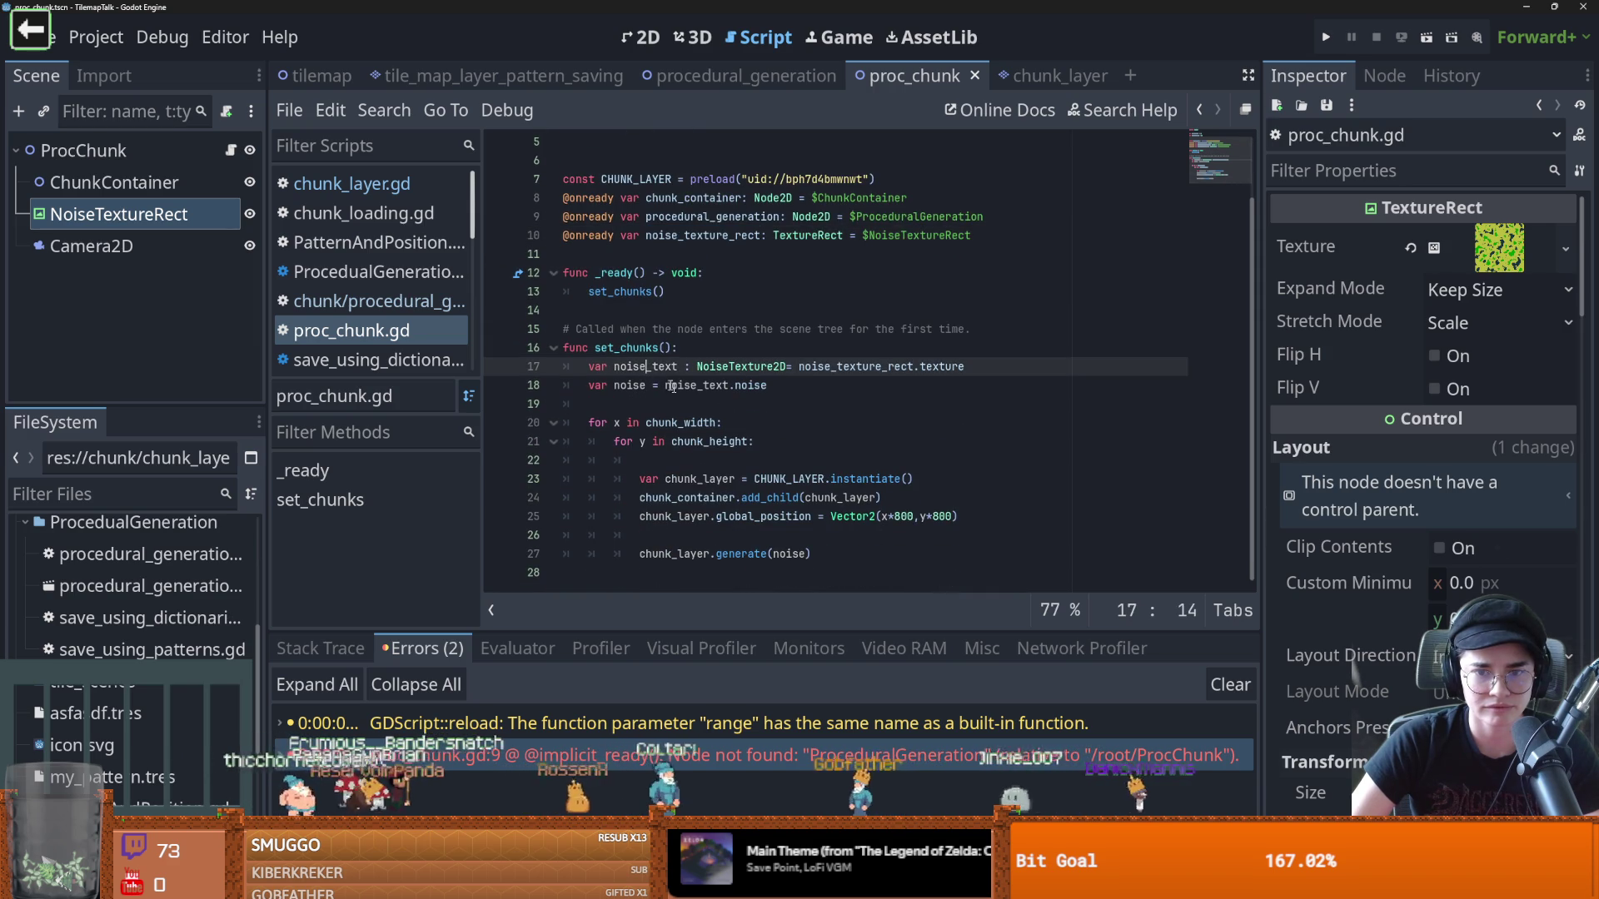
double_click(802, 556)
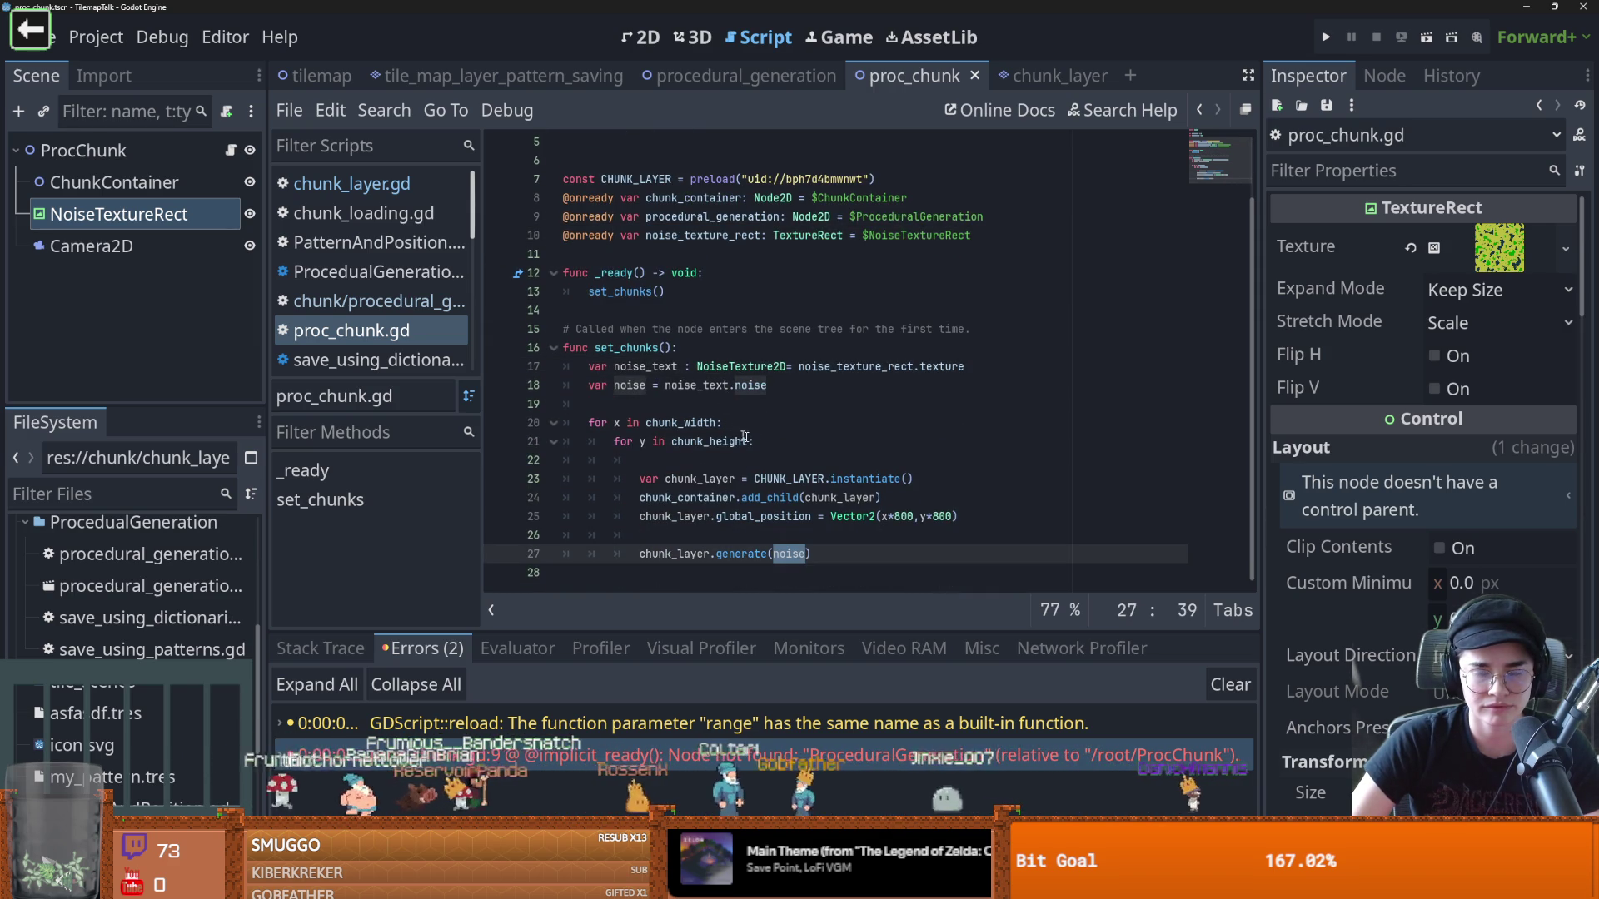
left_click(1050, 76)
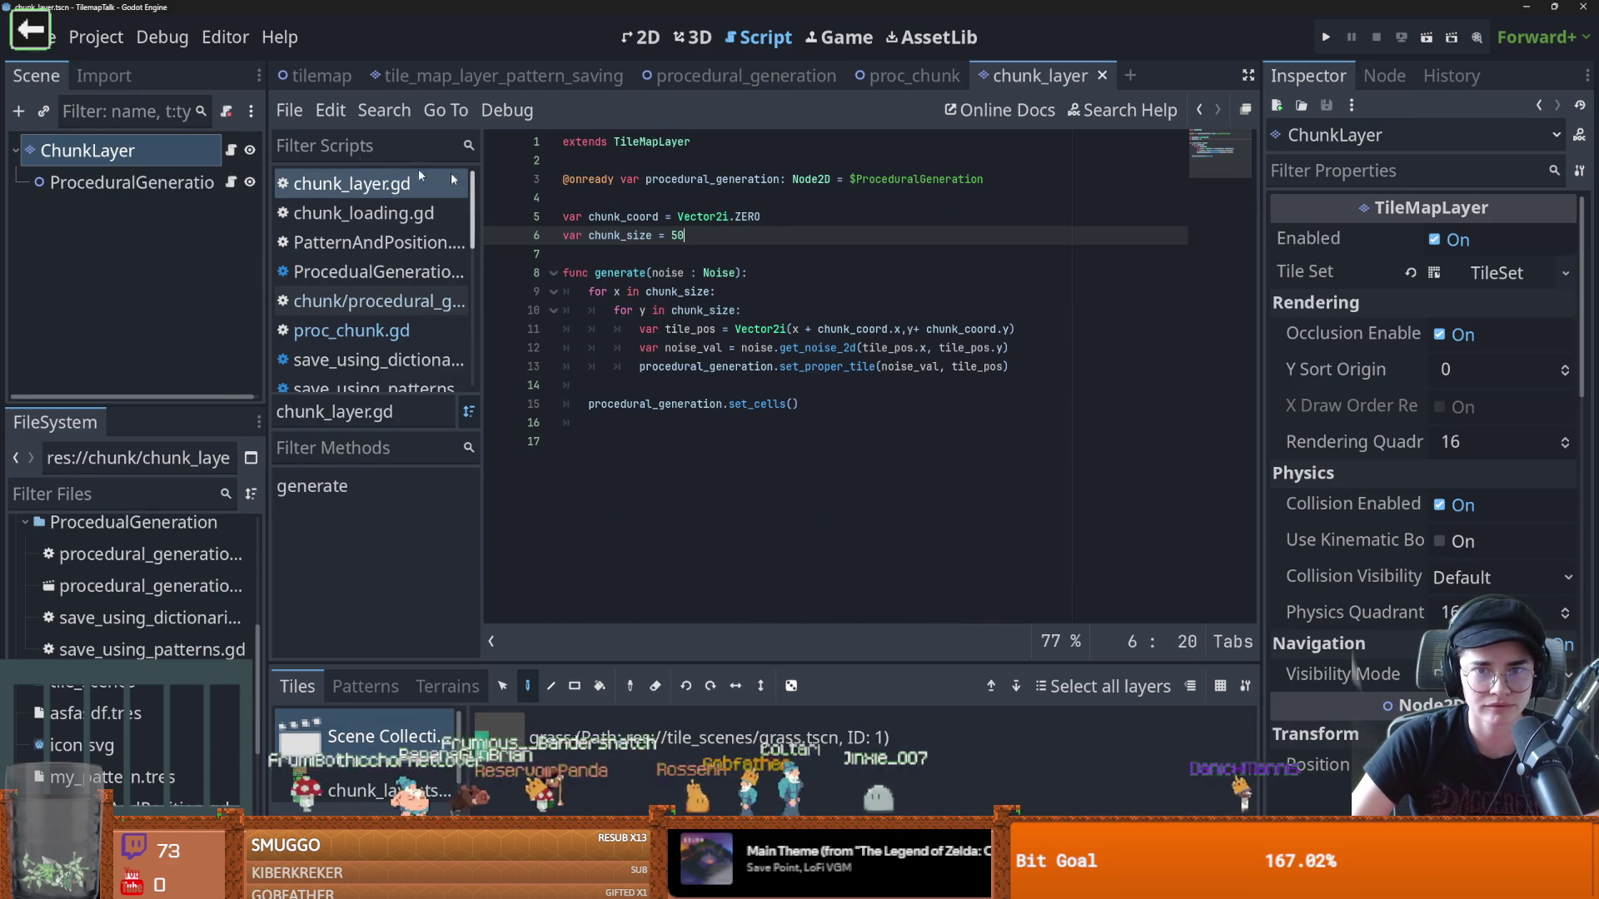
left_click(956, 82)
Change chunk_width and chunk_height from 10 to 2, then return to the 2D view
left_click(704, 182)
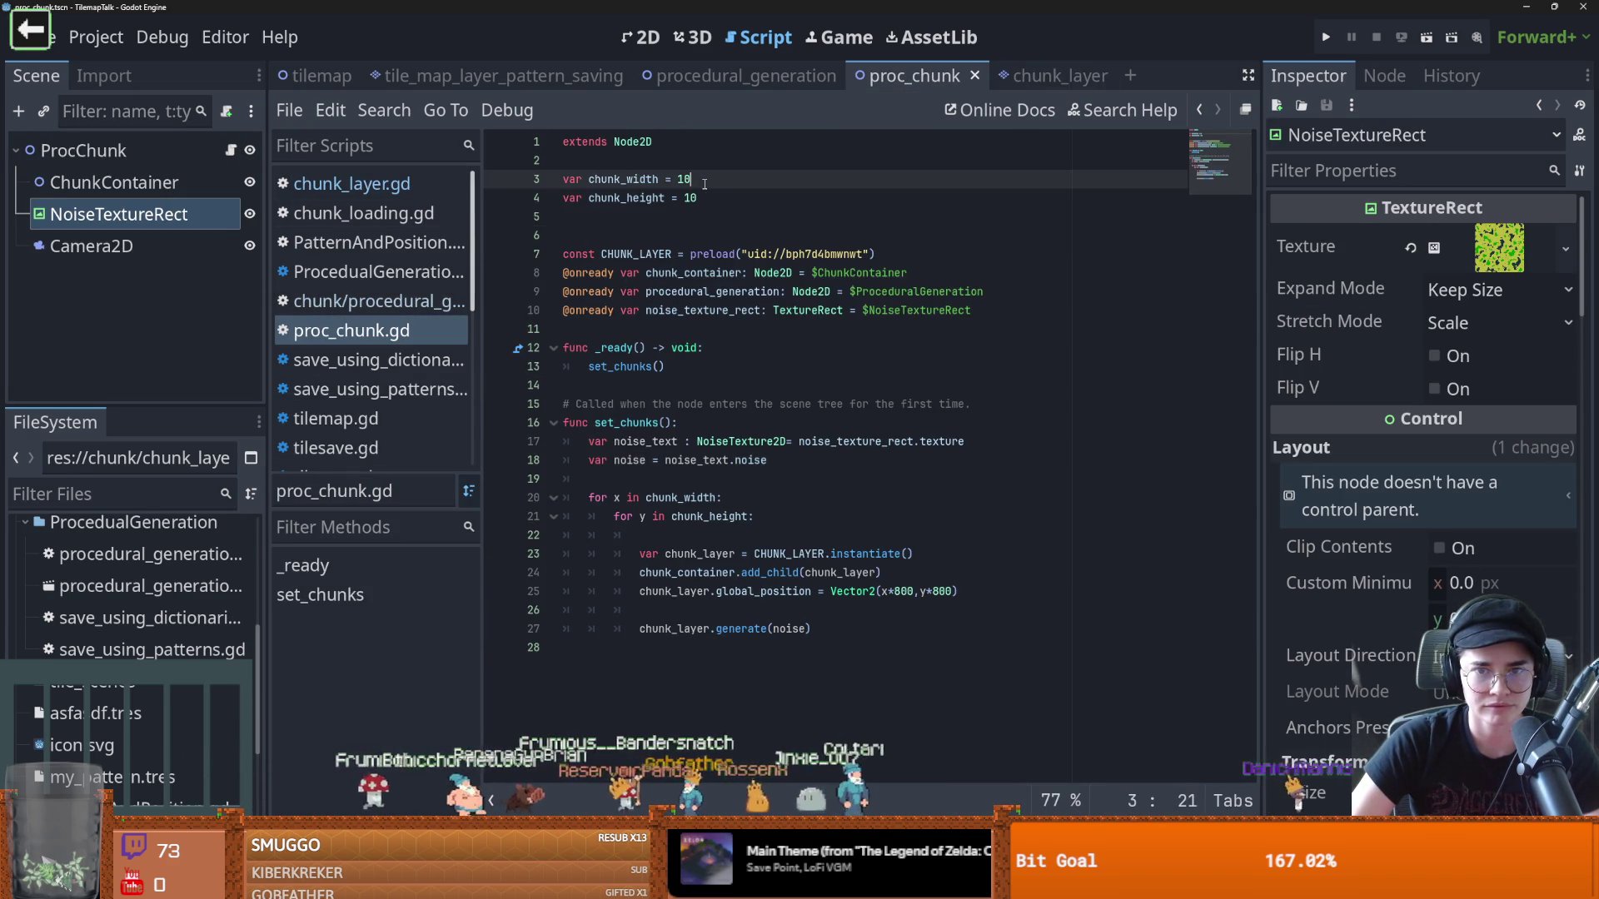
left_click(707, 198)
key("BackSpace")
type("2")
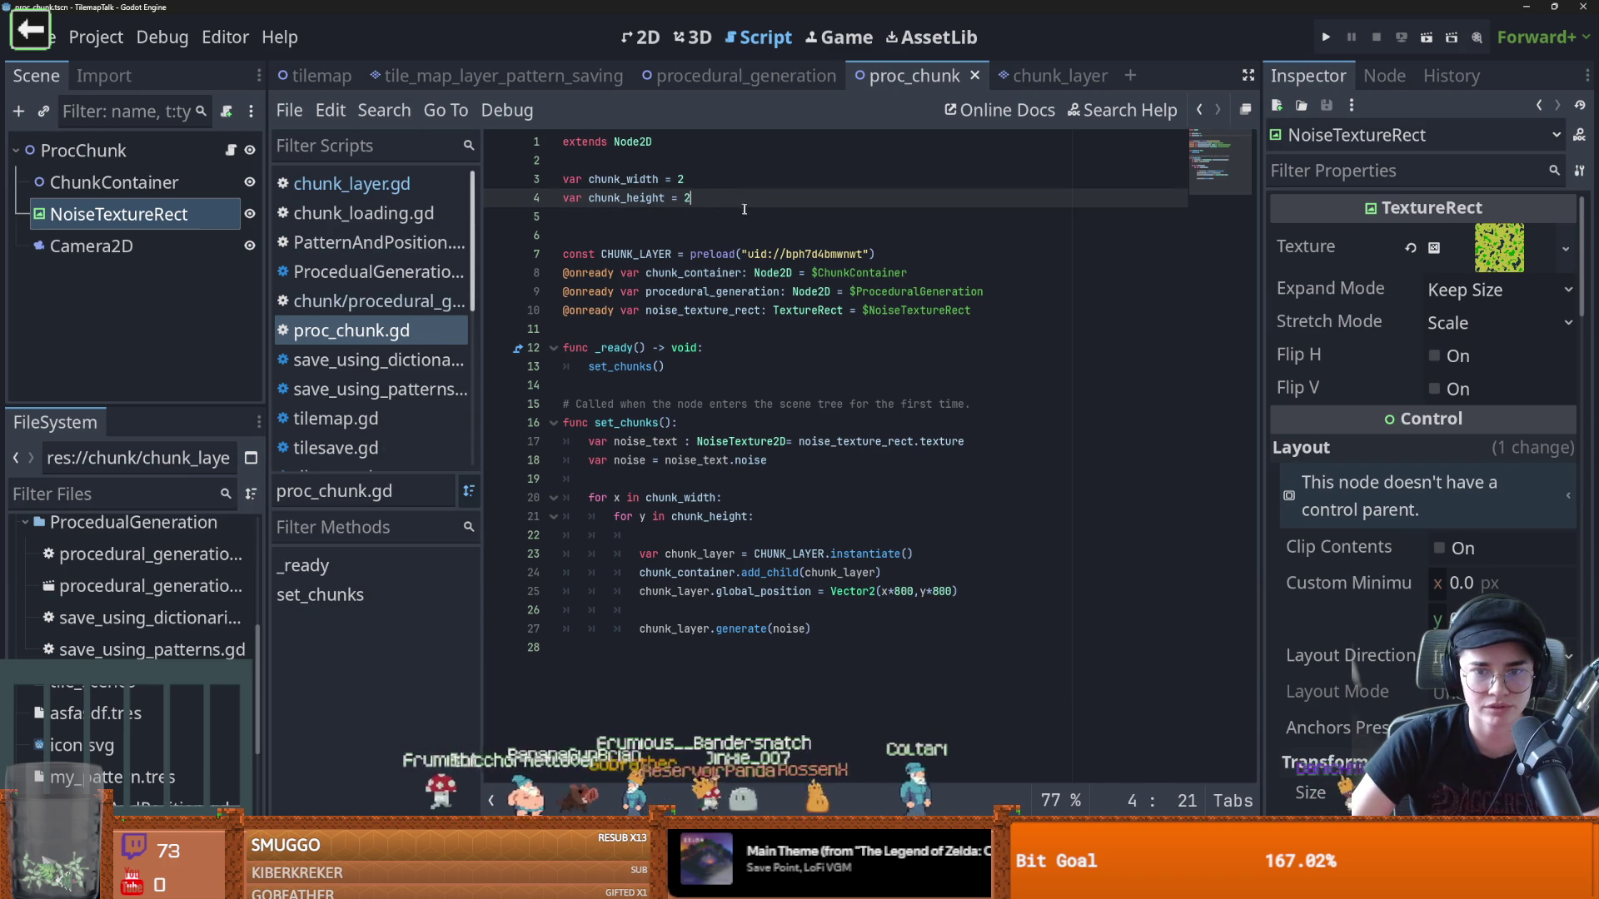
left_click(841, 350)
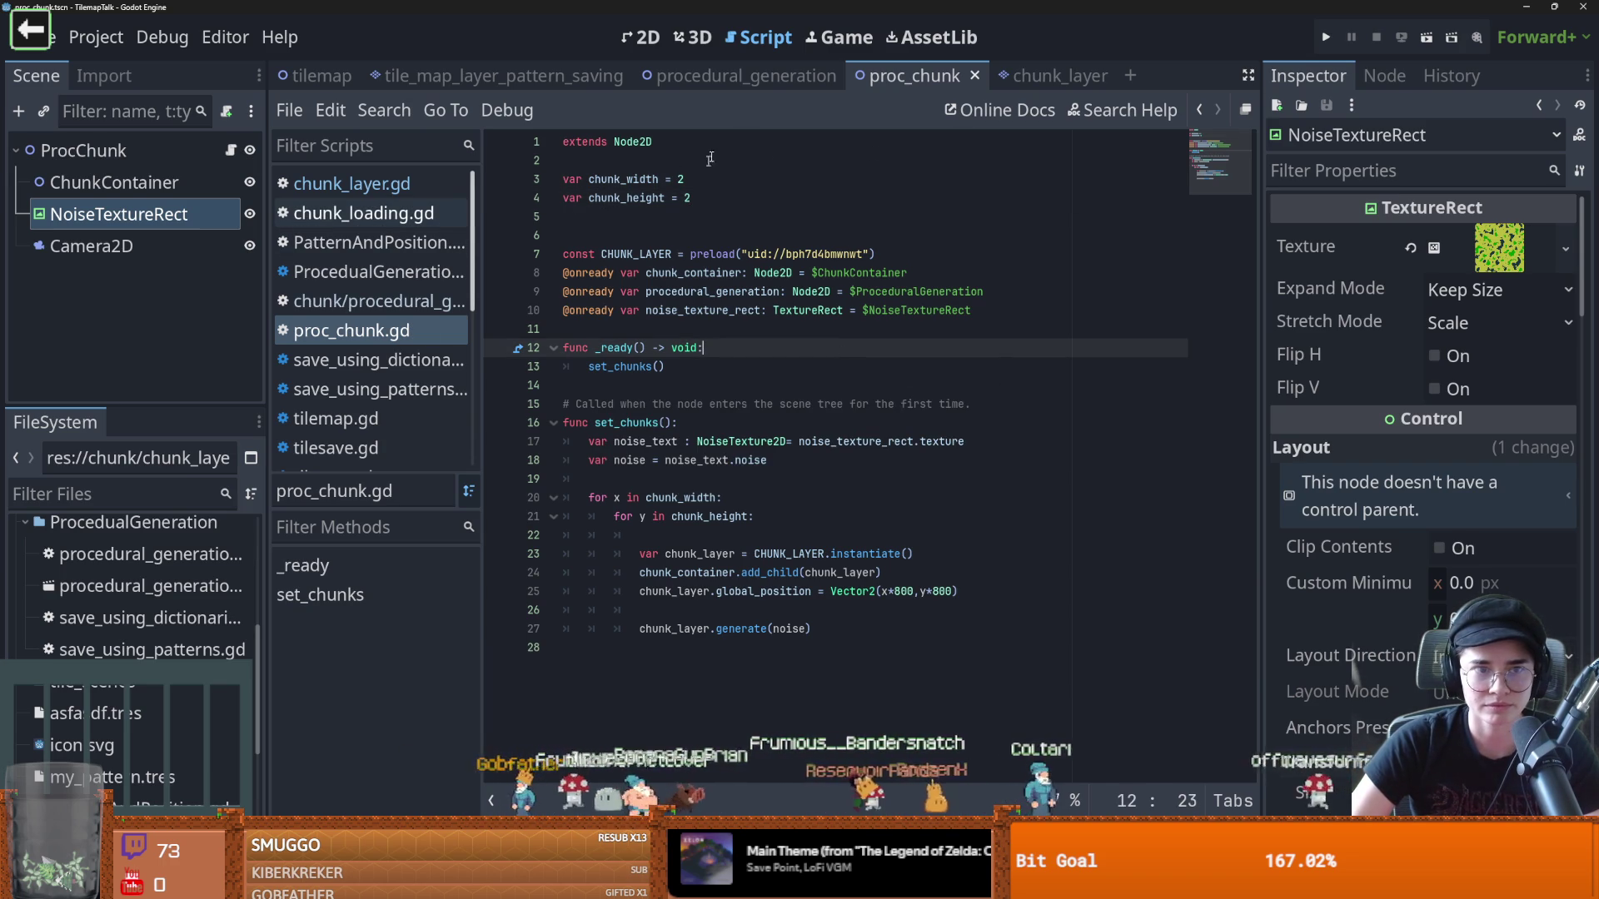
left_click(645, 36)
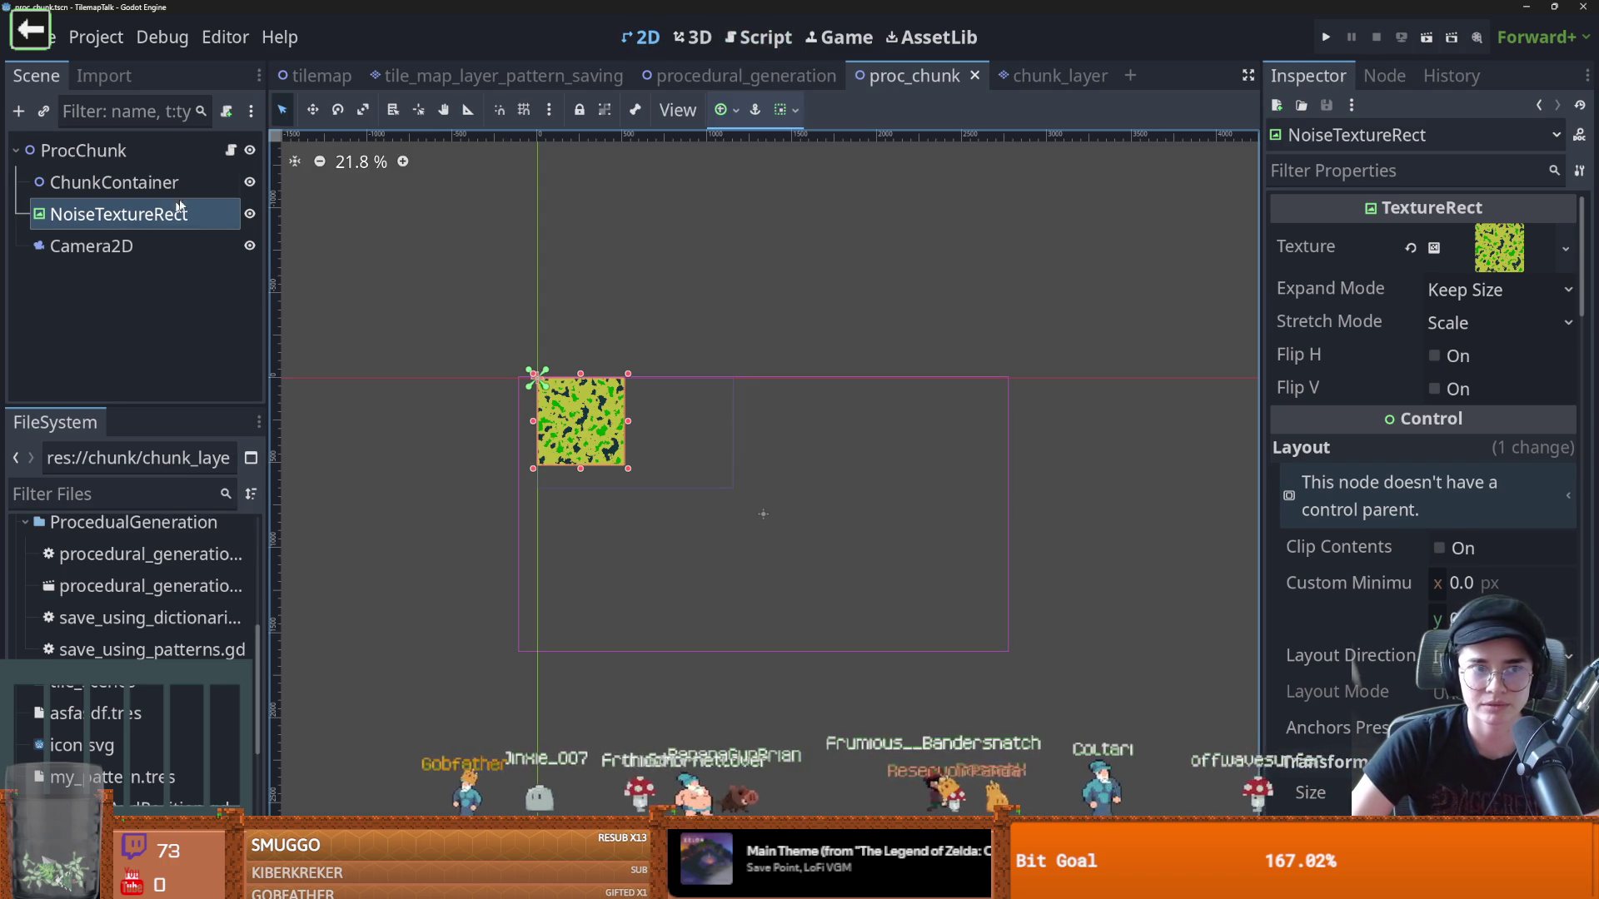
Run with F6, confirm the 2×2 grass-and-dirt chunk grid, and close the game window
key("F6")
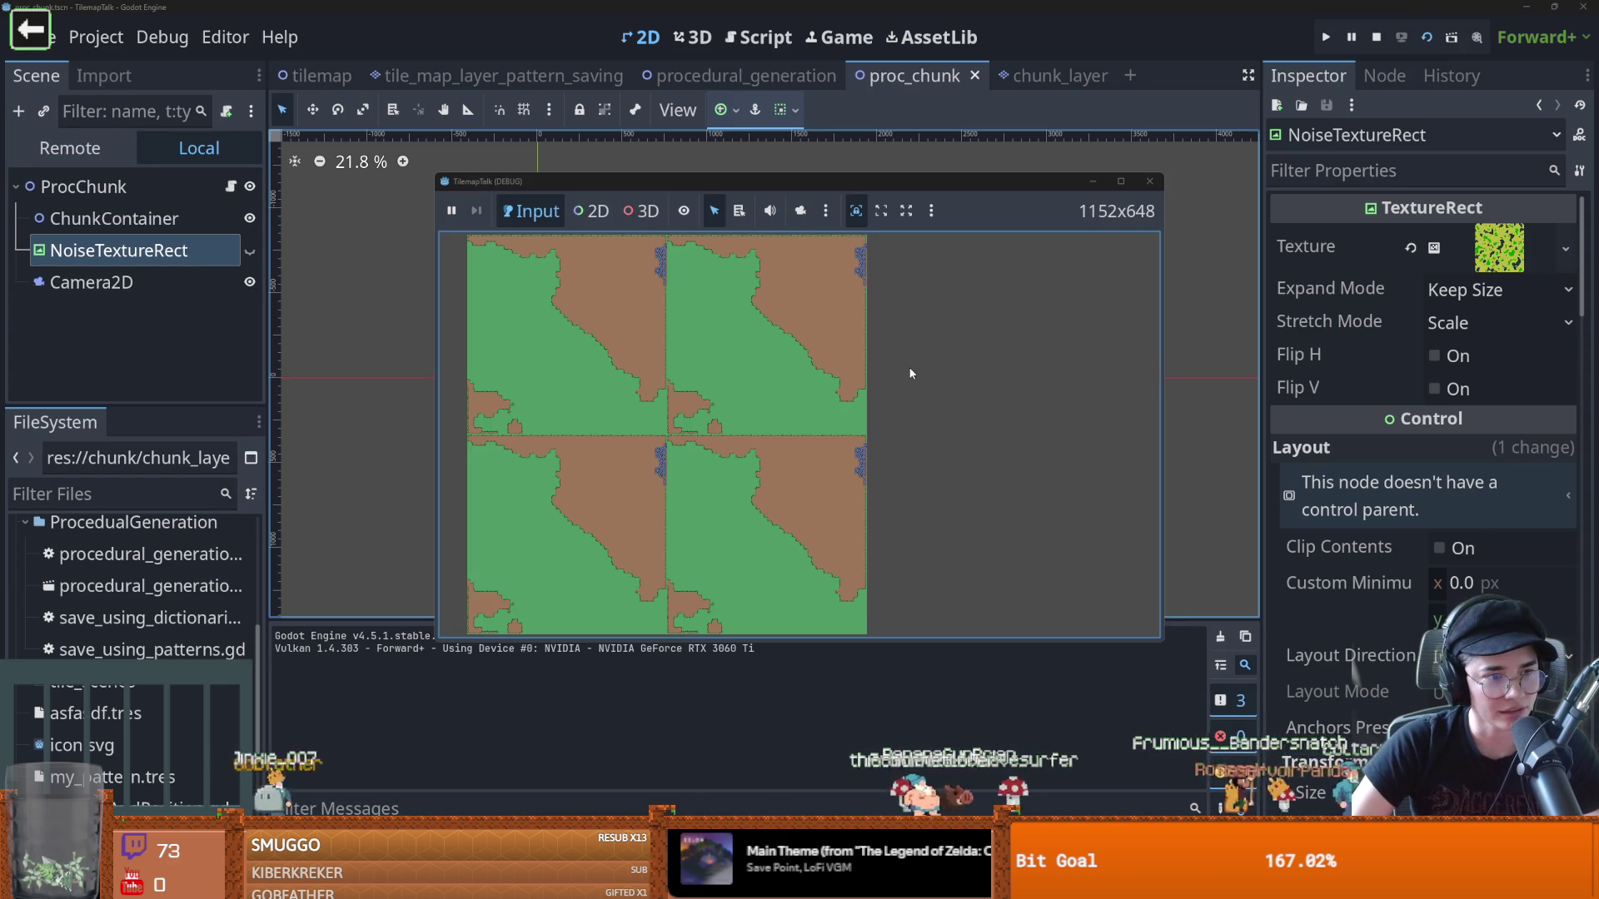
left_click(1150, 184)
scroll(970, 458, "down", 2)
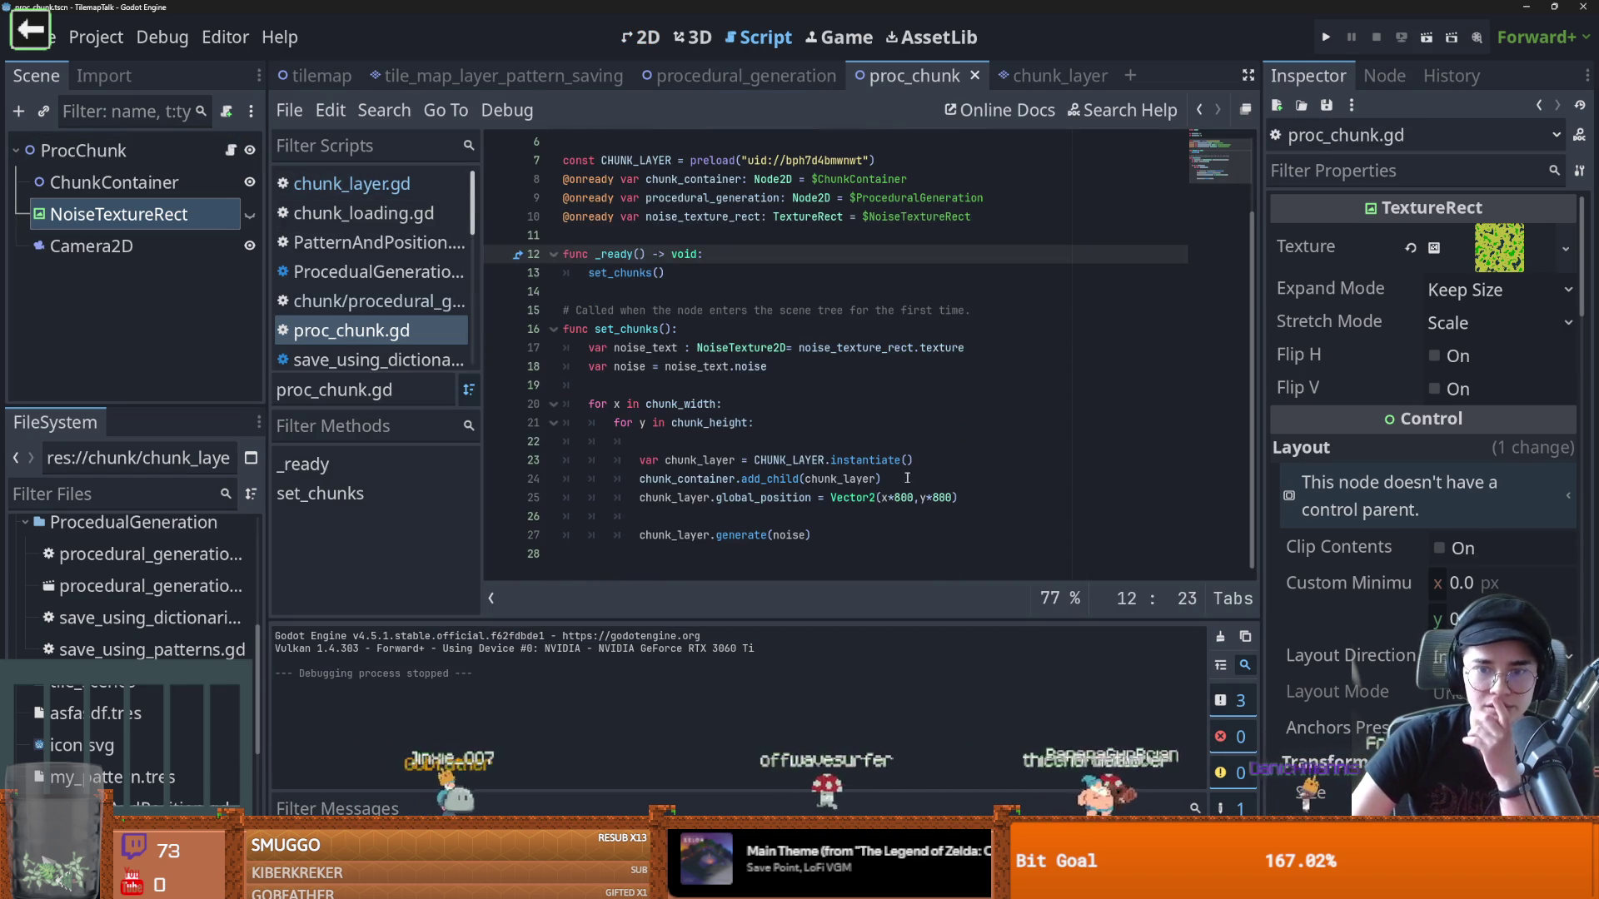
Highlight the global_position = Vector2(x*800, y*800) and chunk_layer.generate(noise) lines in proc_chunk.gd
left_click(788, 497)
double_click(787, 497)
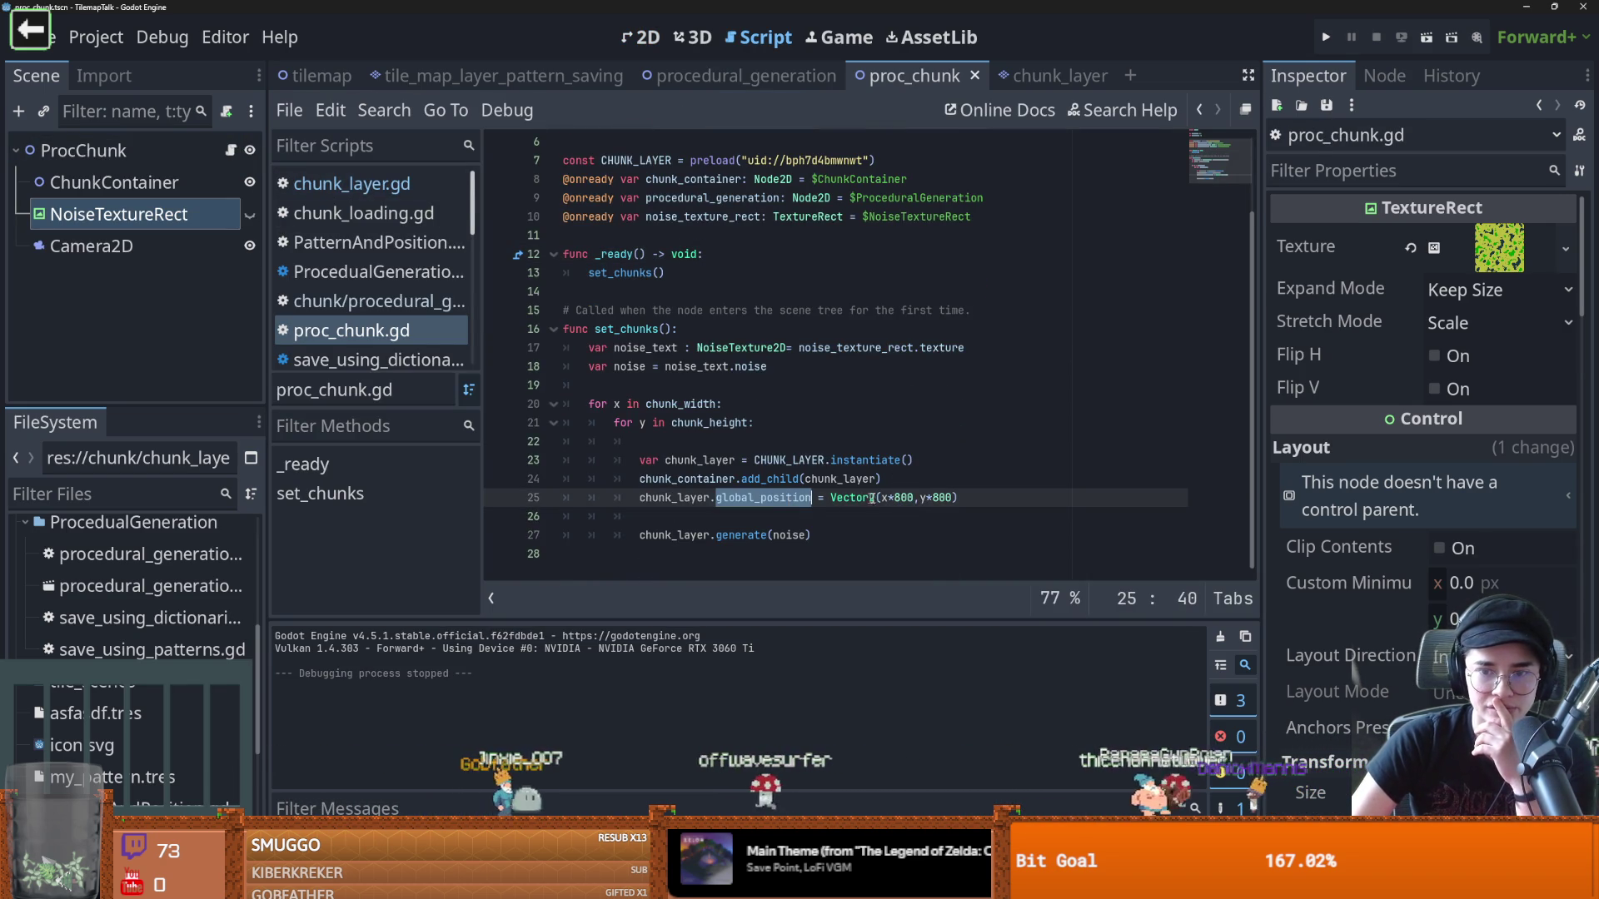
left_click_drag(830, 497, 987, 498)
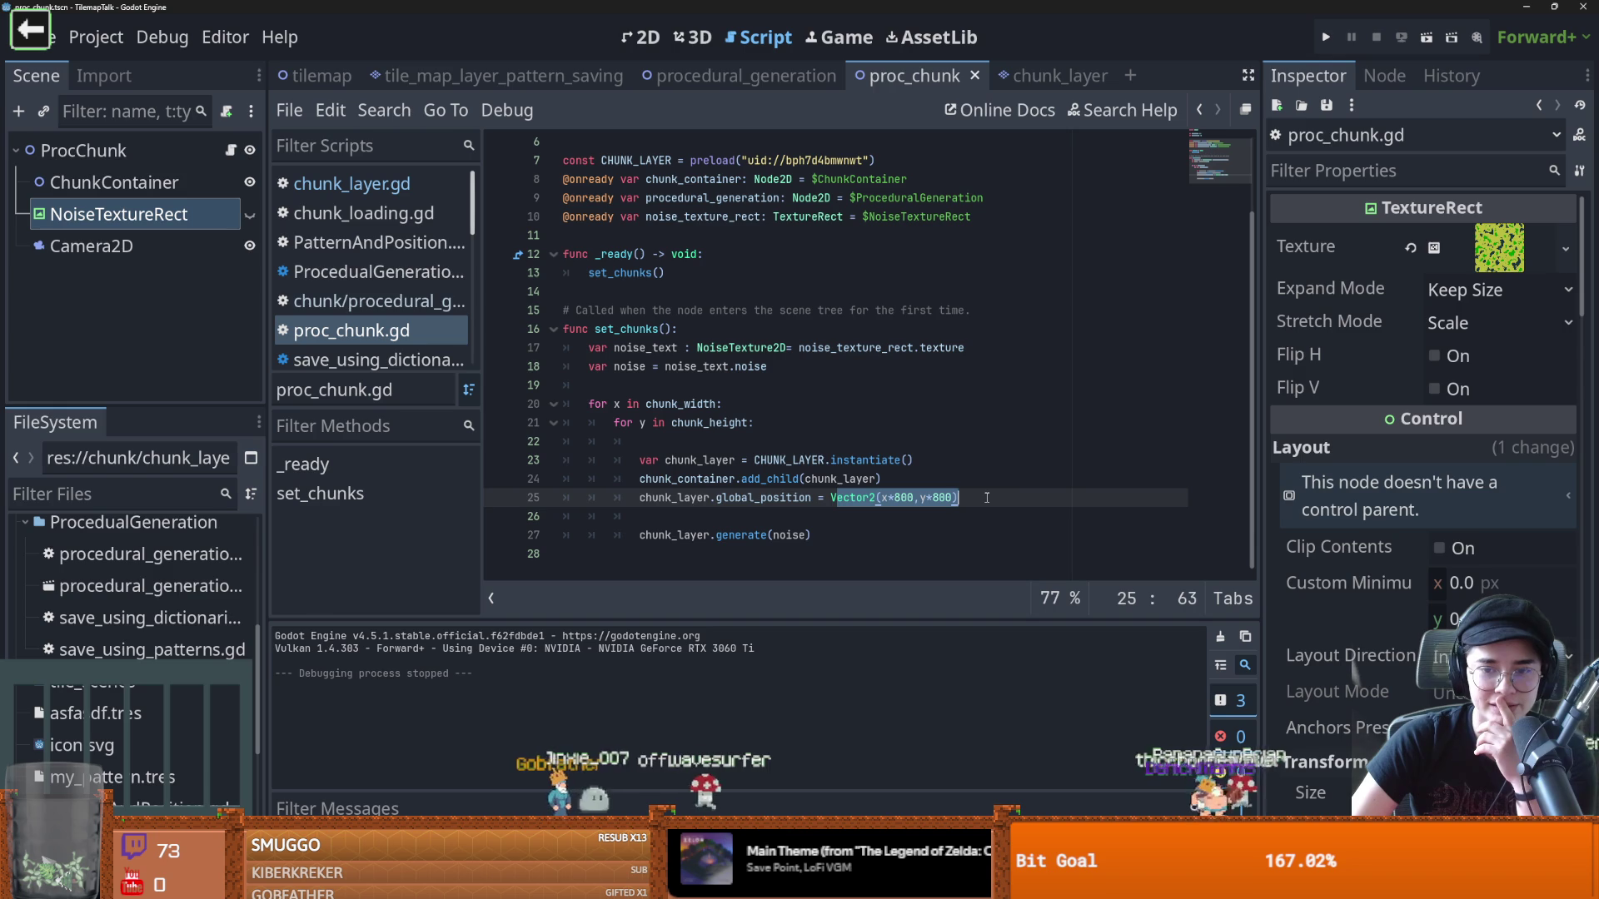
double_click(789, 535)
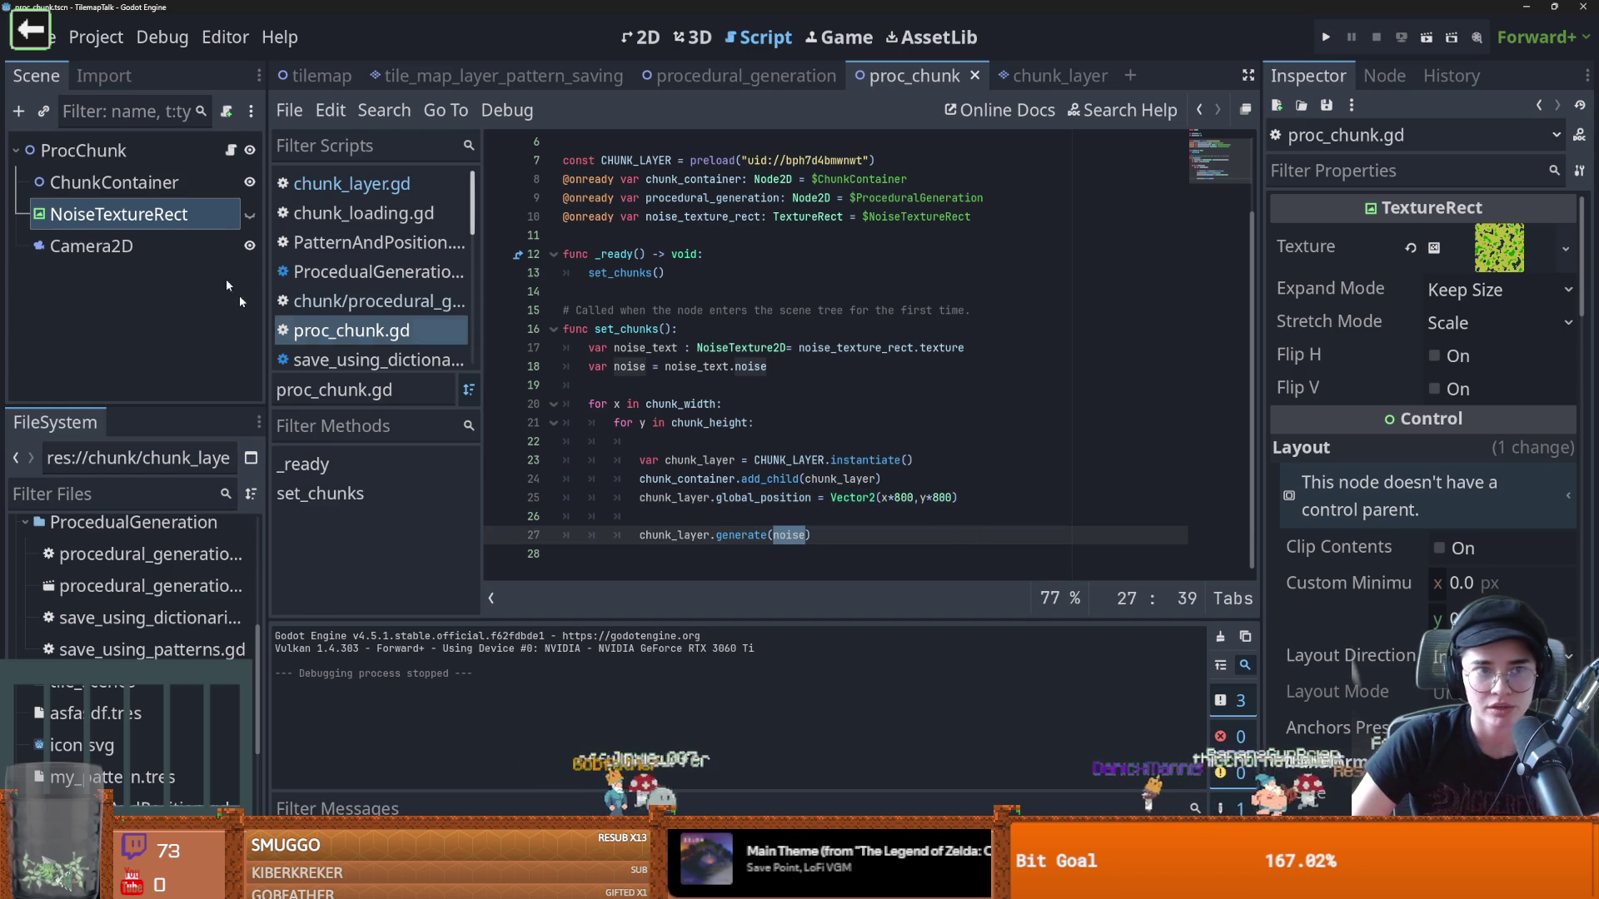
left_click_drag(823, 498, 958, 497)
double_click(763, 497)
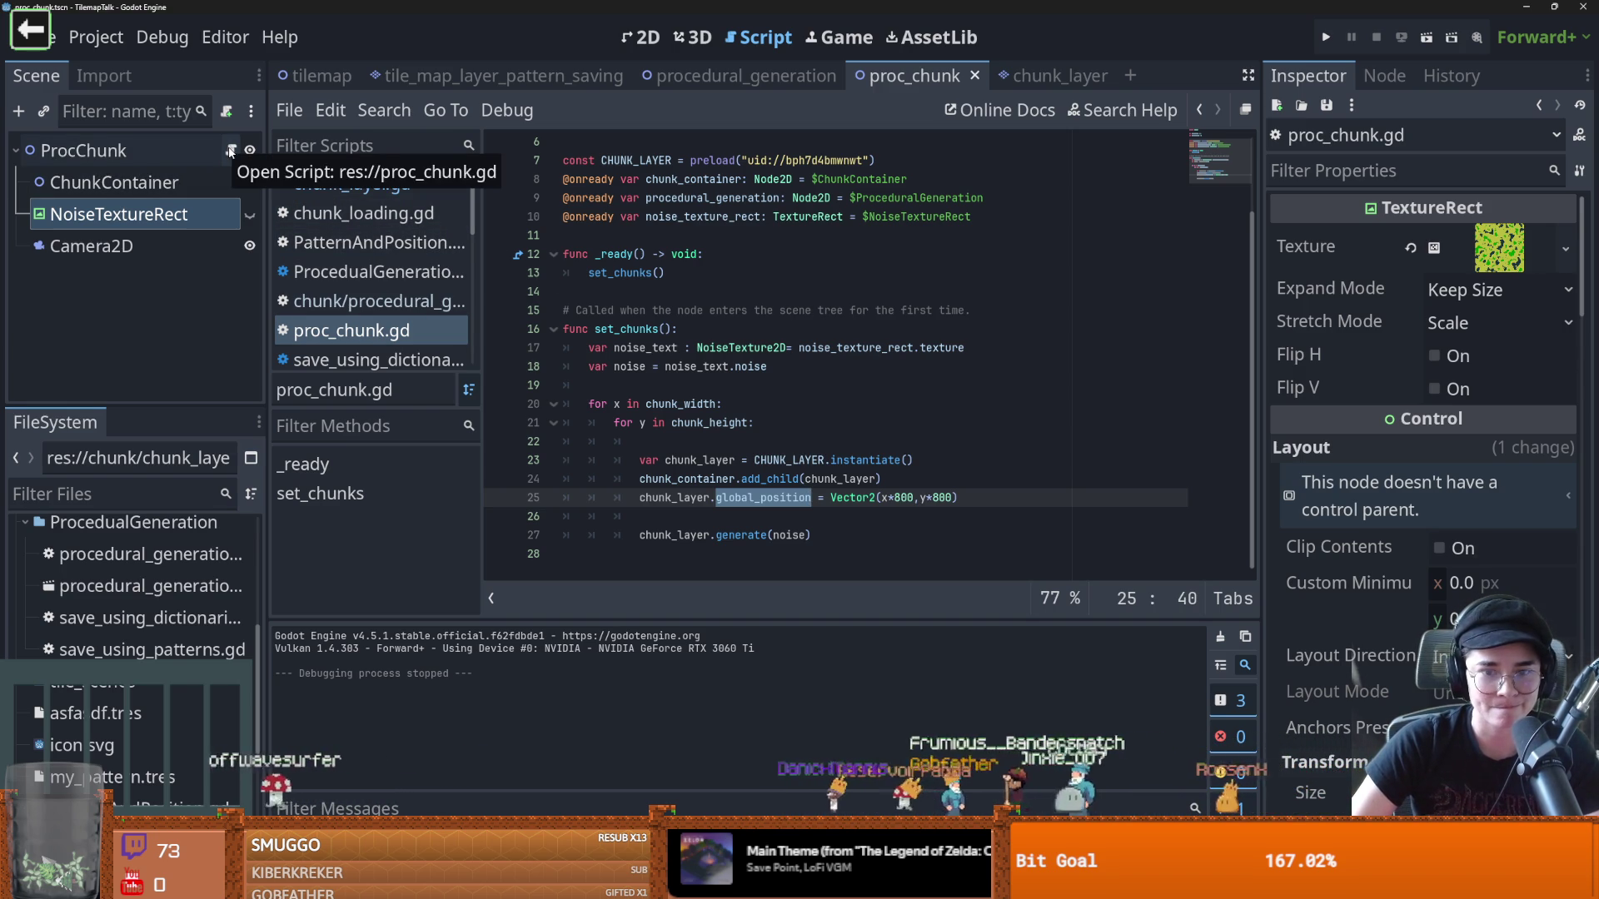
left_click_drag(824, 537, 633, 542)
left_click(726, 480)
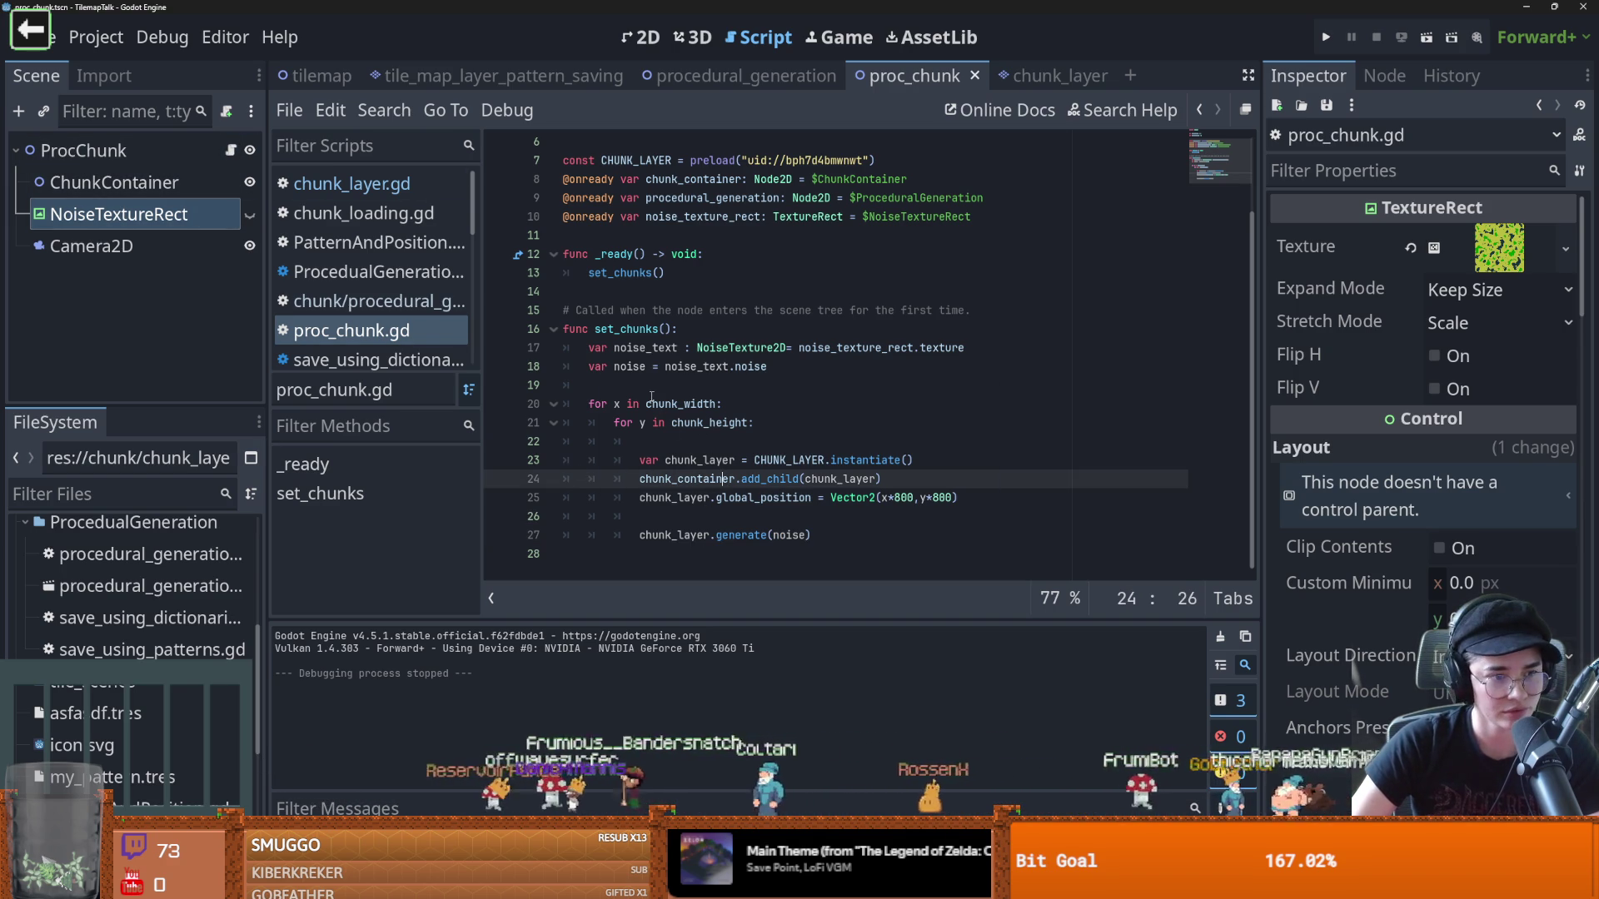
Leave Godot and start the stream's Cannon chat game
mouse_move(681, 409)
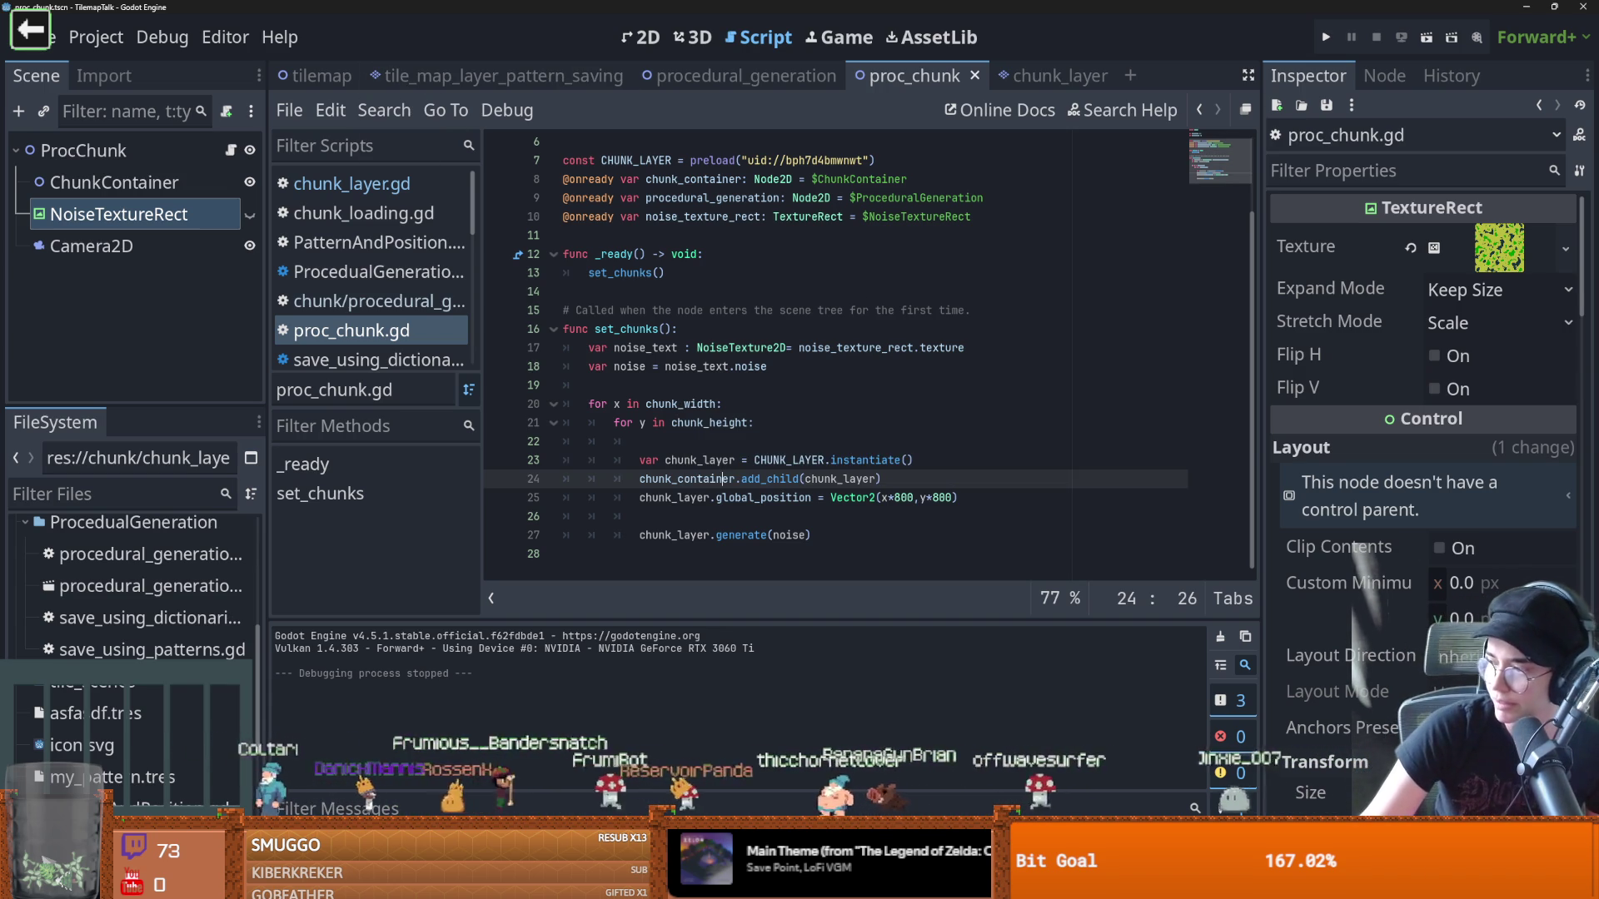
left_click(41, 27)
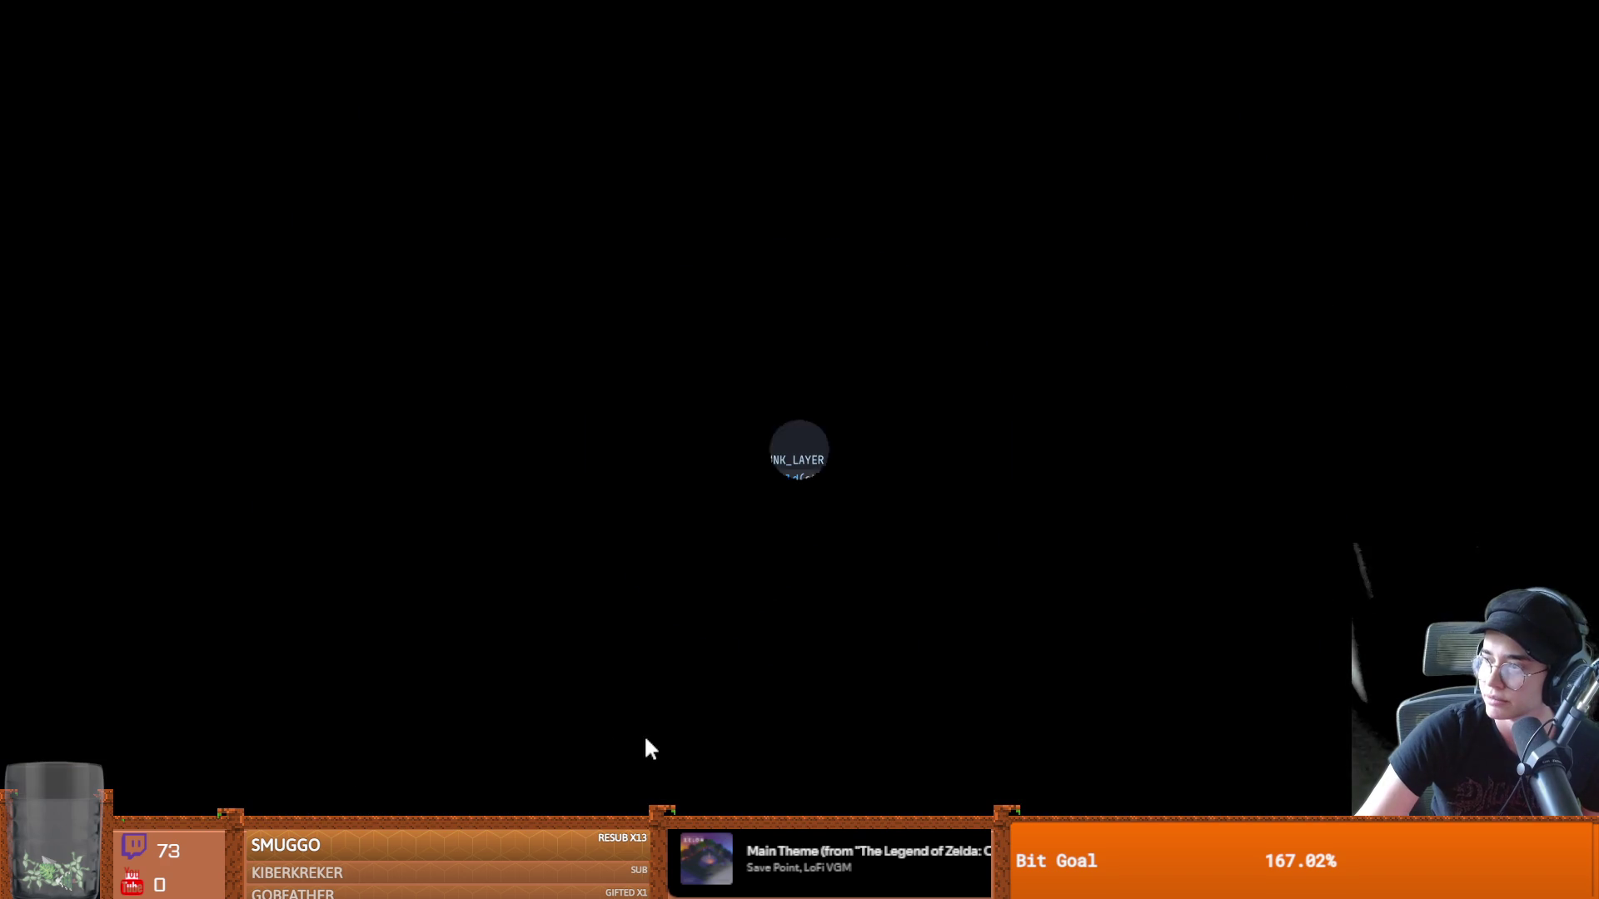
left_click(662, 511)
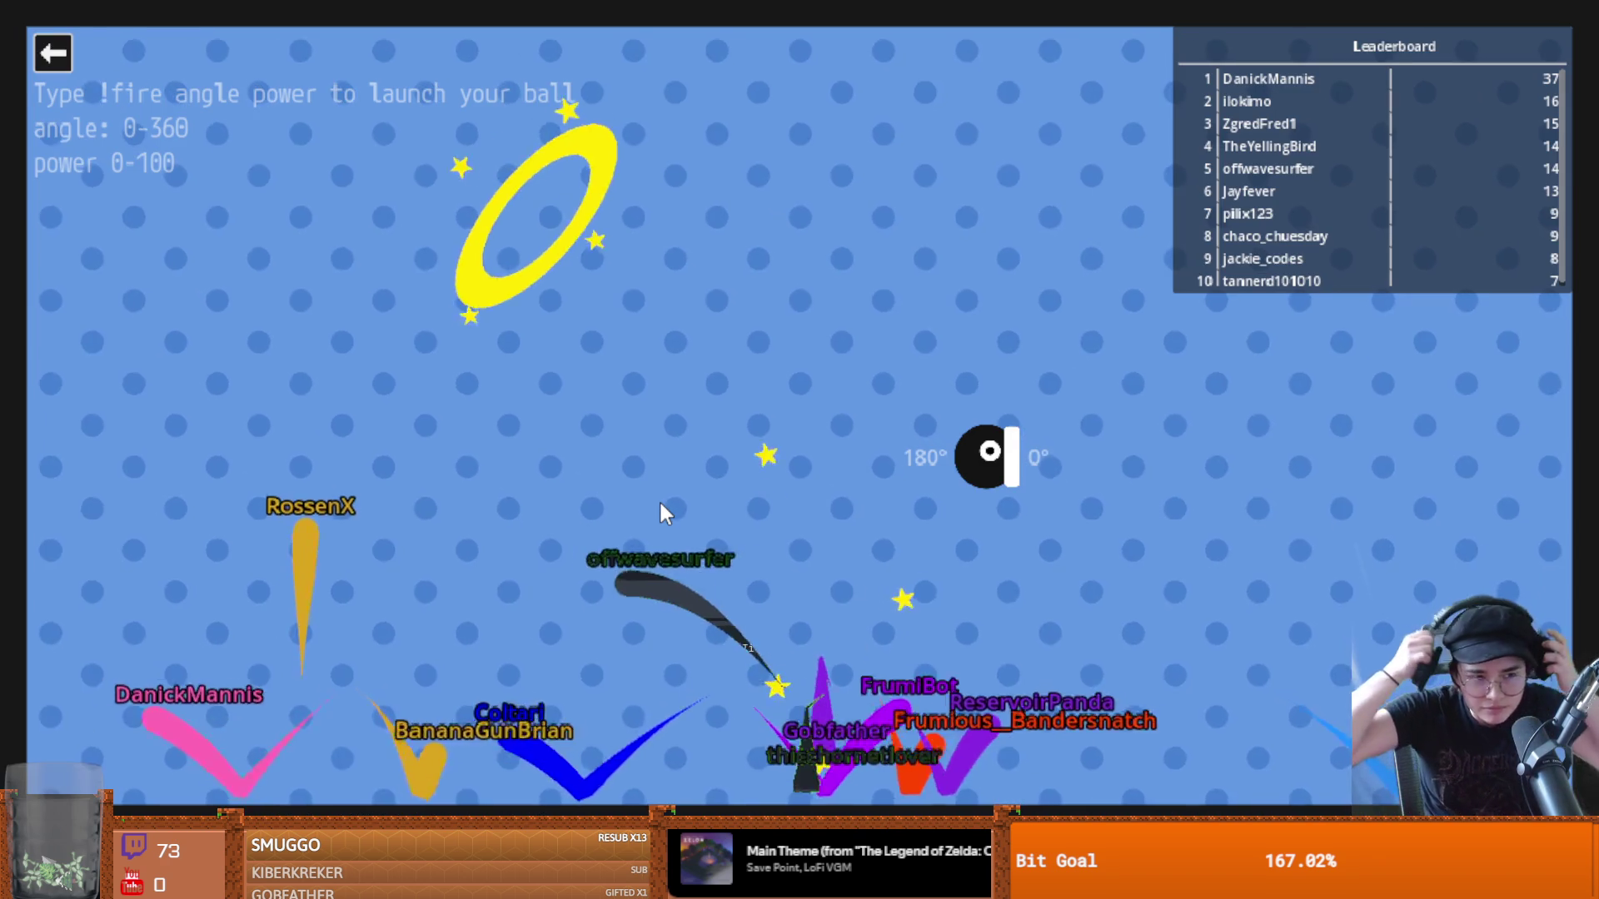
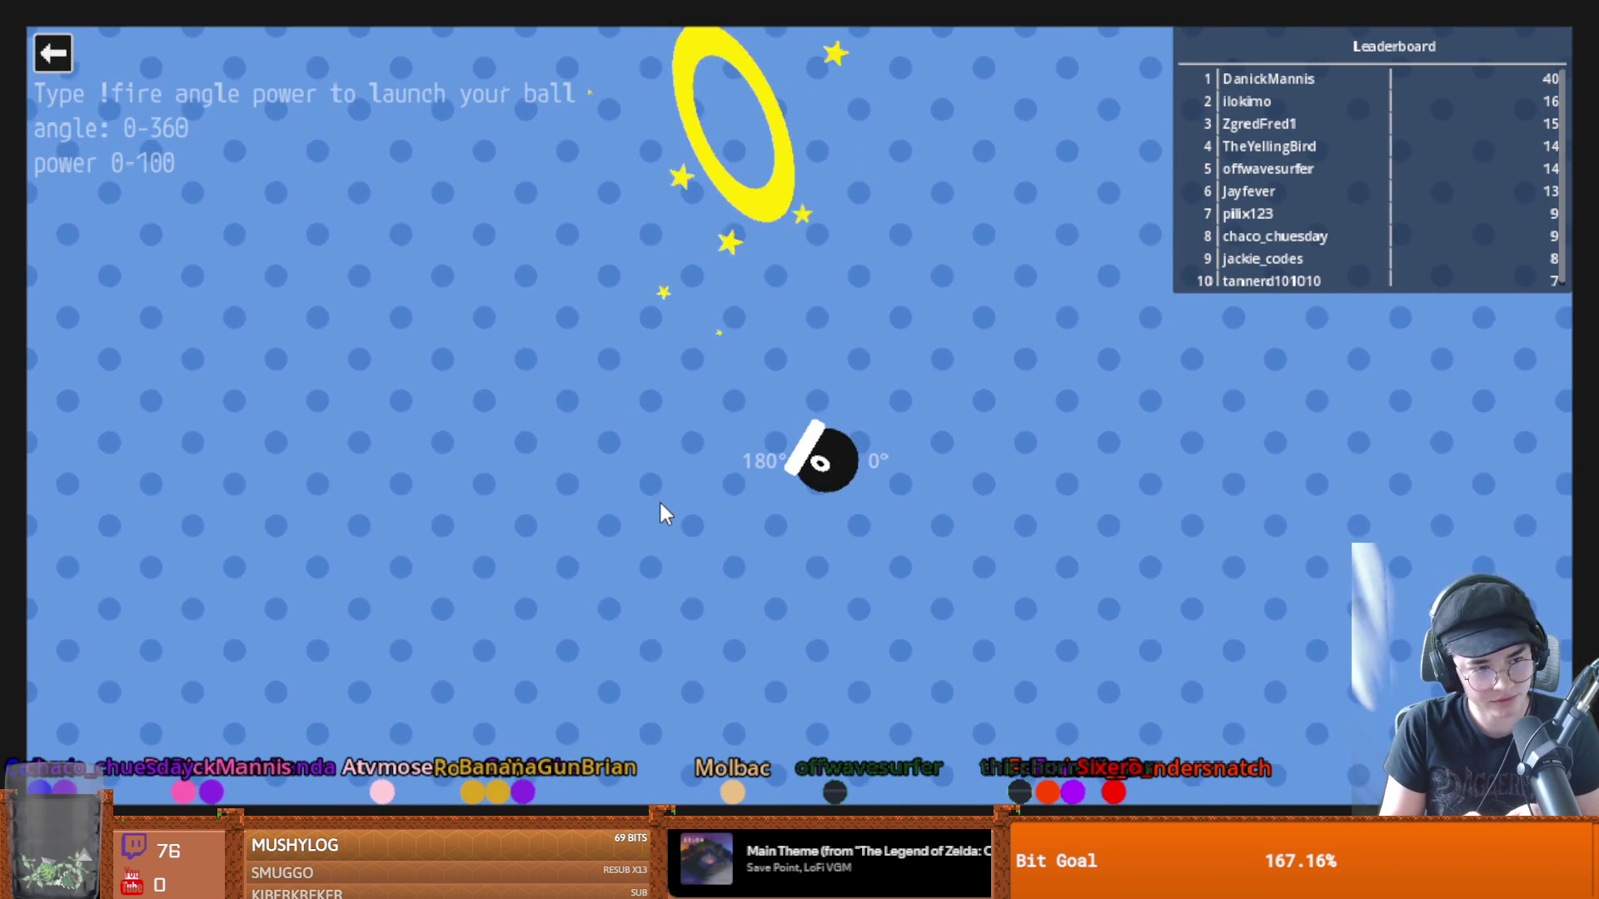
Quit the Cannon game window with Alt+F4 to get back to the Godot editor
key("alt+F4")
mouse_move(784, 481)
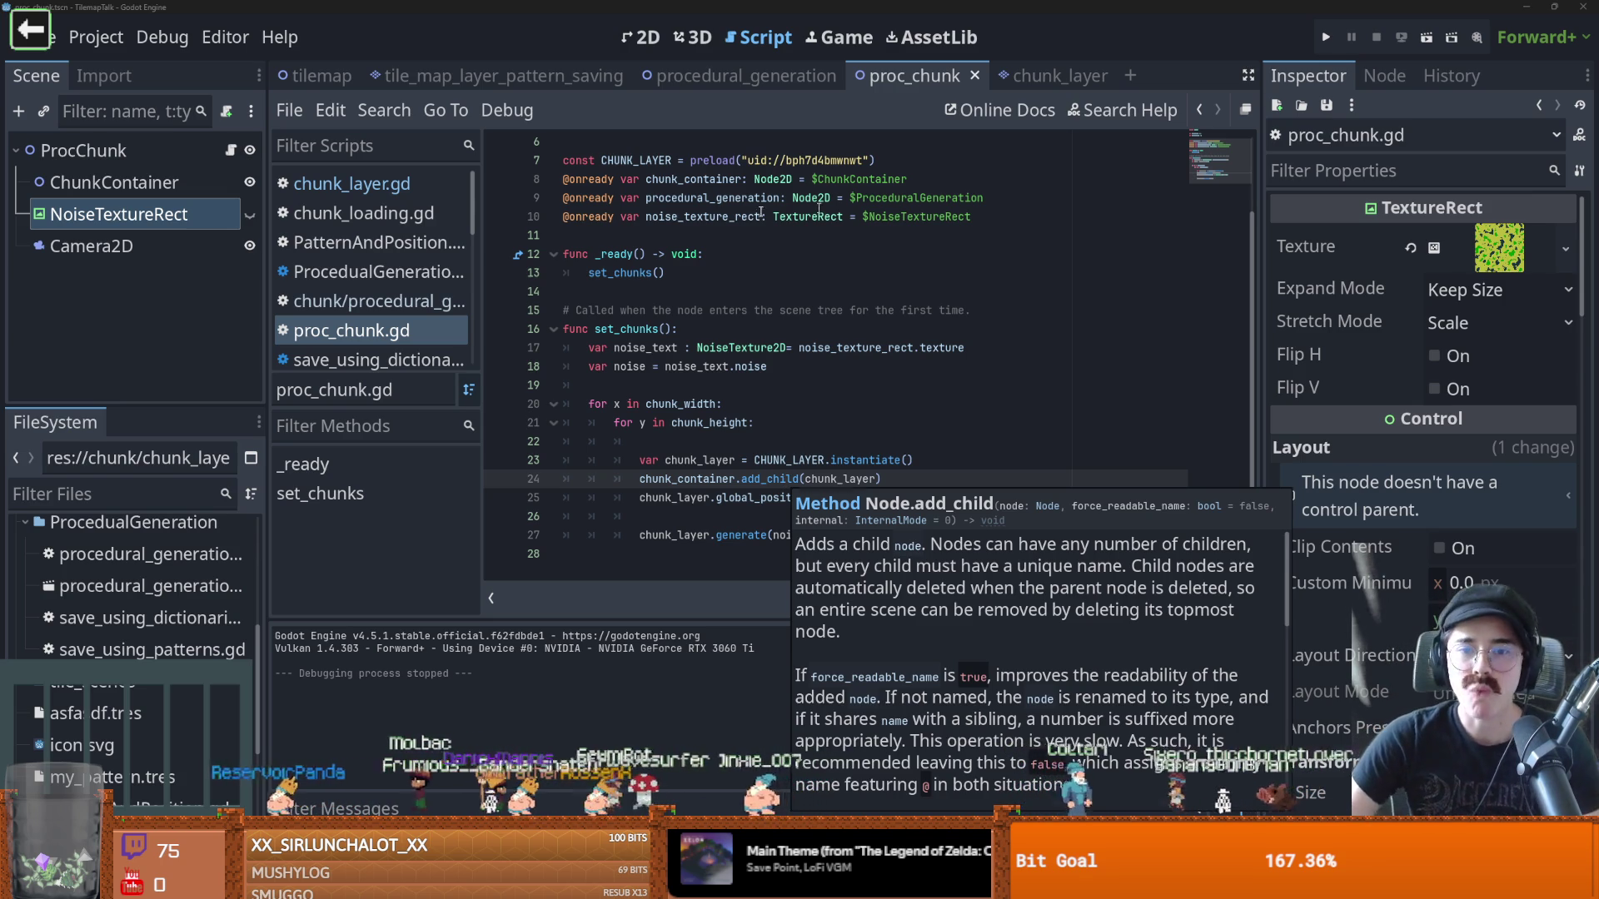
key("Up")
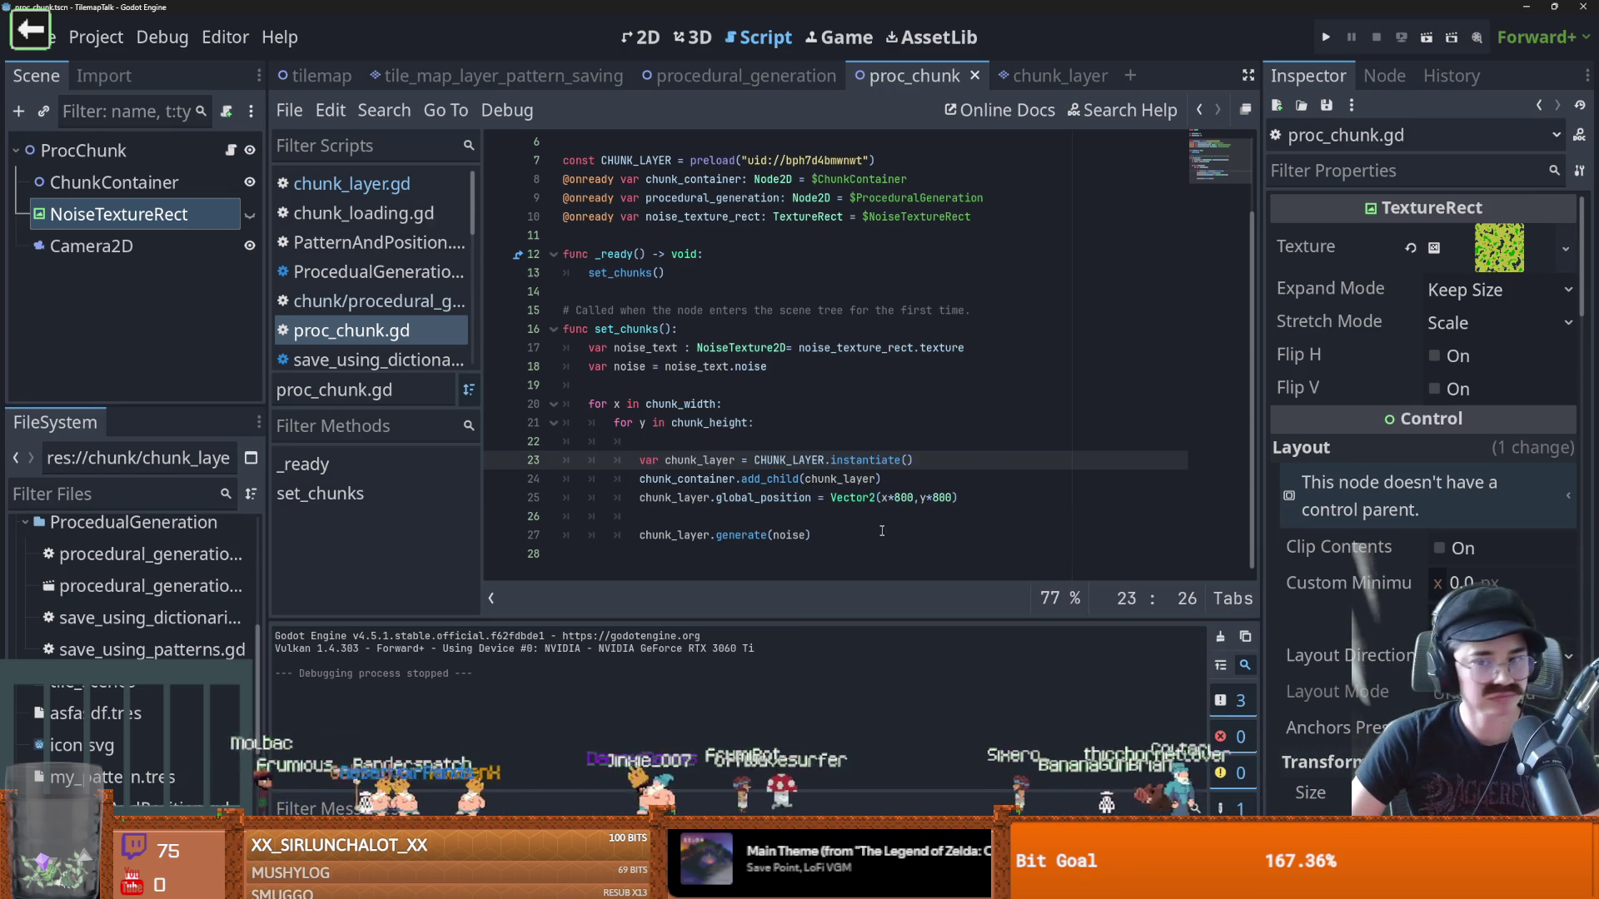
left_click(805, 539)
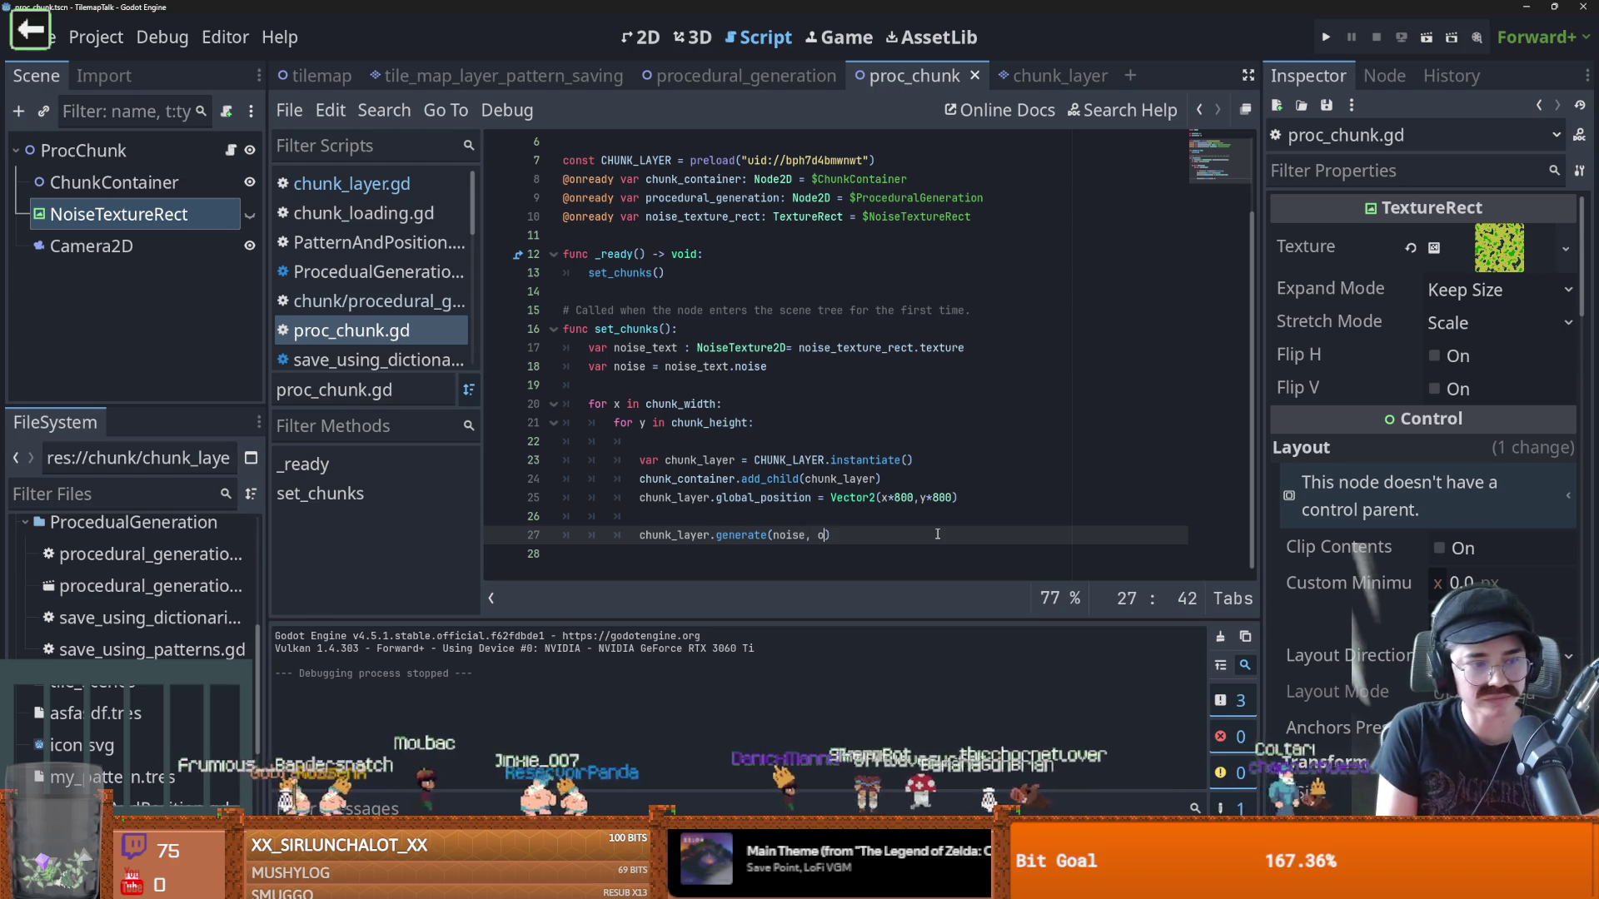
type(",")
key("BackSpace")
key("BackSpace")
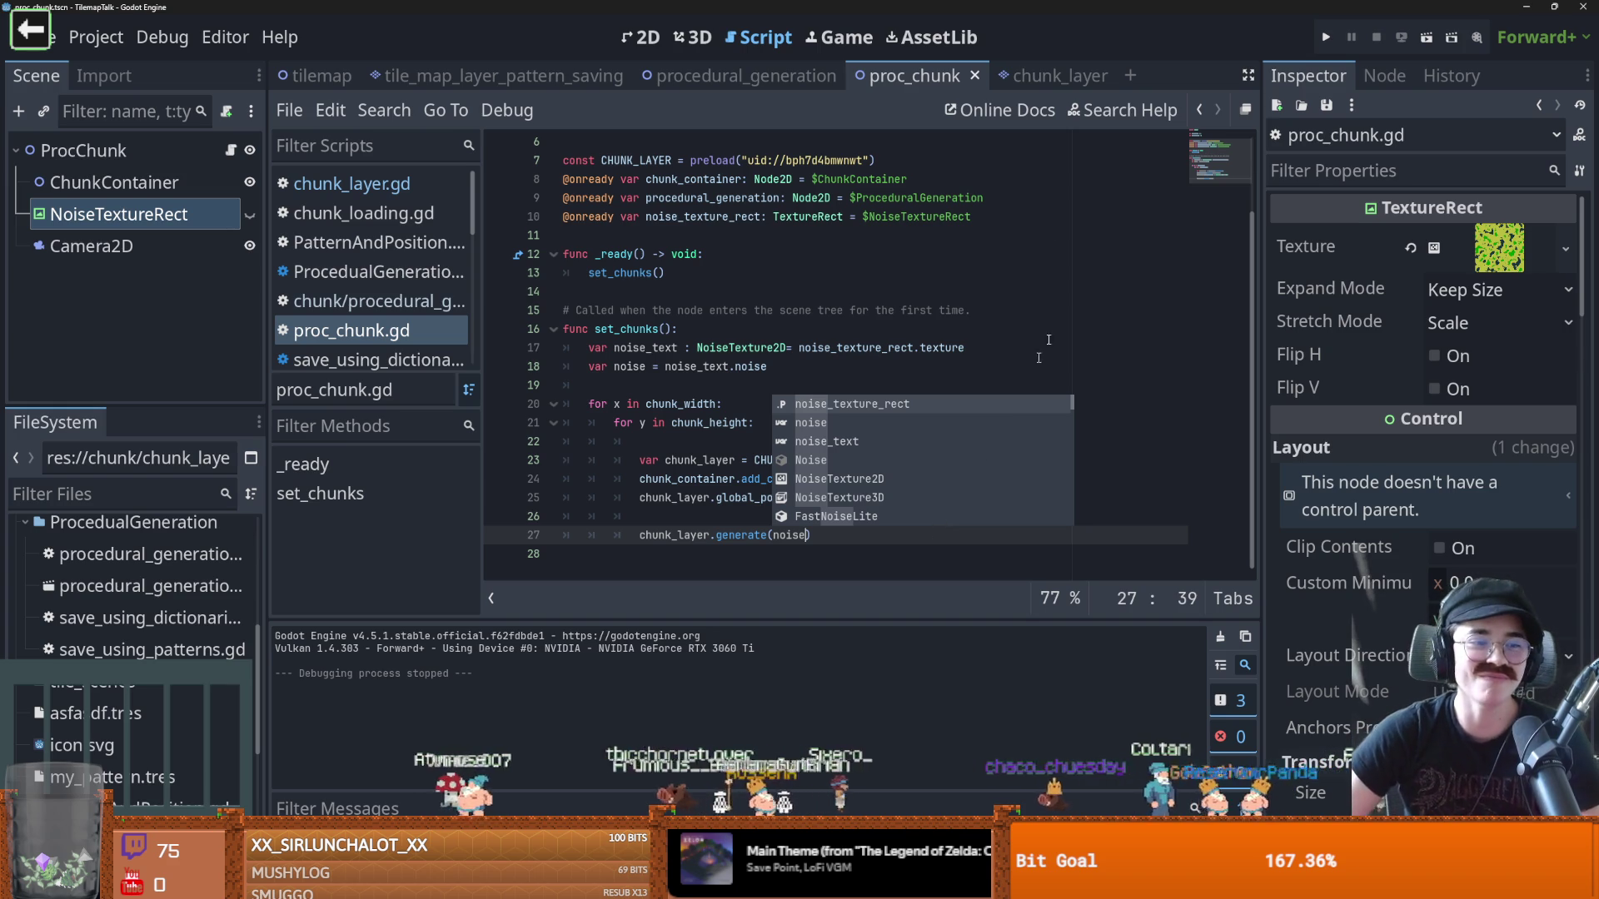
left_click(753, 311)
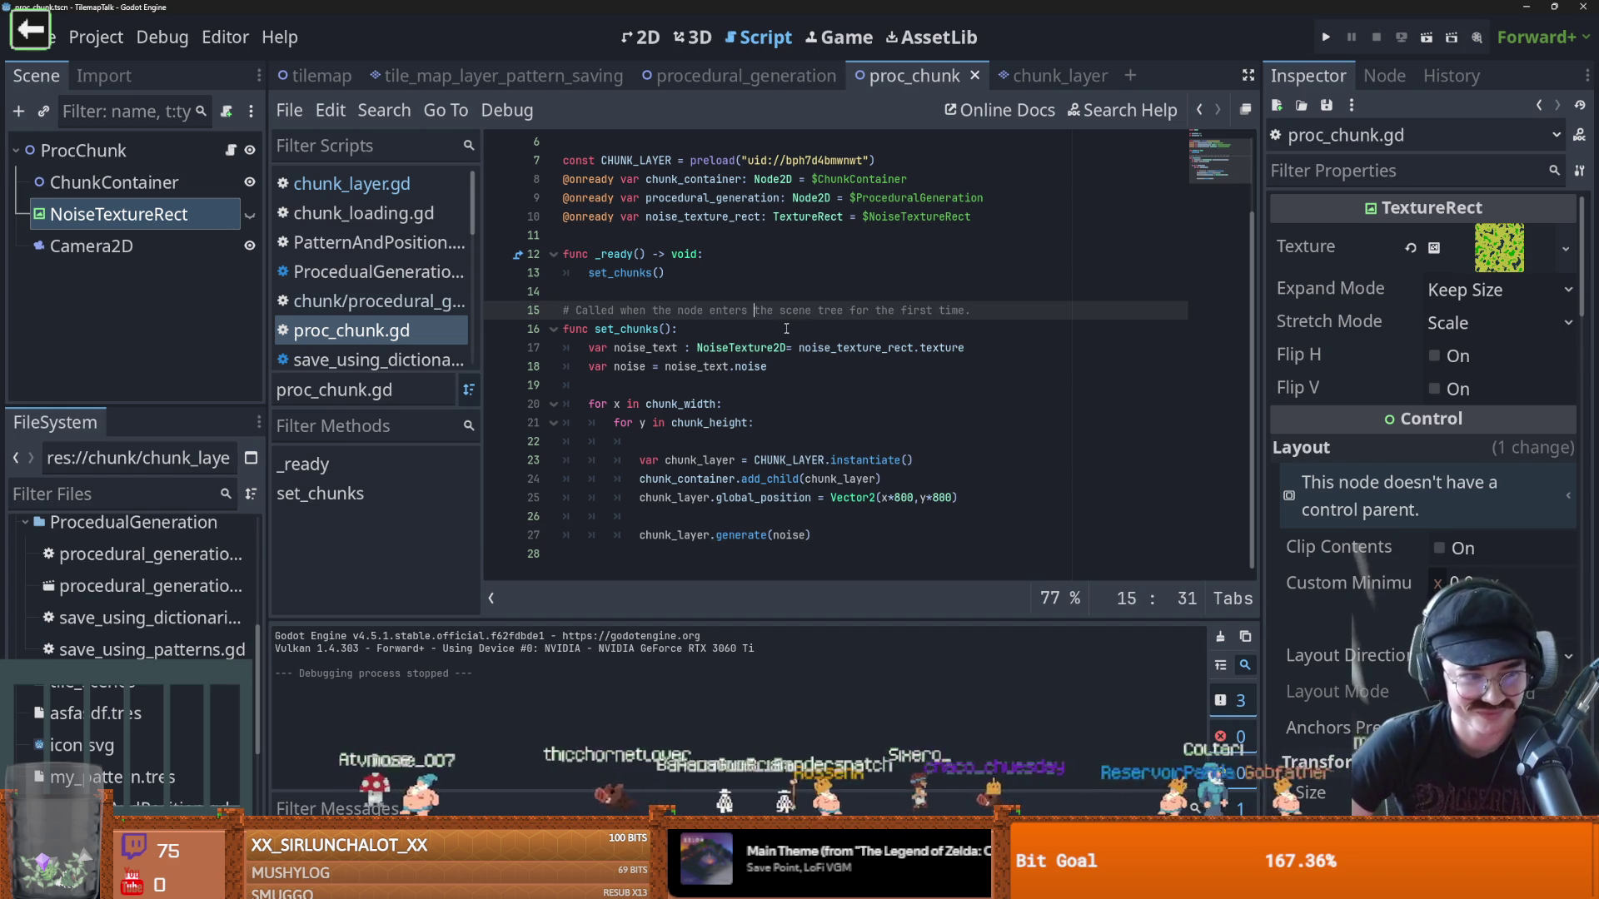
Review the chunk instantiation line and the noise_text variable's type in proc_chunk.gd
mouse_move(782, 348)
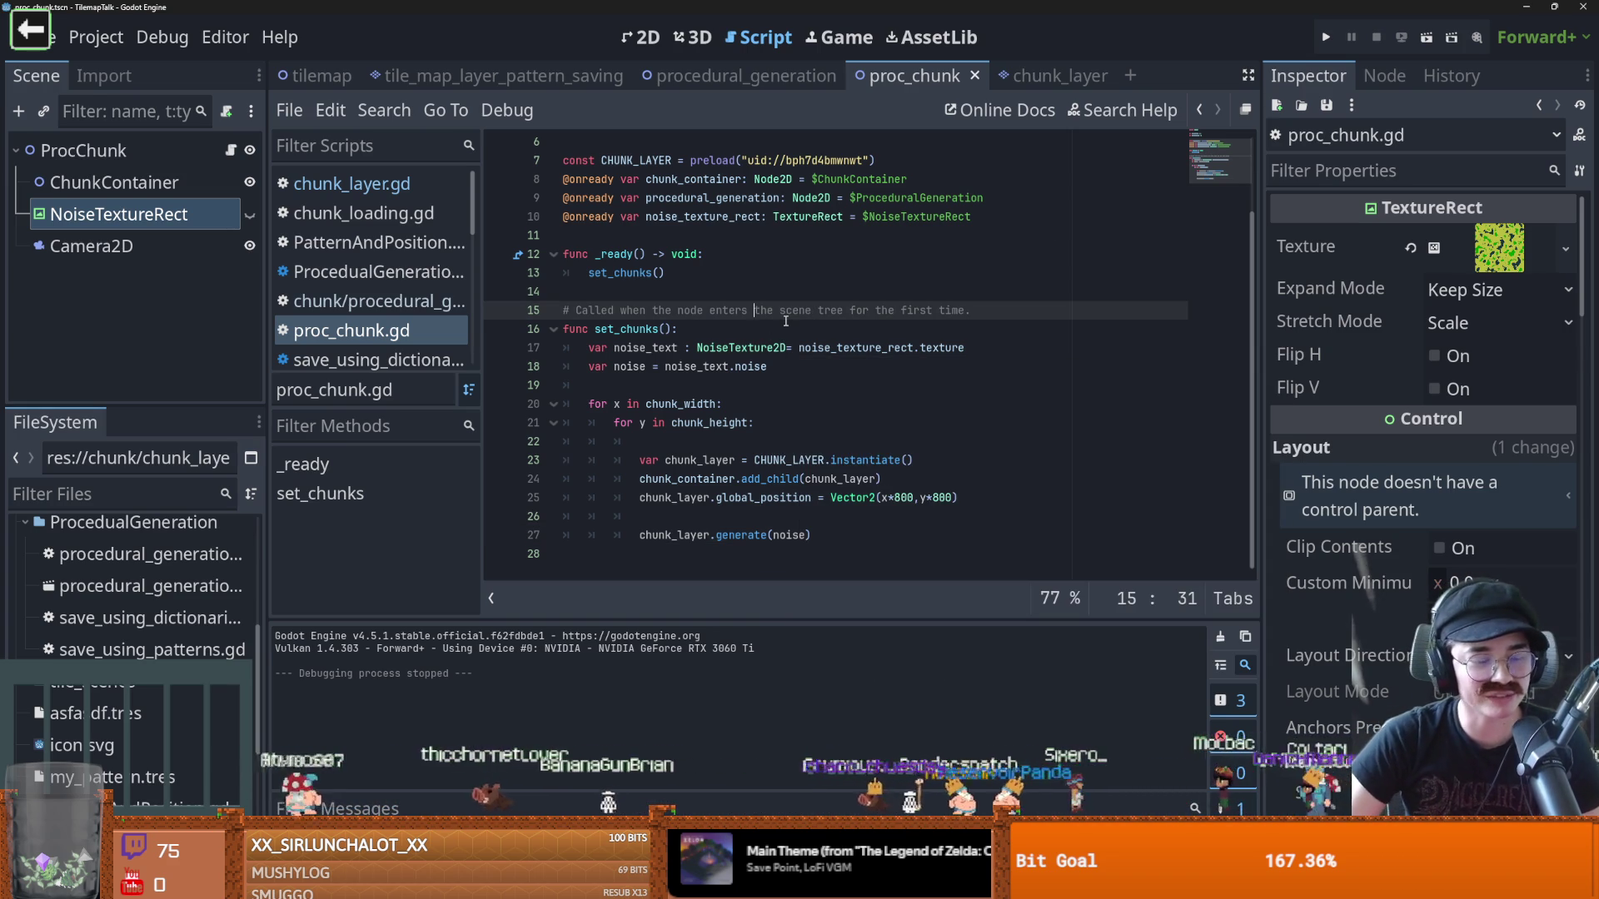
left_click(885, 460)
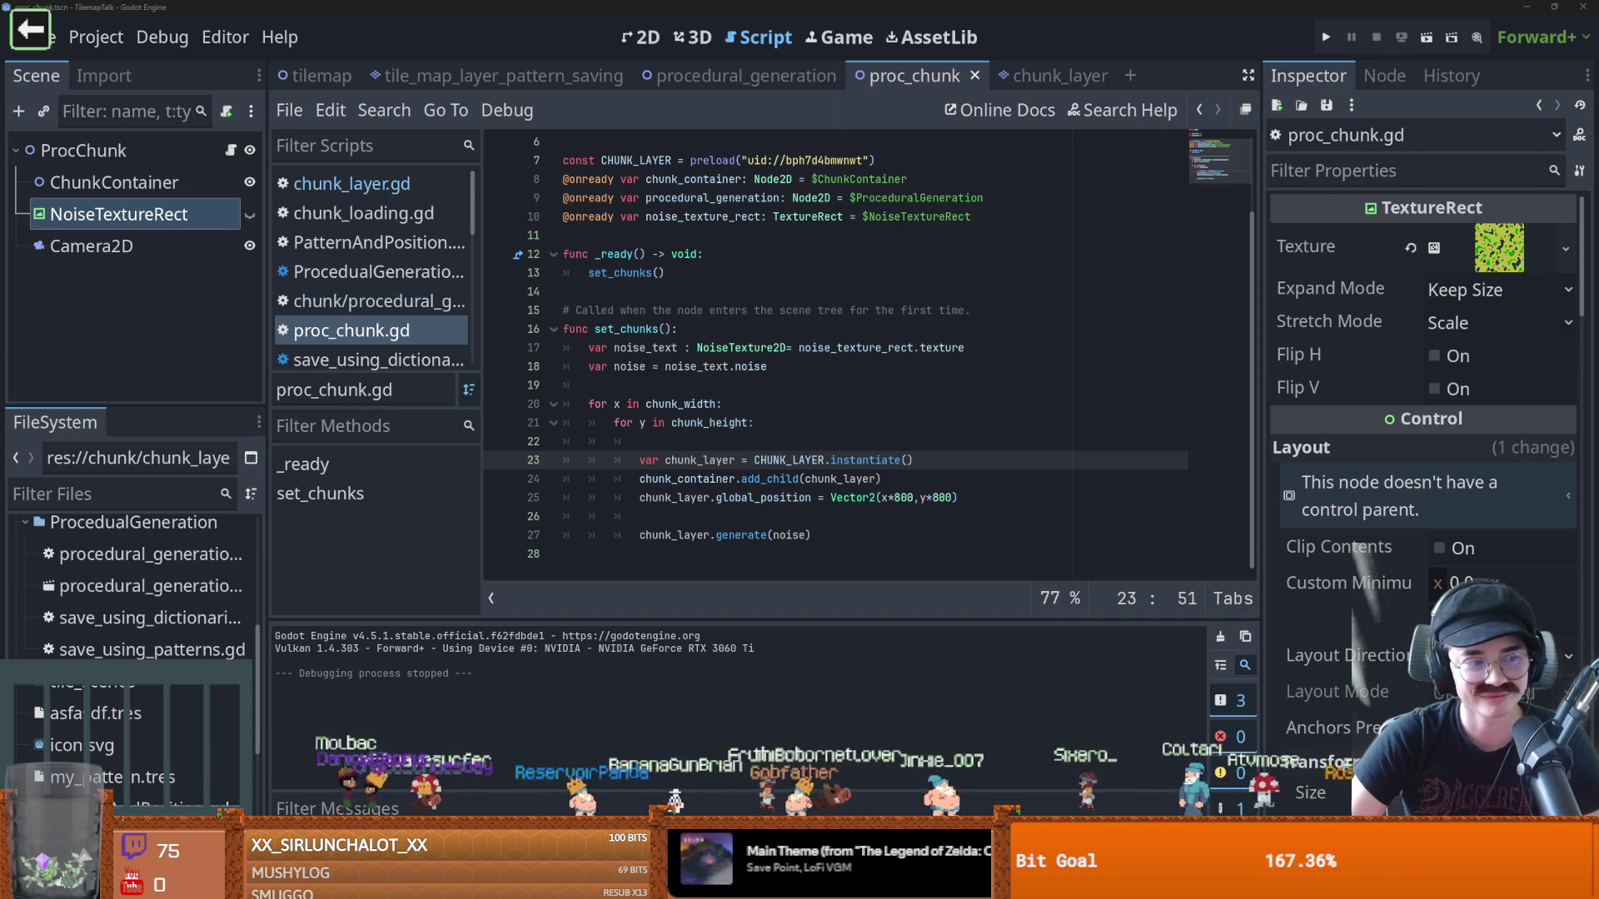
scroll(691, 464, "up", 2)
left_click(762, 516)
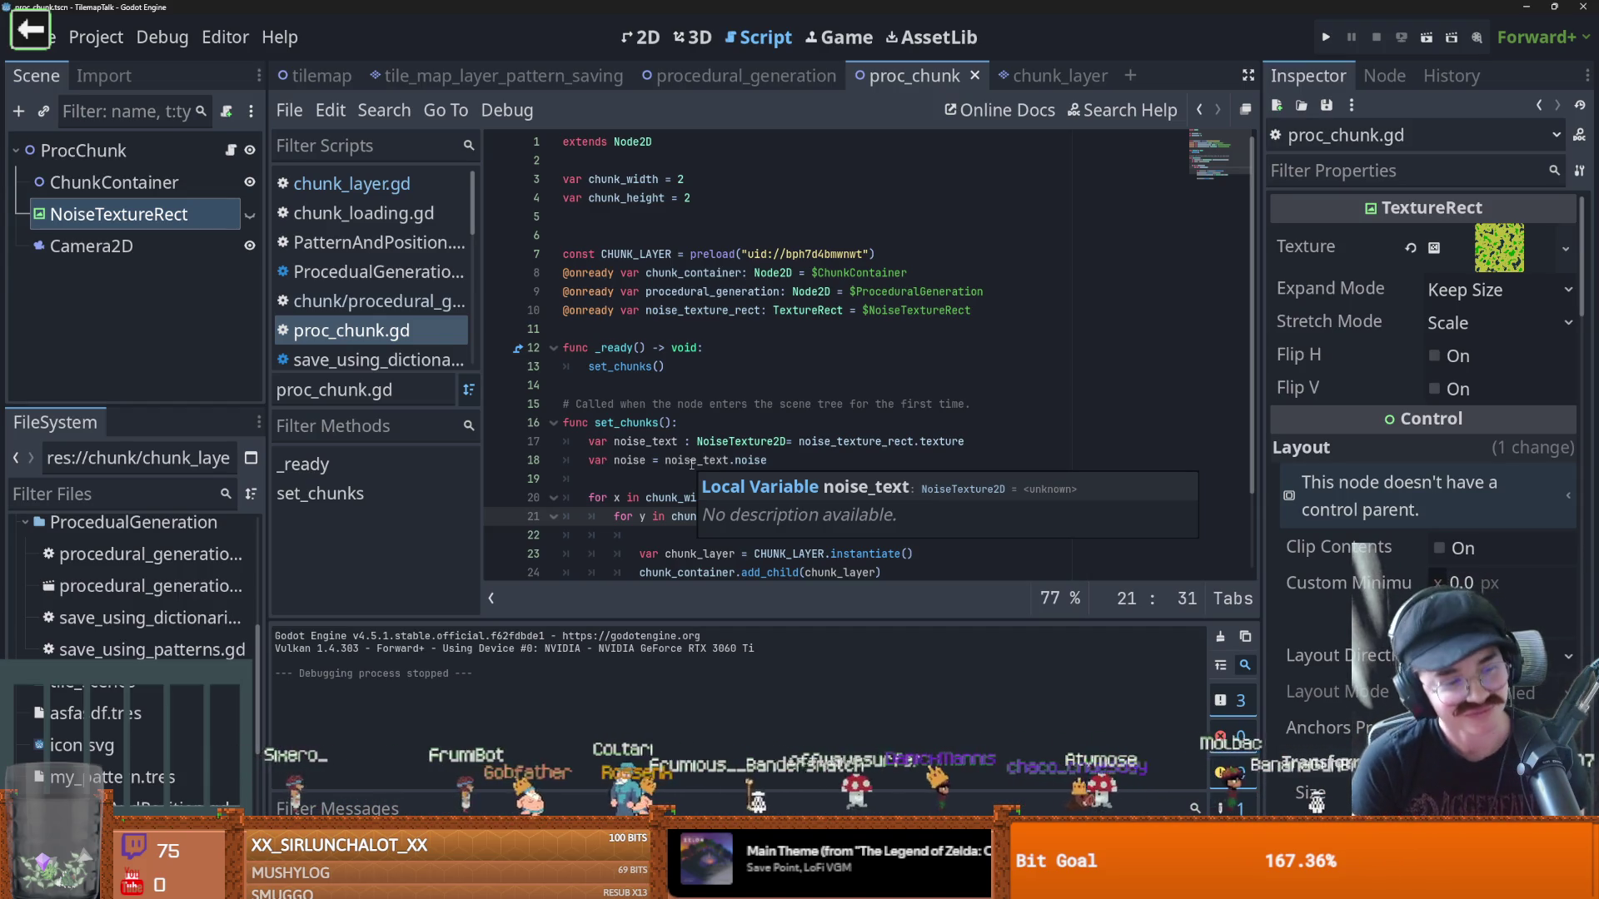
left_click(781, 381)
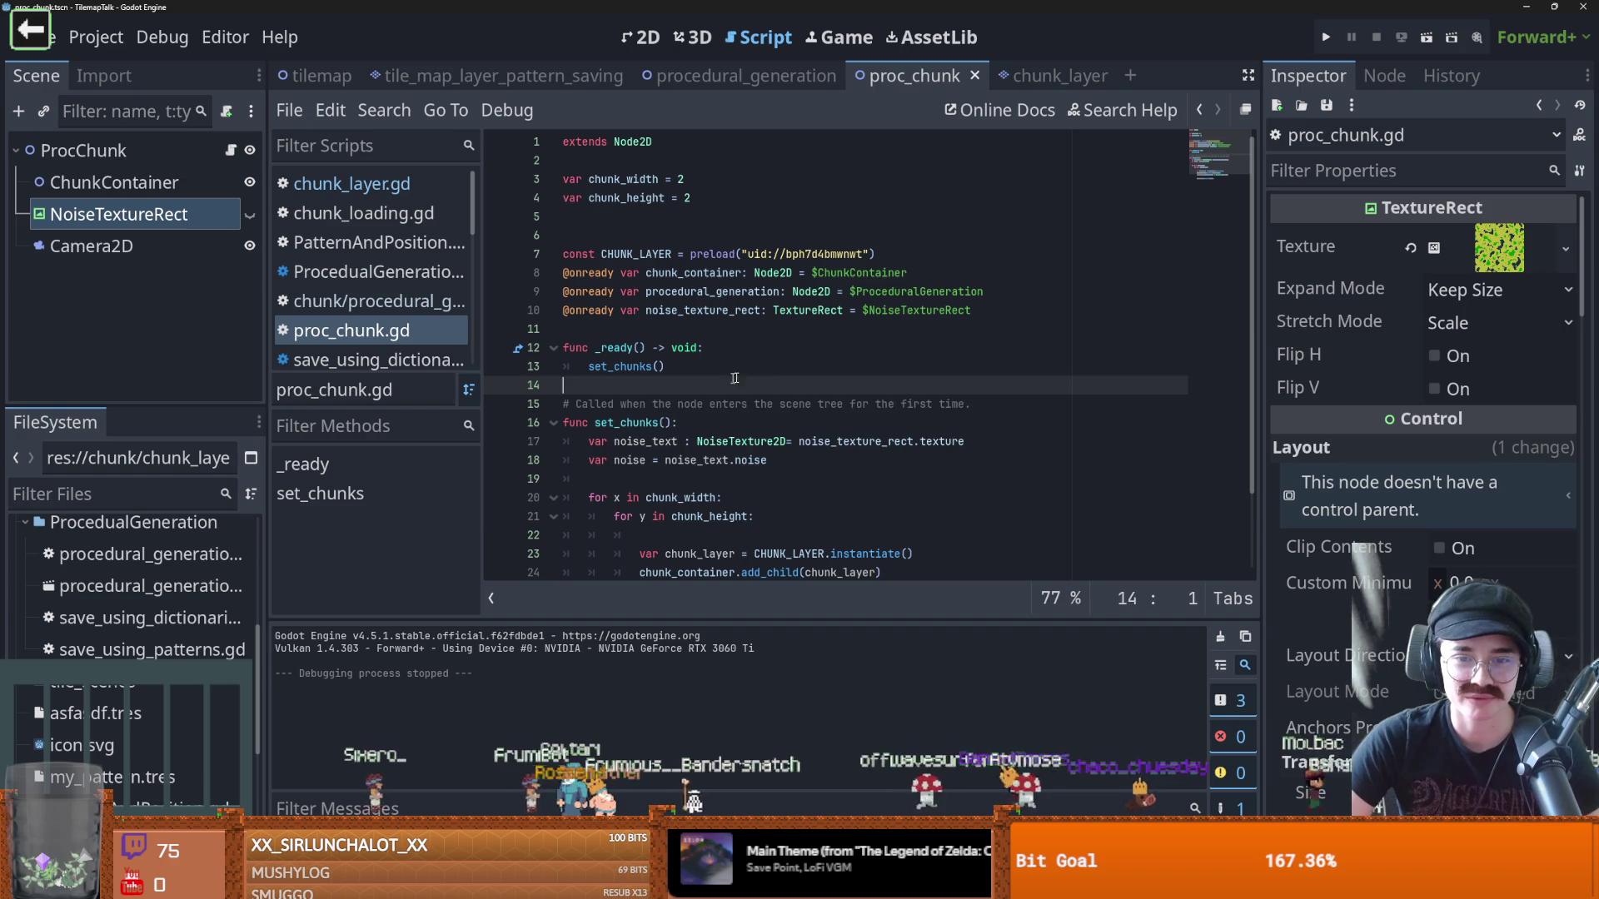
Delete the extra blank line above CHUNK_LAYER, then check the noise argument in generate
left_click(635, 235)
key("BackSpace")
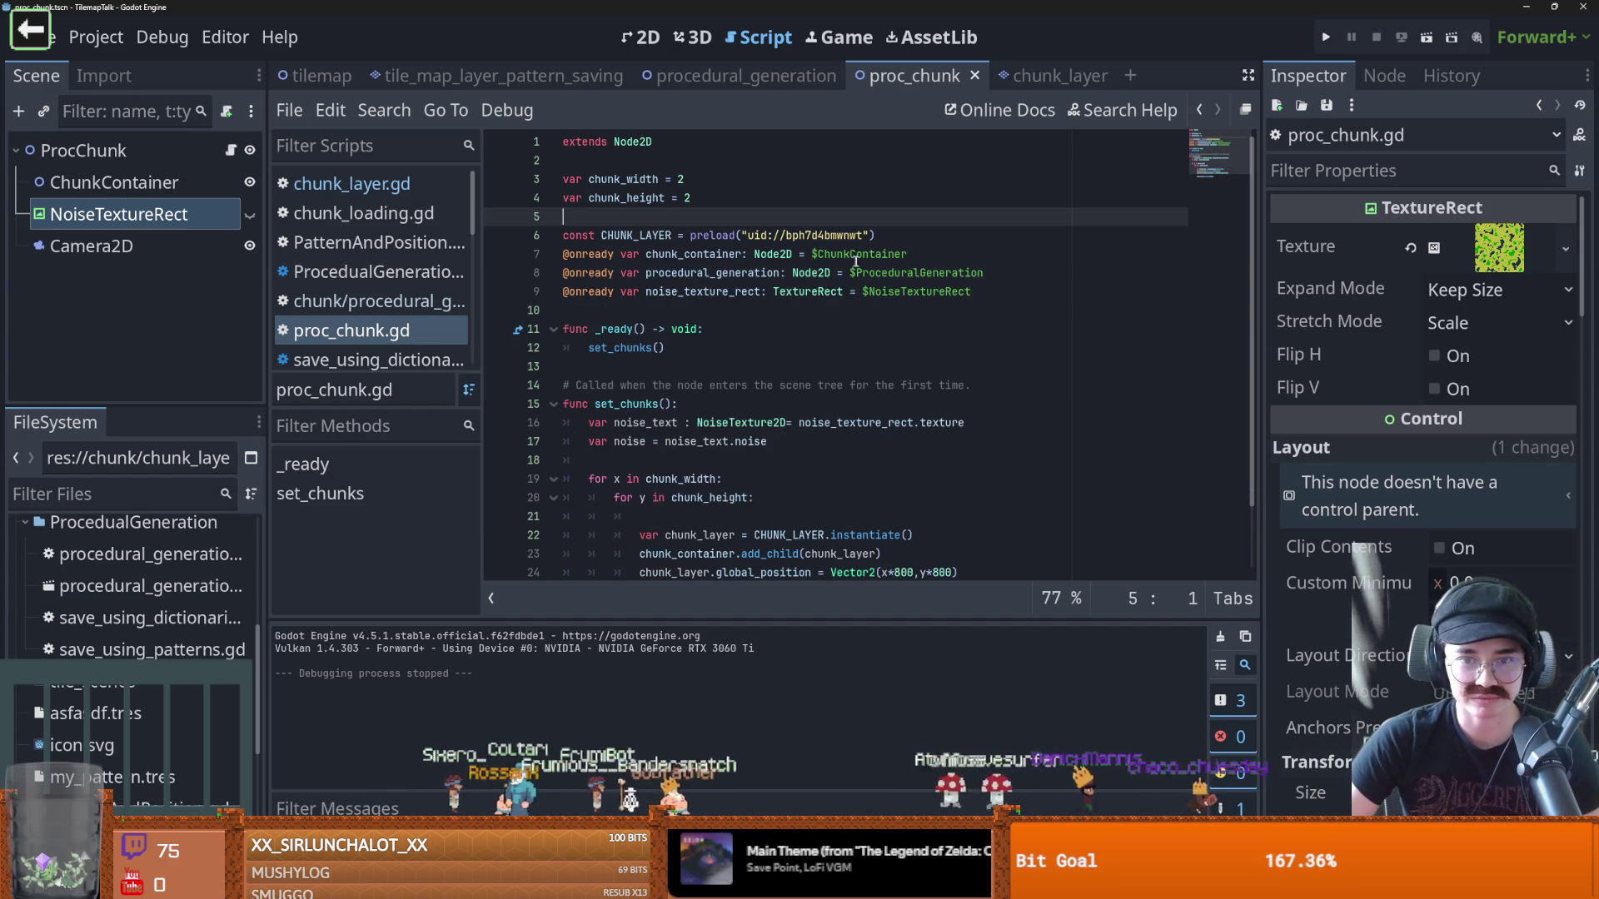
left_click(600, 310)
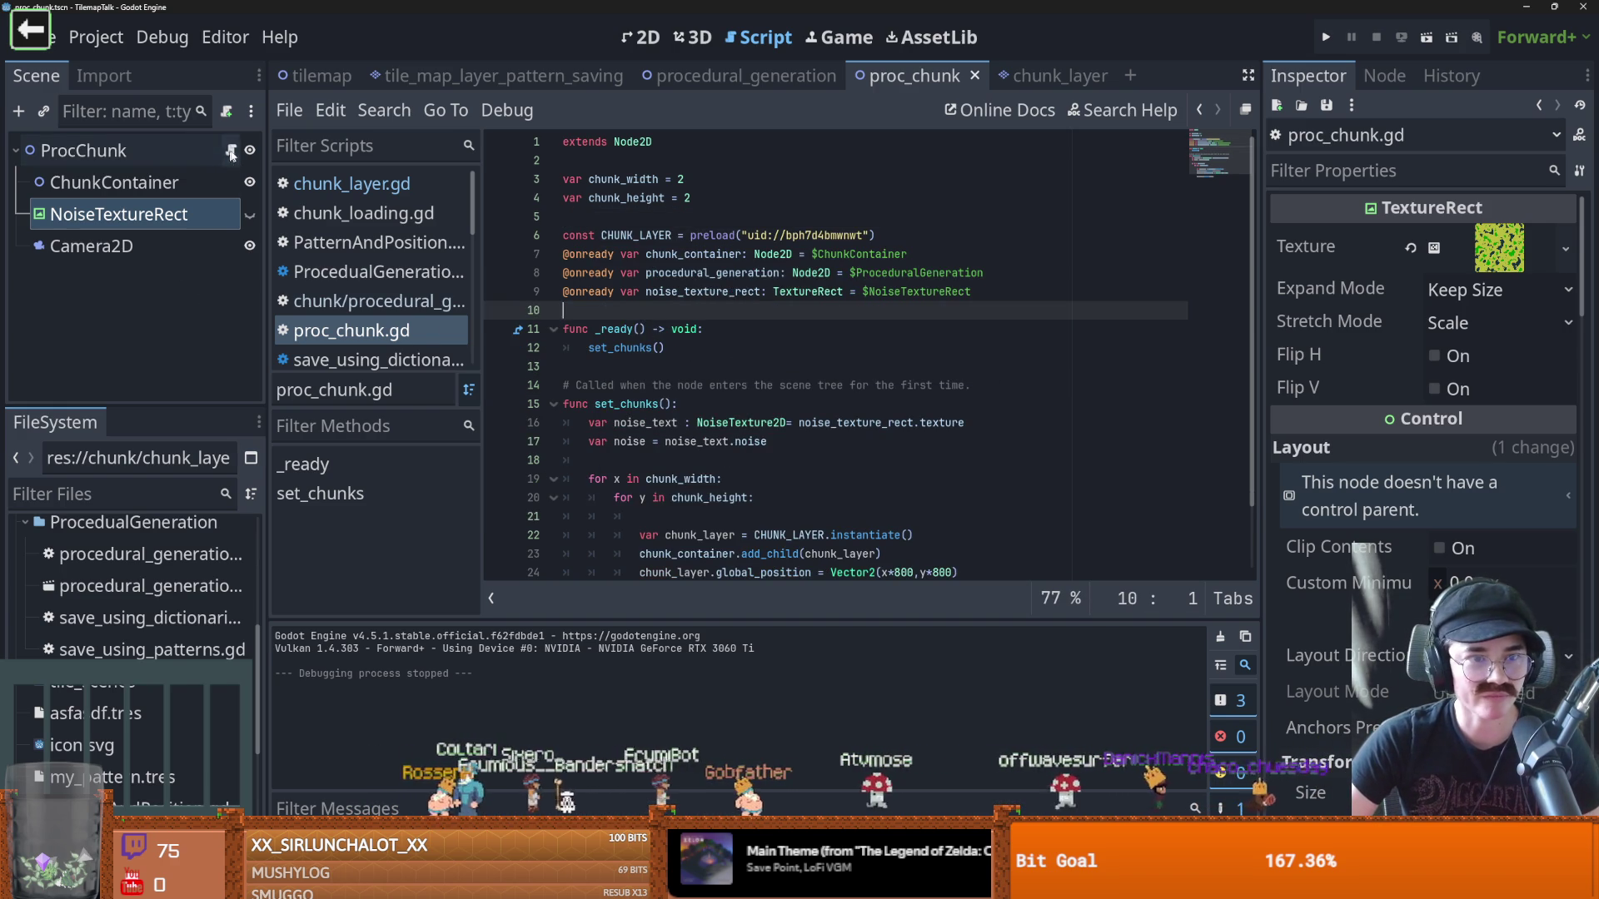
scroll(669, 190, "down", 2)
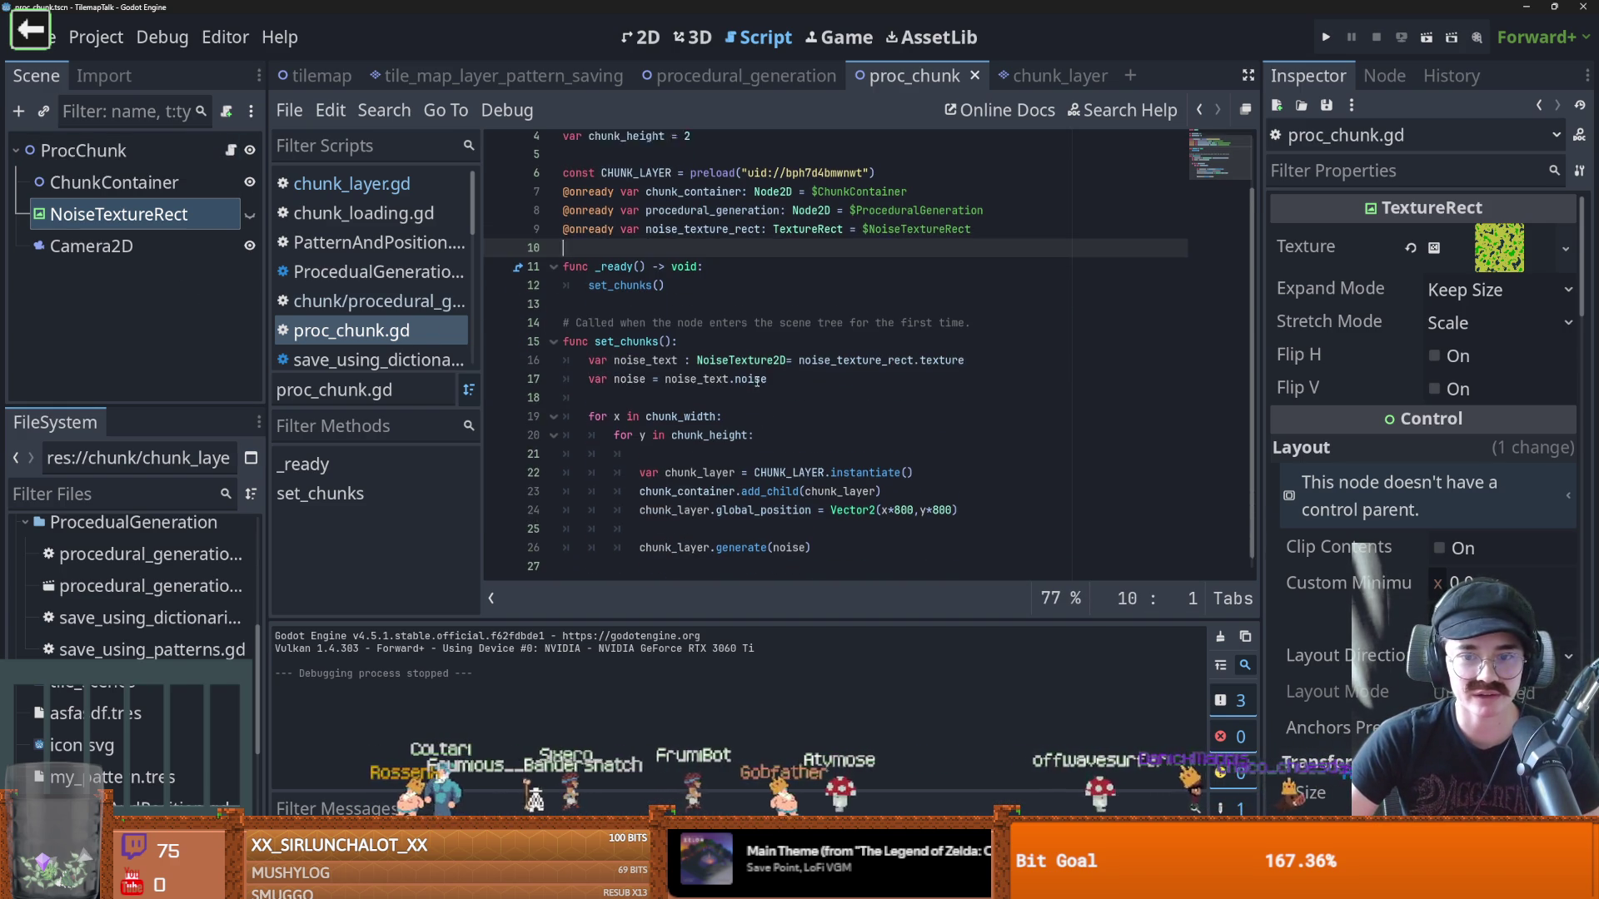
double_click(777, 536)
left_click(807, 534)
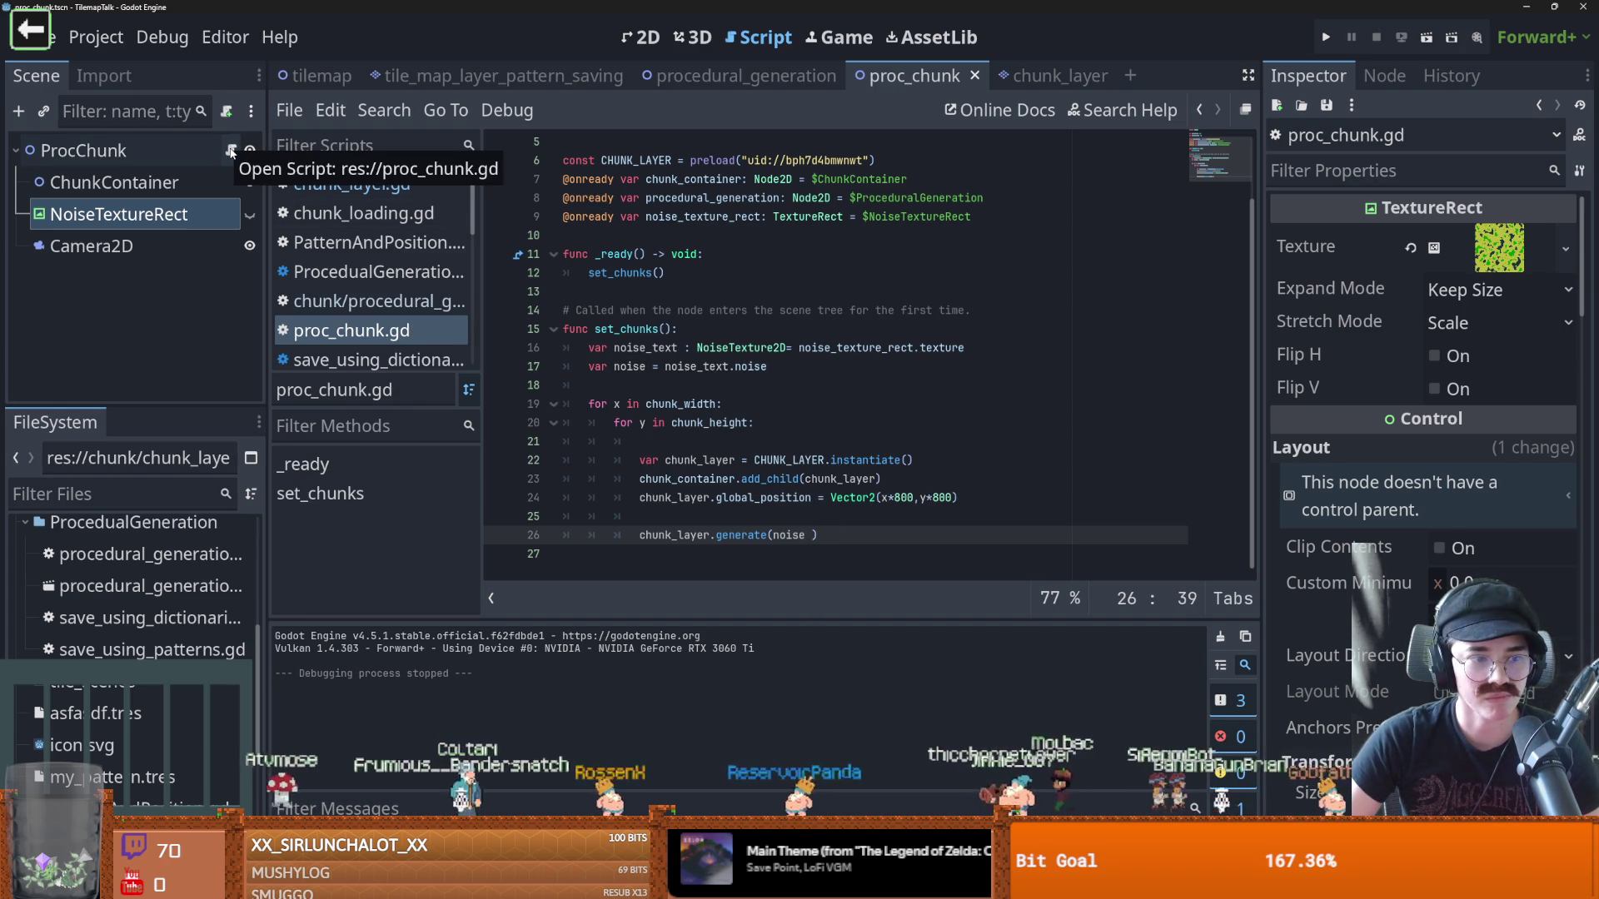
left_click(1047, 76)
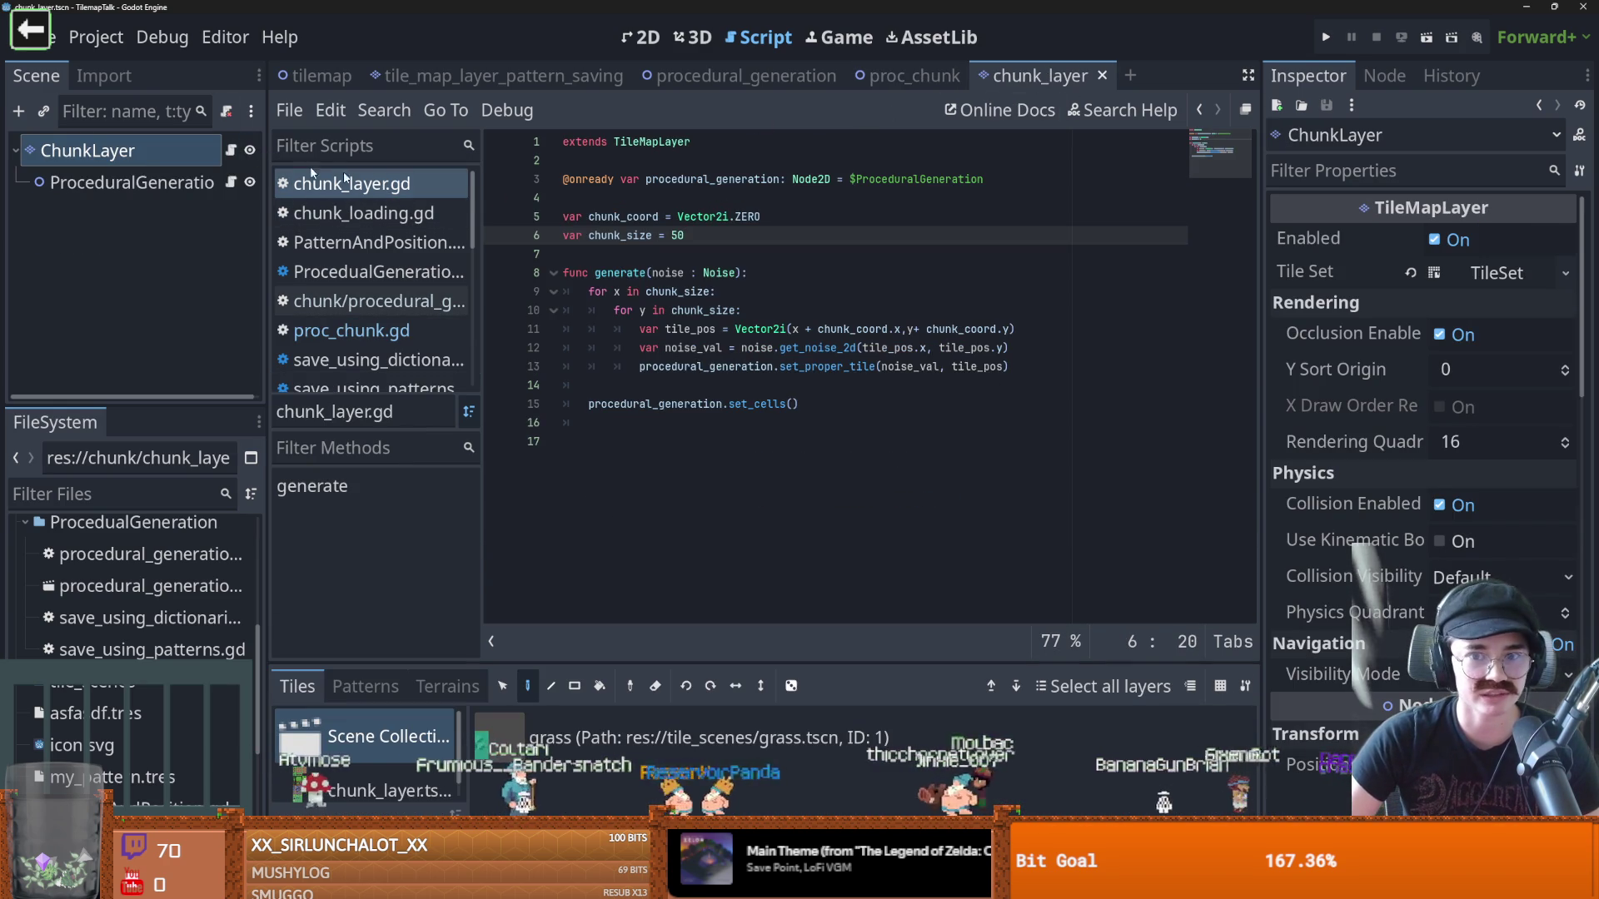
left_click(829, 367)
double_click(974, 368)
left_click_drag(817, 330, 1003, 330)
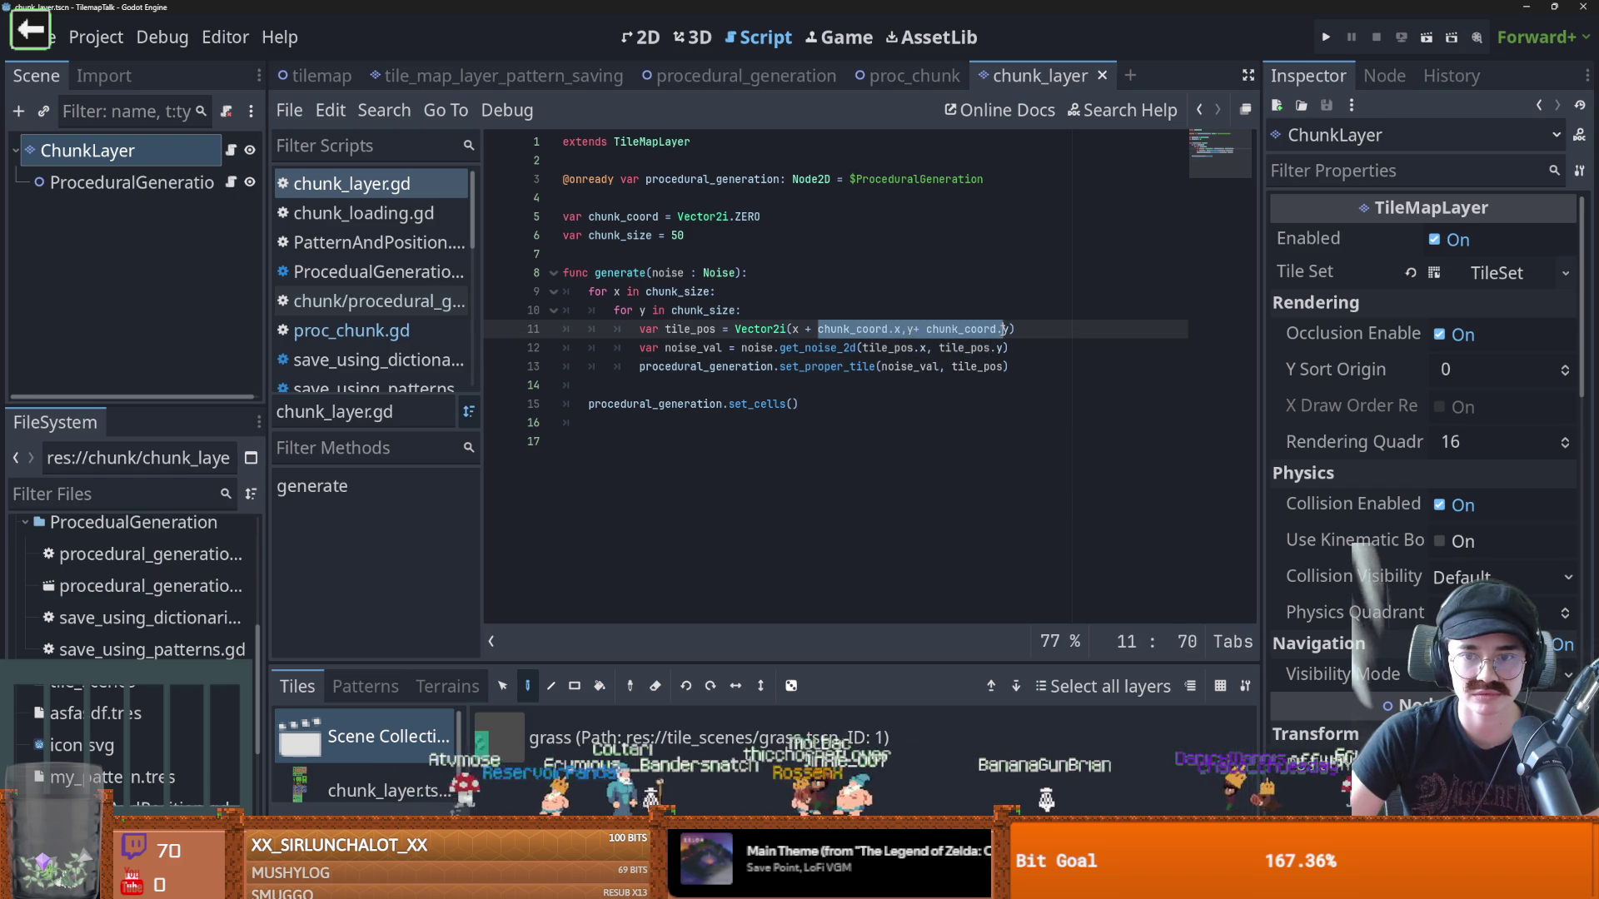
left_click(849, 329)
left_click_drag(797, 329, 952, 329)
left_click(818, 329)
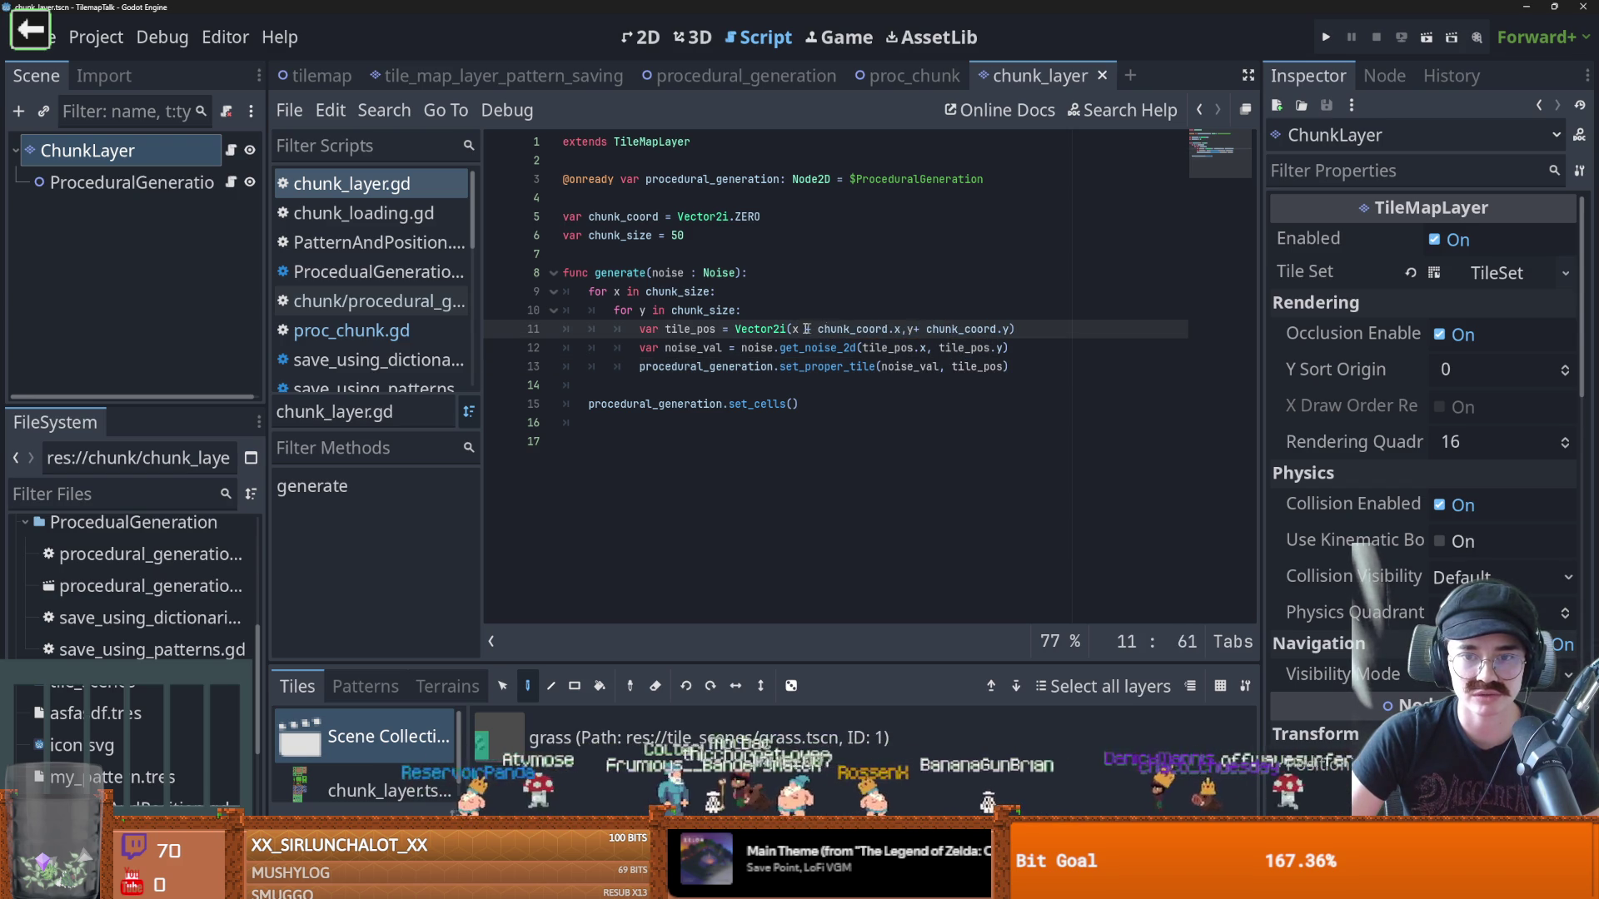
double_click(690, 329)
double_click(900, 347)
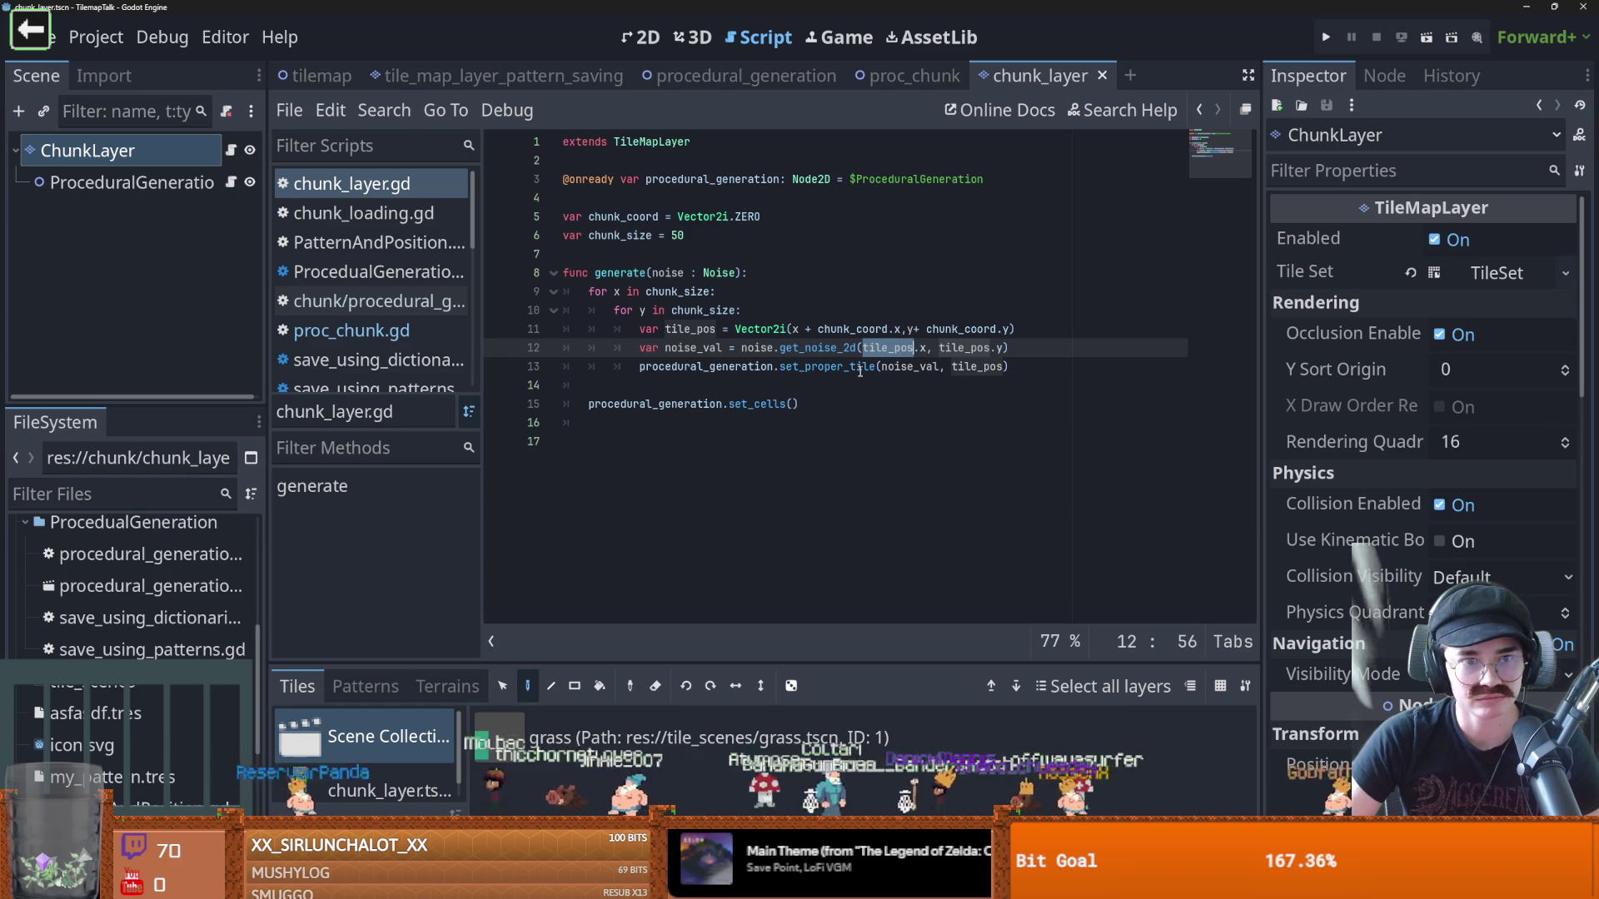
left_click(836, 344)
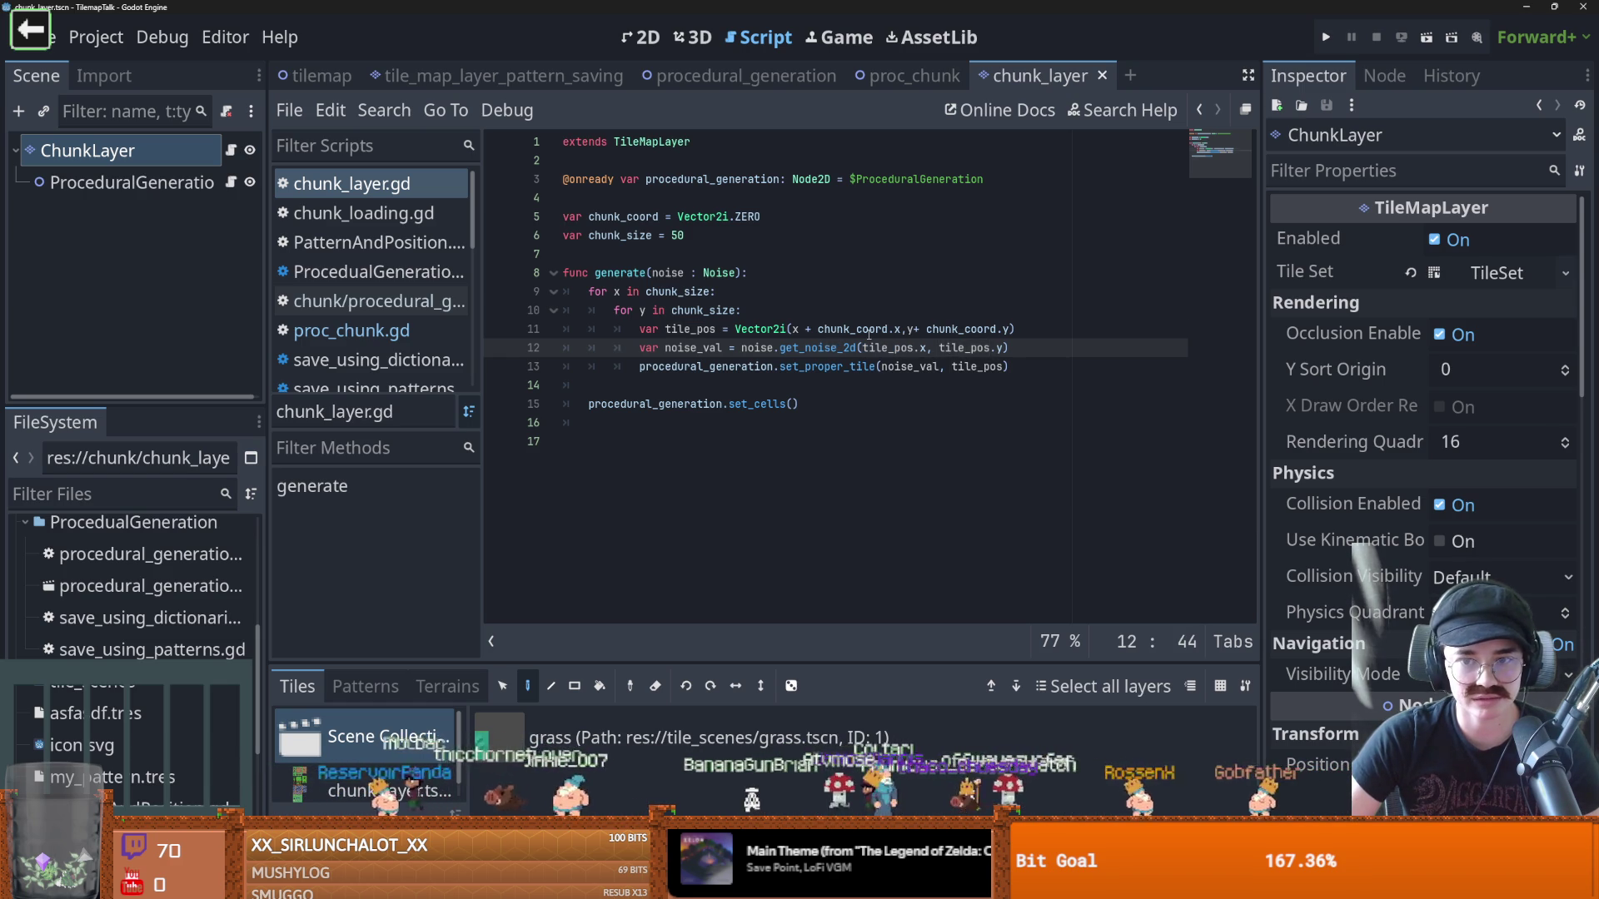
left_click(870, 331)
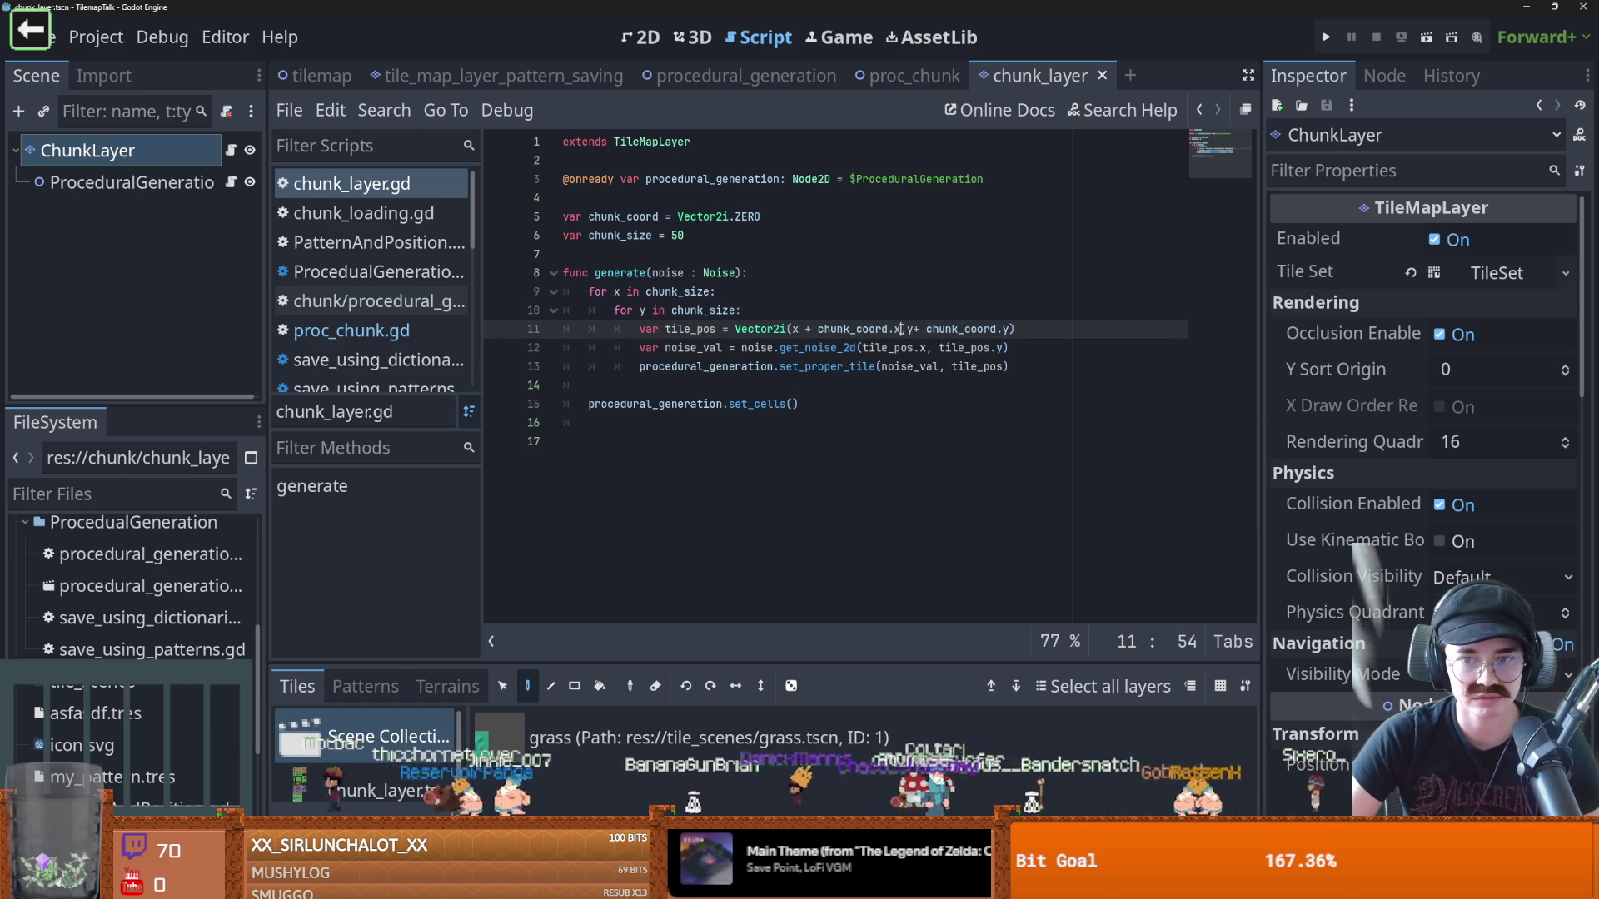
mouse_move(901, 330)
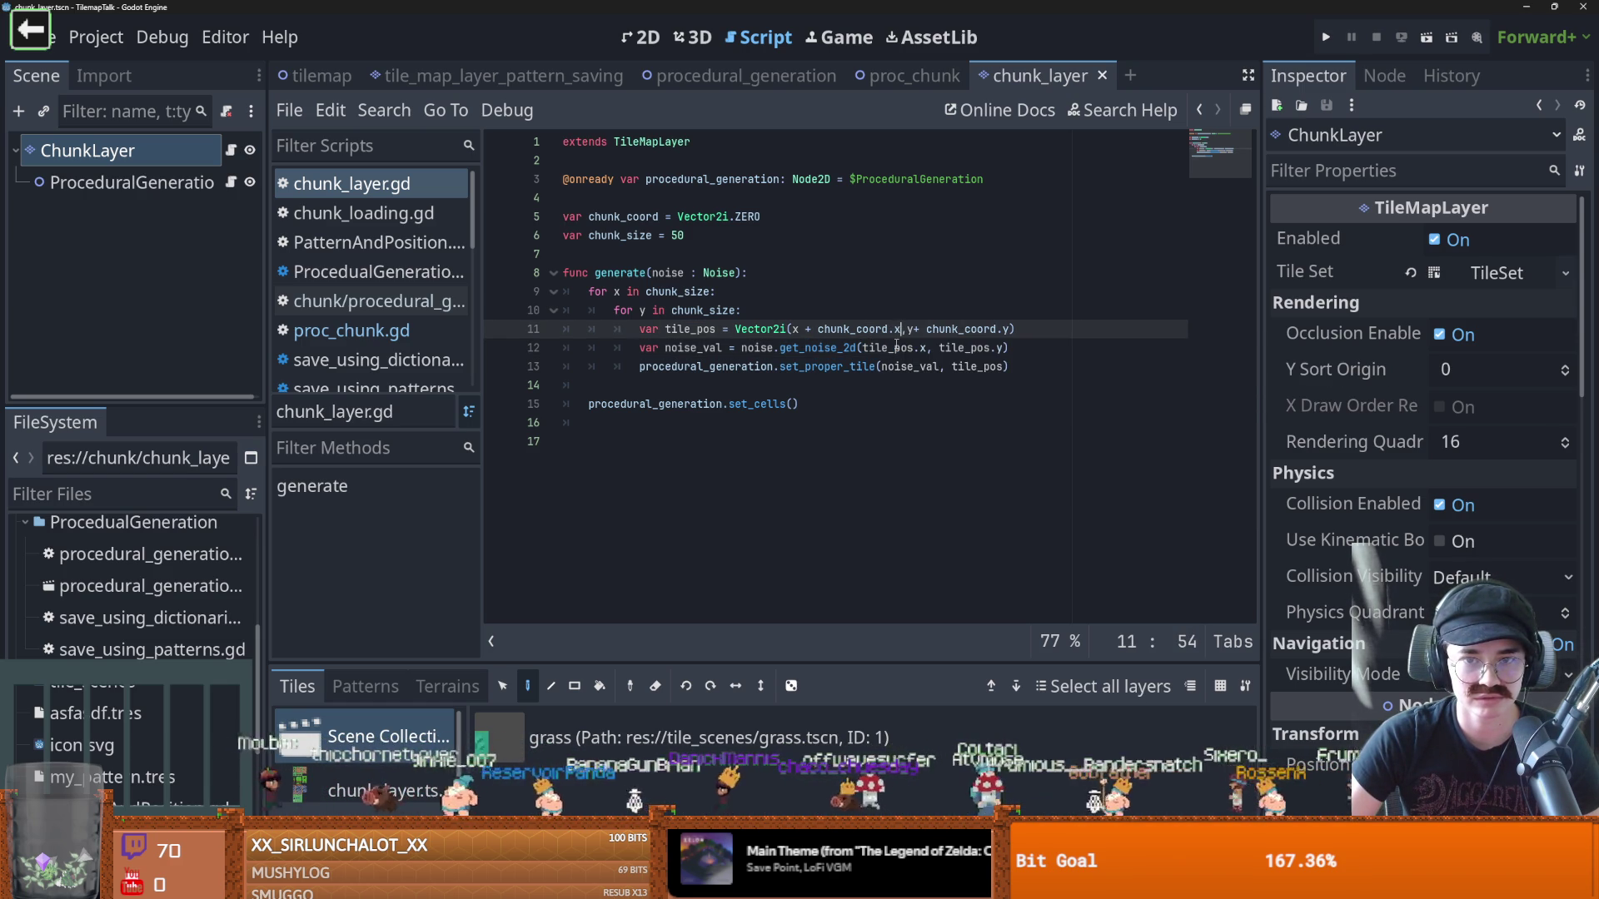
double_click(627, 218)
key("ctrl+s")
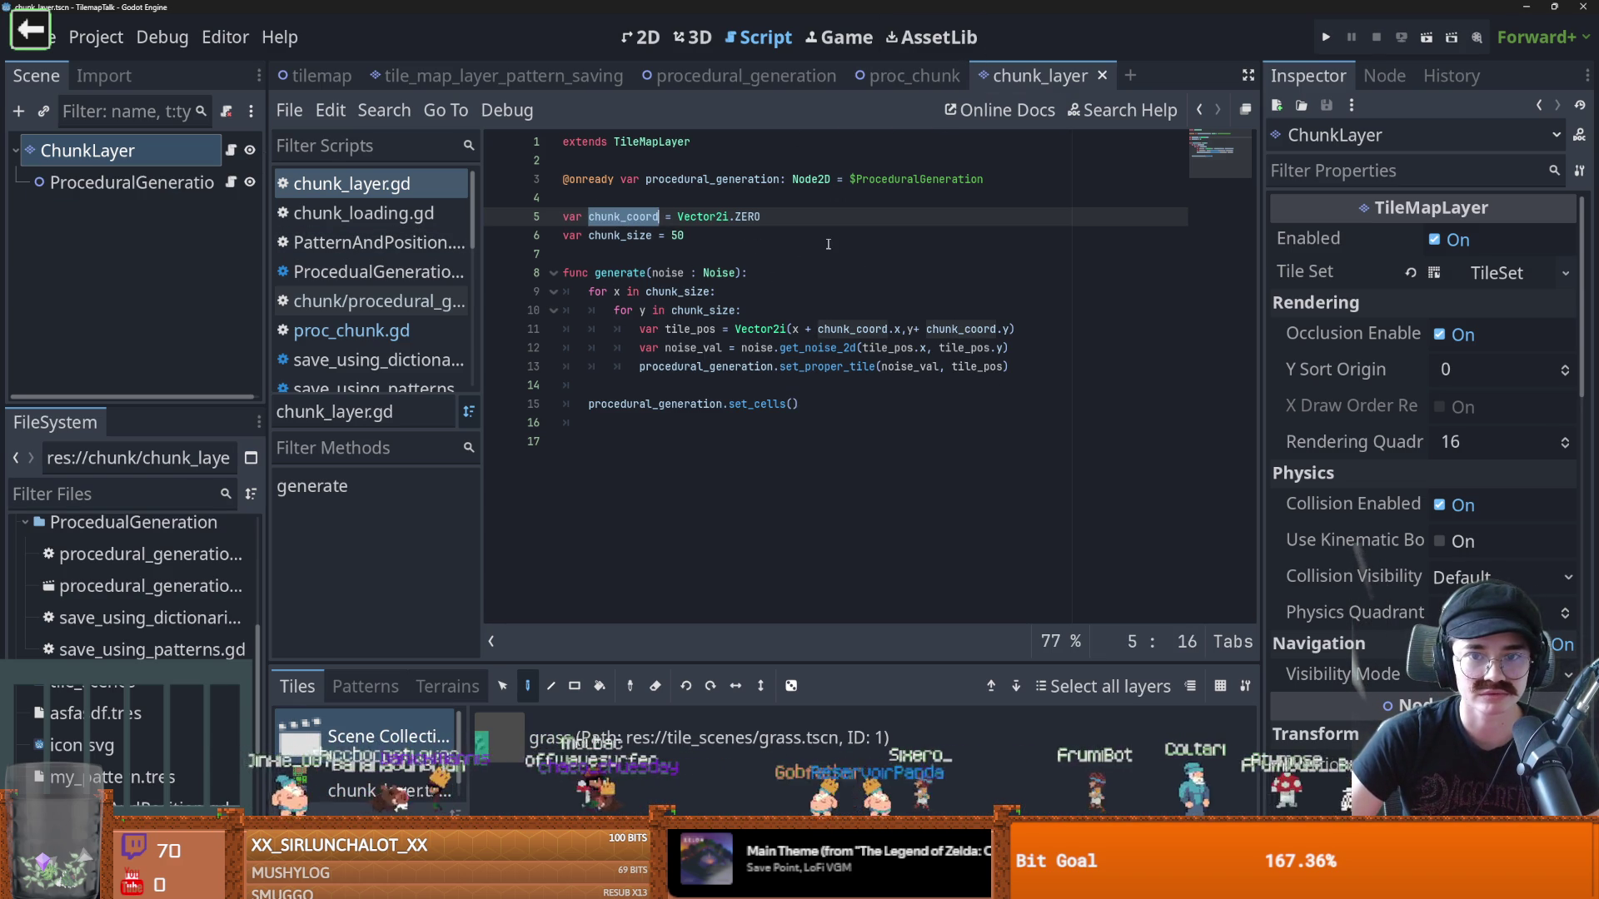
left_click(913, 76)
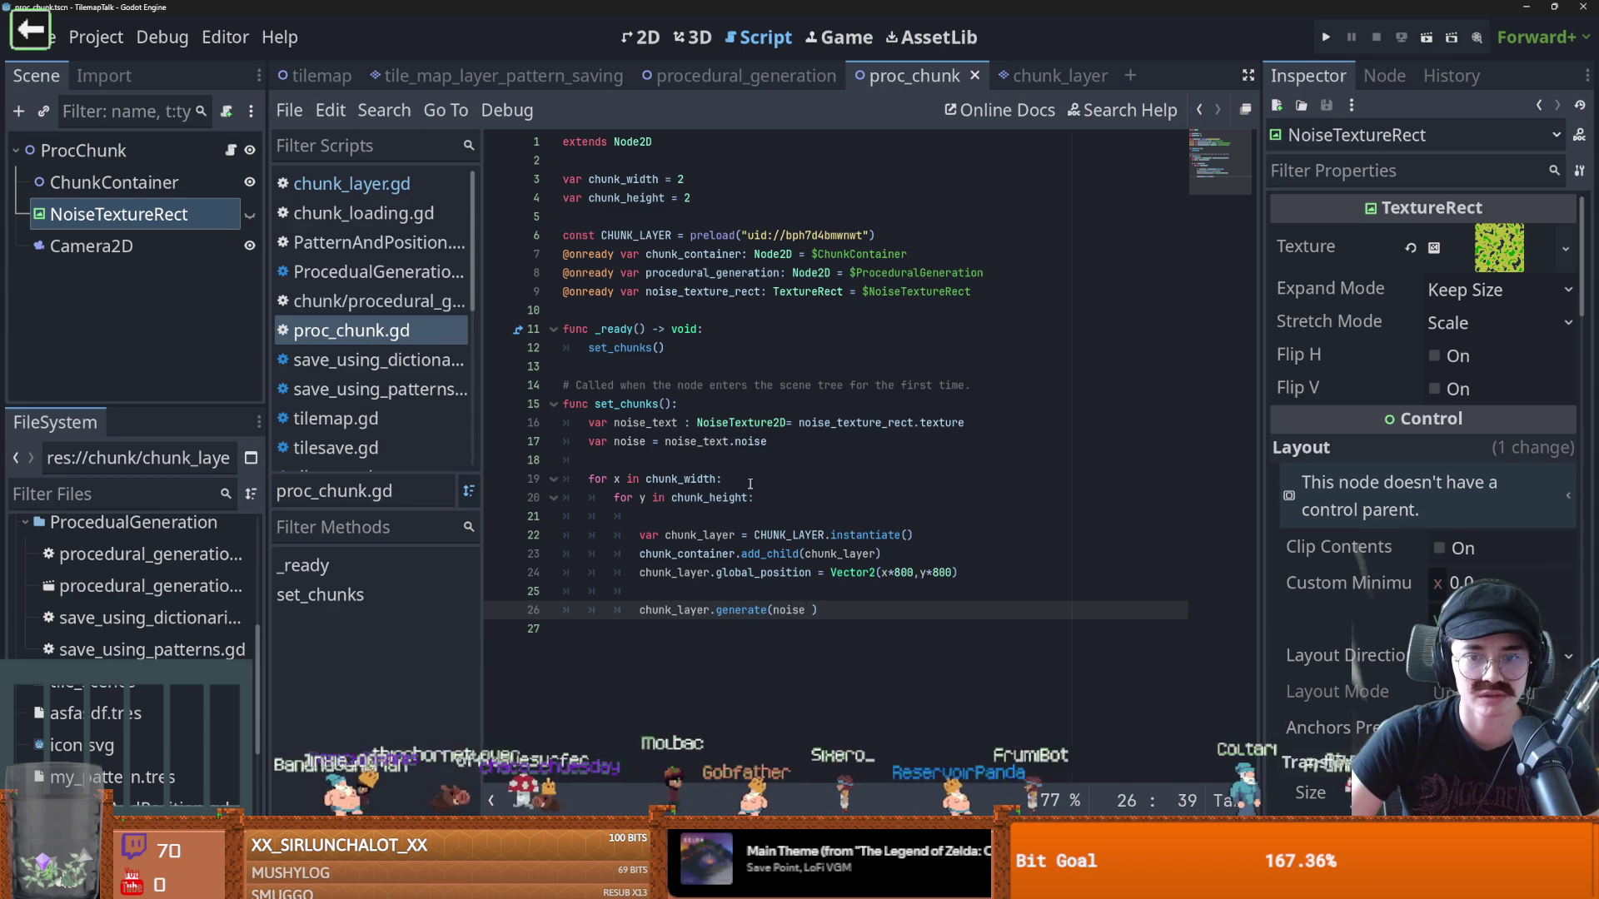
Start a 'chunk_layer.chunk_' line below the position assignment, then switch to the chunk_layer scene
double_click(691, 497)
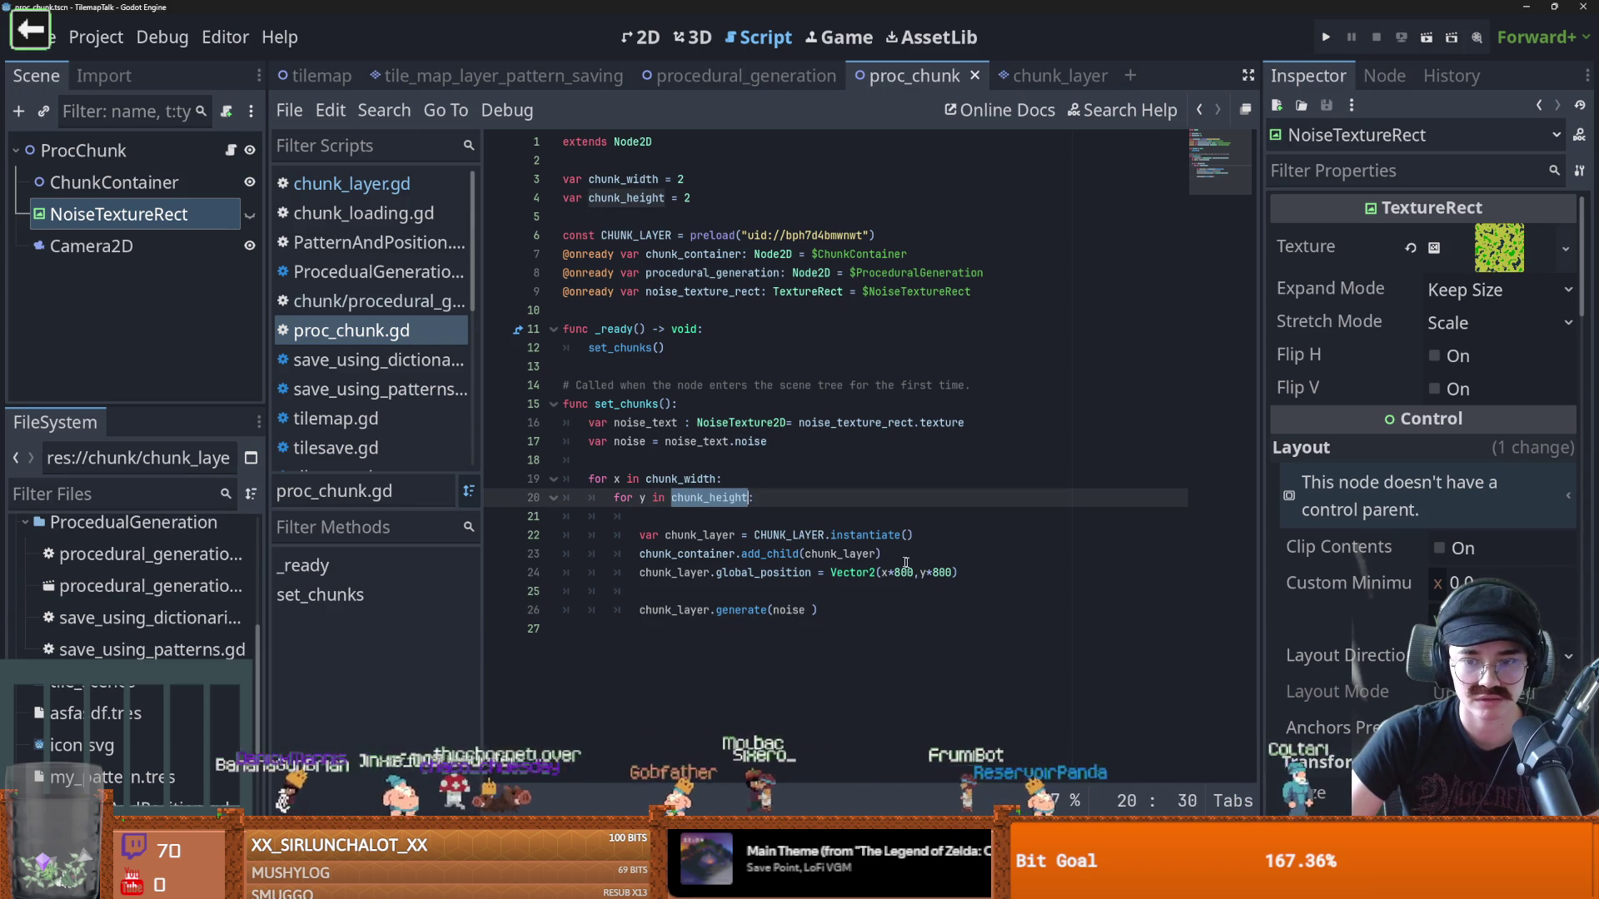
left_click(974, 573)
key("Return")
type("chunk")
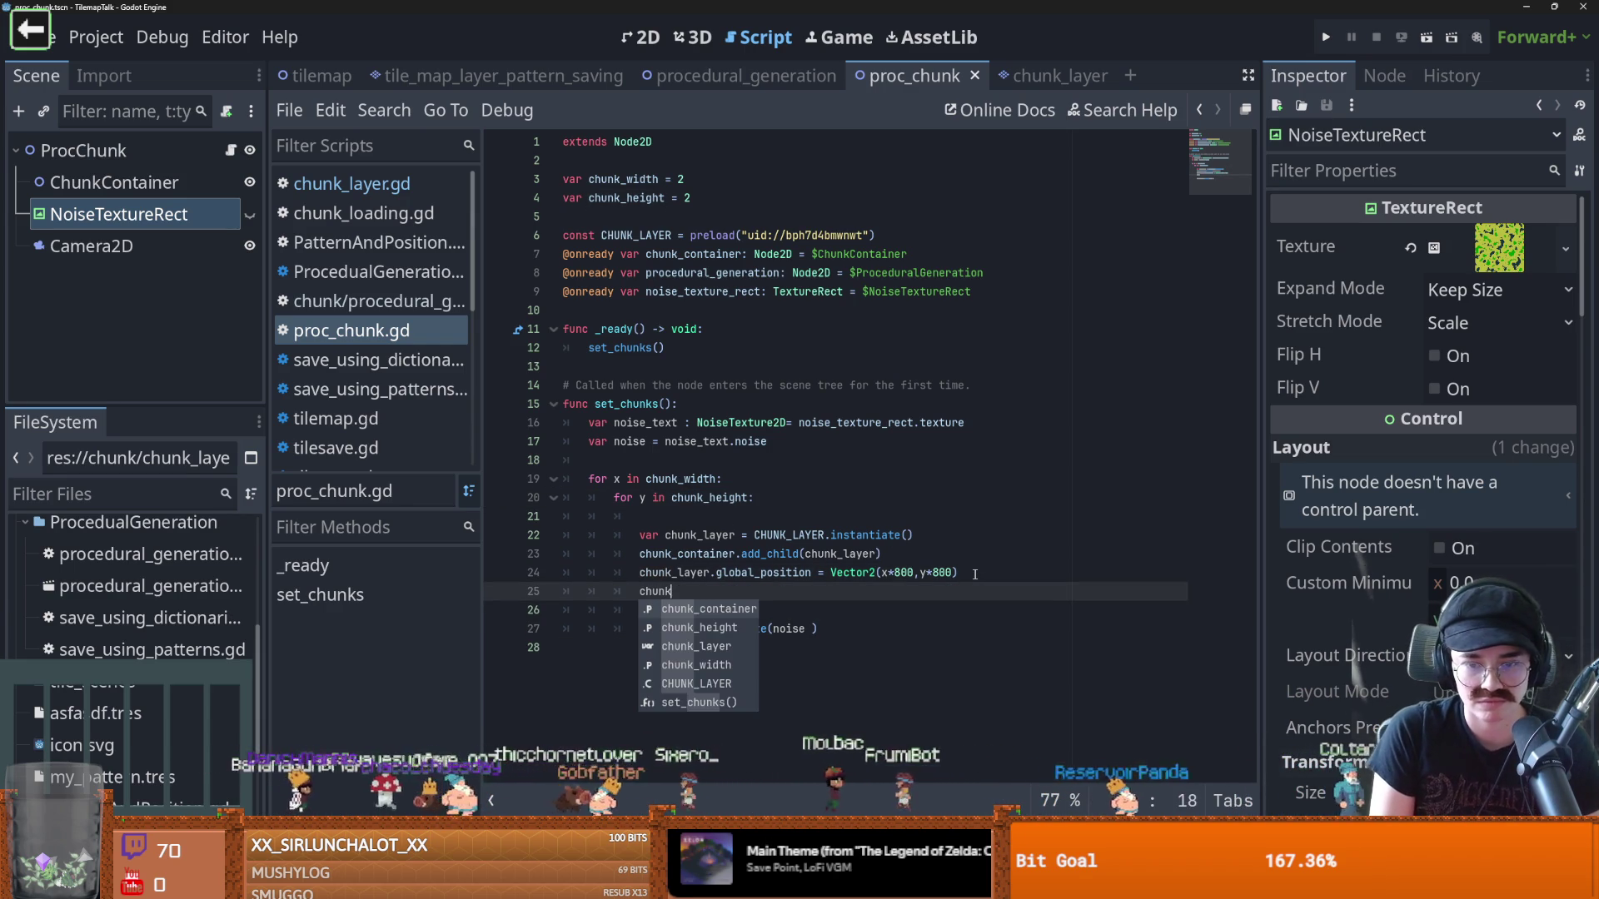
type("_layer.chu")
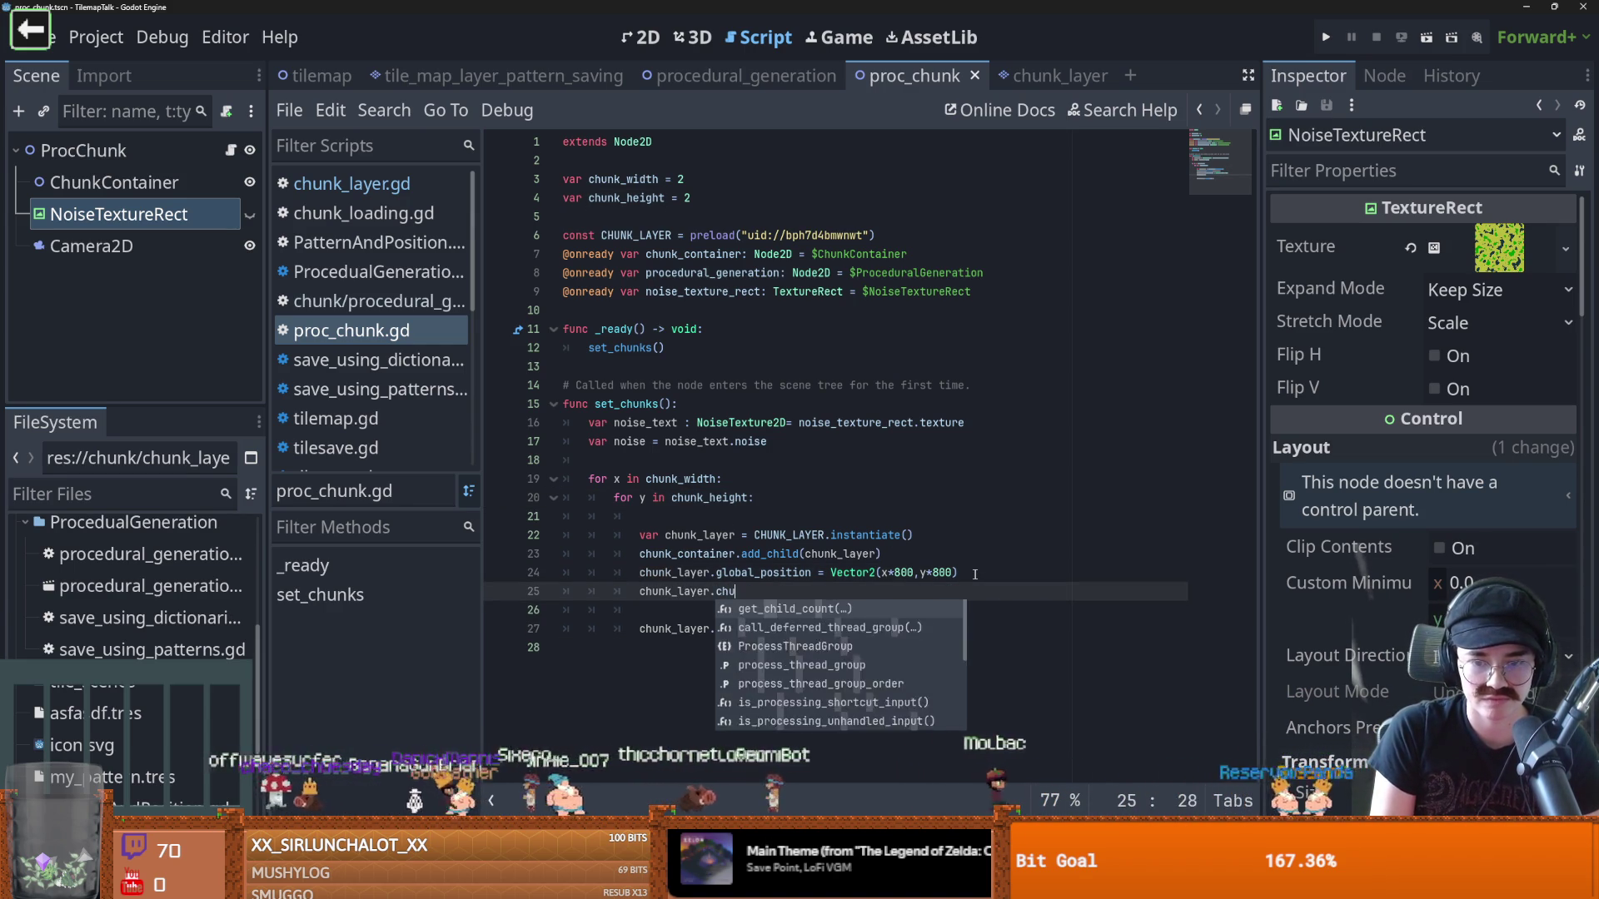
type("nk_co")
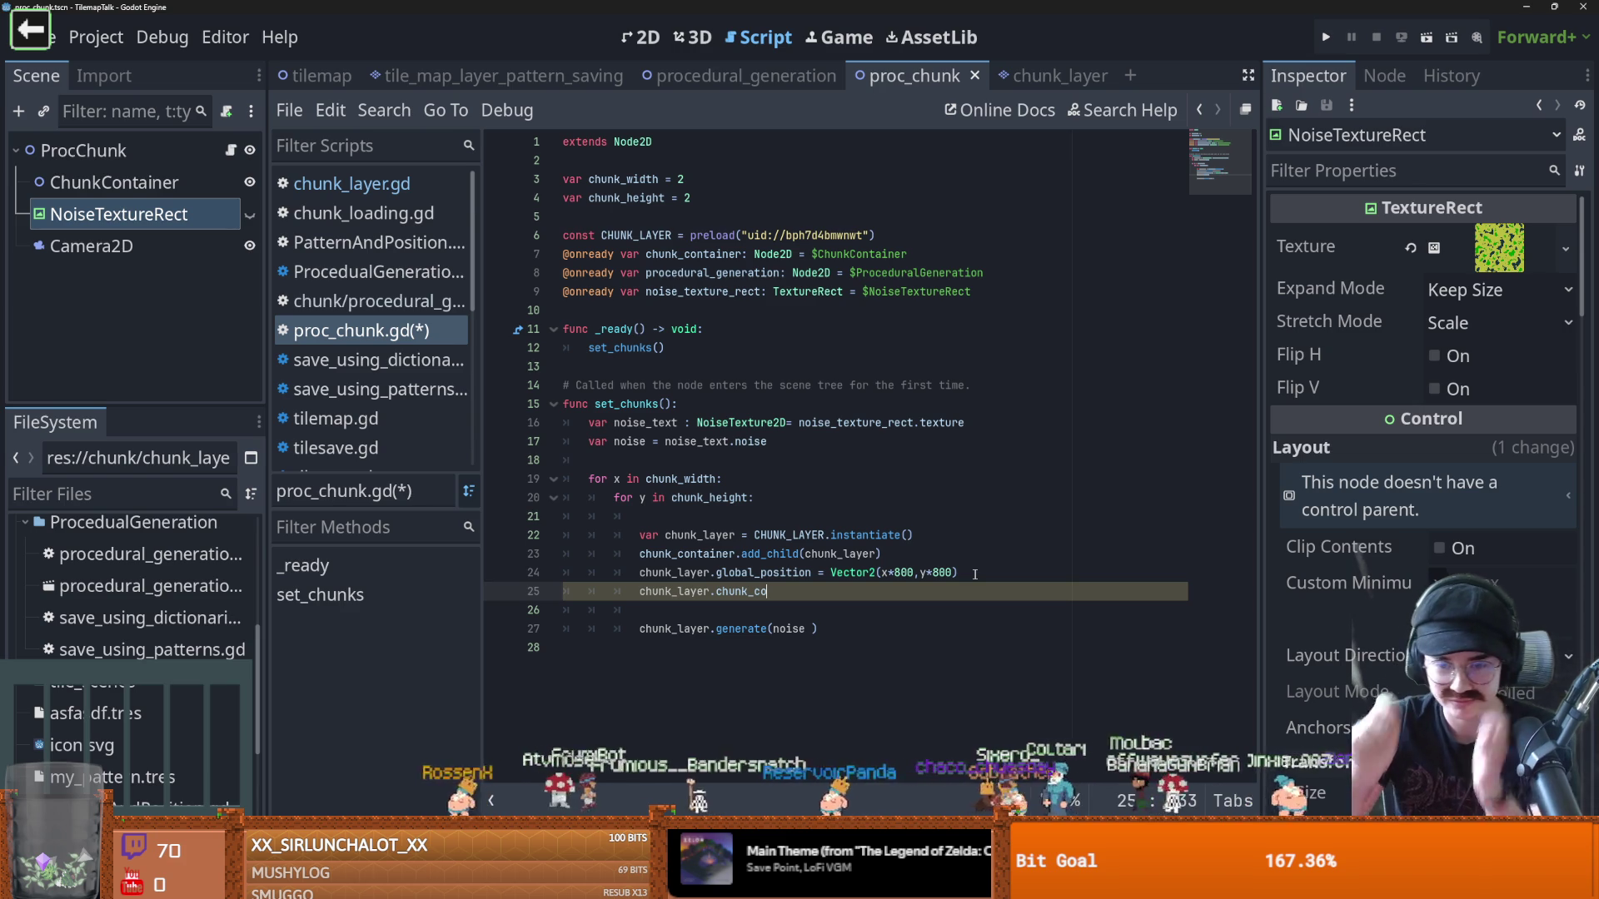
key("ctrl+Tab")
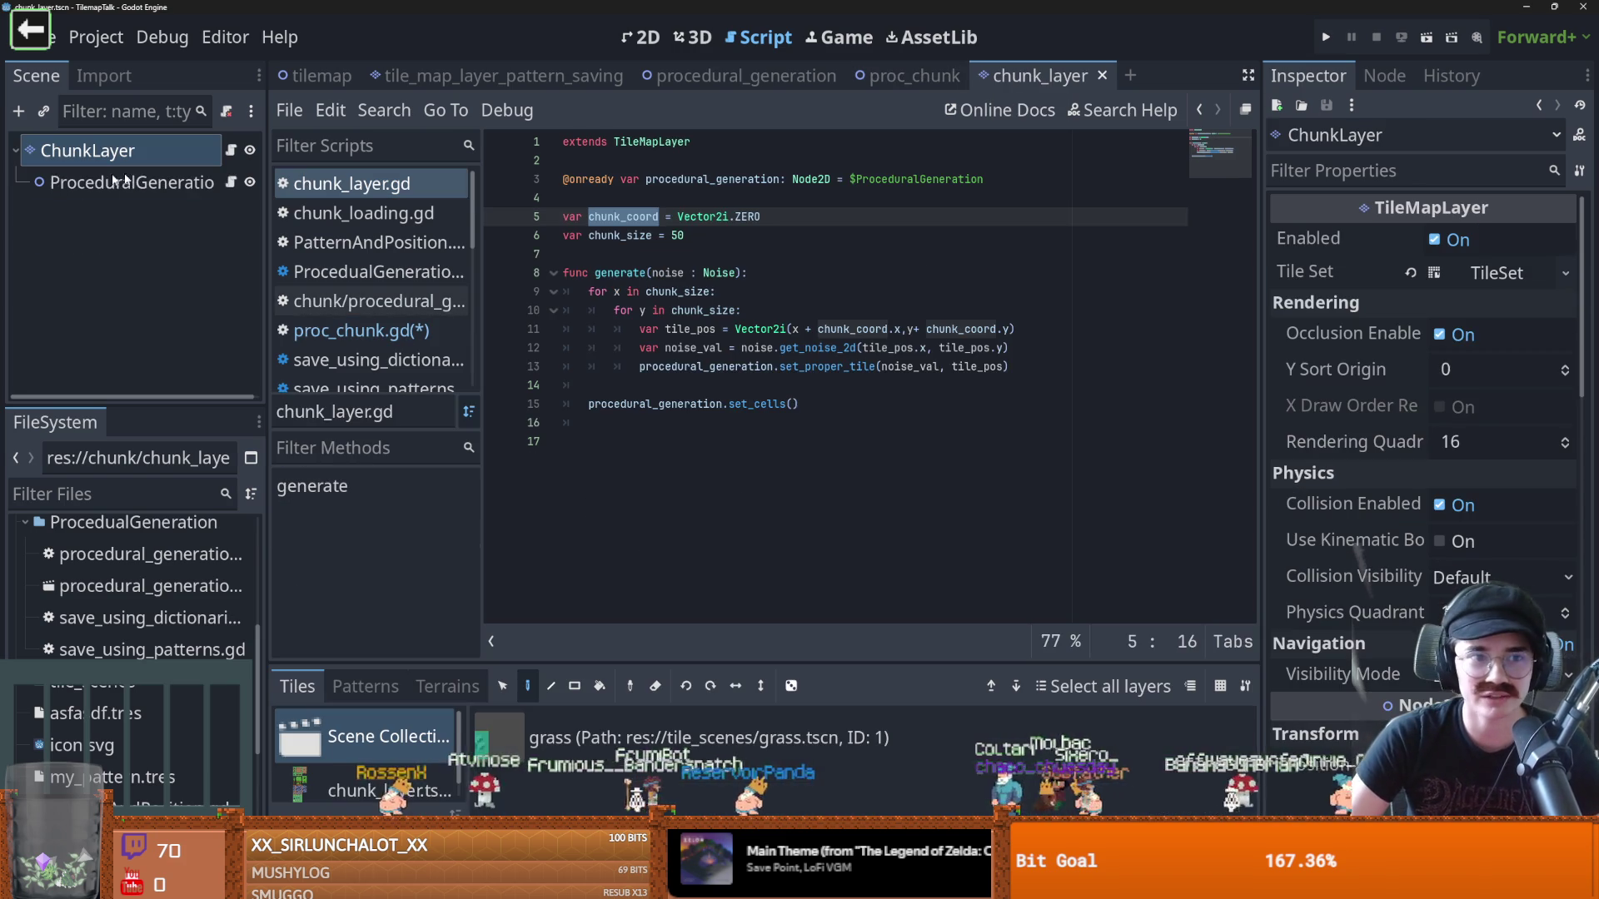
Return to the proc_chunk scene tab and its script
left_click(908, 76)
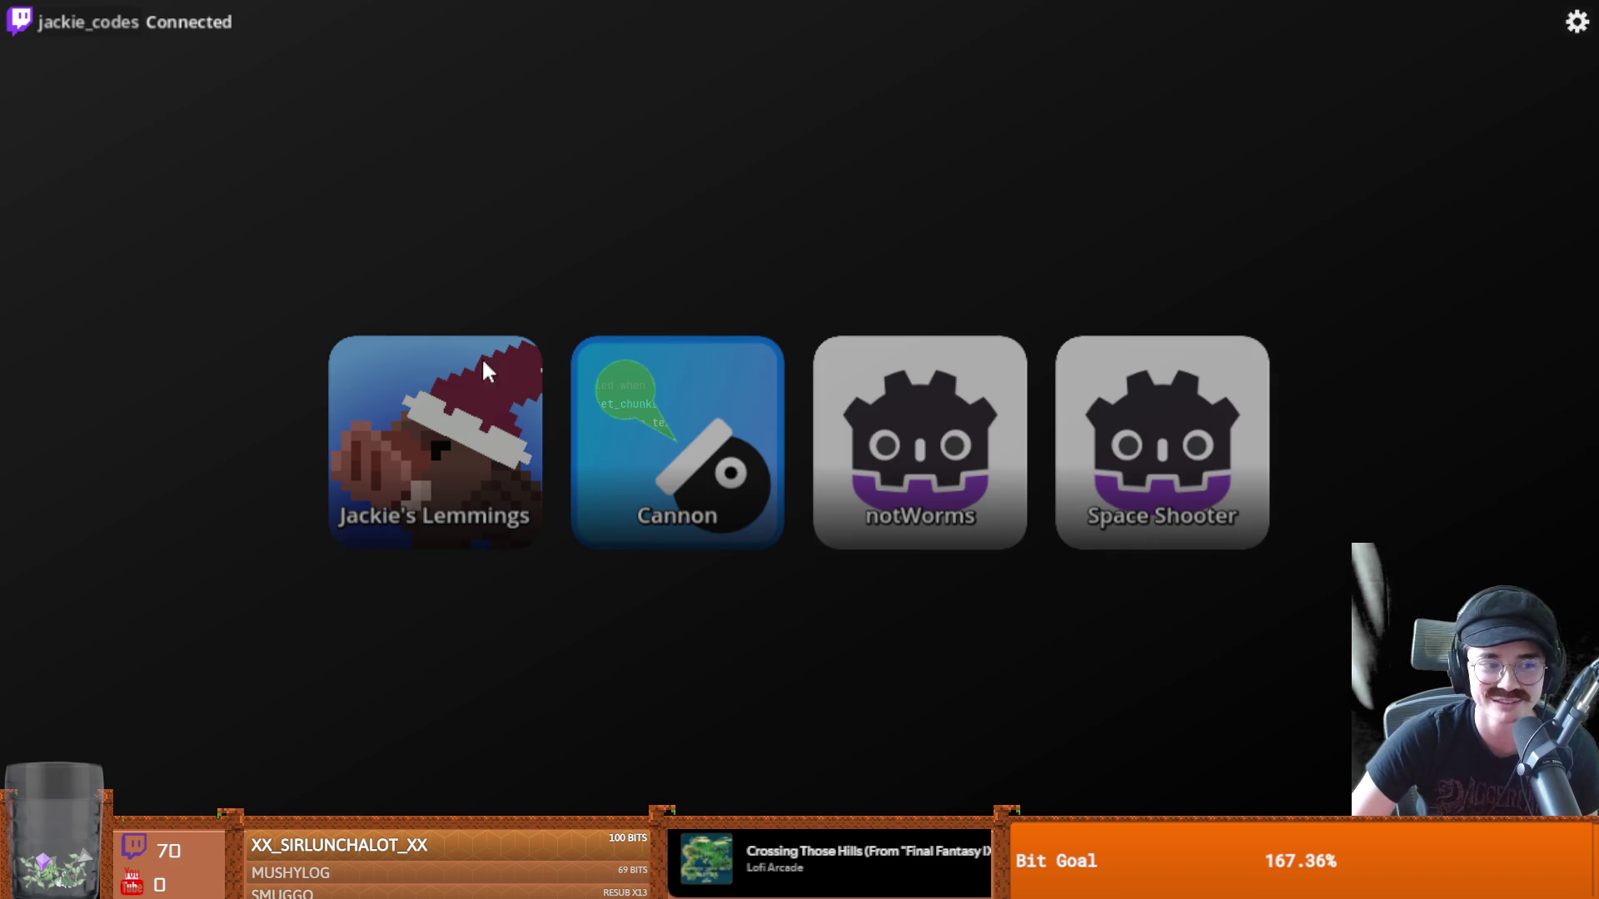
Launch the Cannon game from the stream game launcher
left_click(678, 436)
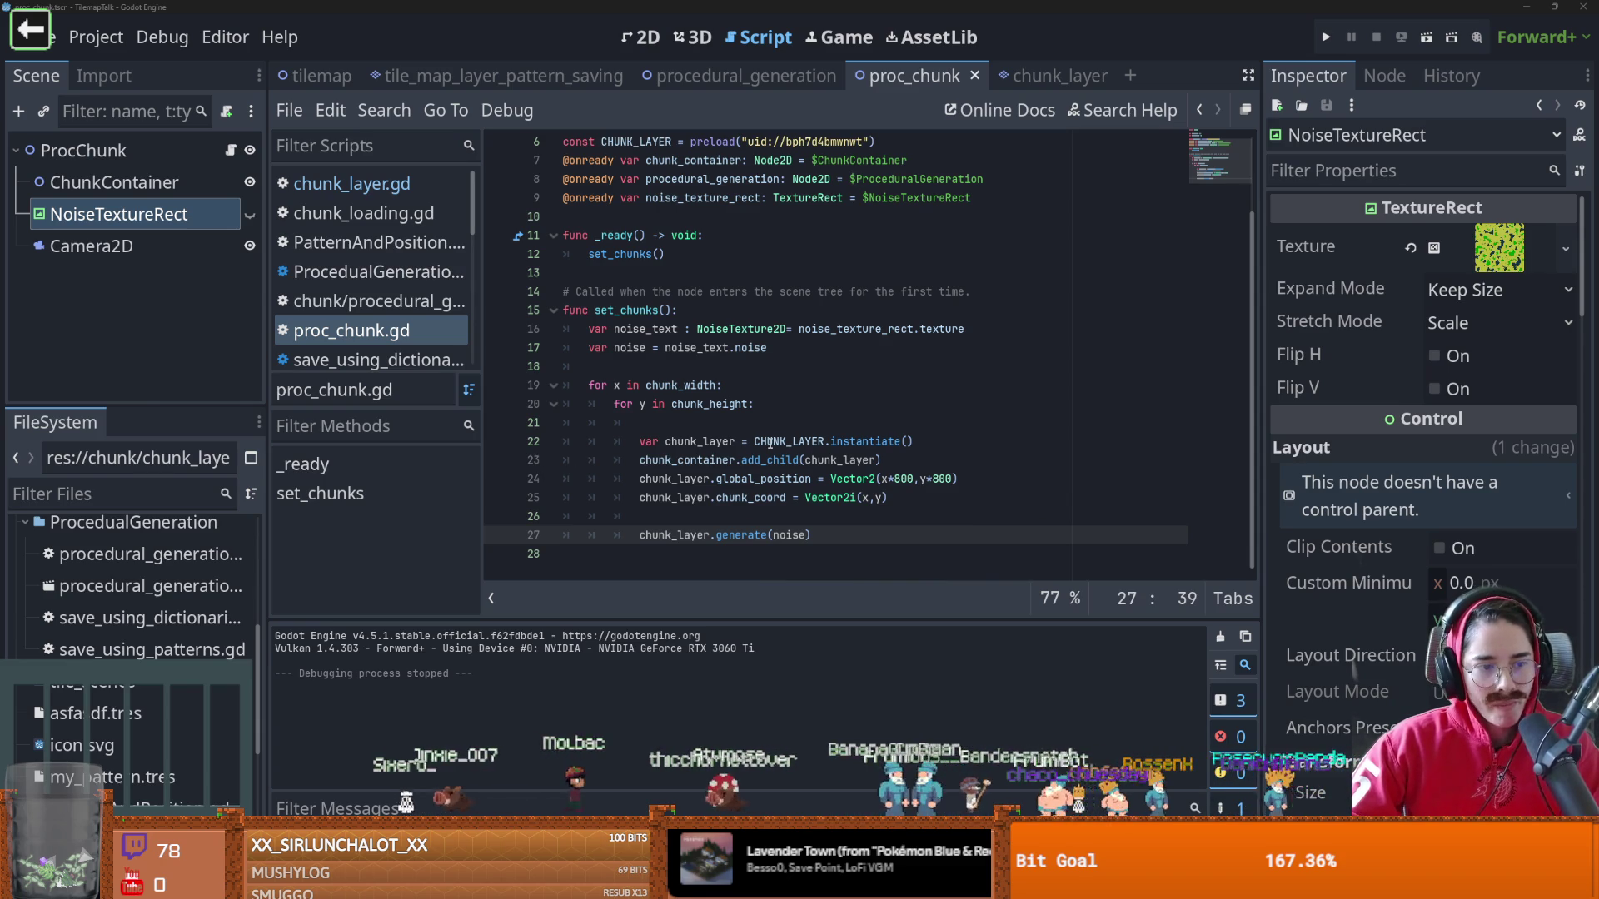
Review the nested loop's global_position line in proc_chunk.gd and save the scene
left_click(800, 423)
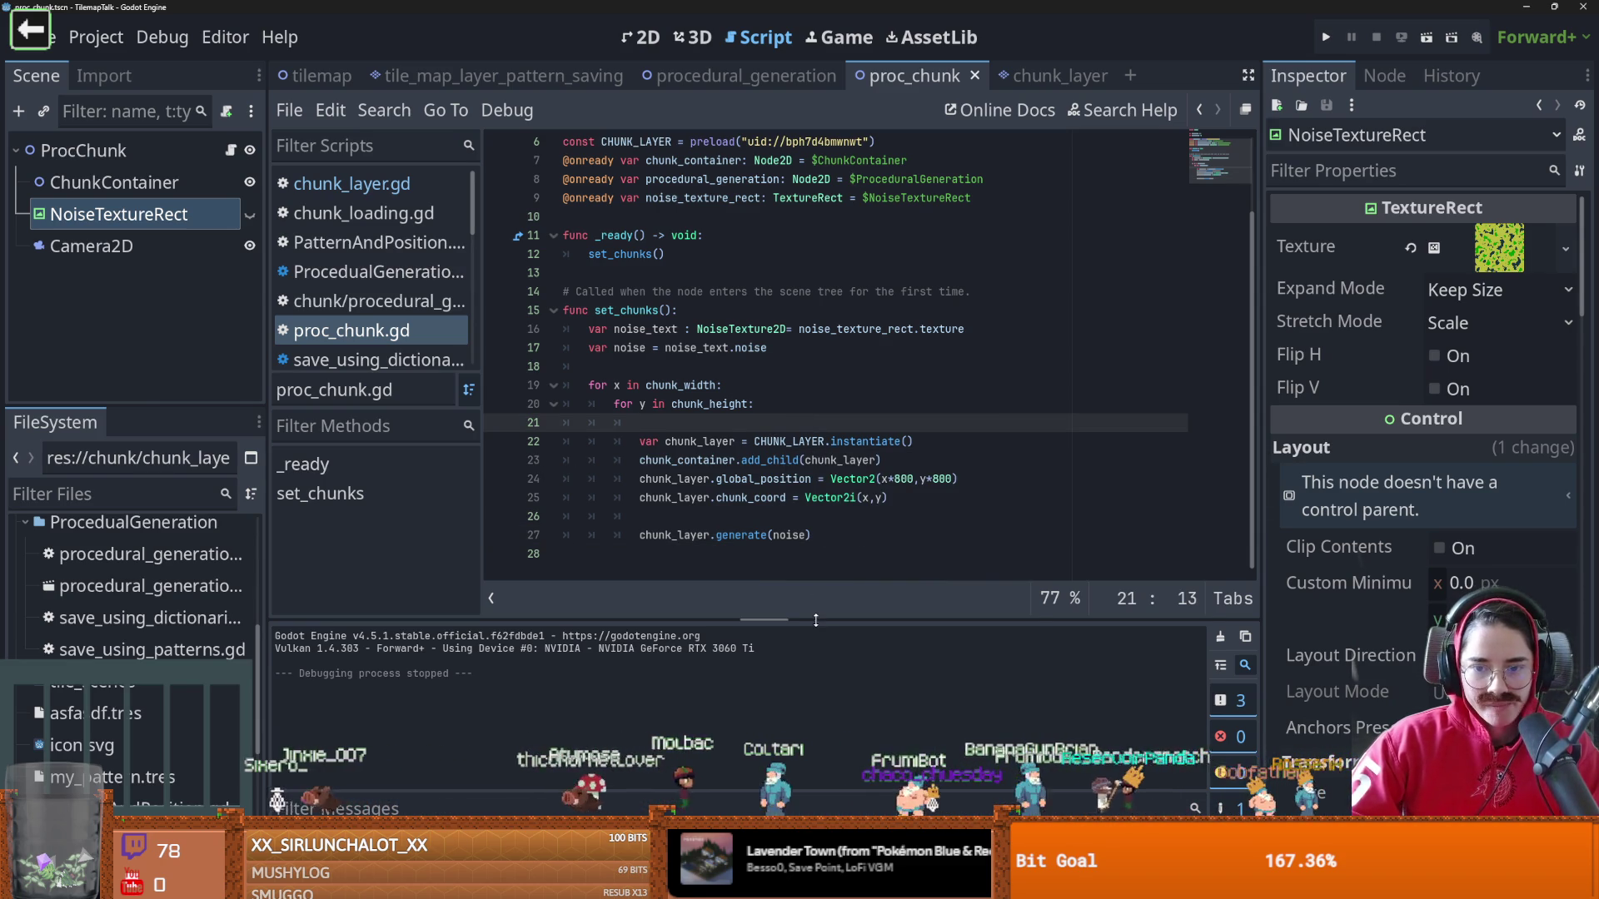
left_click(743, 480)
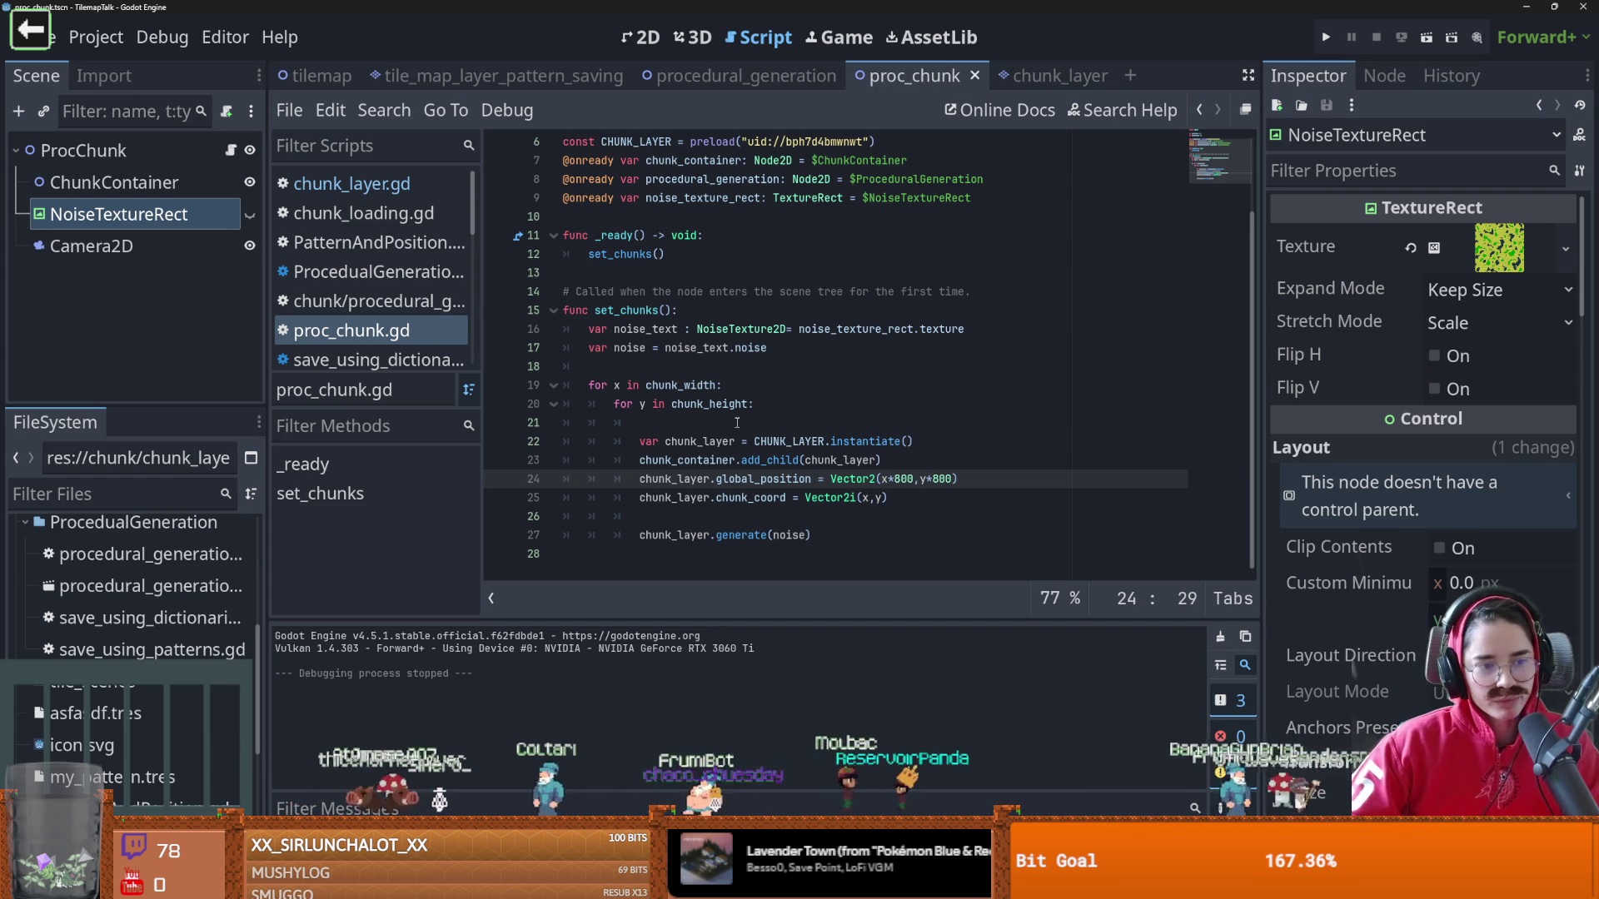
left_click(744, 424)
key("ctrl+s")
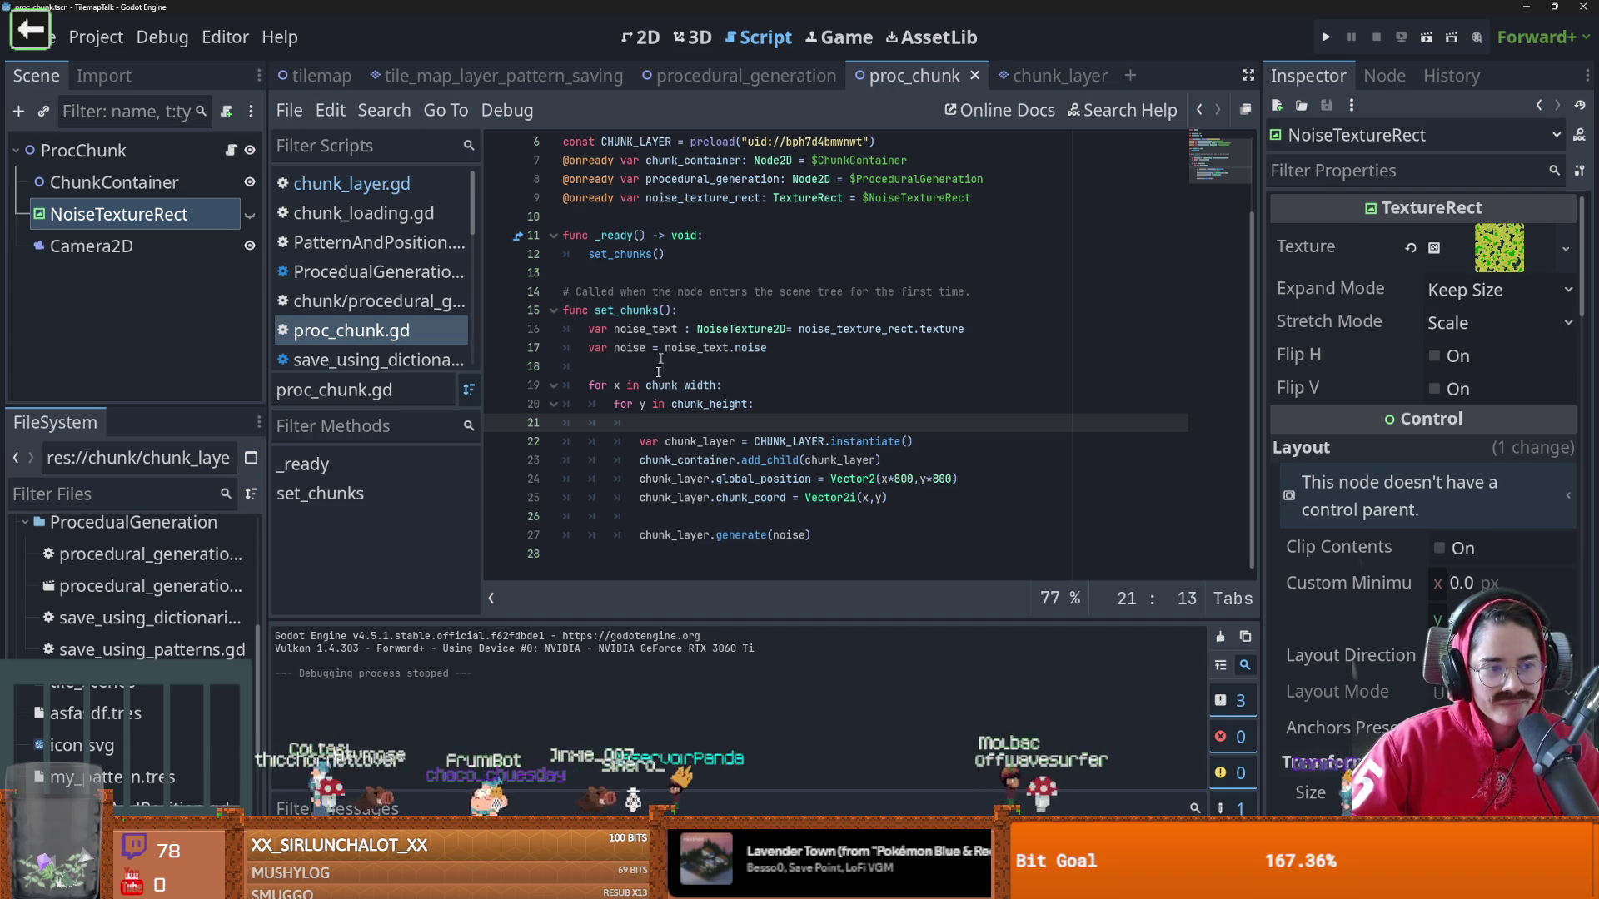
Inspect the add_child, global_position and chunk_coord lines, then open the chunk_layer scene
mouse_move(743, 414)
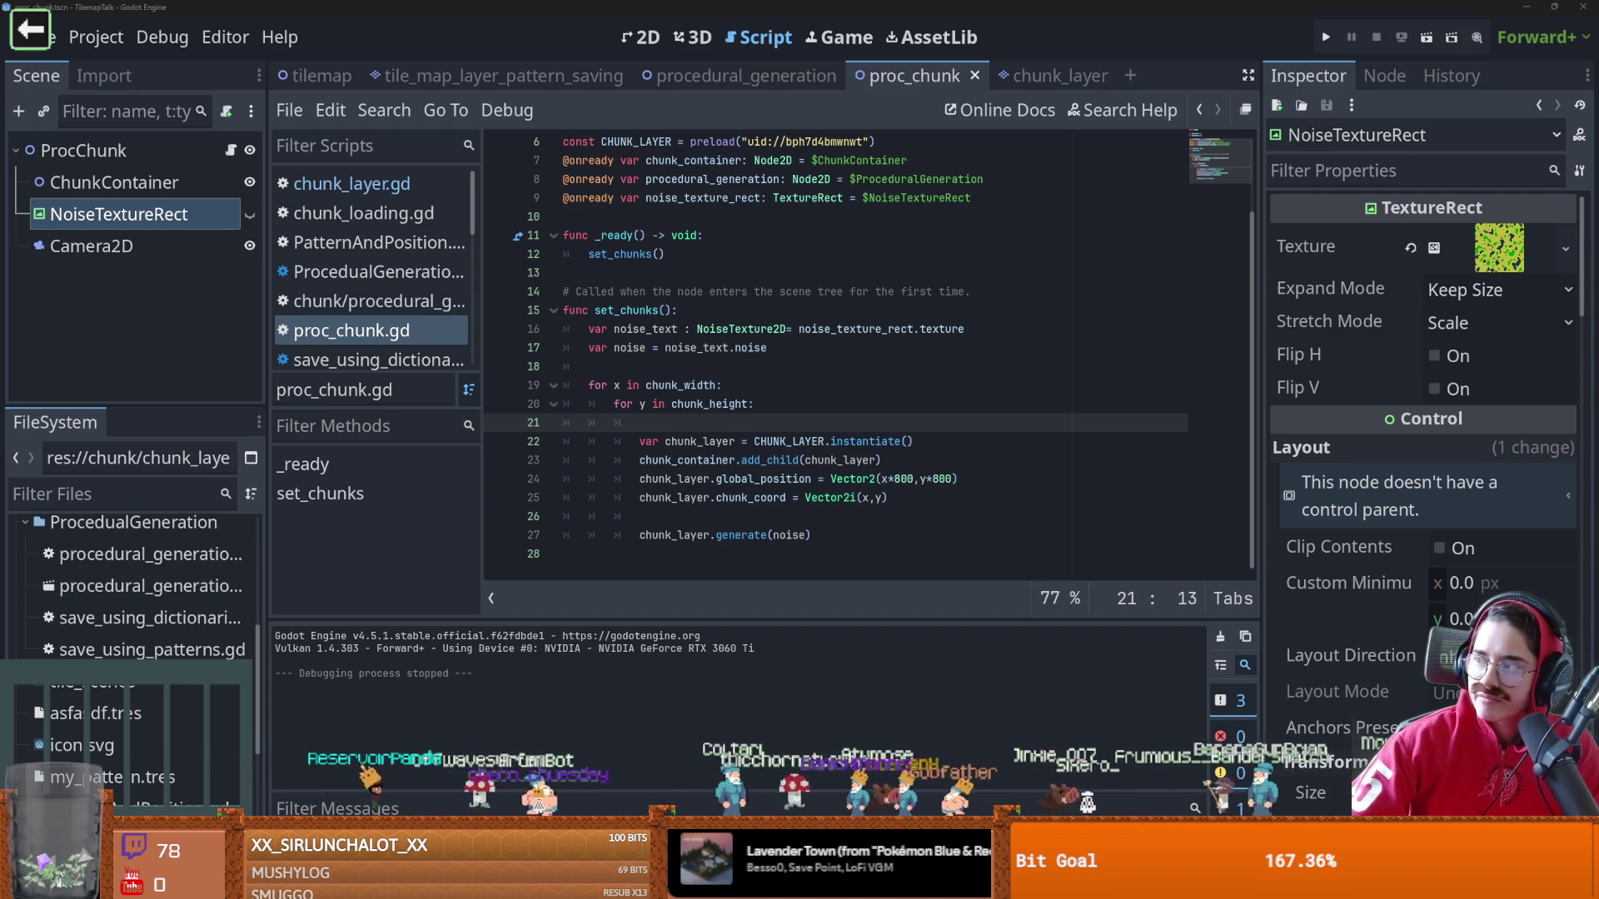
left_click(754, 459)
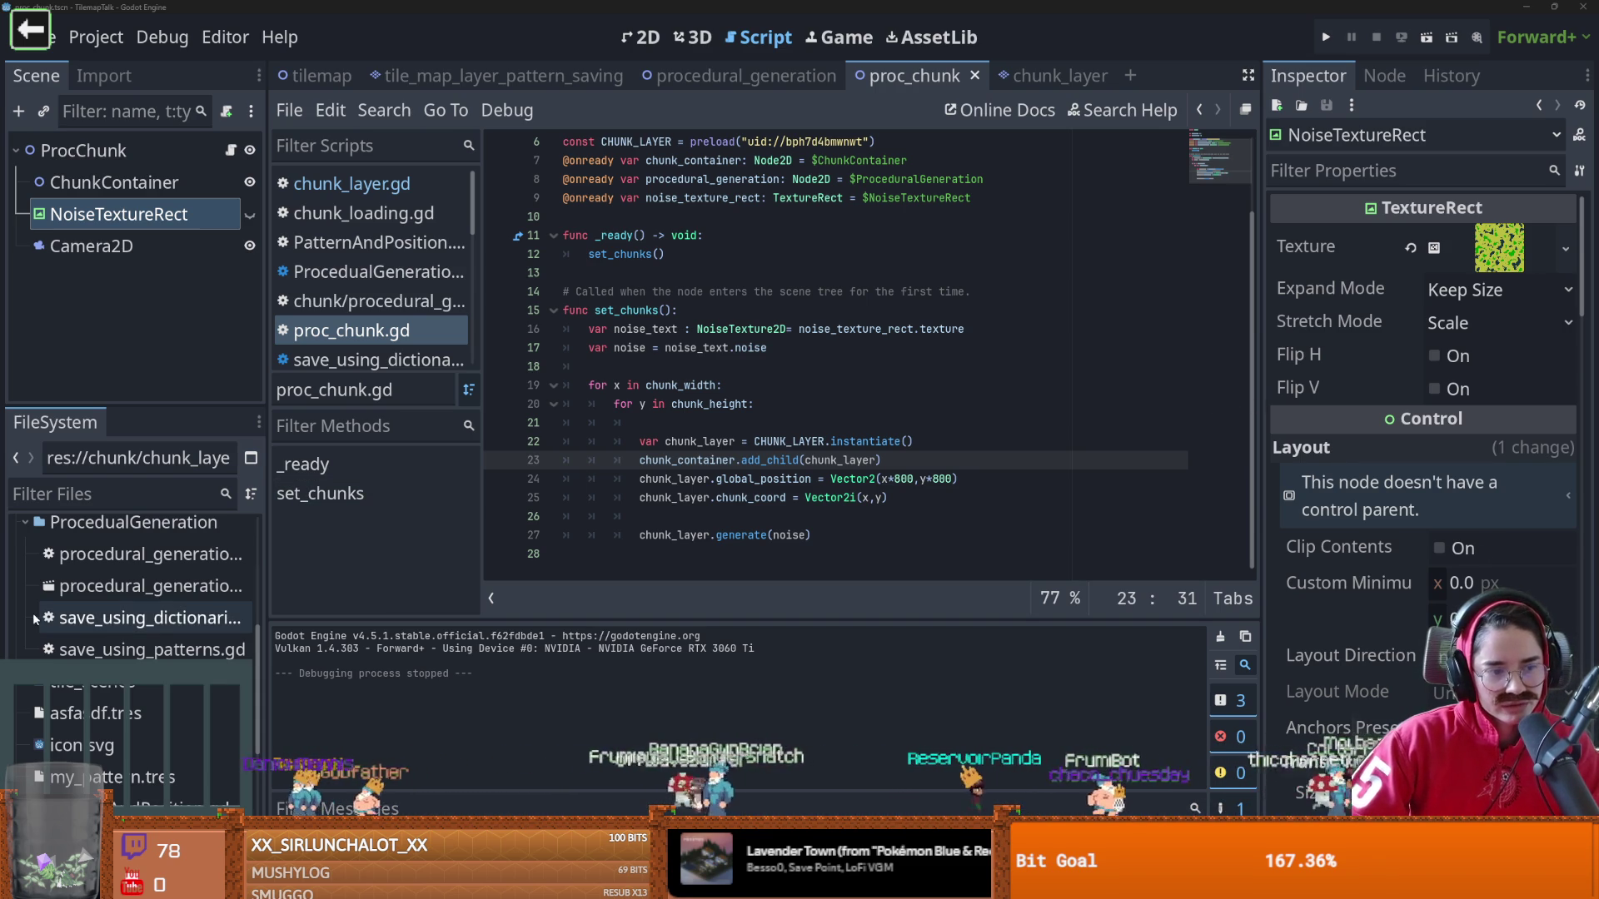
left_click(823, 351)
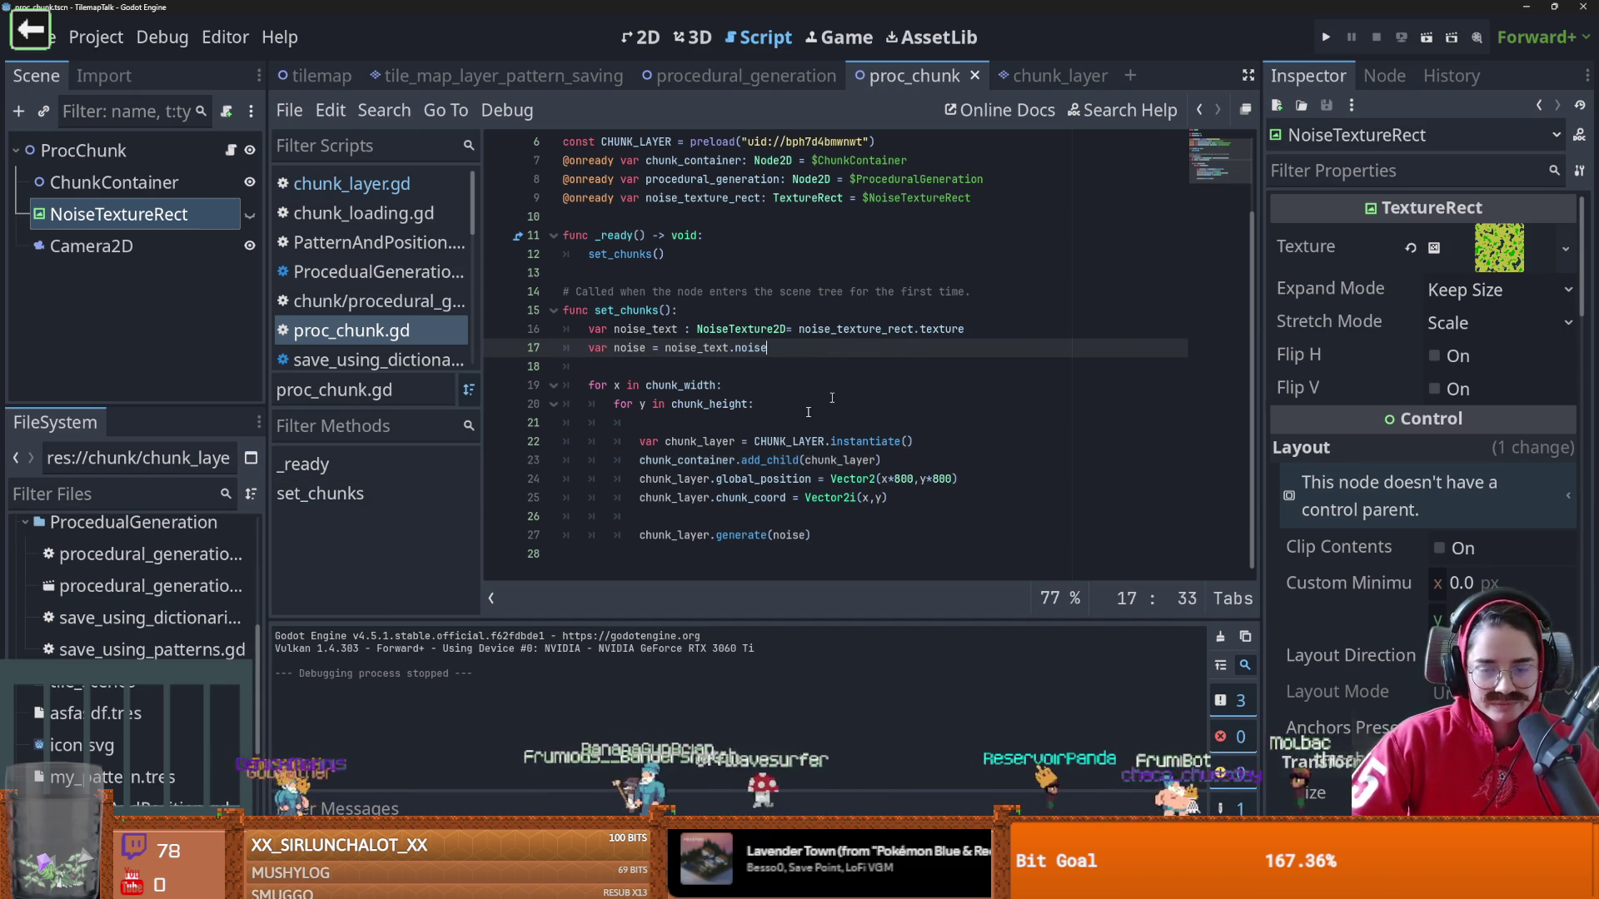
double_click(759, 479)
double_click(750, 497)
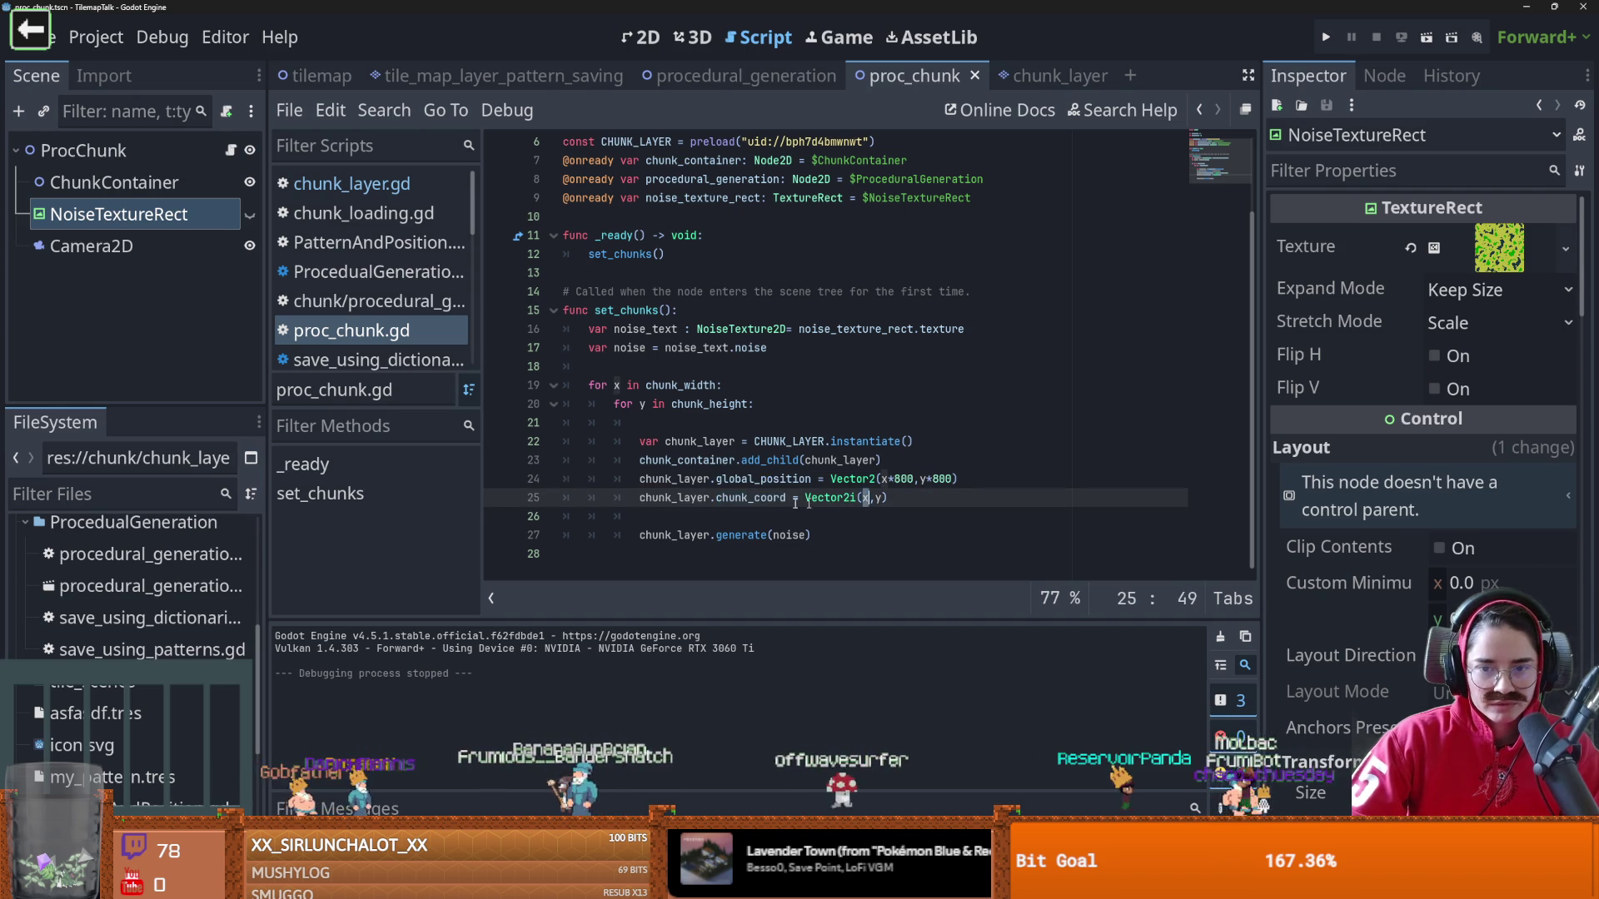
left_click(1045, 75)
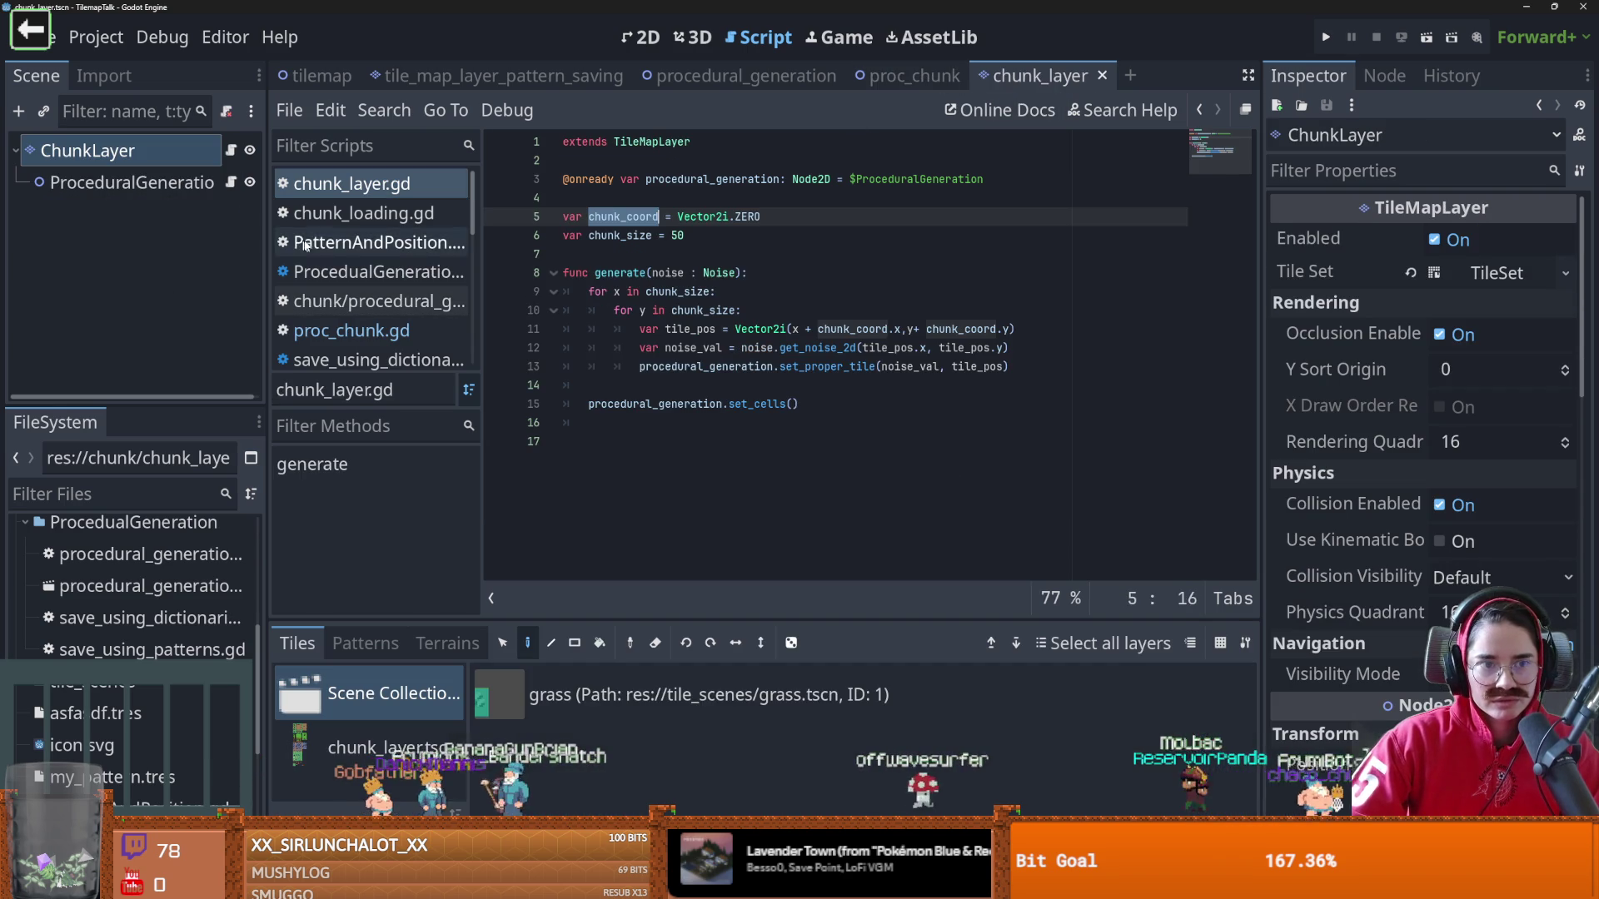
Make generate start with print("chunk coords ", chunk_coord), save, and return to proc_chunk
key("F3")
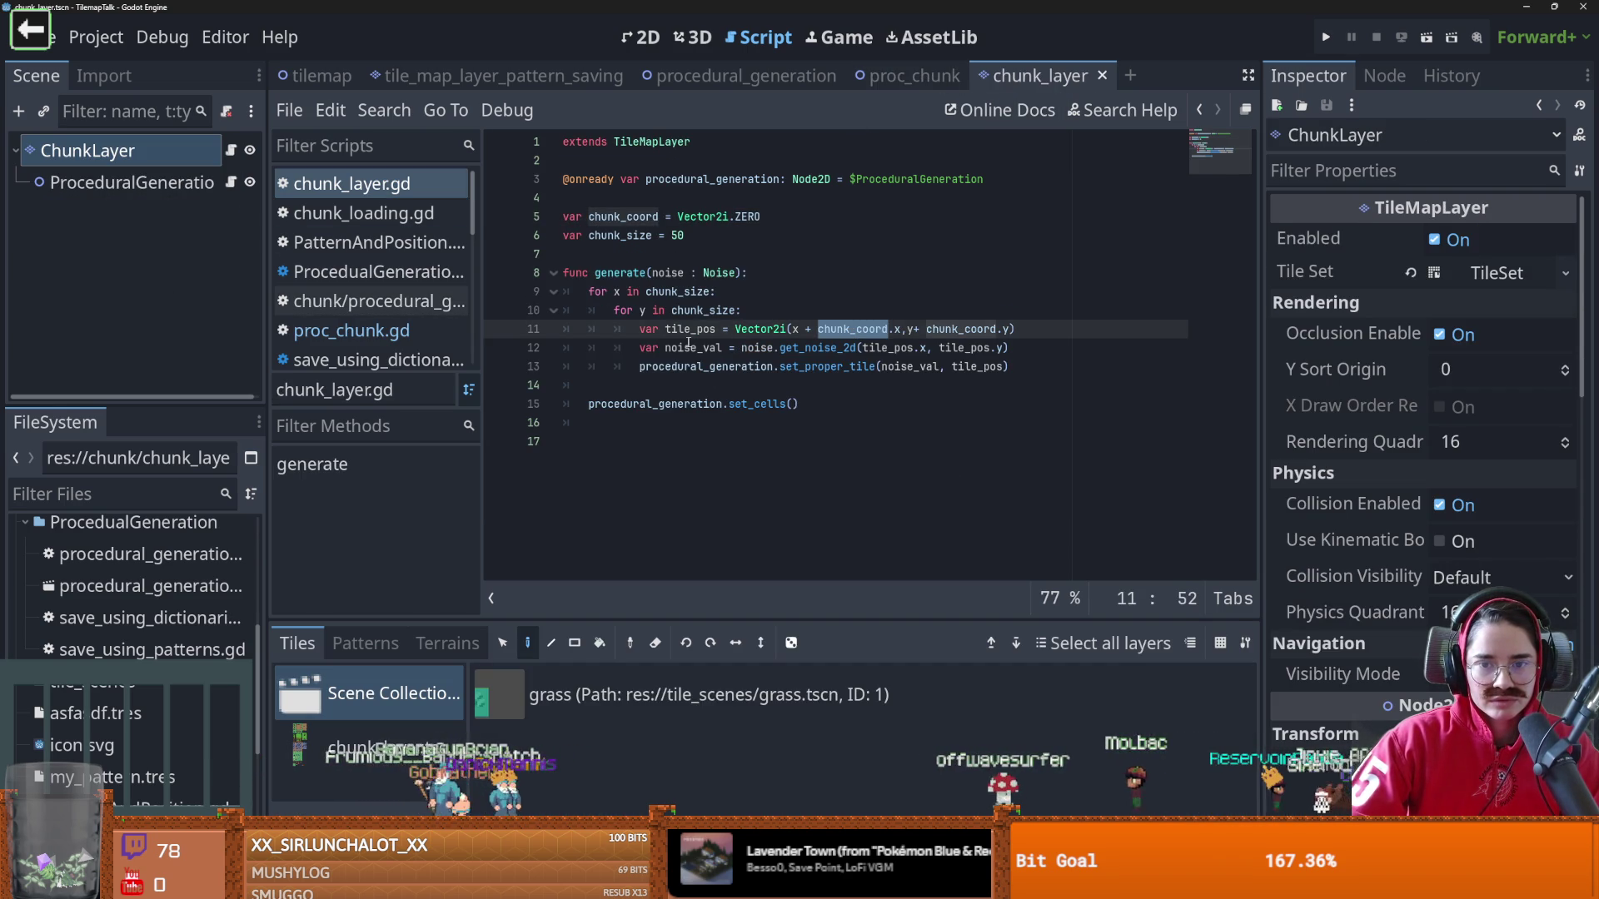
left_click(766, 279)
key("Return")
type("prin9'")
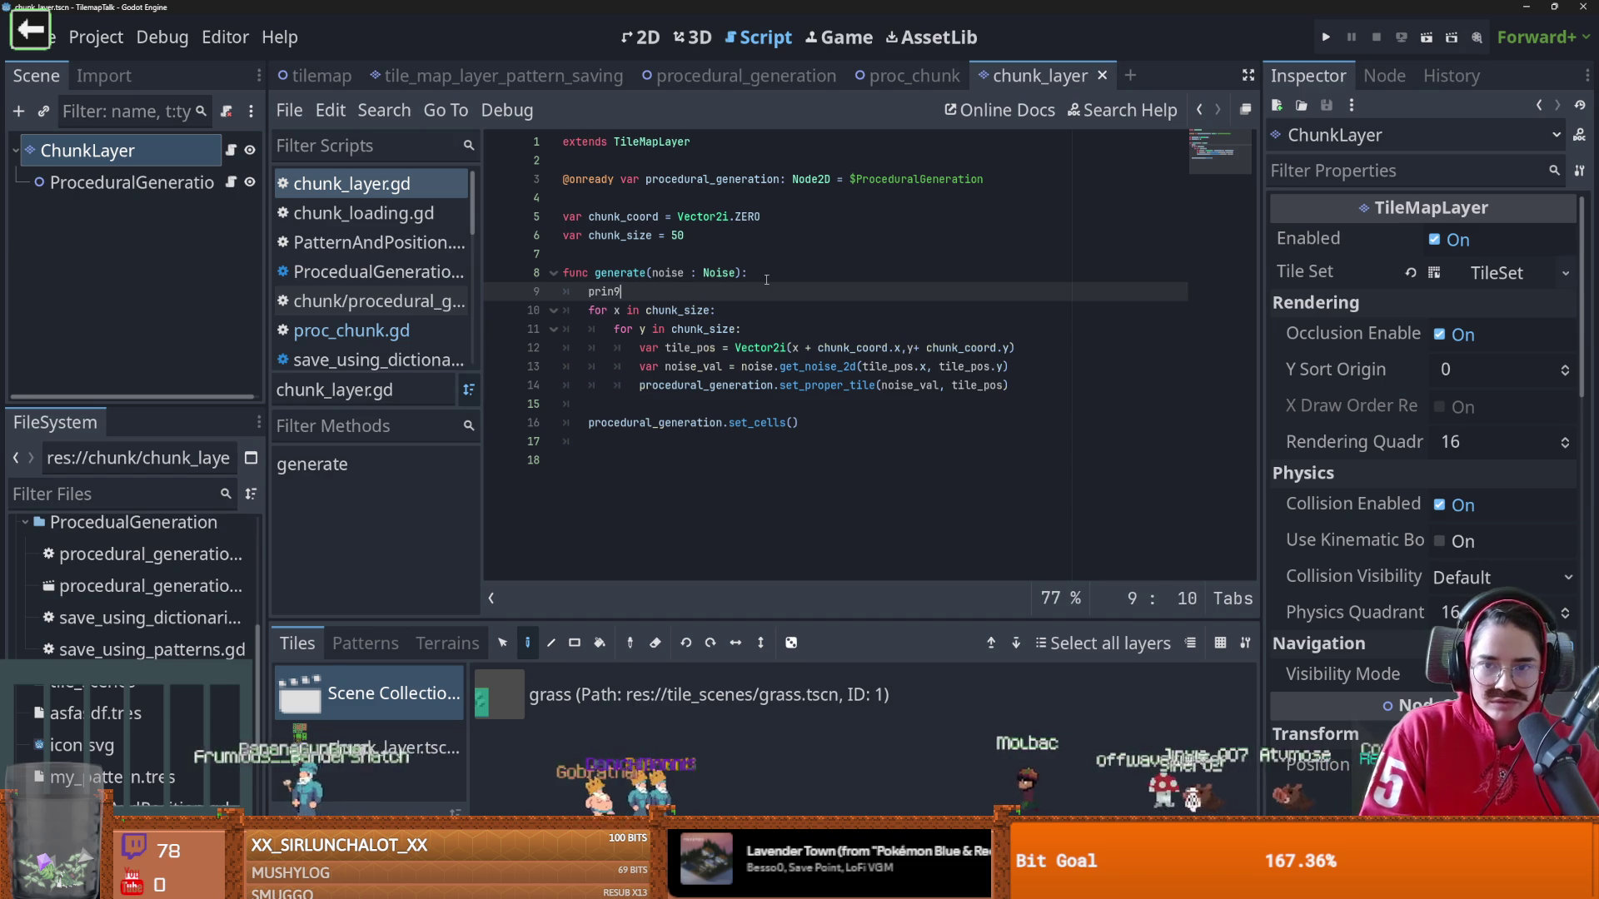
key("BackSpace")
key("BackSpace")
type("t(\"chunk")
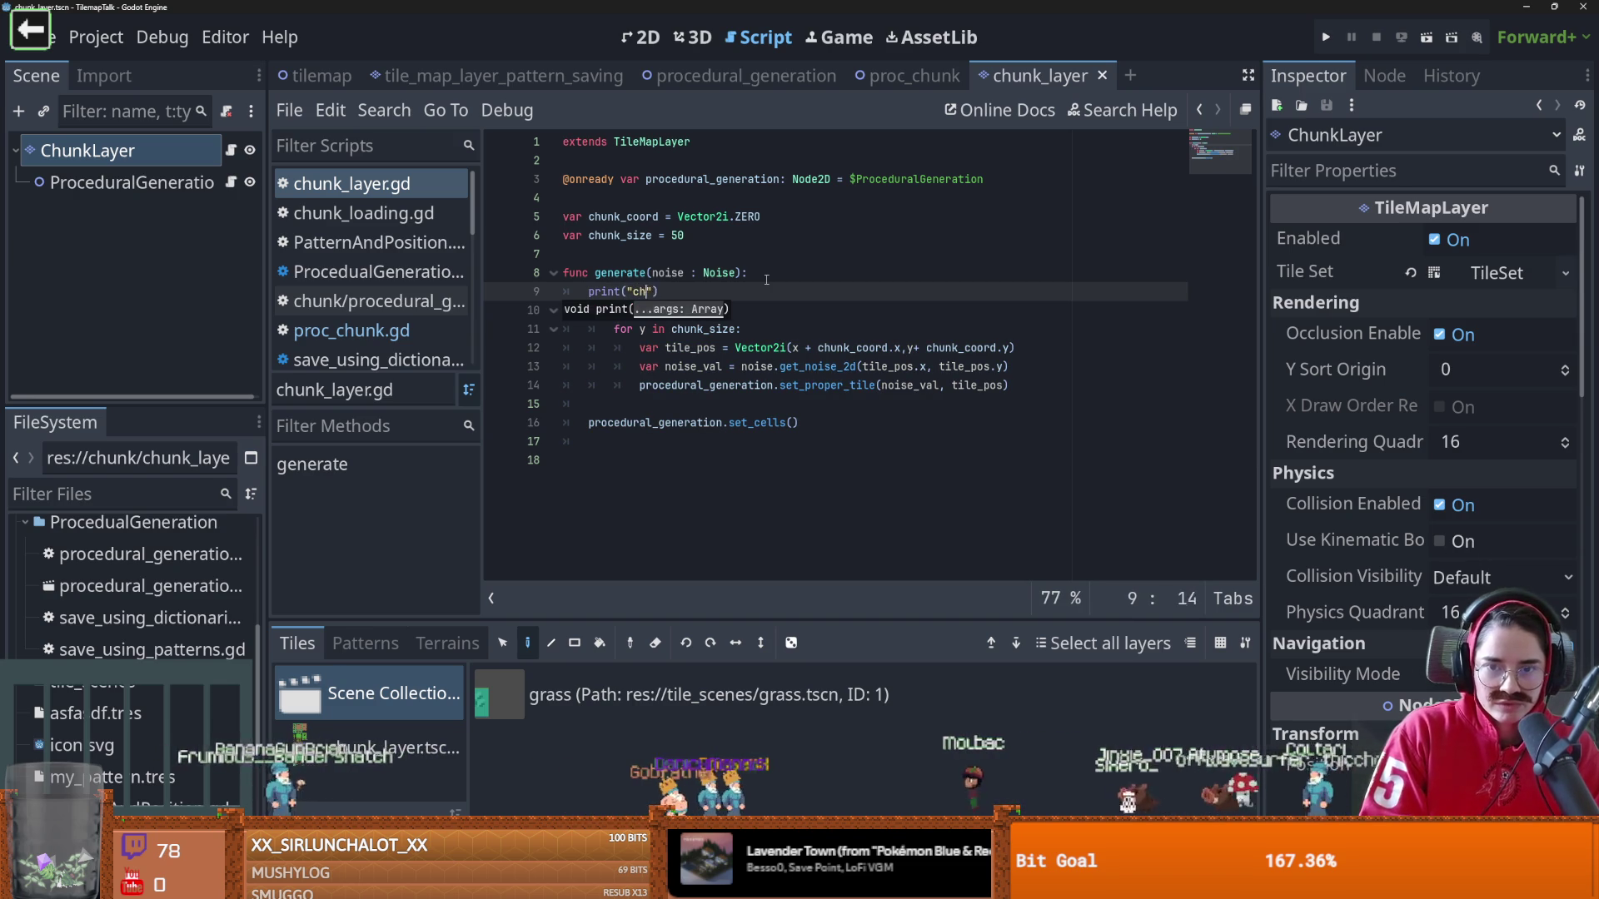
type(" c")
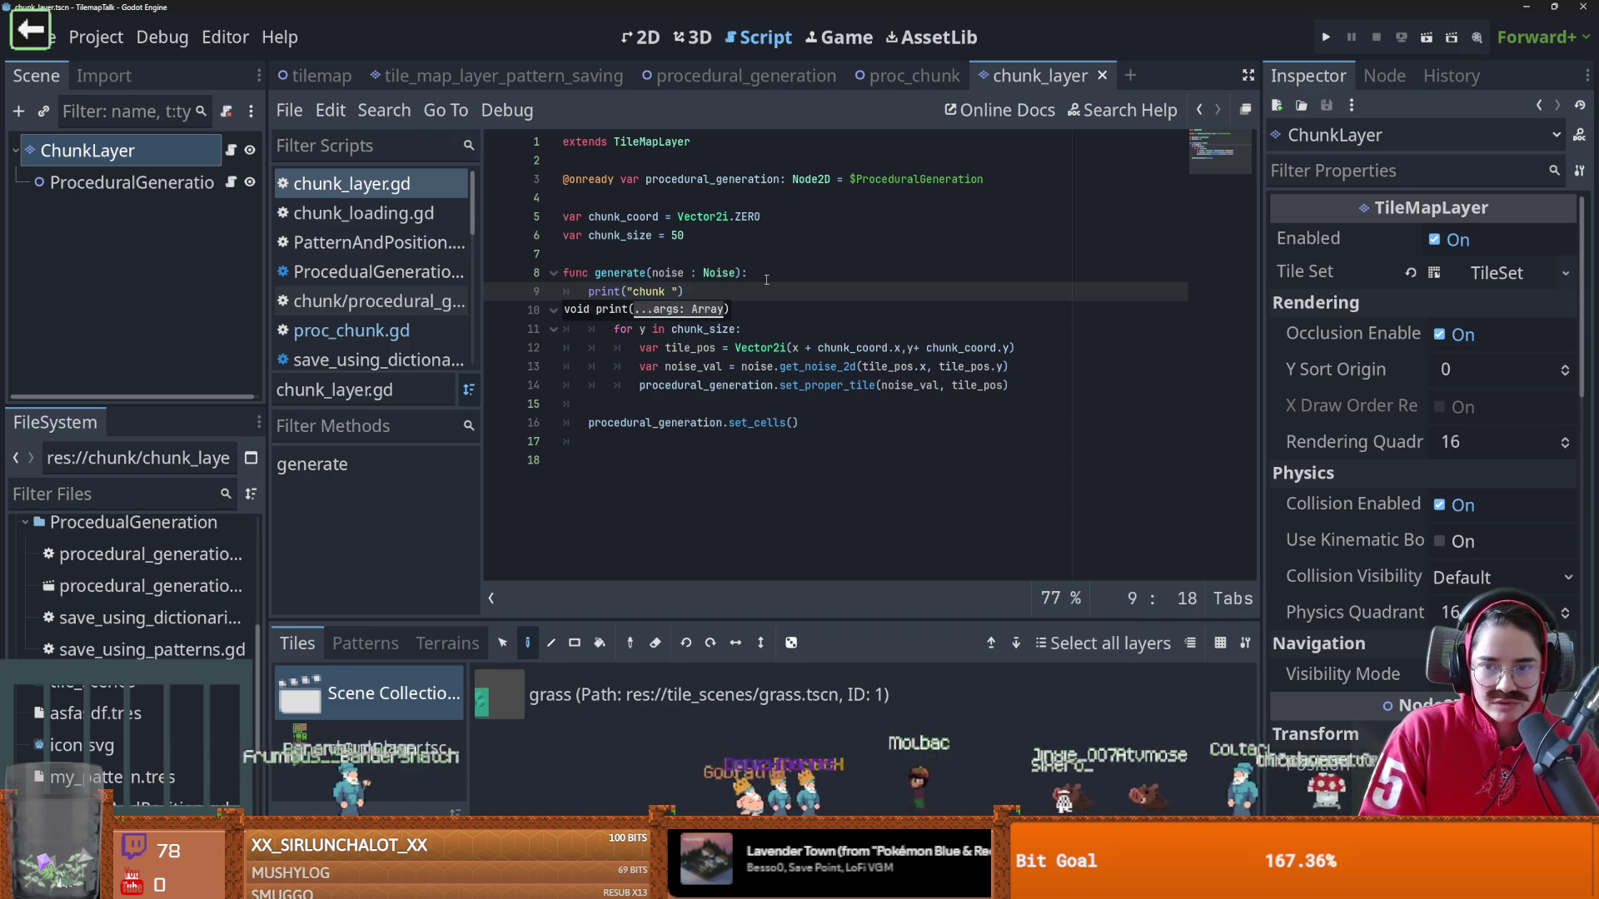
type("oords \", chun")
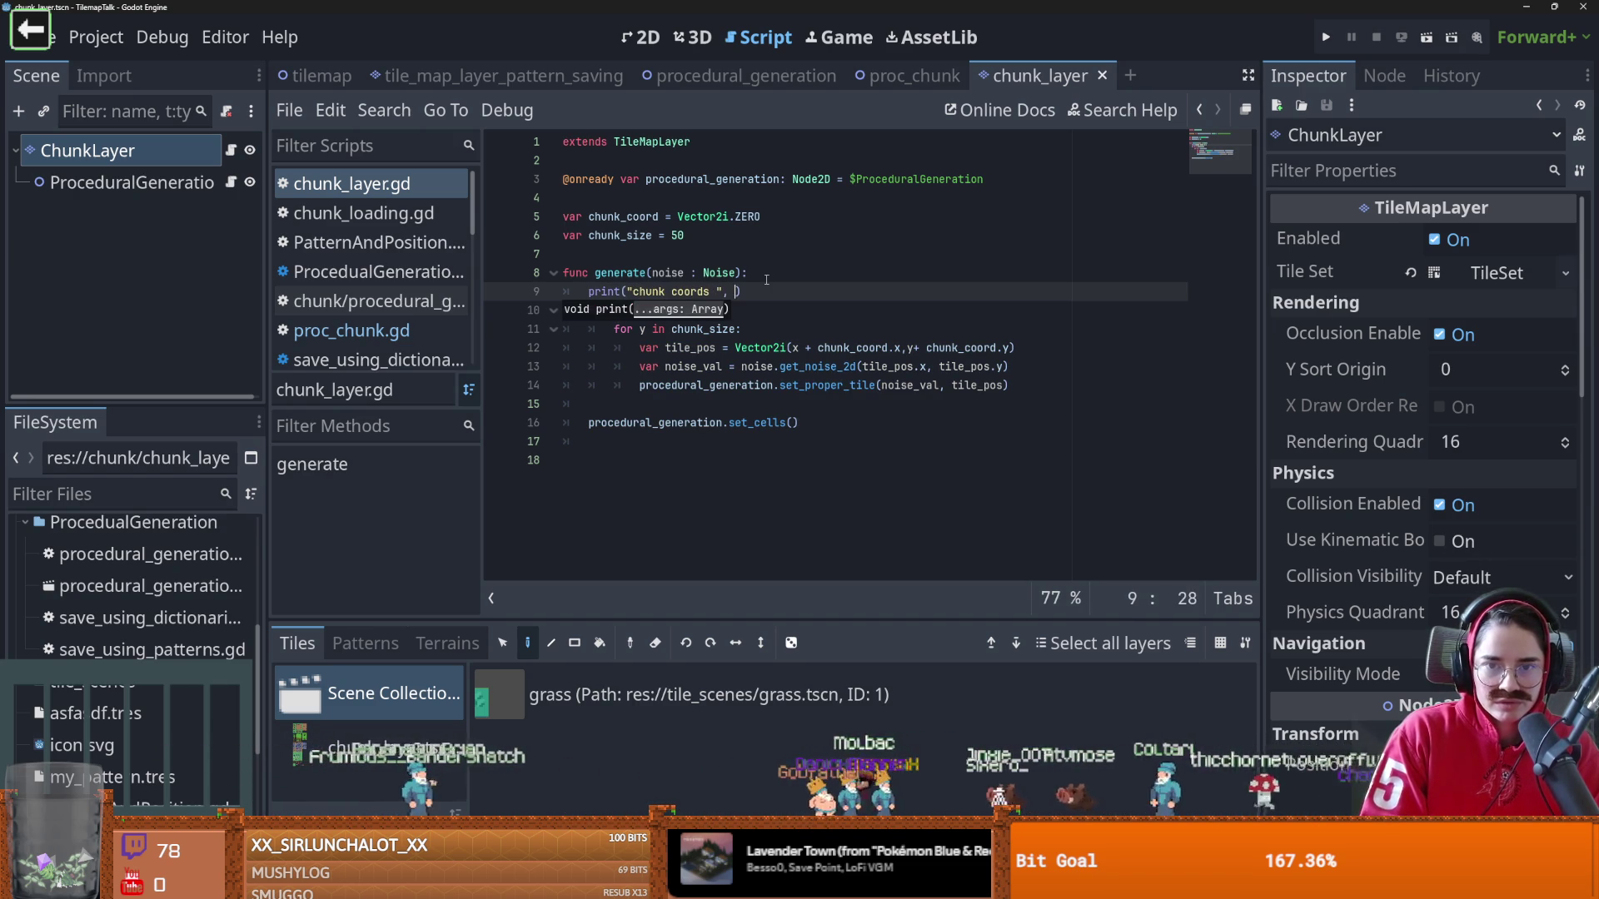
type("k")
key("Return")
key("ctrl+s")
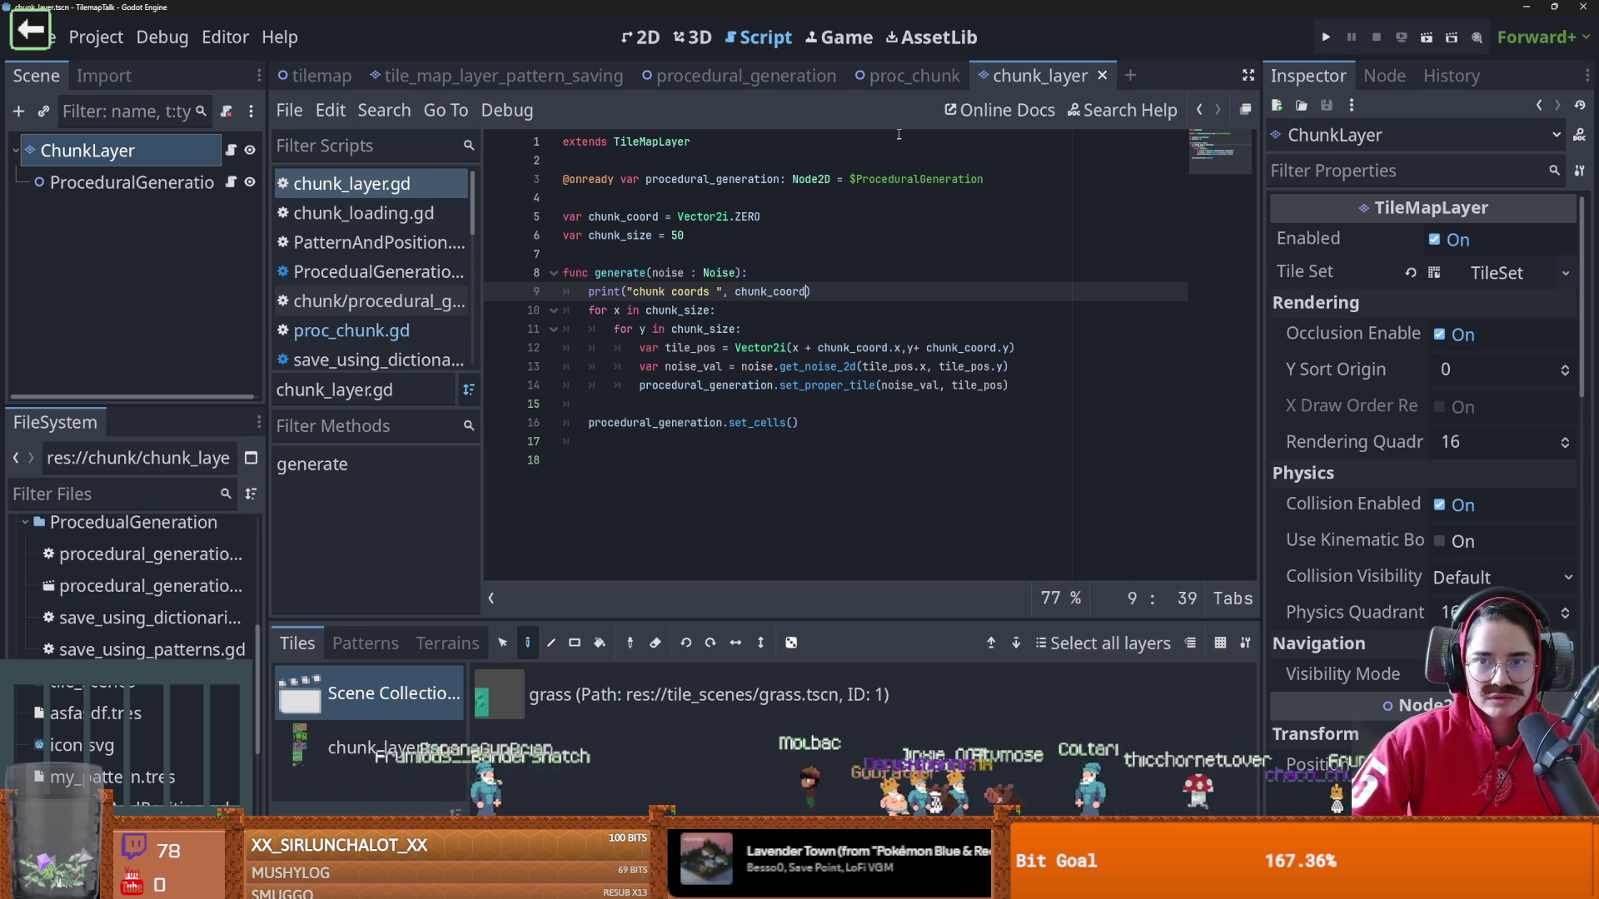
left_click(906, 75)
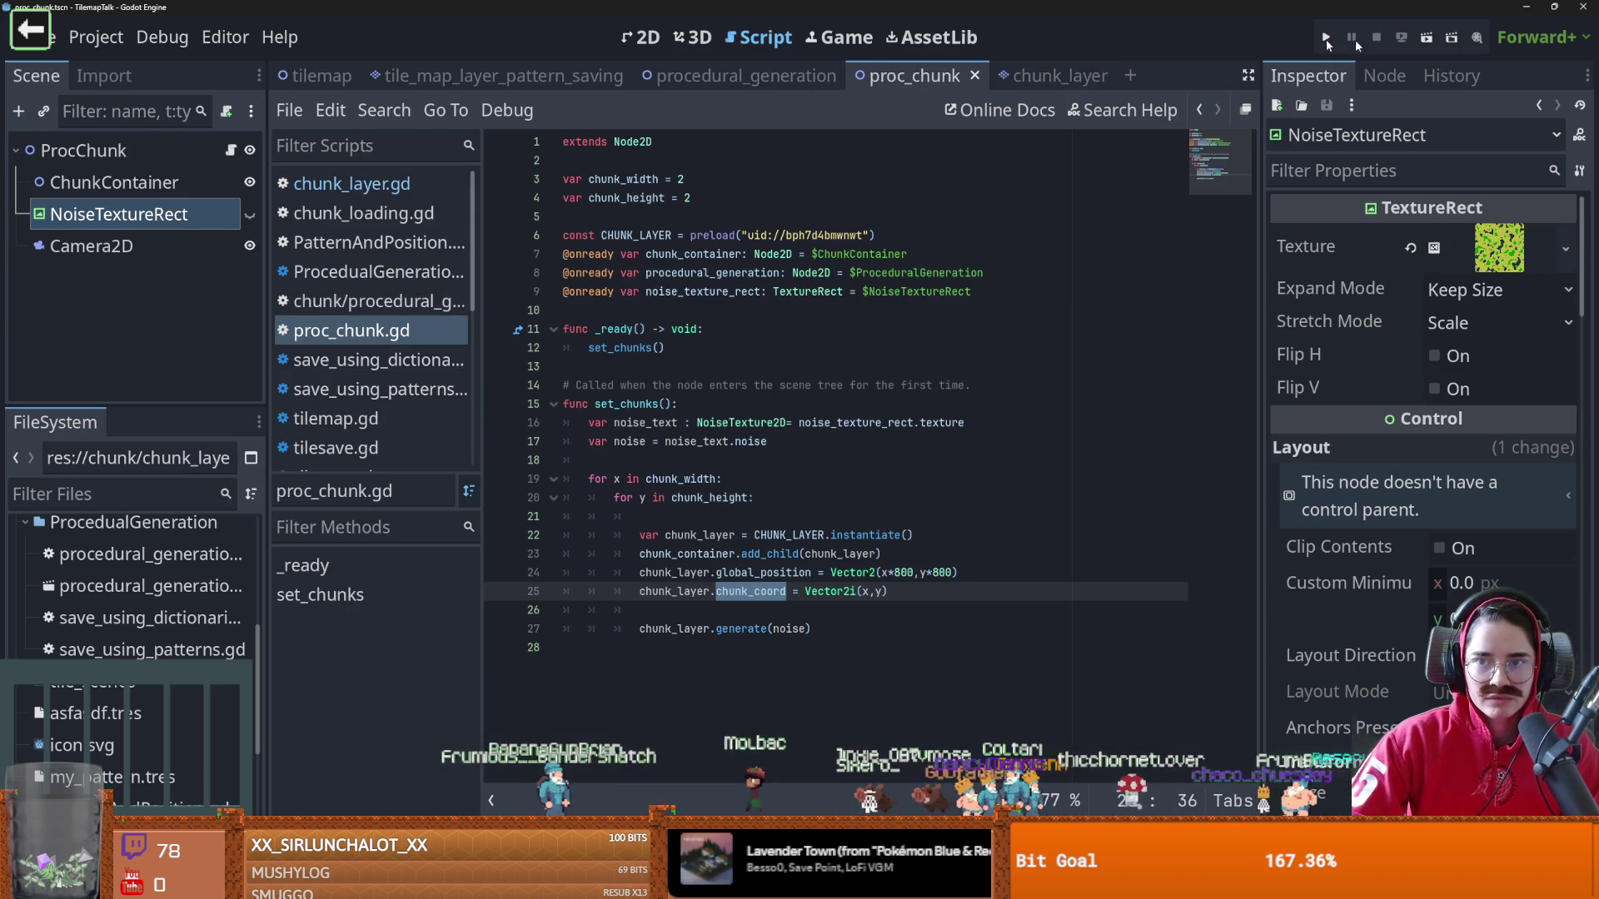
Test-run the proc_chunk scene, close its window, and go back to chunk_layer.gd
left_click(1425, 40)
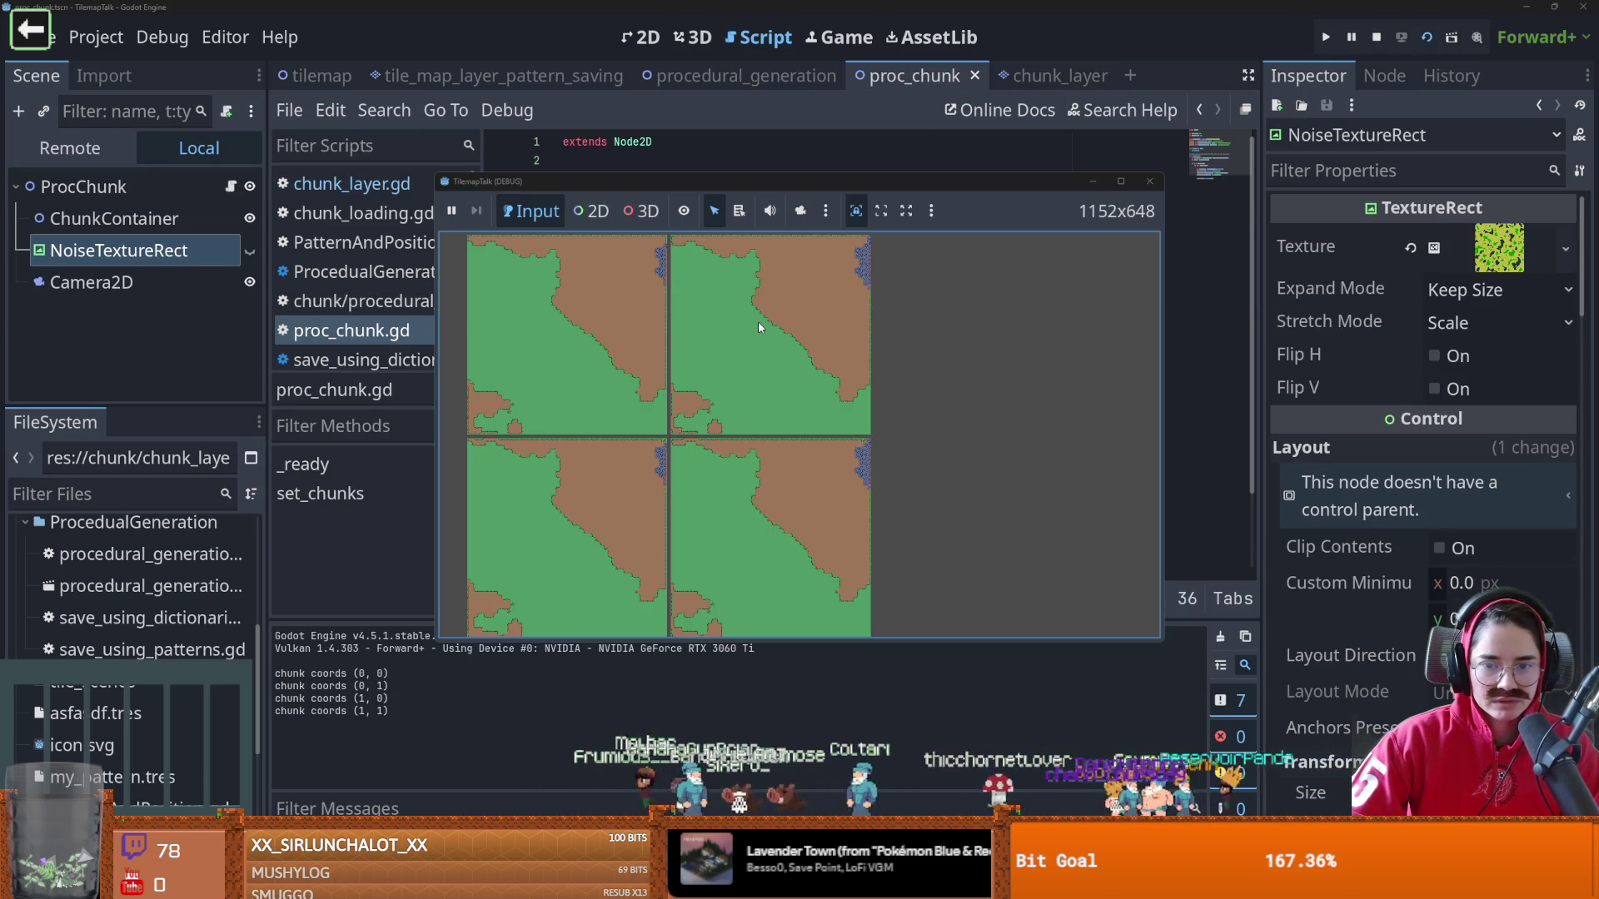
left_click(1148, 187)
left_click(1041, 76)
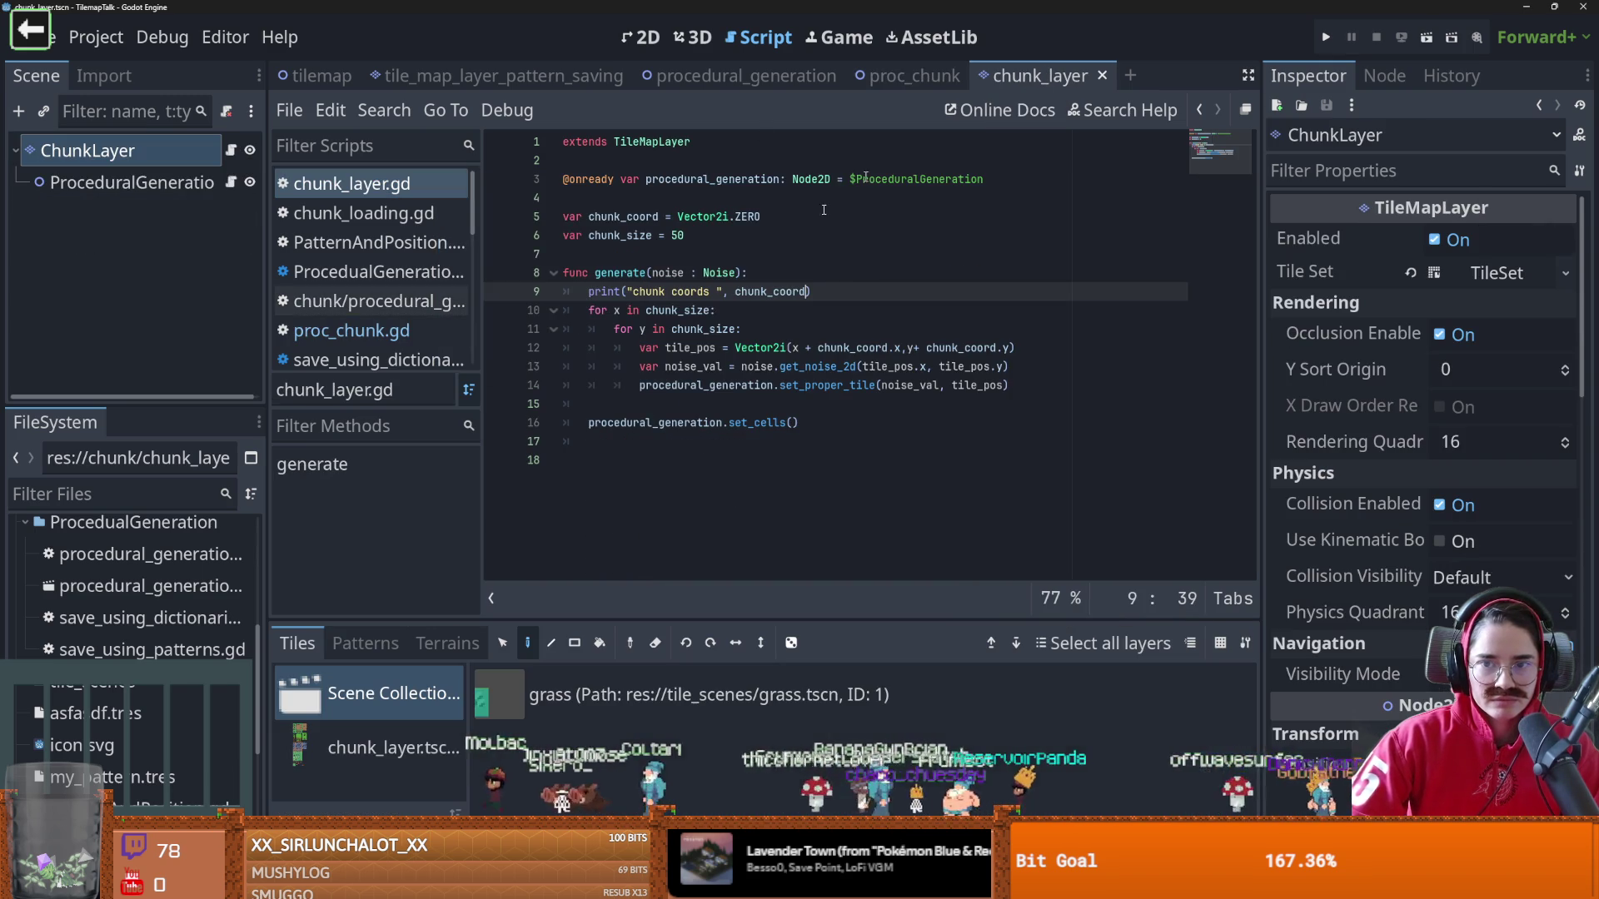
Check chunk_coord and get_noise_2d uses, then insert an empty line after the tile_pos line
double_click(746, 293)
left_click(694, 354)
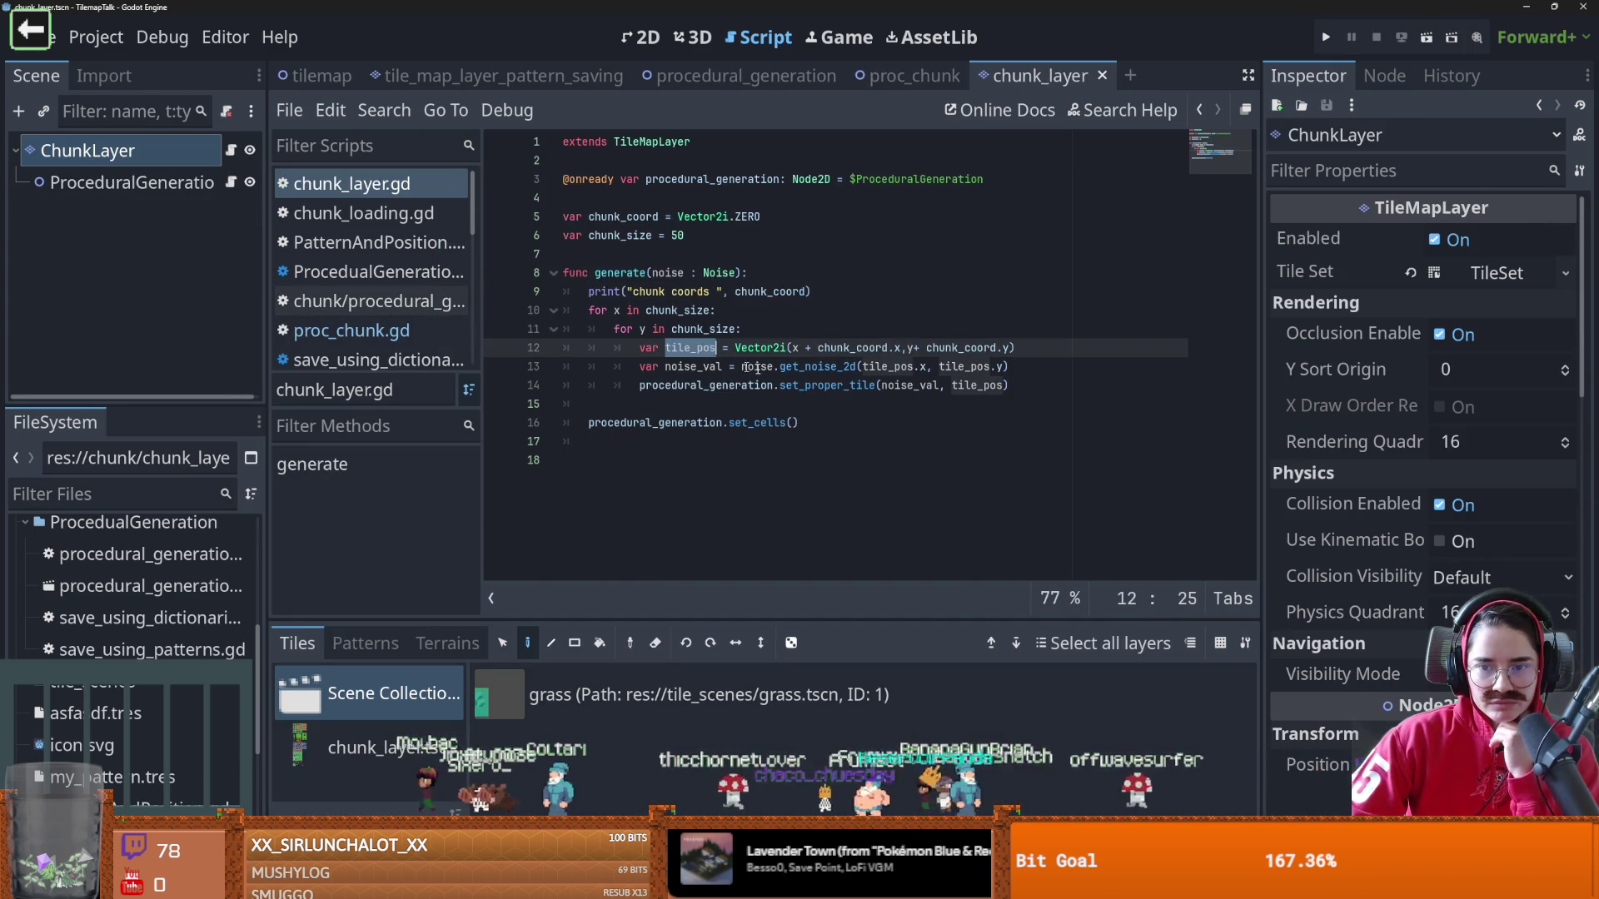
double_click(833, 367)
double_click(758, 367)
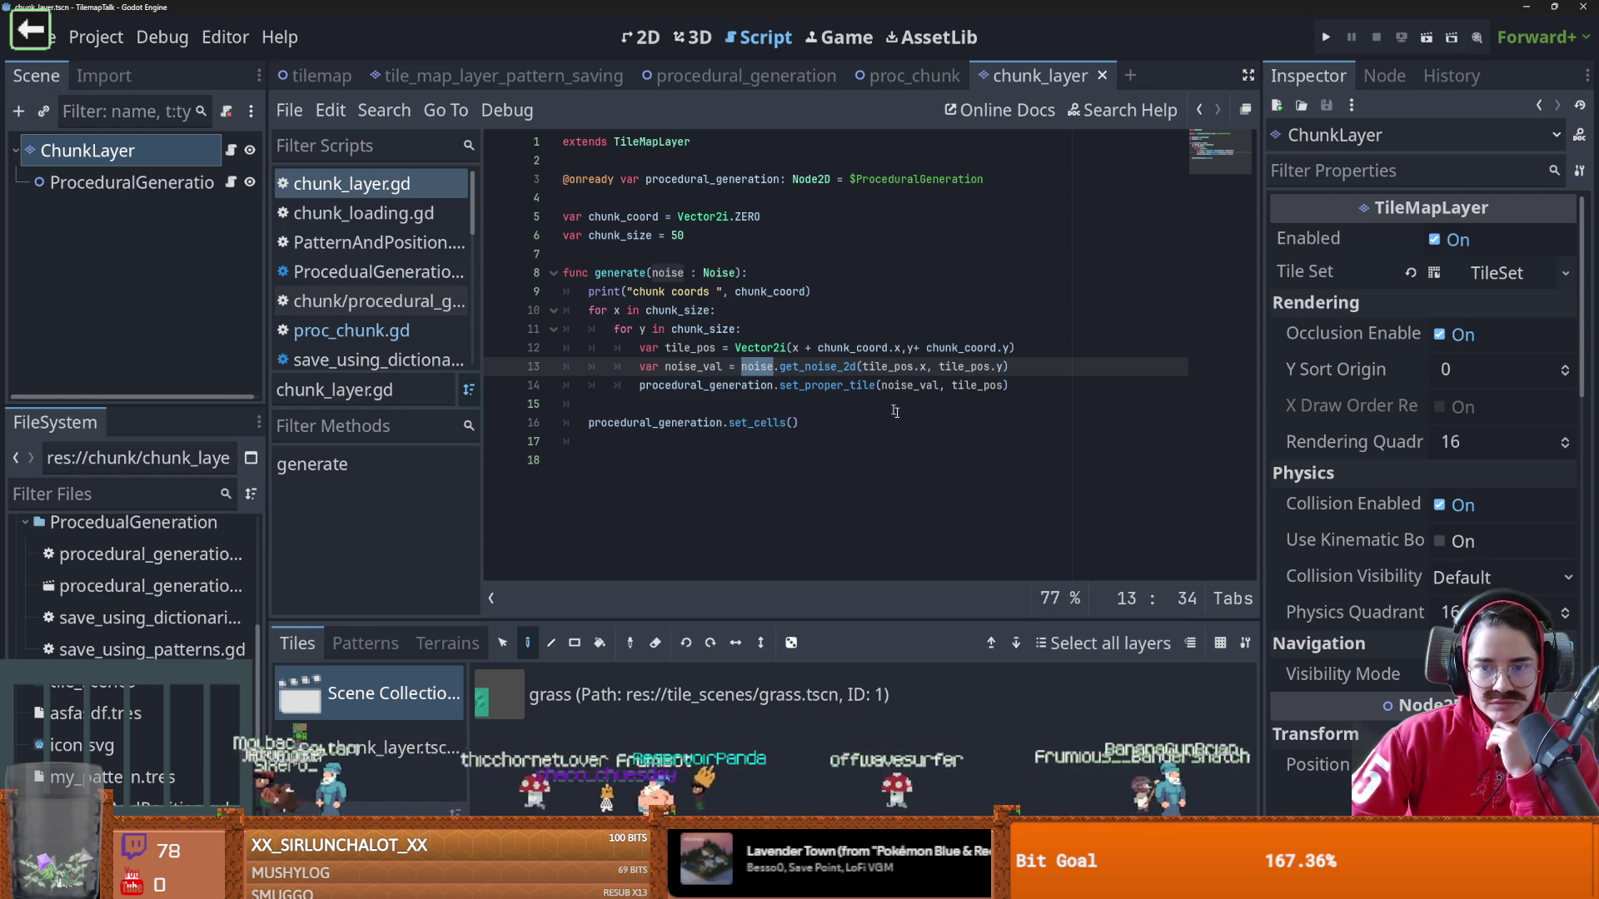
left_click(1066, 354)
key("Return")
type("print(\"")
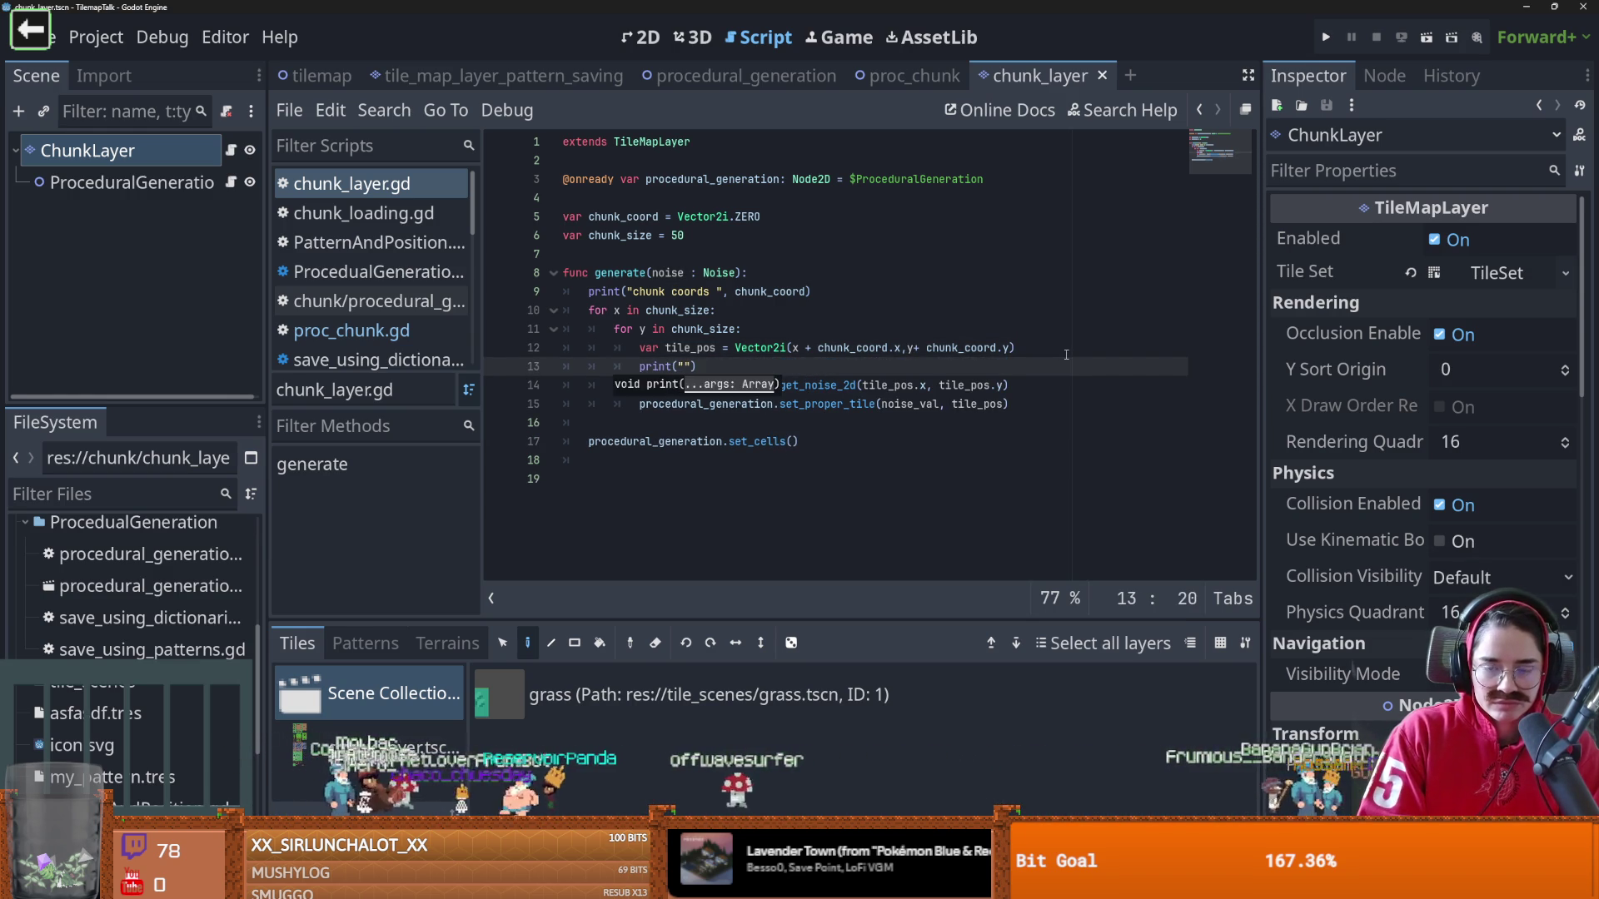
key("BackSpace")
key("BackSpace")
key("BackSpace")
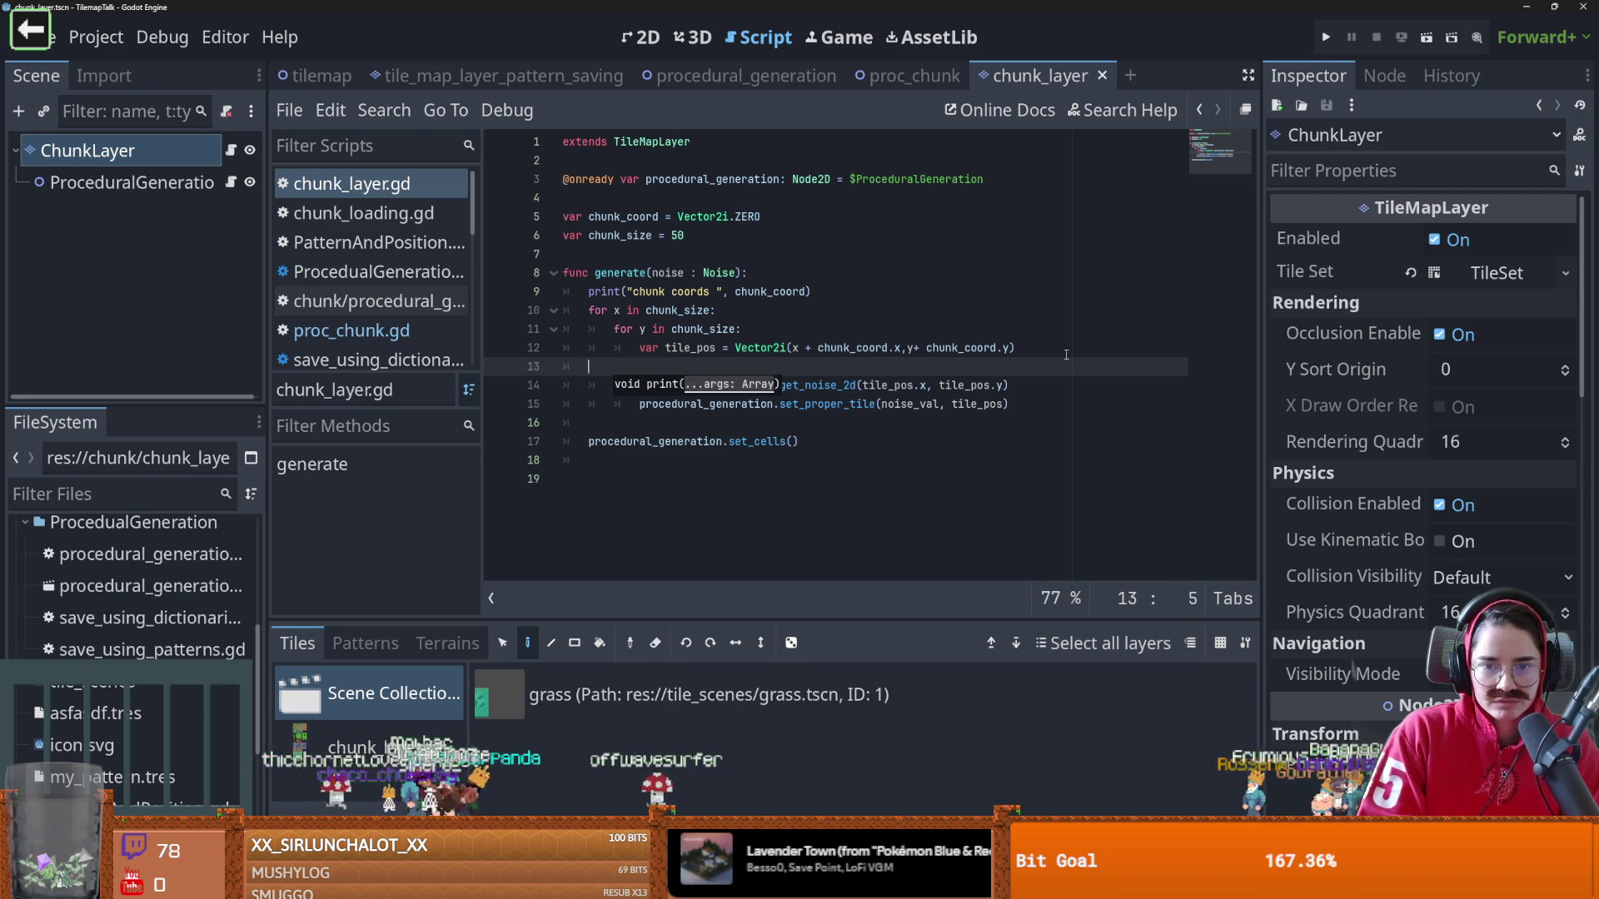
key("BackSpace")
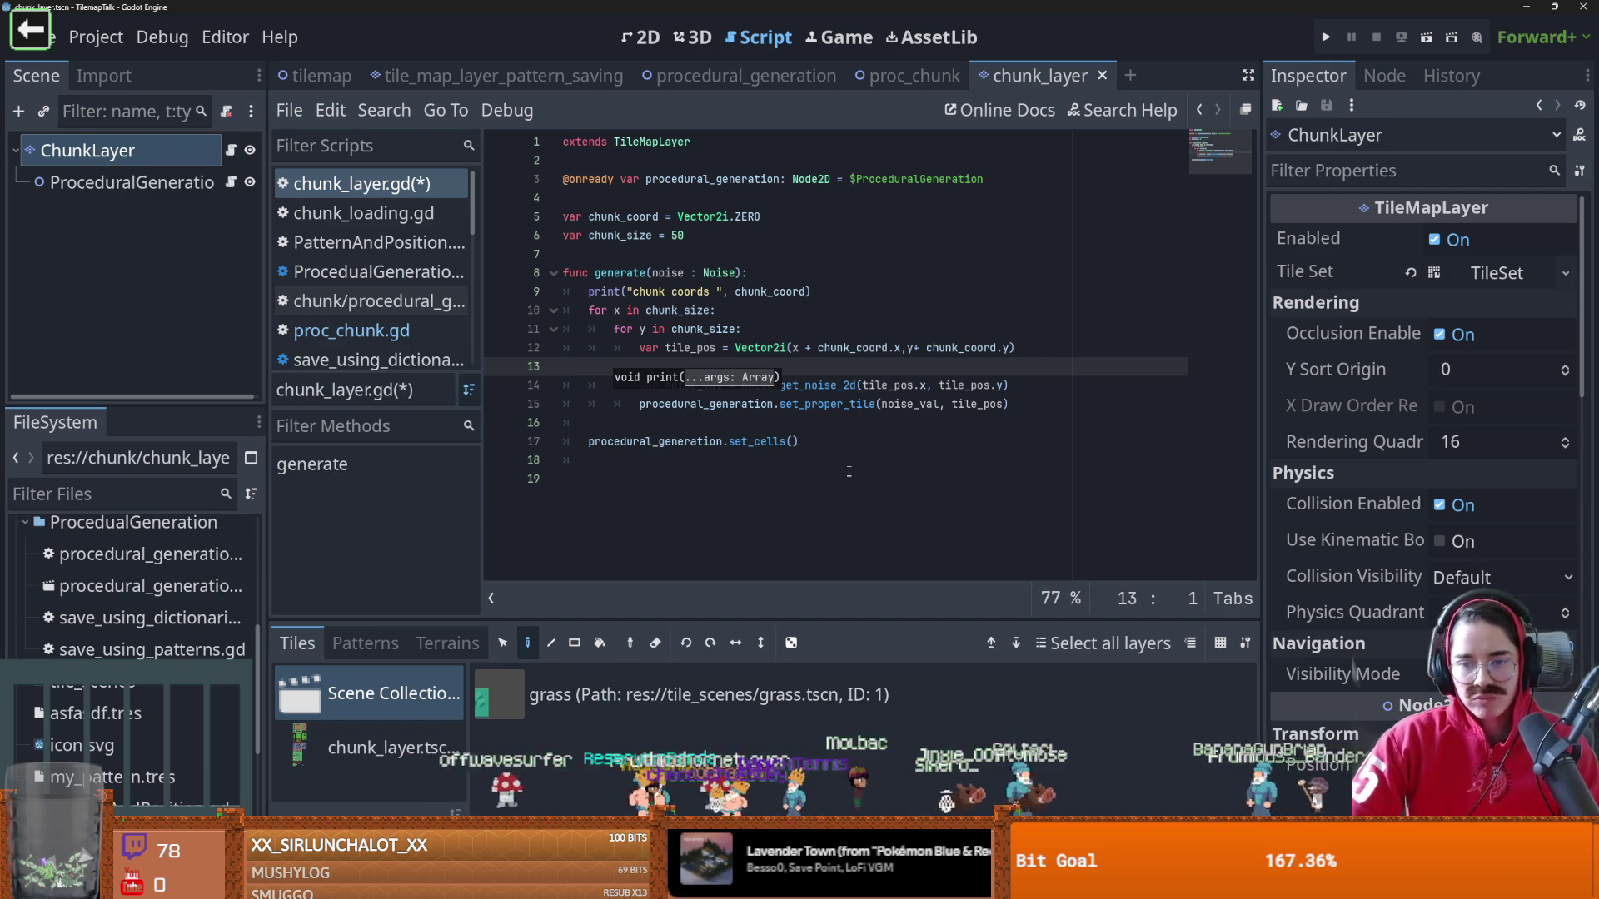
Examine get_noise_2d and tile_pos in the noise lookup, briefly checking the browser
double_click(823, 387)
mouse_move(824, 388)
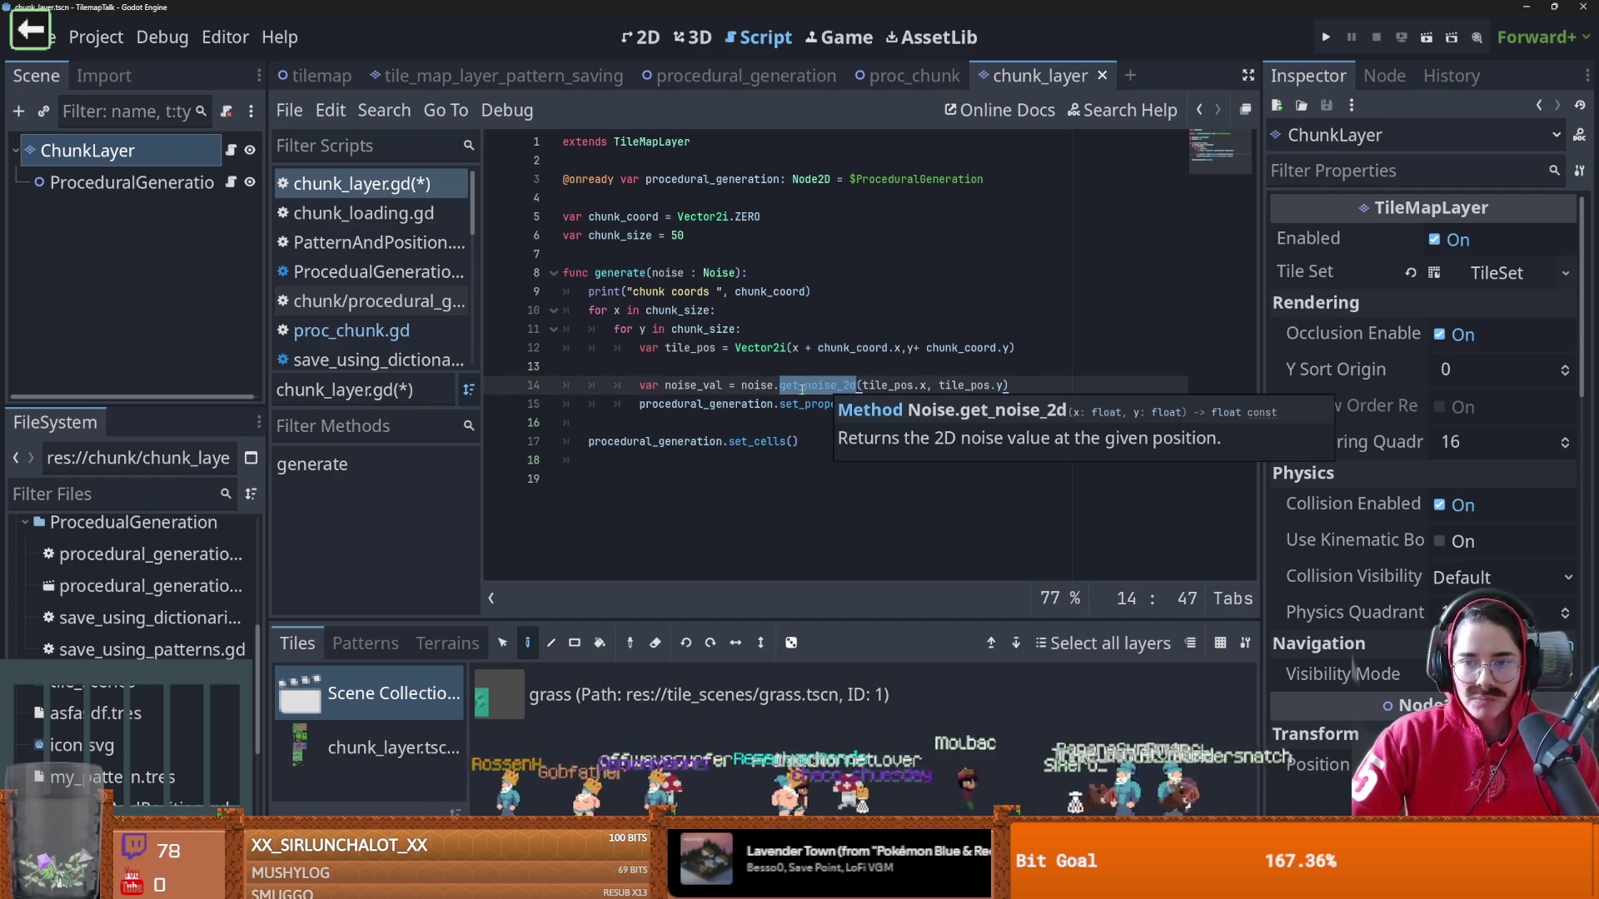
double_click(888, 386)
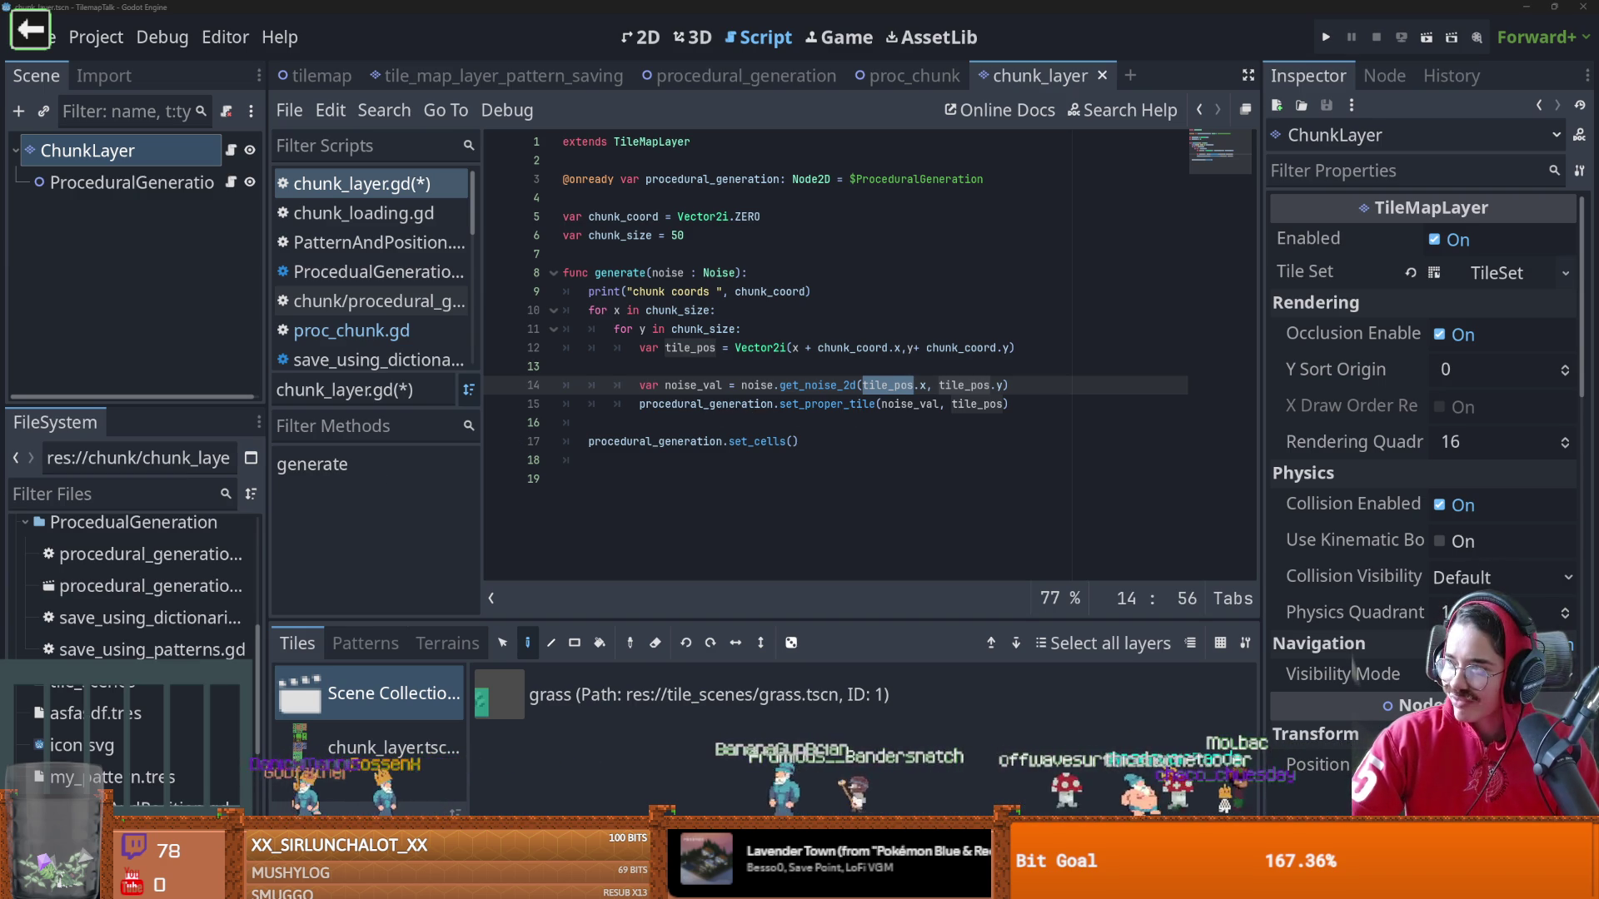
key("alt+Tab")
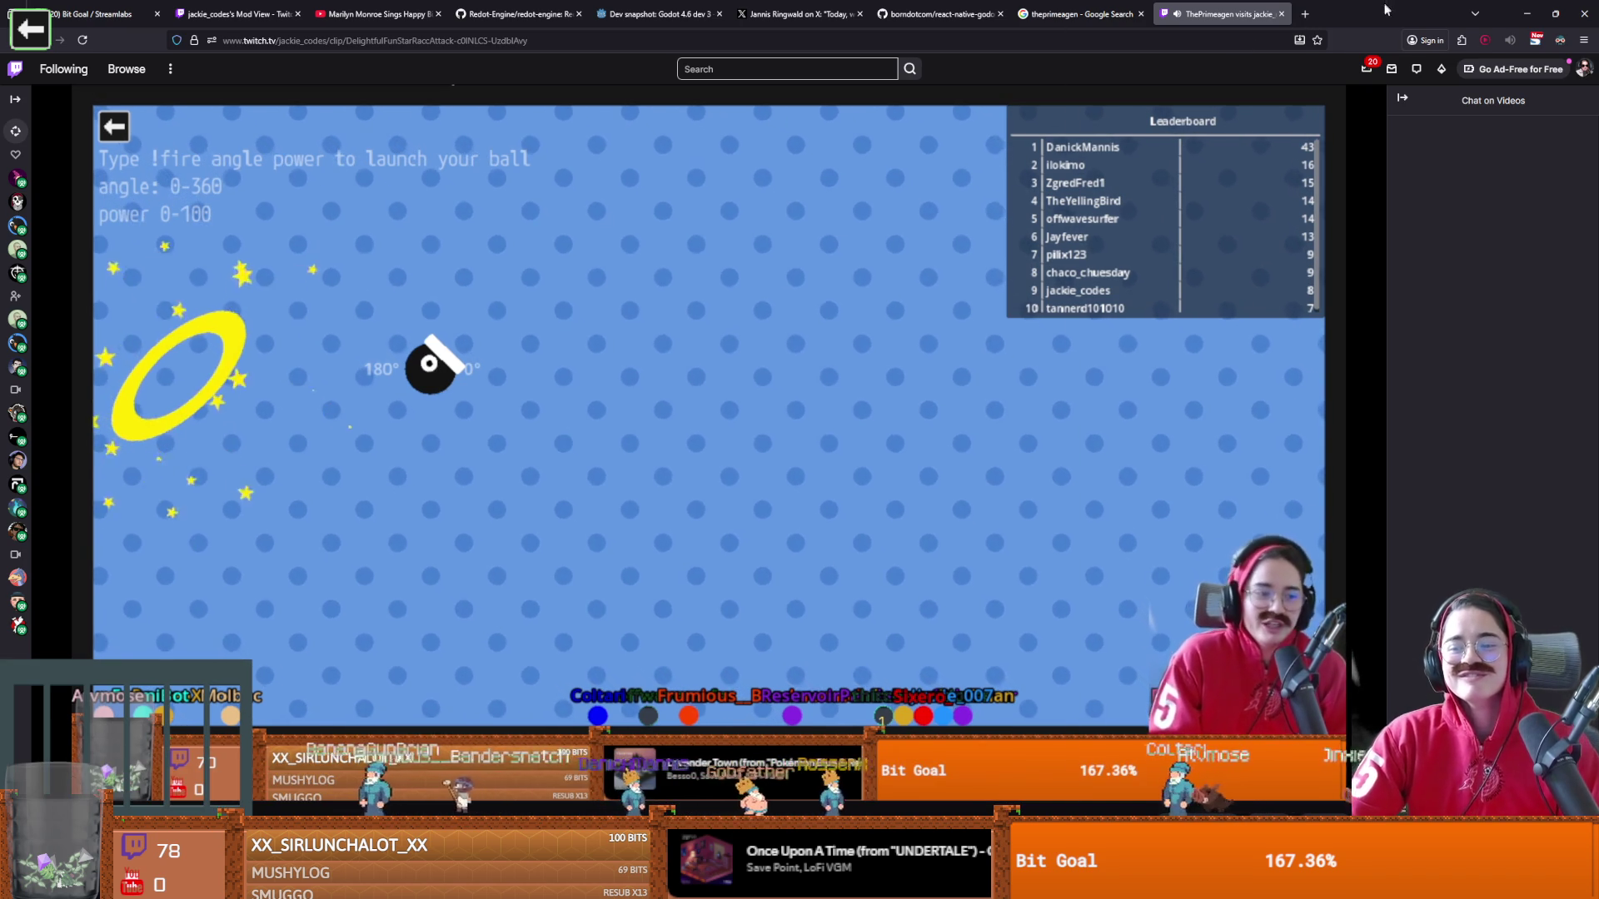
key("alt+Tab")
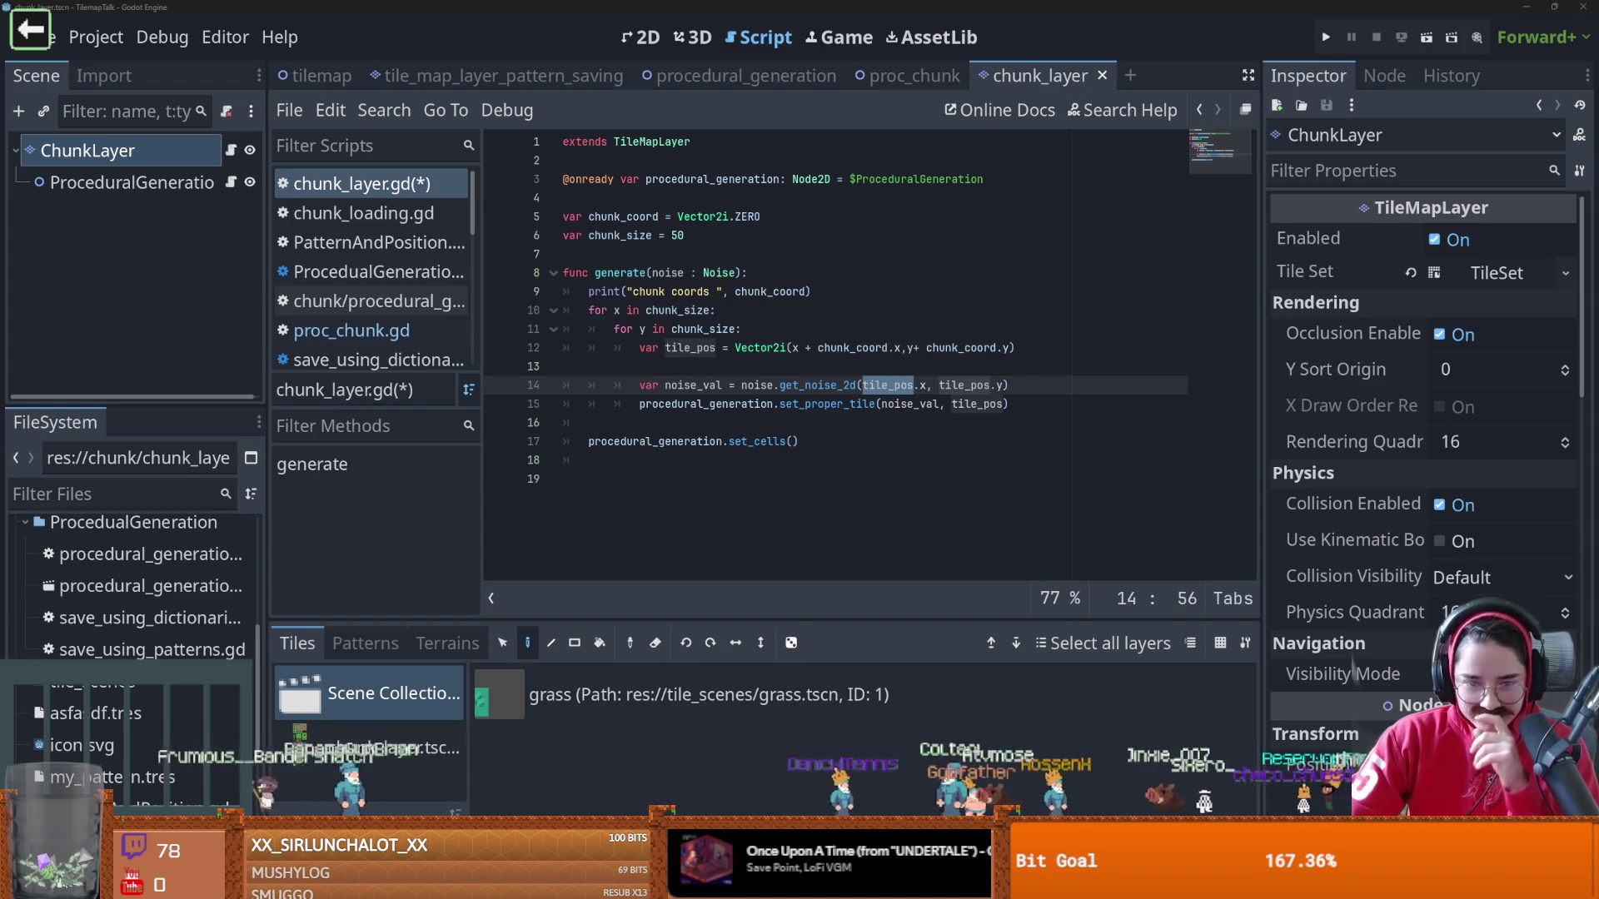
Review the end of chunk_layer.gd, save it, and flip between the proc_chunk and chunk_layer tabs
left_click(822, 427)
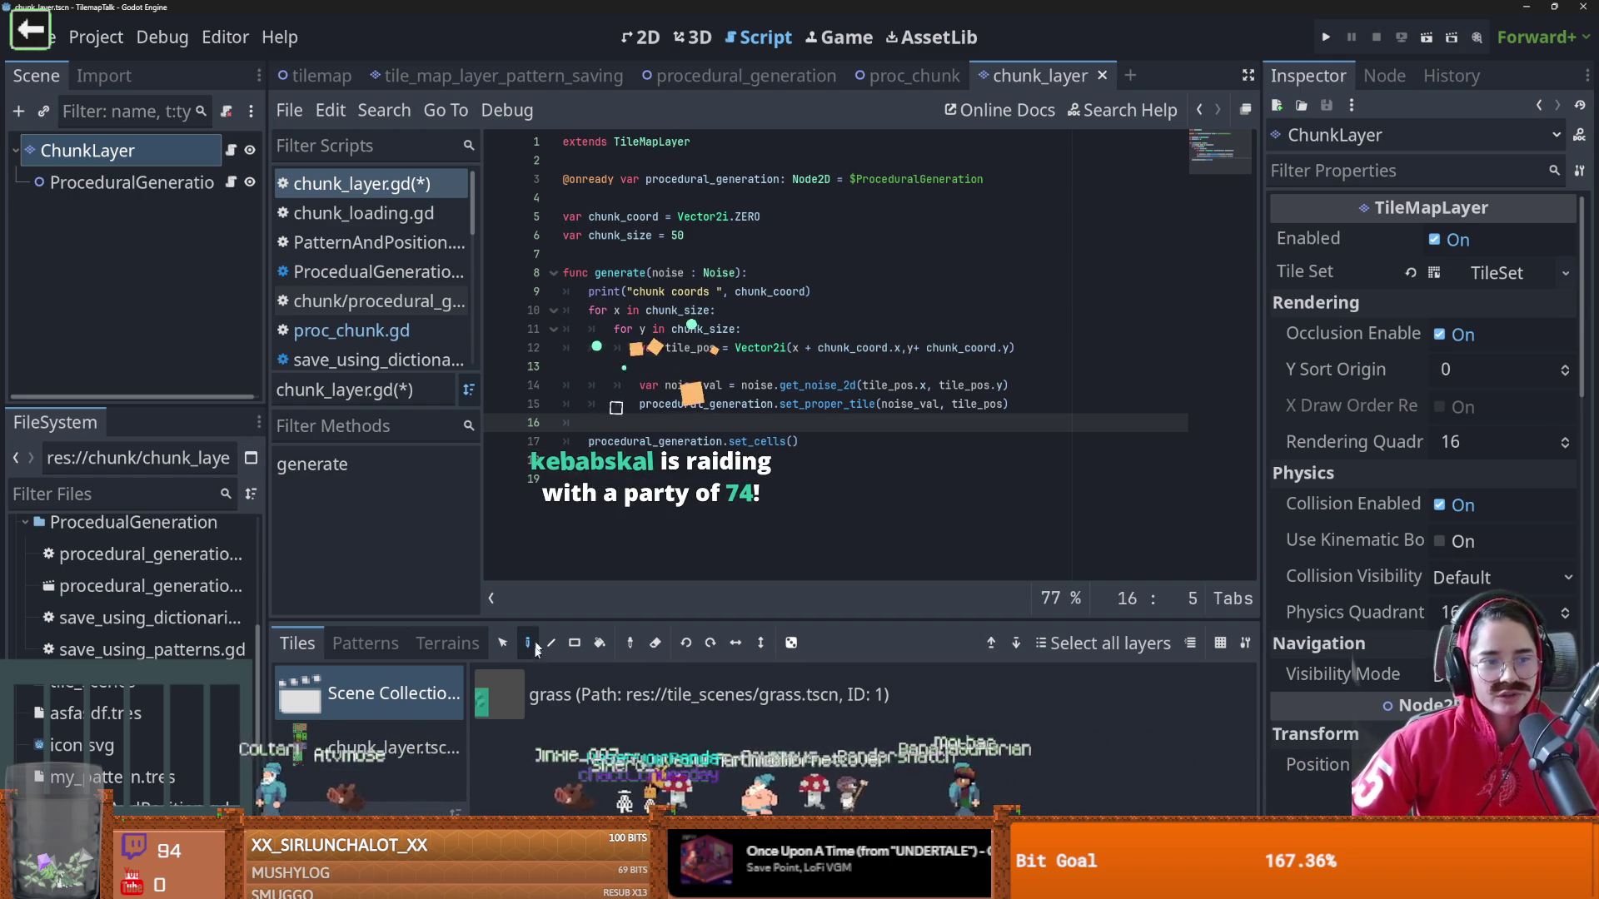
left_click(700, 470)
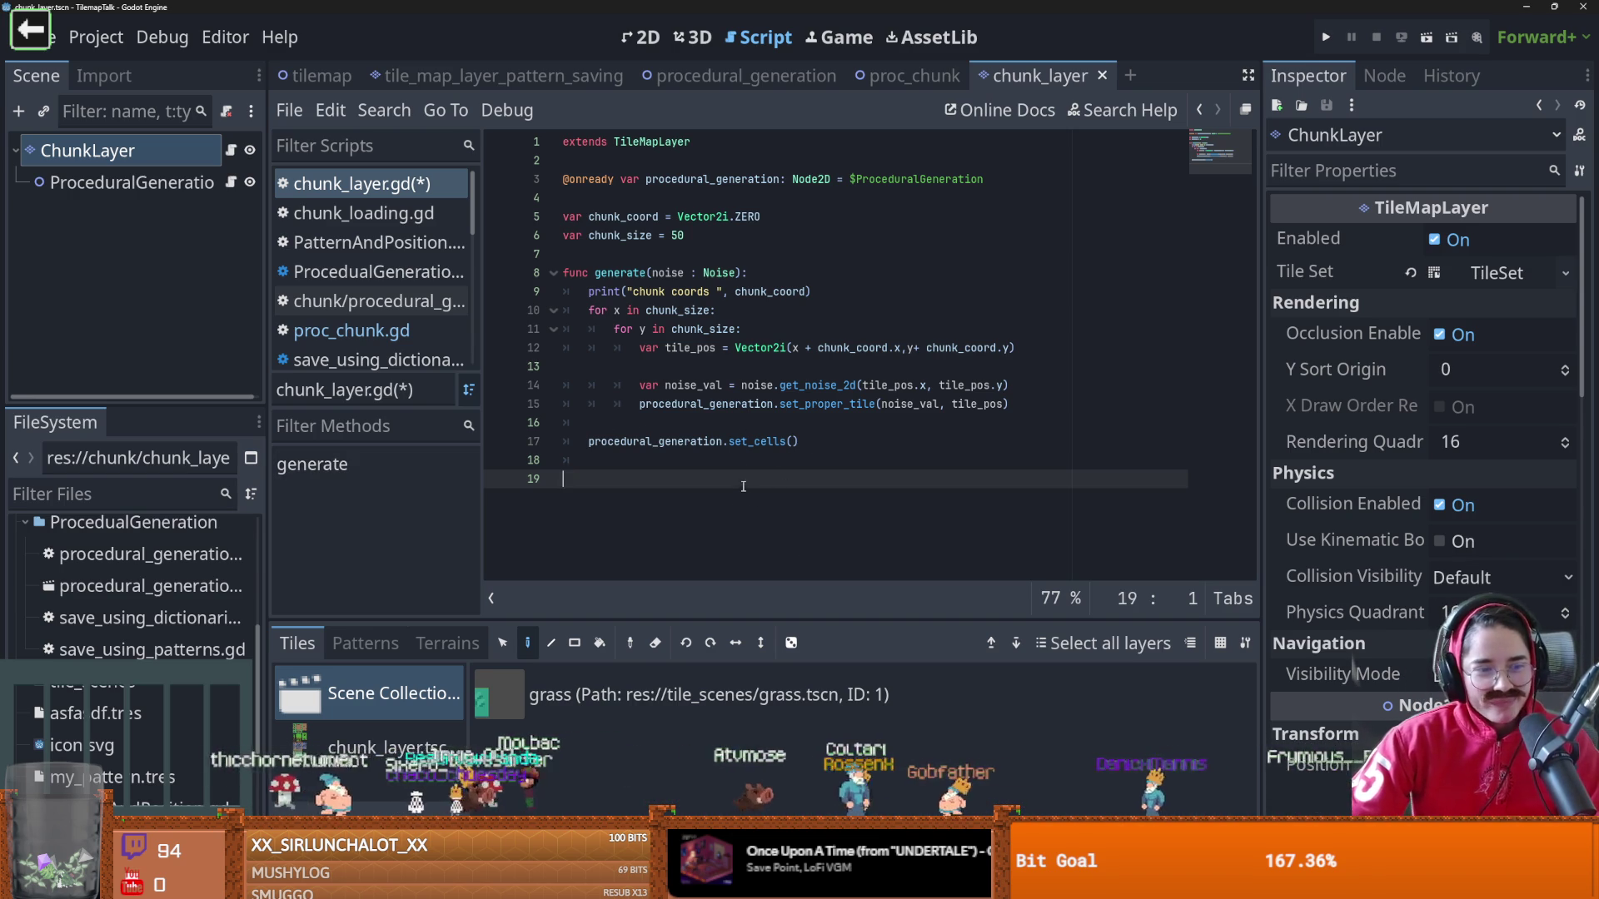
left_click(762, 422)
key("ctrl+s")
left_click(949, 77)
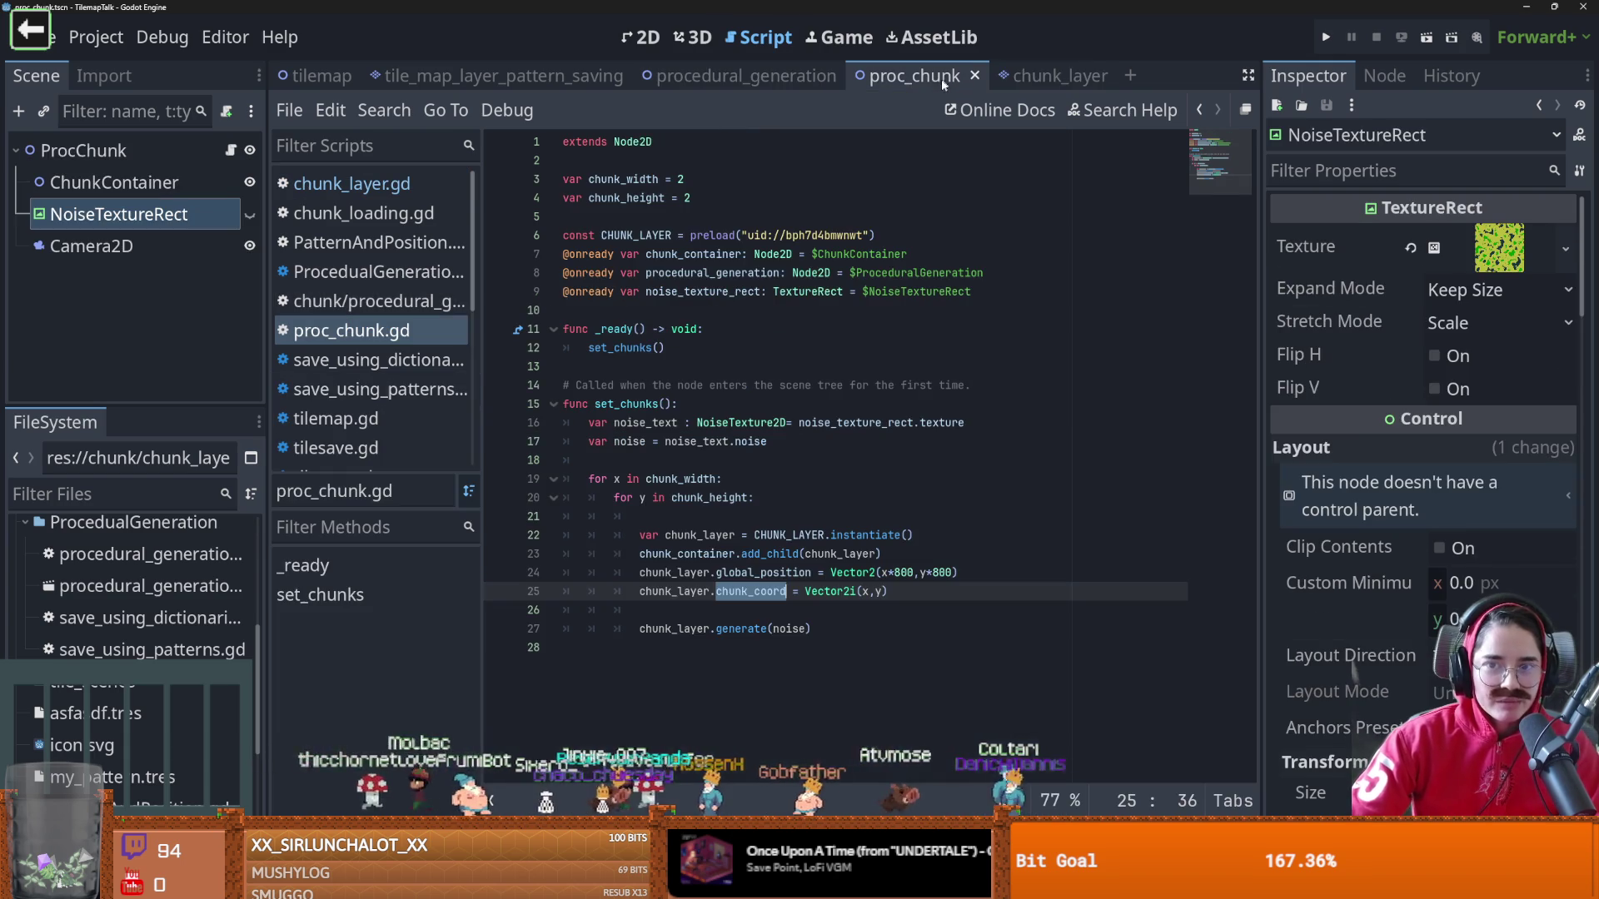
left_click(1033, 77)
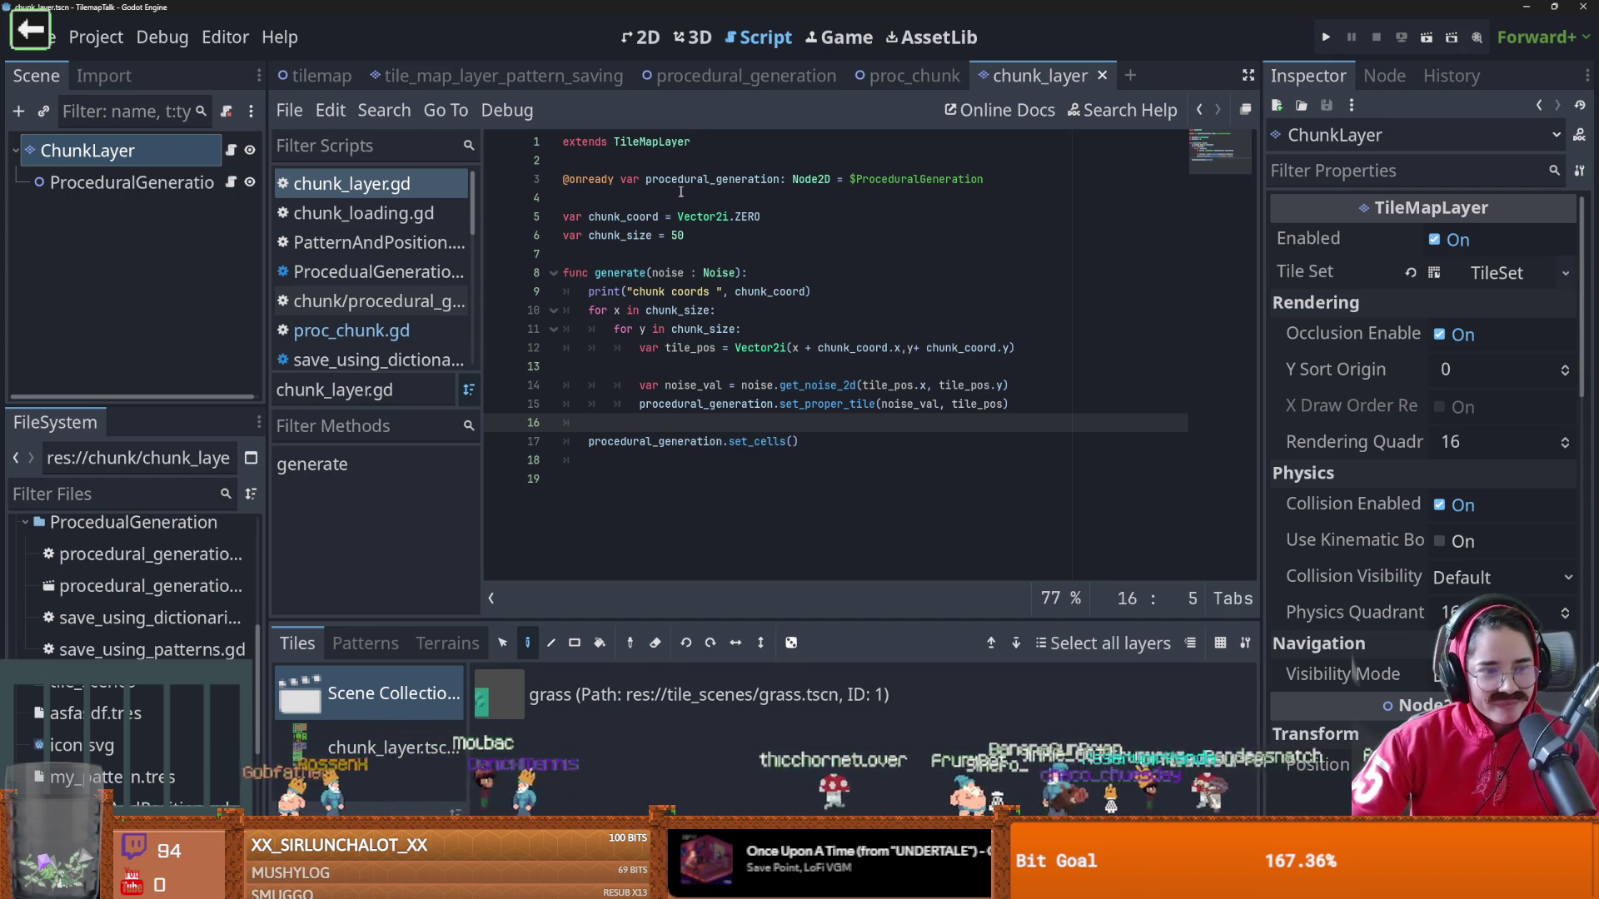
Move to the empty line below the inner y loop and save the script
mouse_move(684, 223)
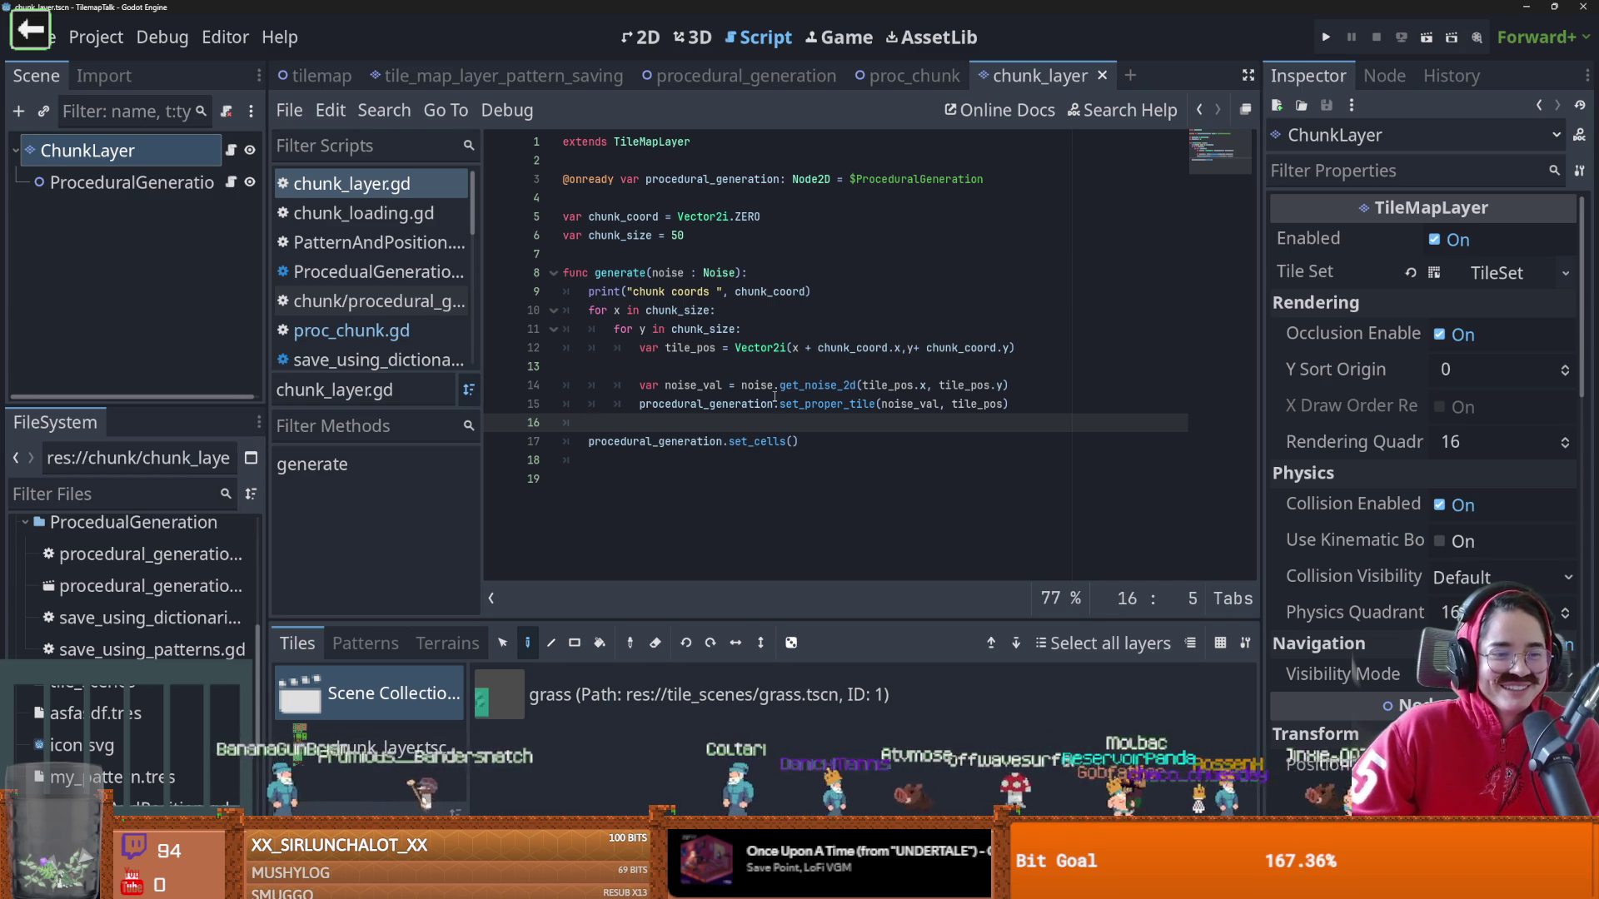
mouse_move(775, 386)
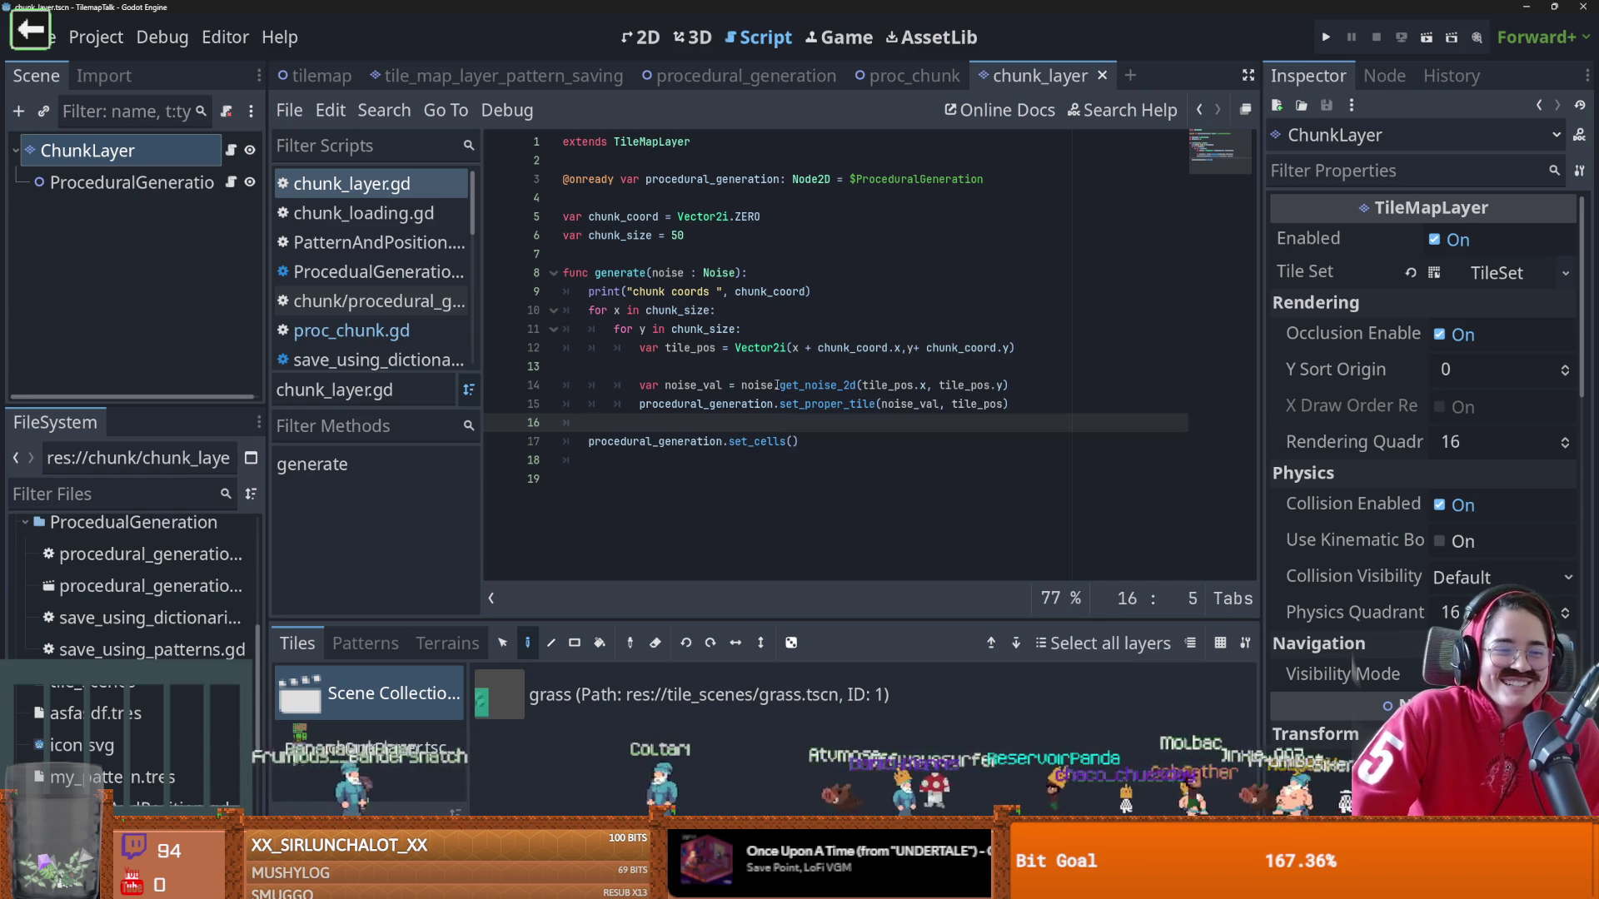
left_click(752, 332)
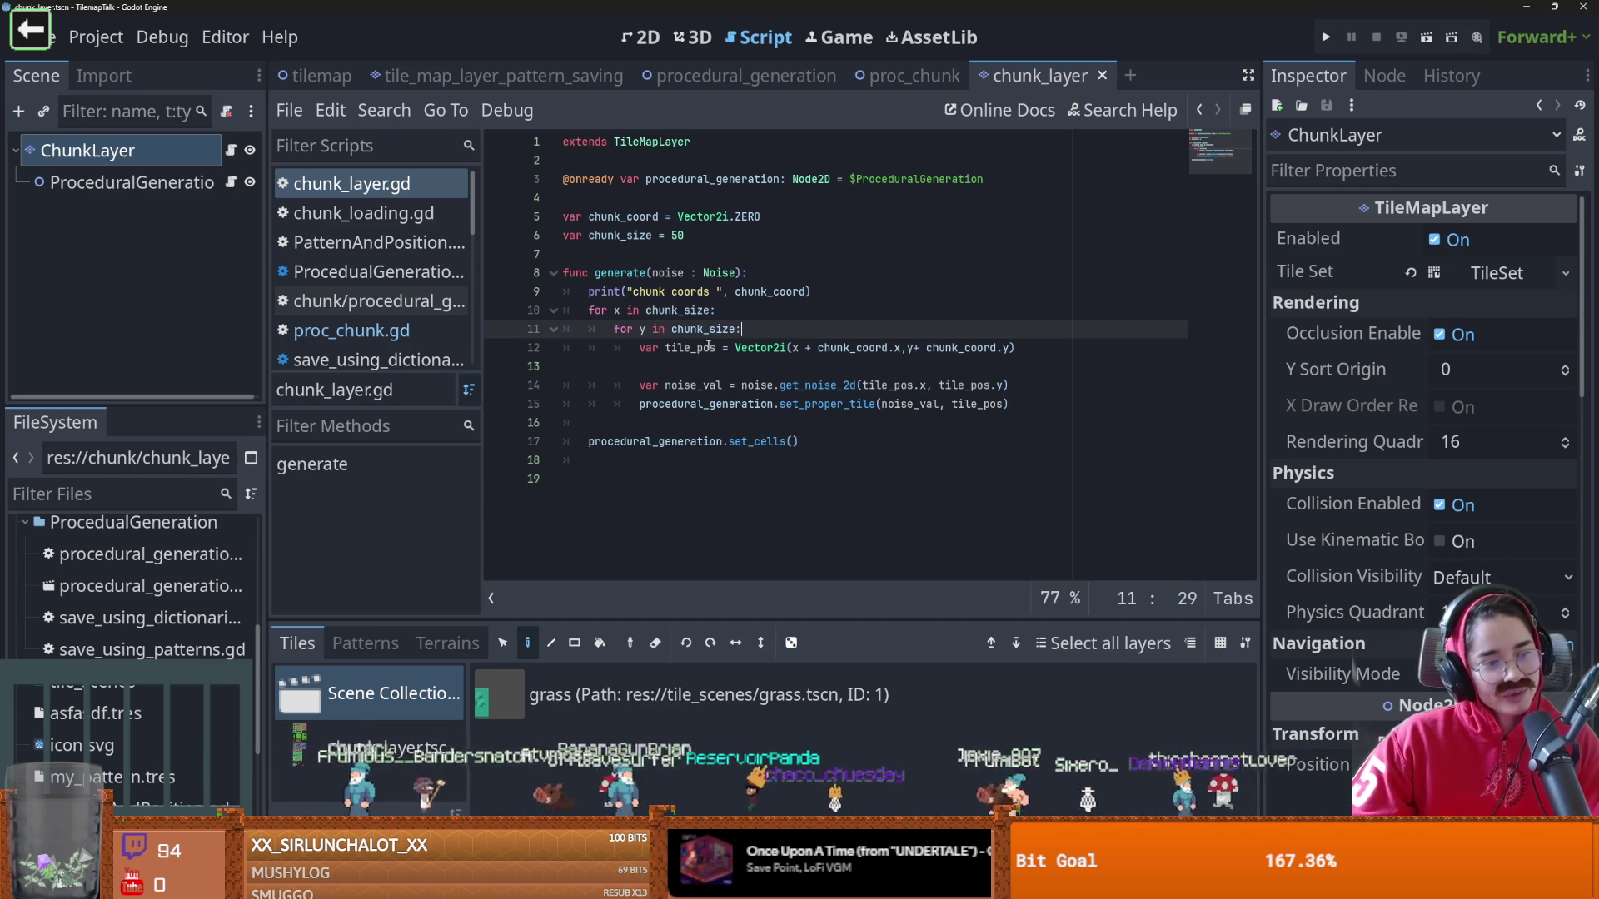
key("Down")
key("Down")
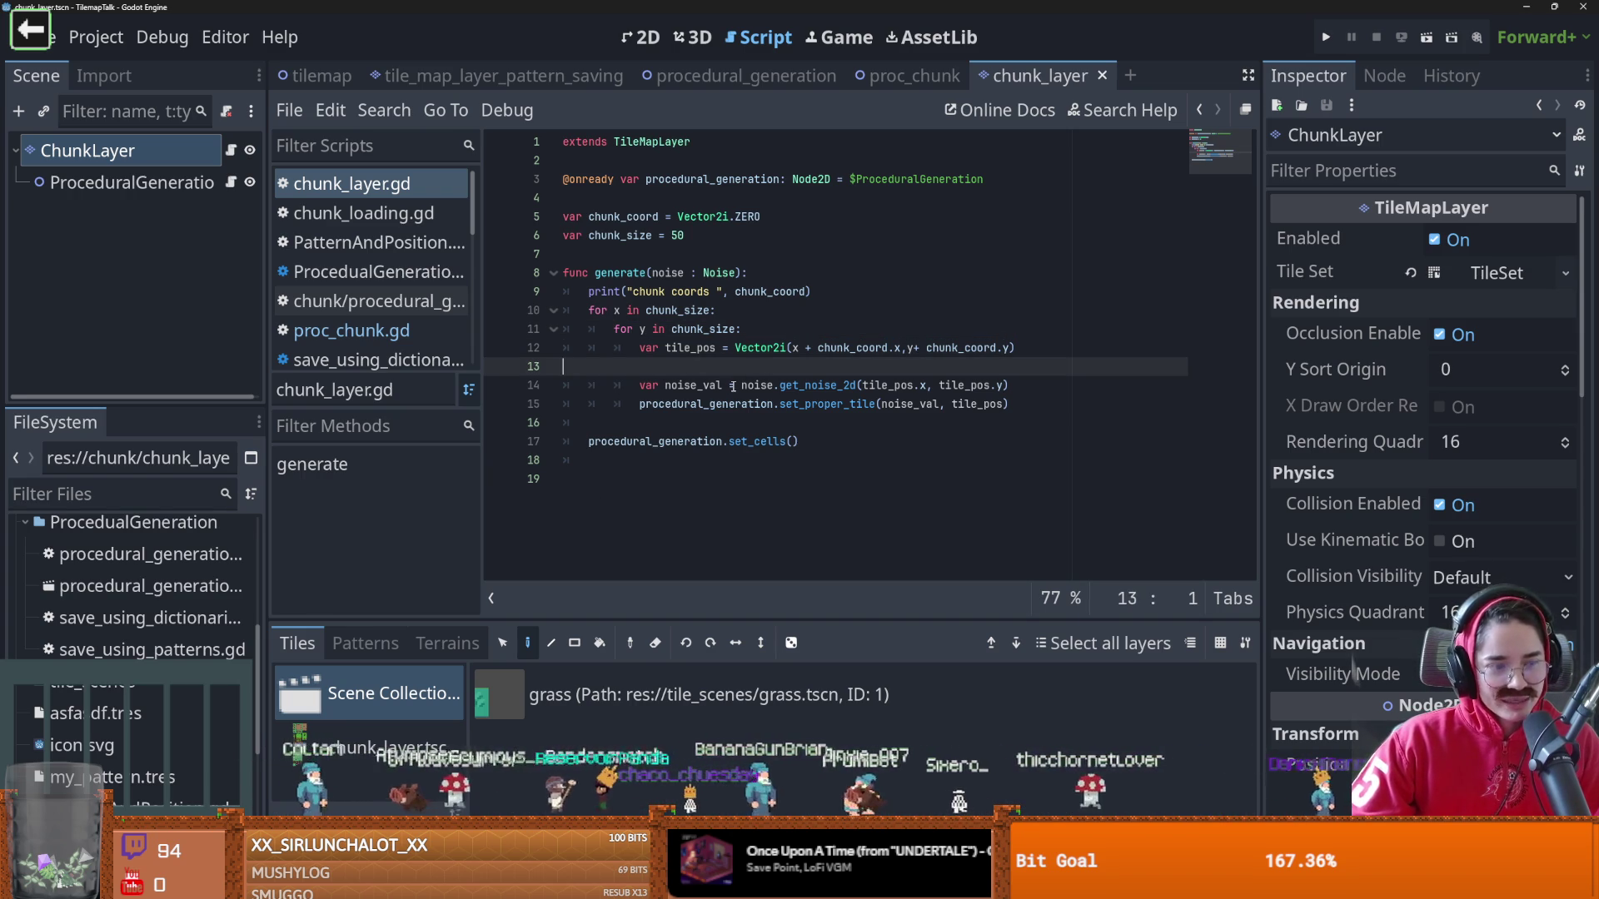
key("ctrl+s")
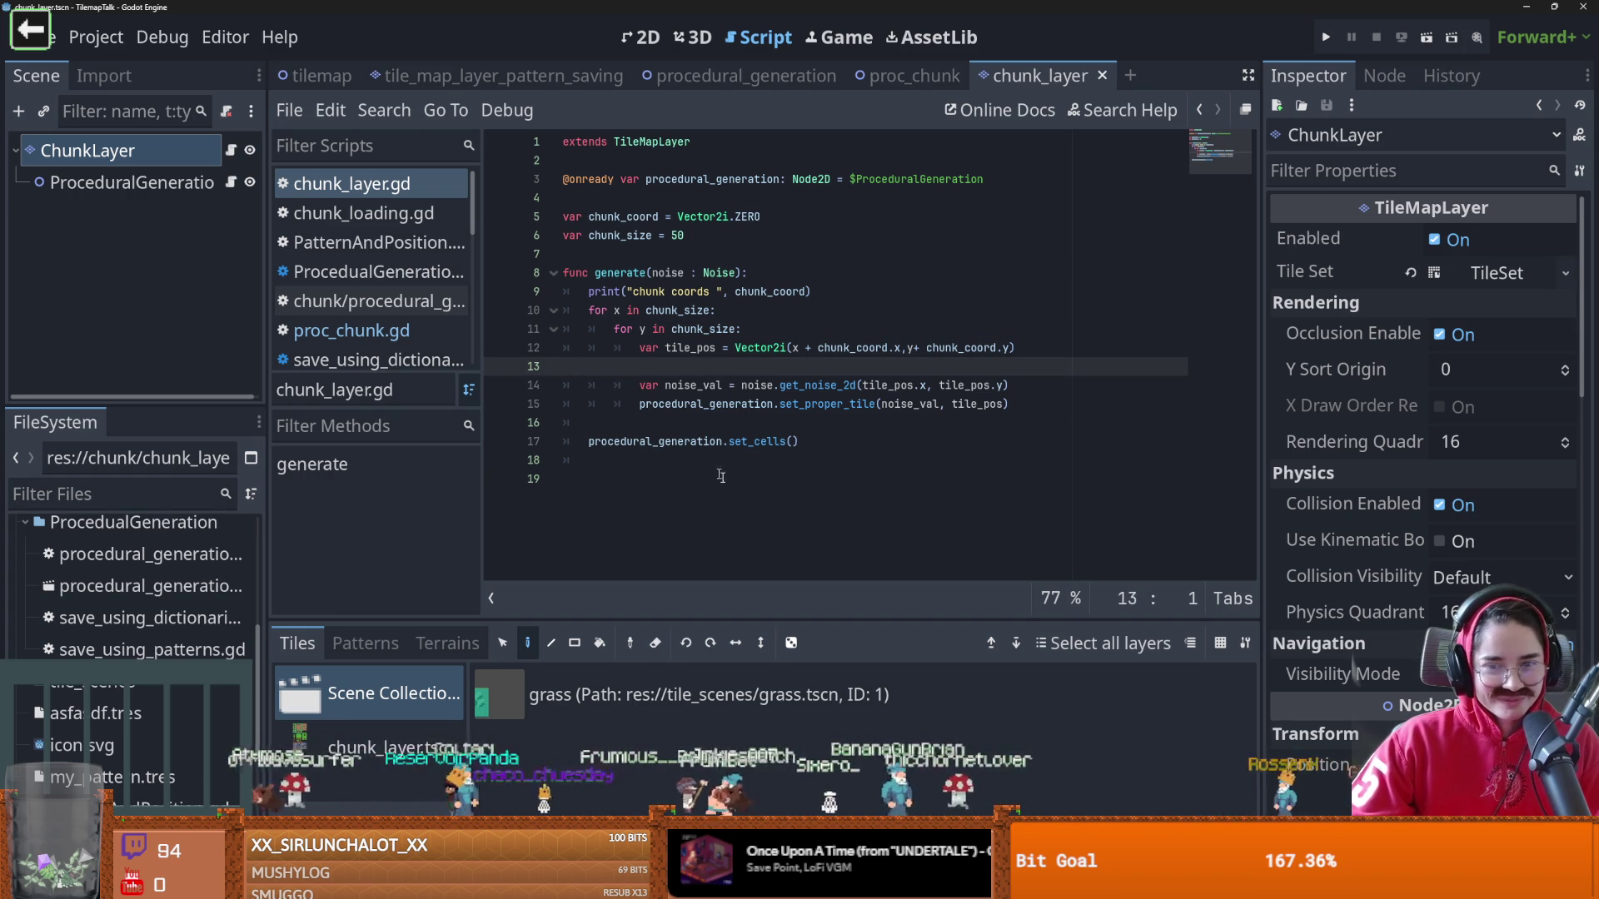
left_click(704, 422)
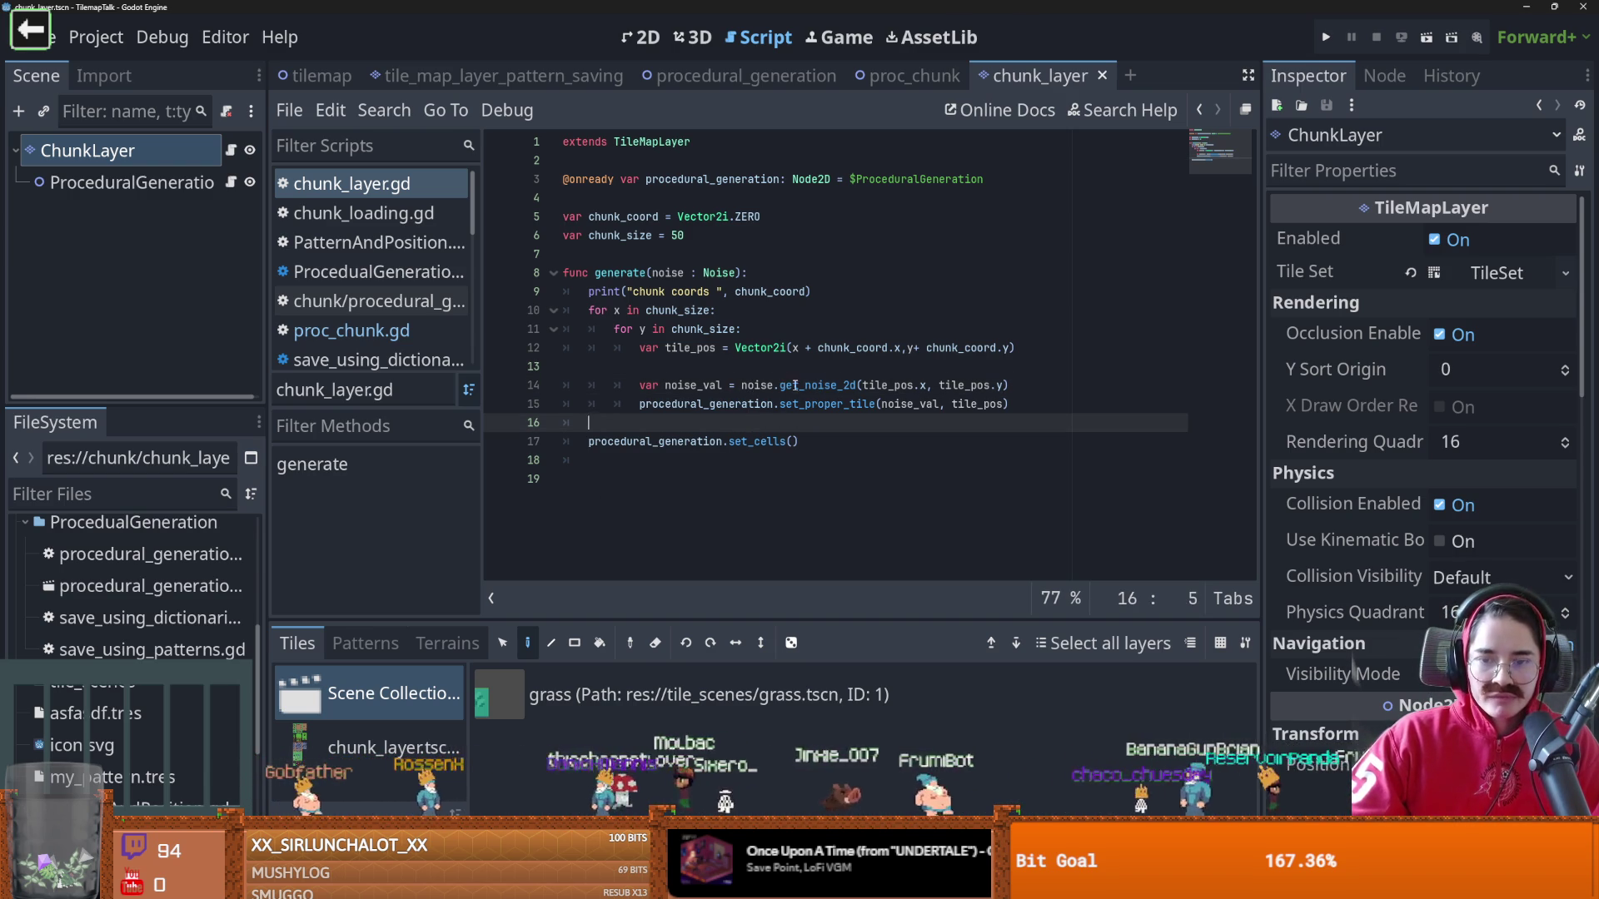
Inspect tile_pos in the noise call and its definition, then add a blank line above tile_pos
double_click(791, 386)
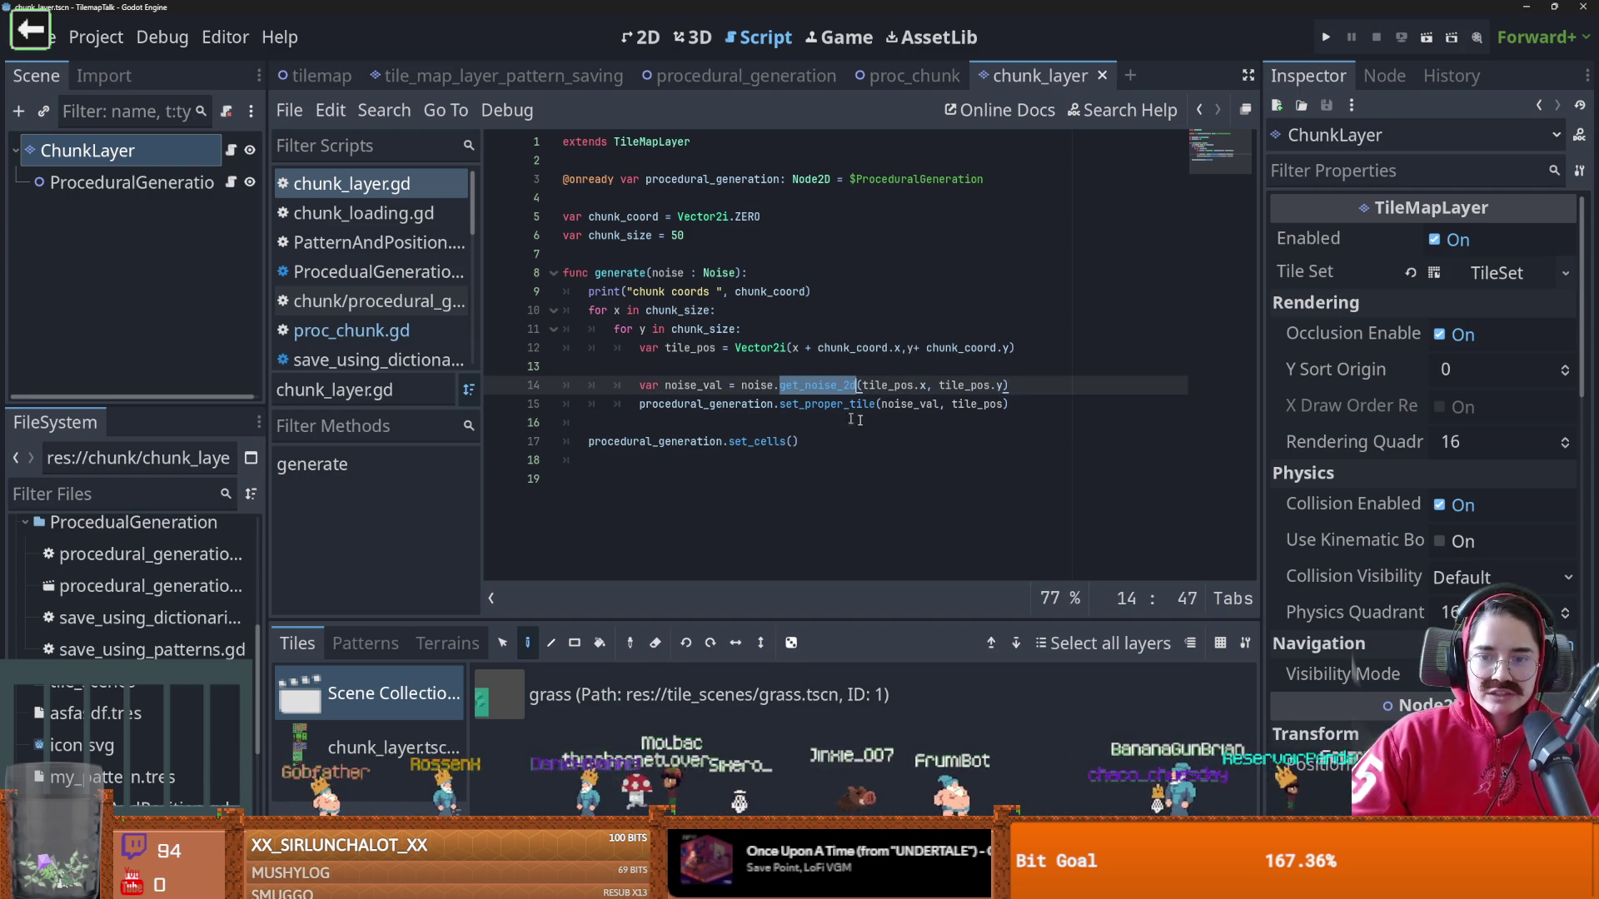
double_click(891, 385)
double_click(688, 348)
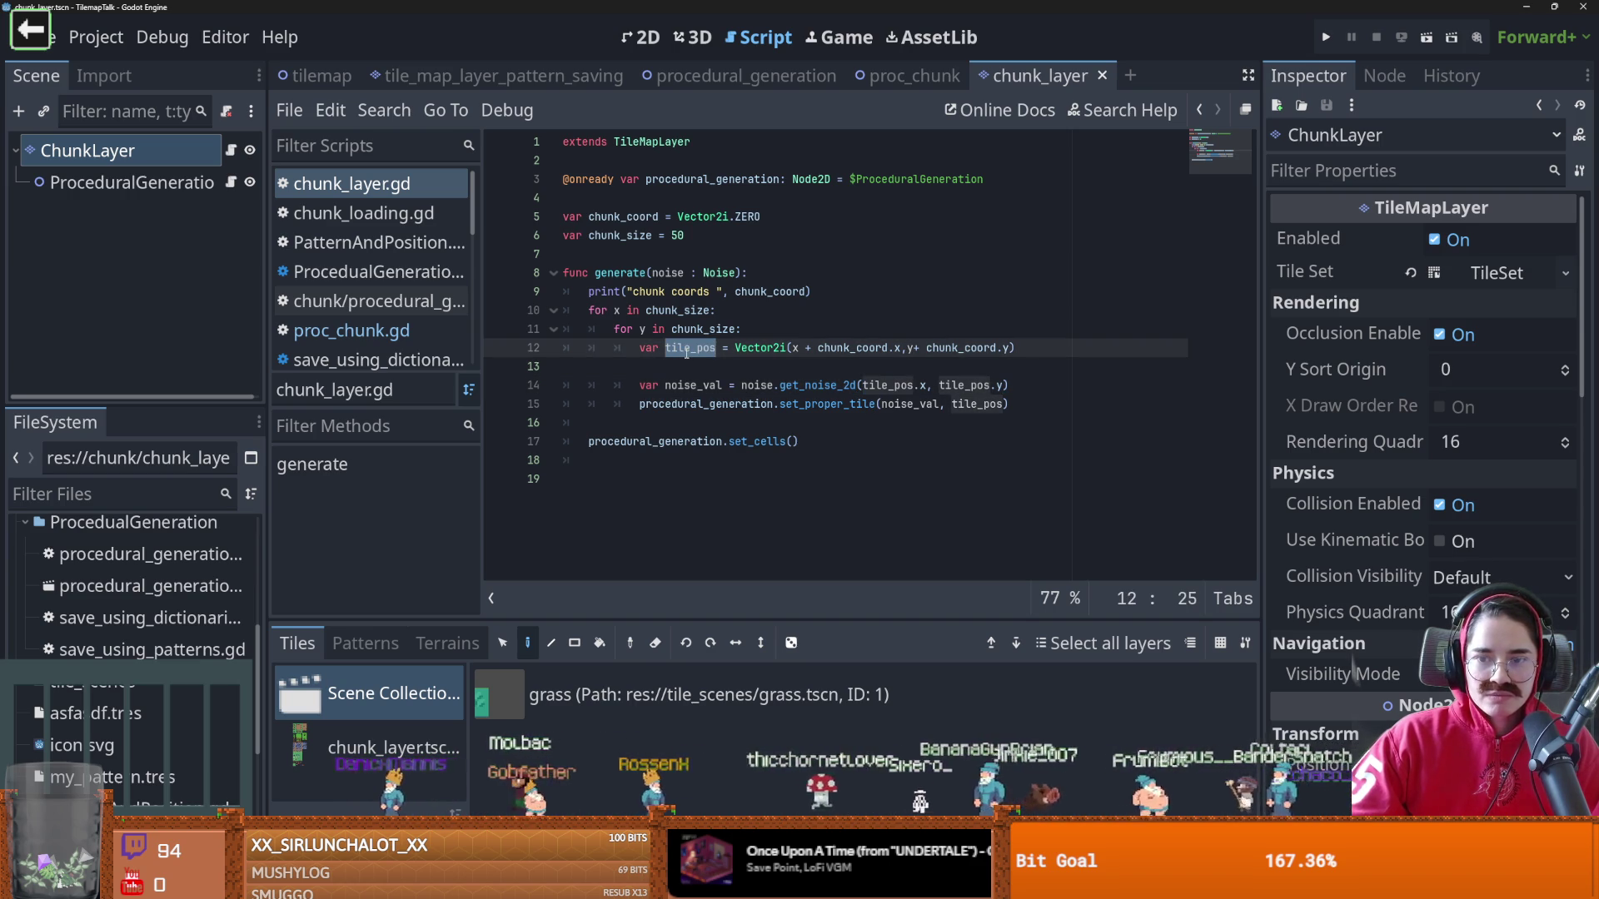
left_click_drag(792, 349, 901, 349)
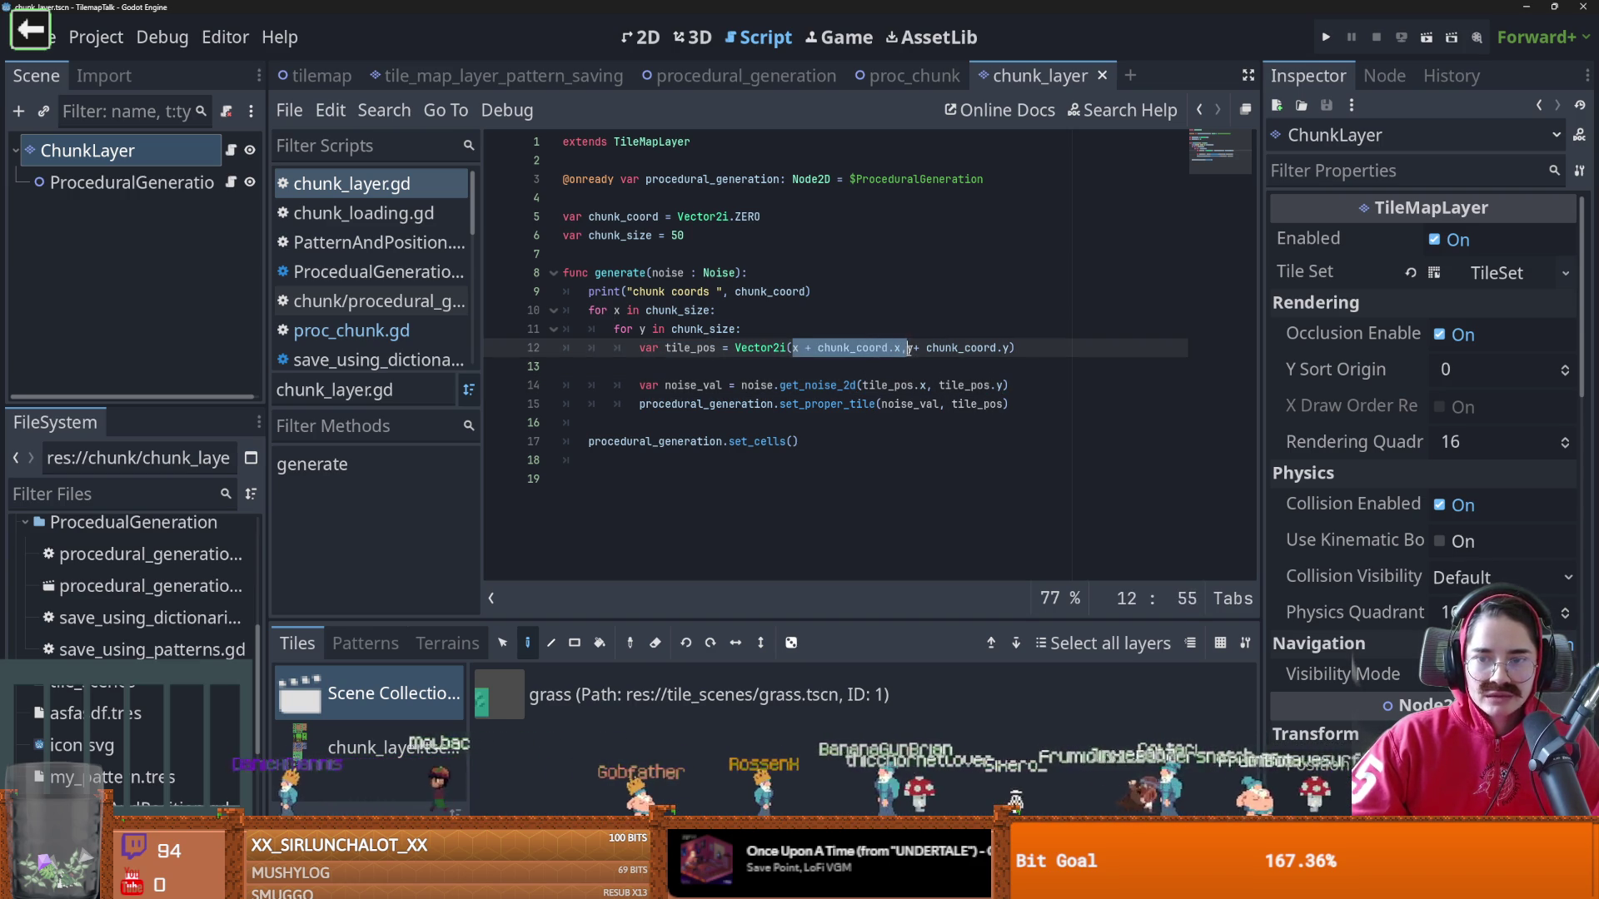
left_click(799, 350)
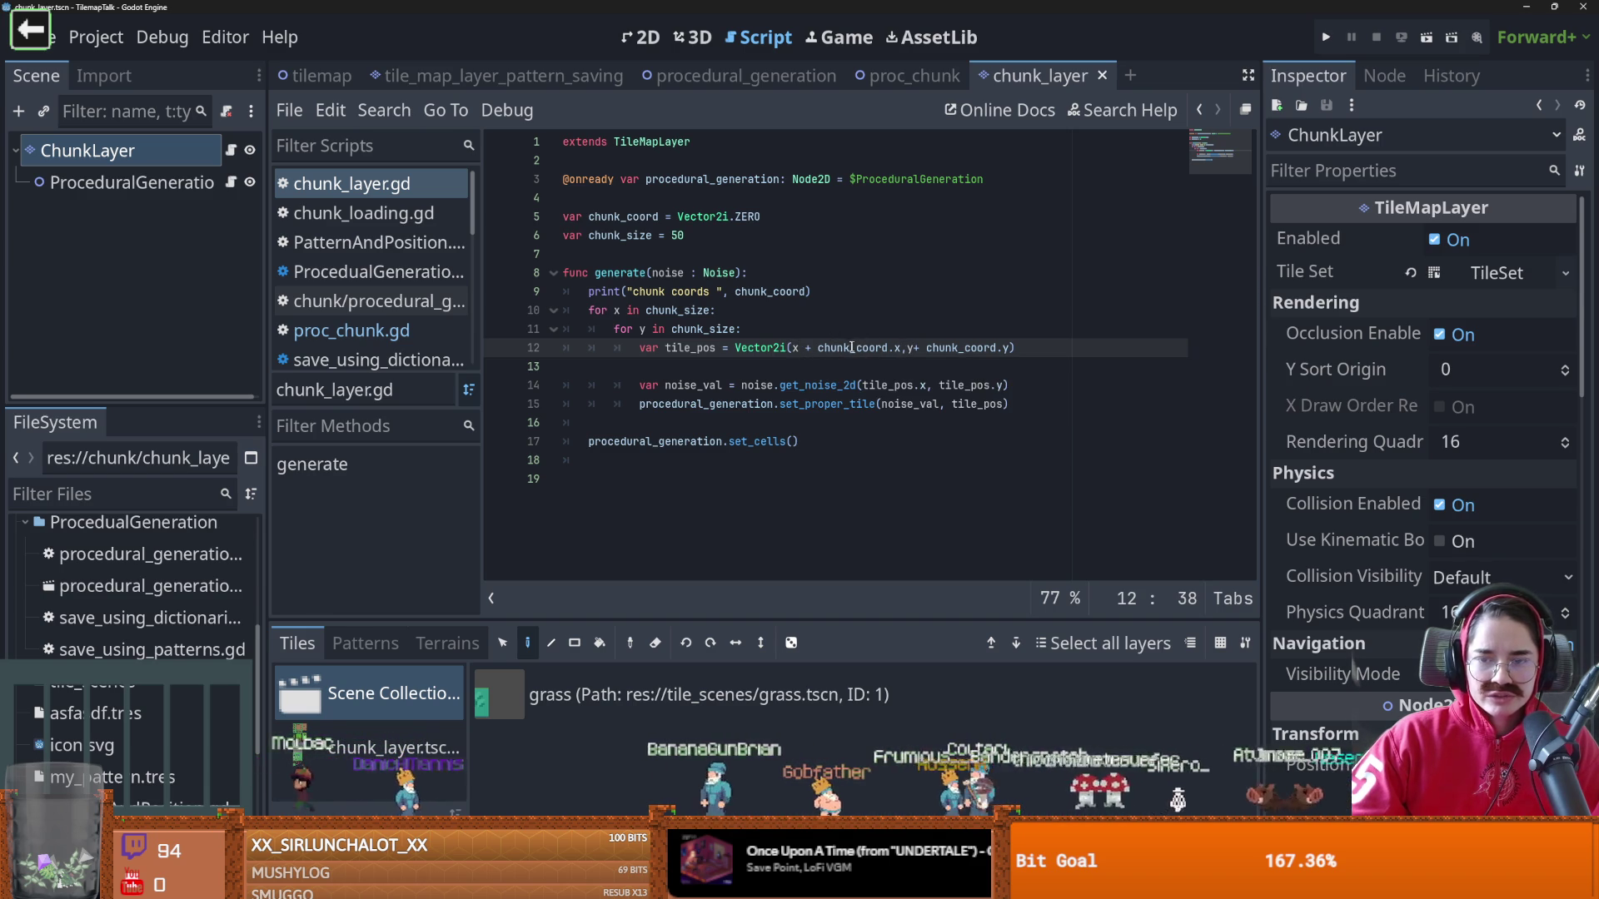
key("Home")
key("Return")
key("Up")
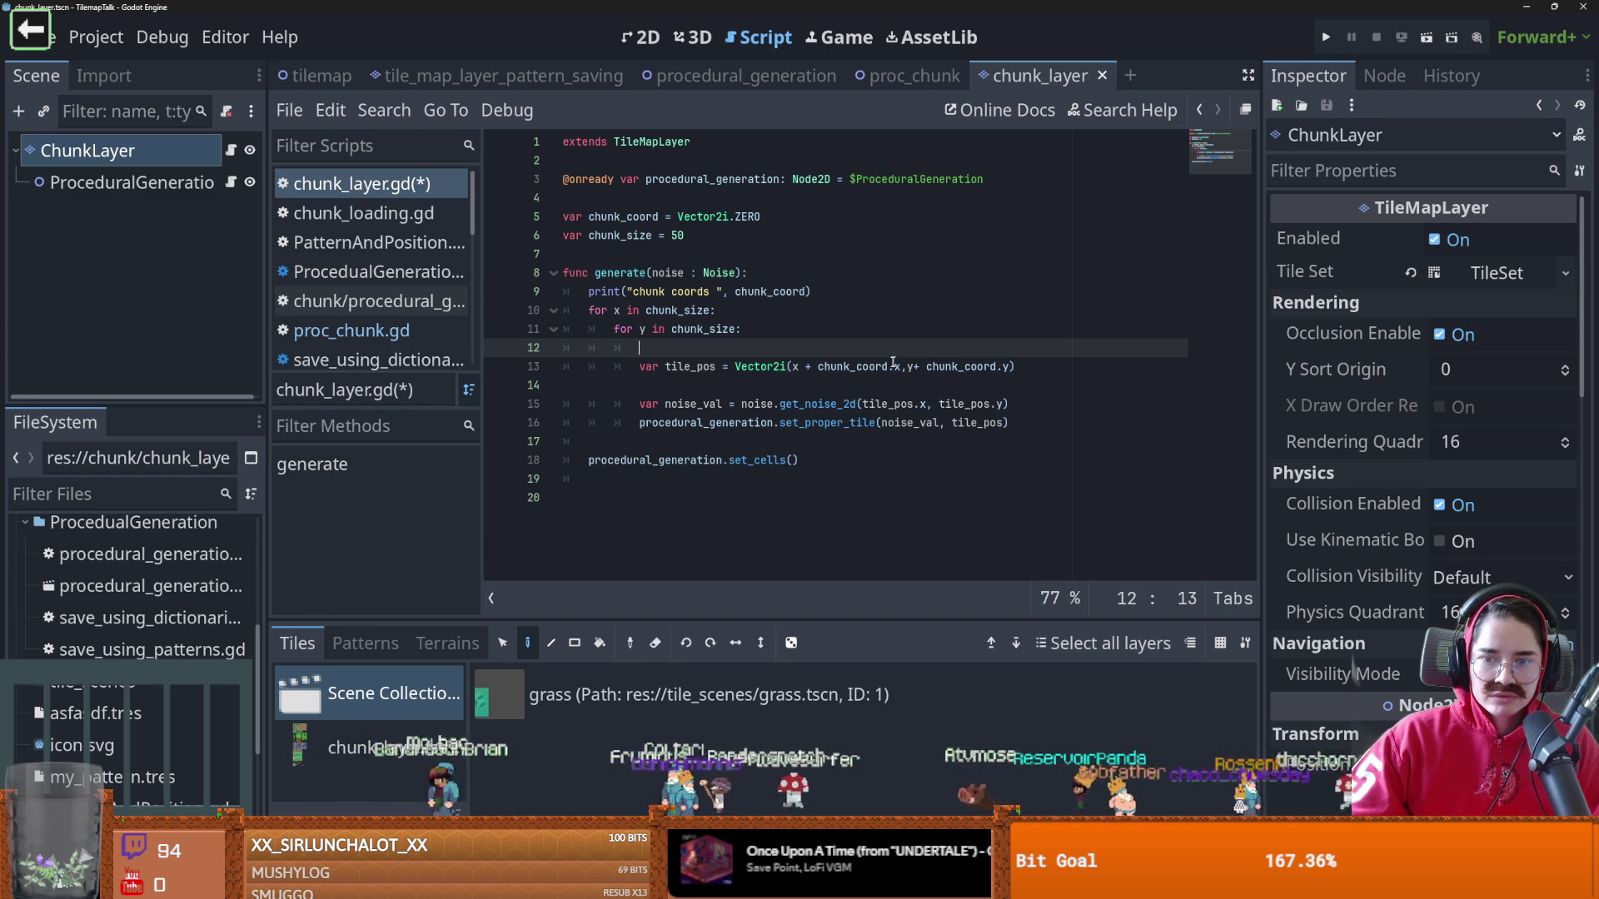
left_click(819, 387)
Indent empty line 14 into the loop and save the chunk_layer script
key("Tab")
key("Tab")
key("Tab")
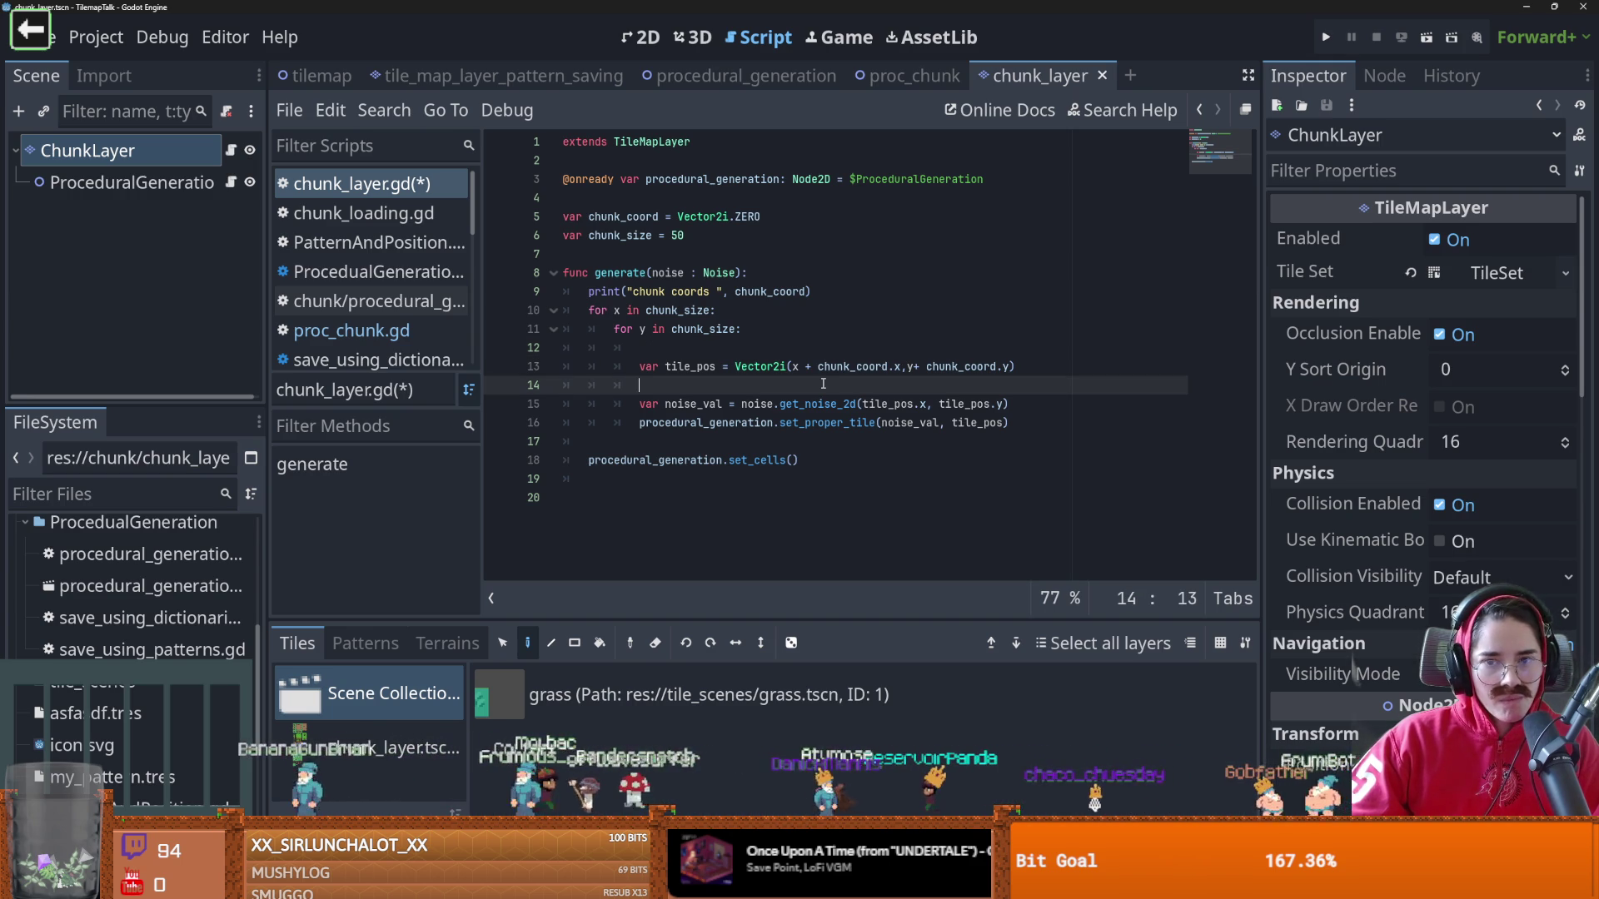
mouse_move(765, 365)
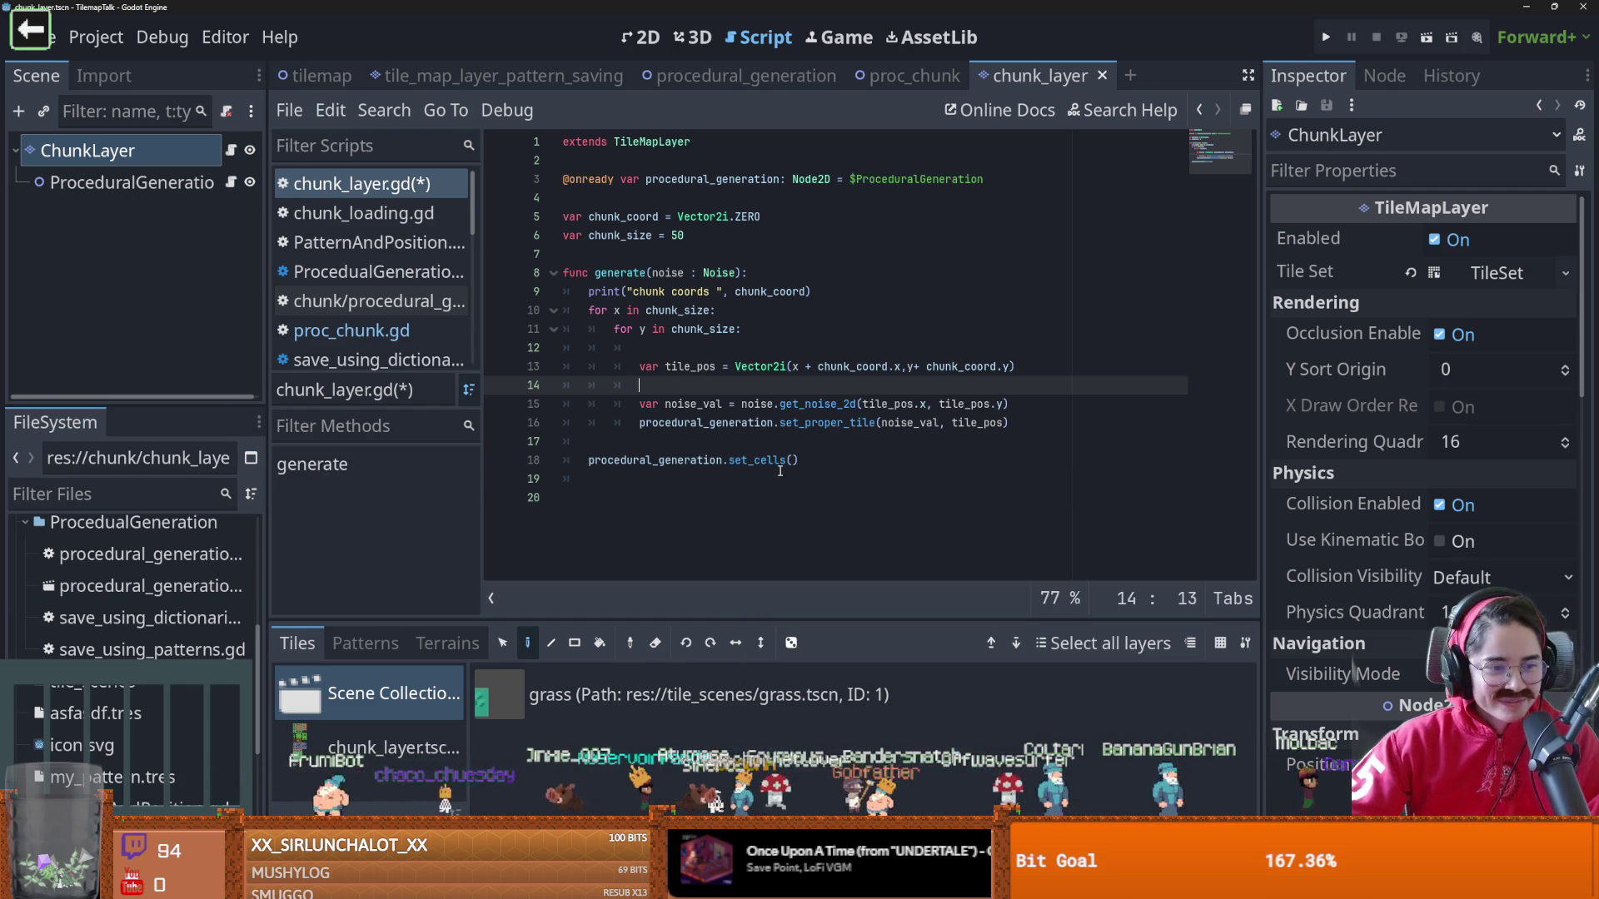
left_click(776, 443)
key("ctrl+s")
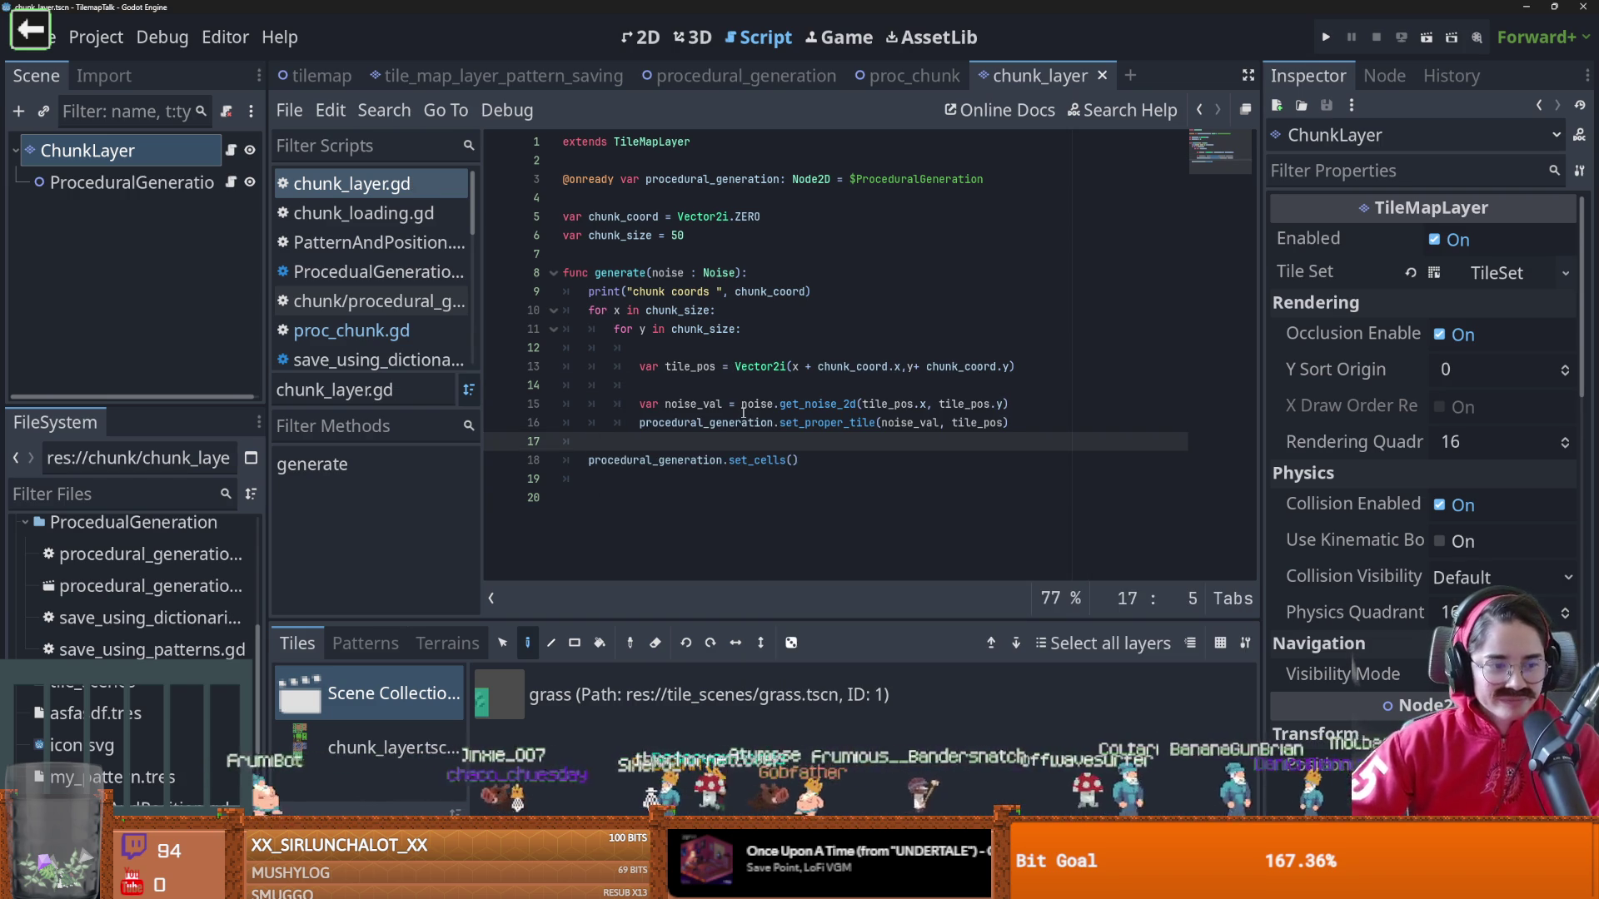
Review the set_proper_tile call and its noise_val argument on line 16, then return to proc_chunk
mouse_move(744, 411)
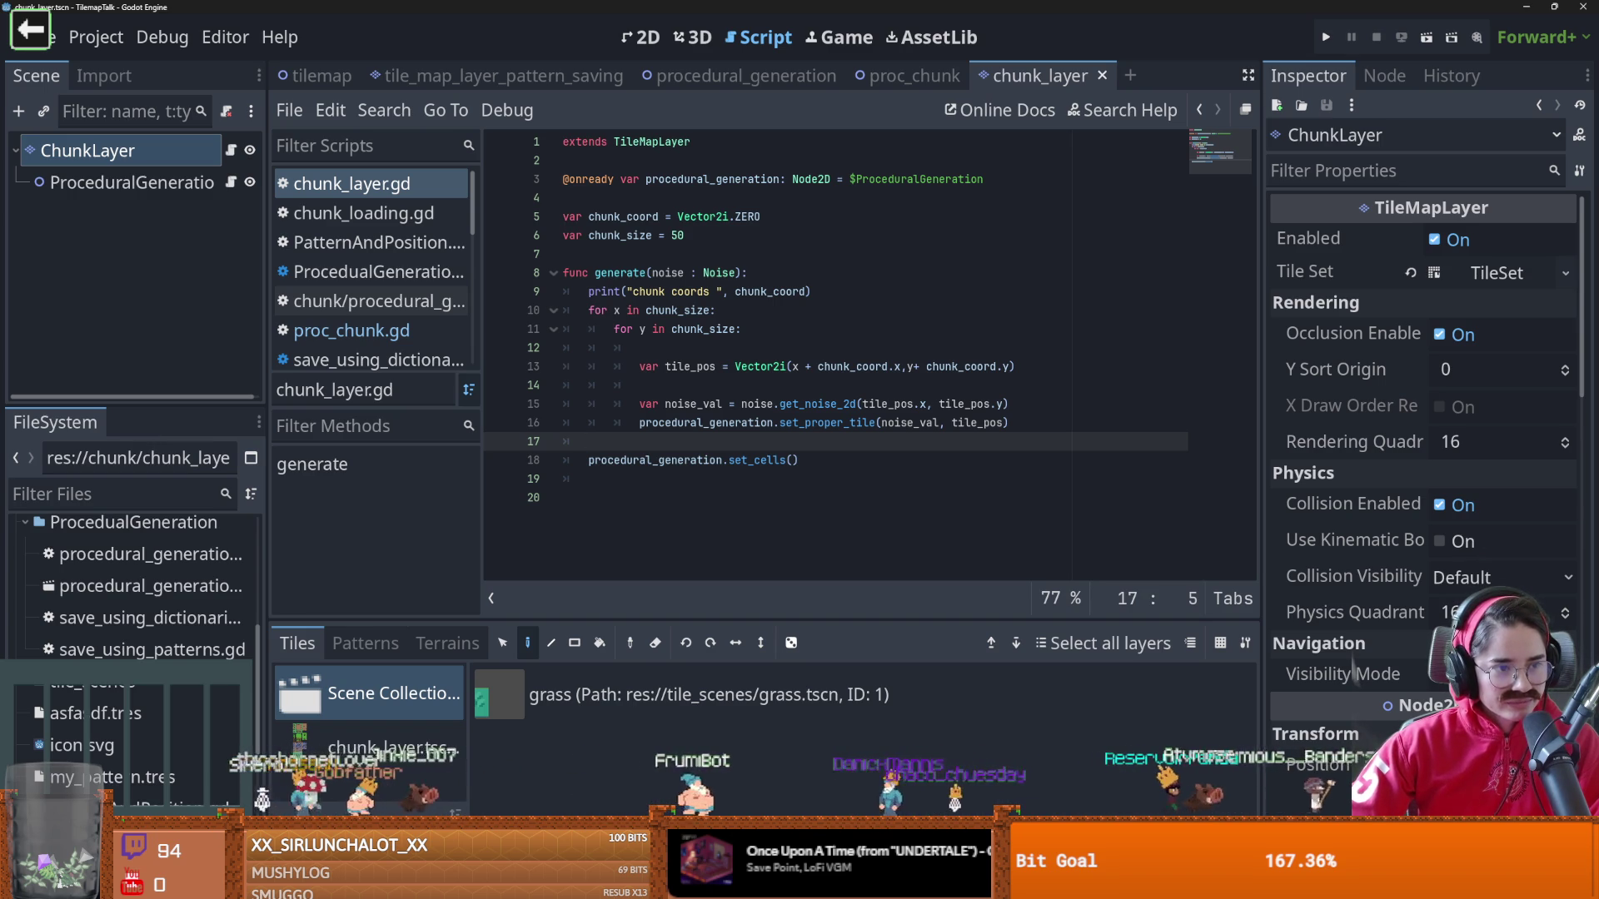
left_click(842, 424)
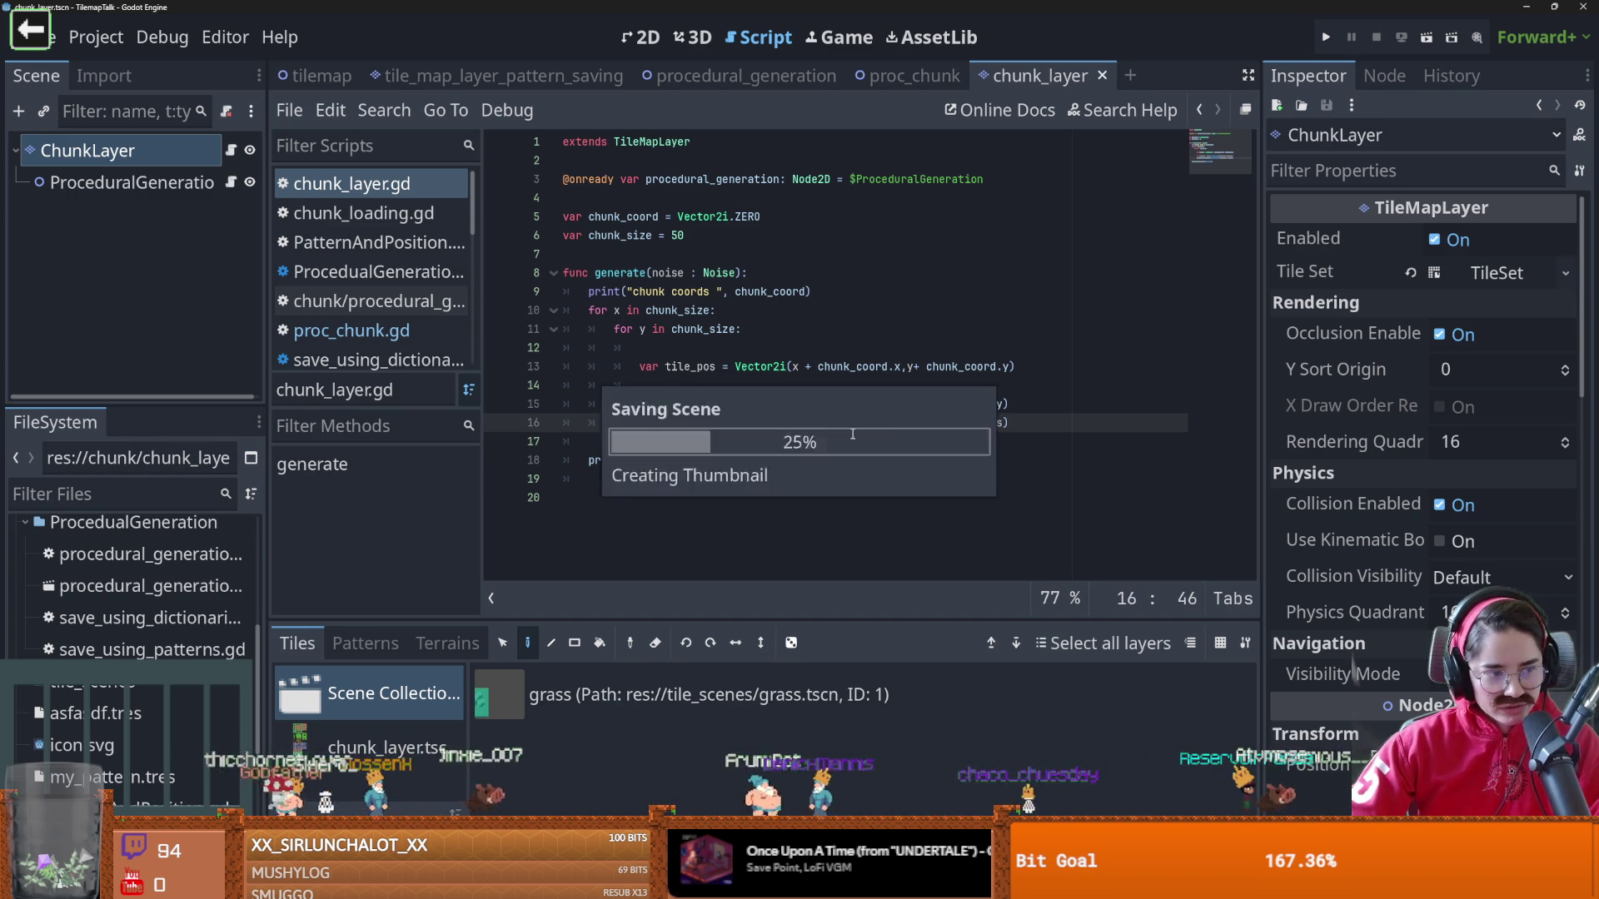
double_click(716, 423)
double_click(784, 424)
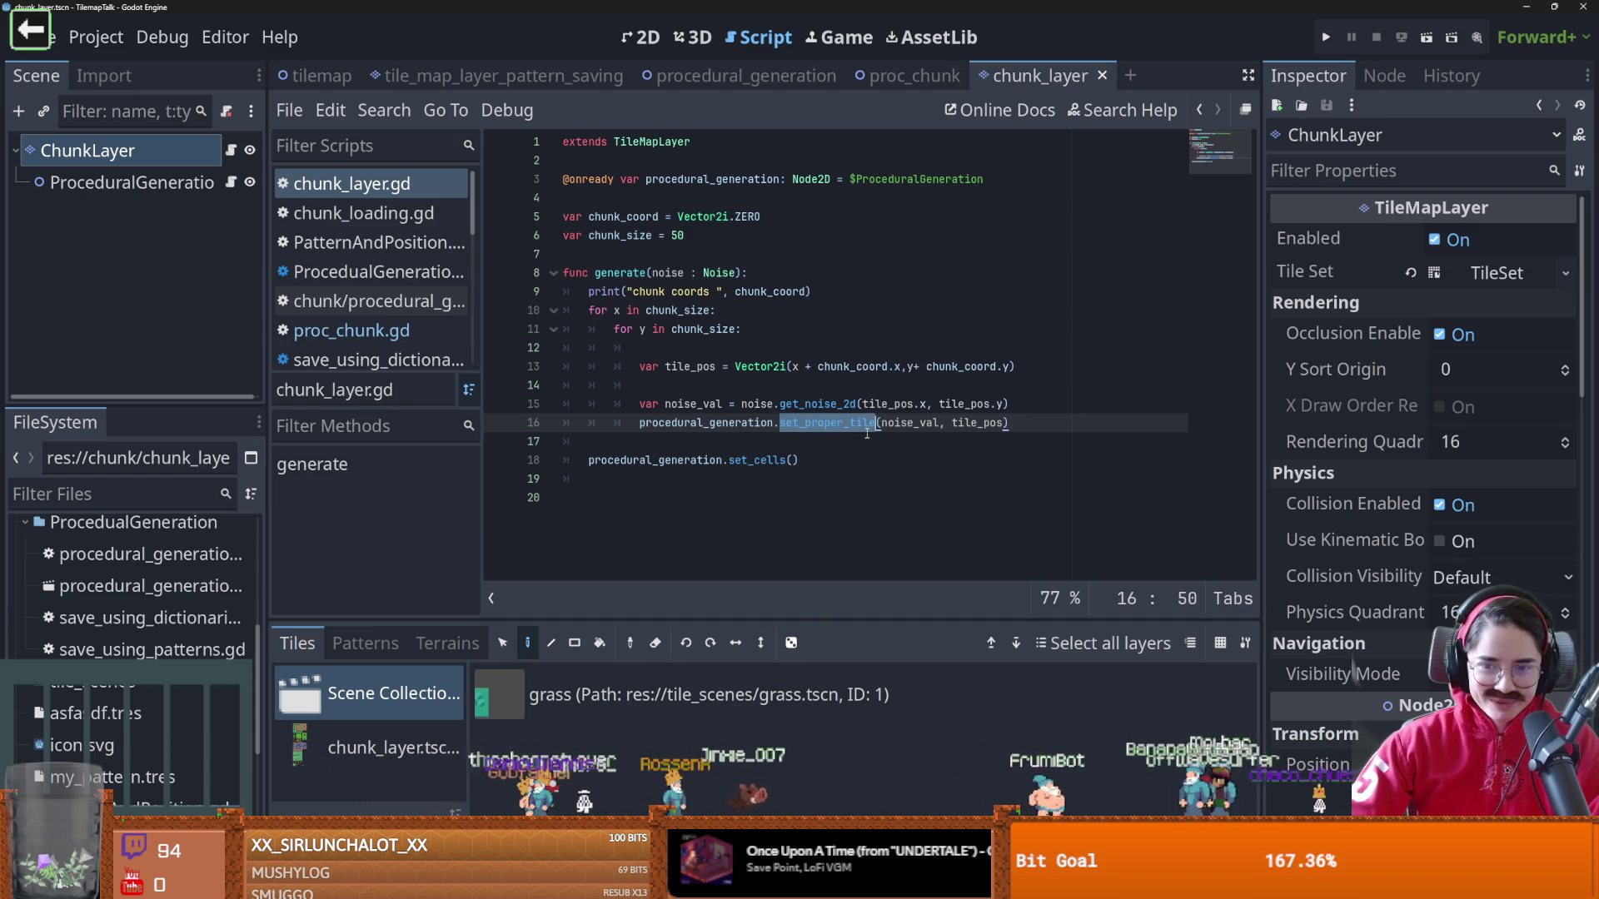
double_click(909, 423)
double_click(693, 404)
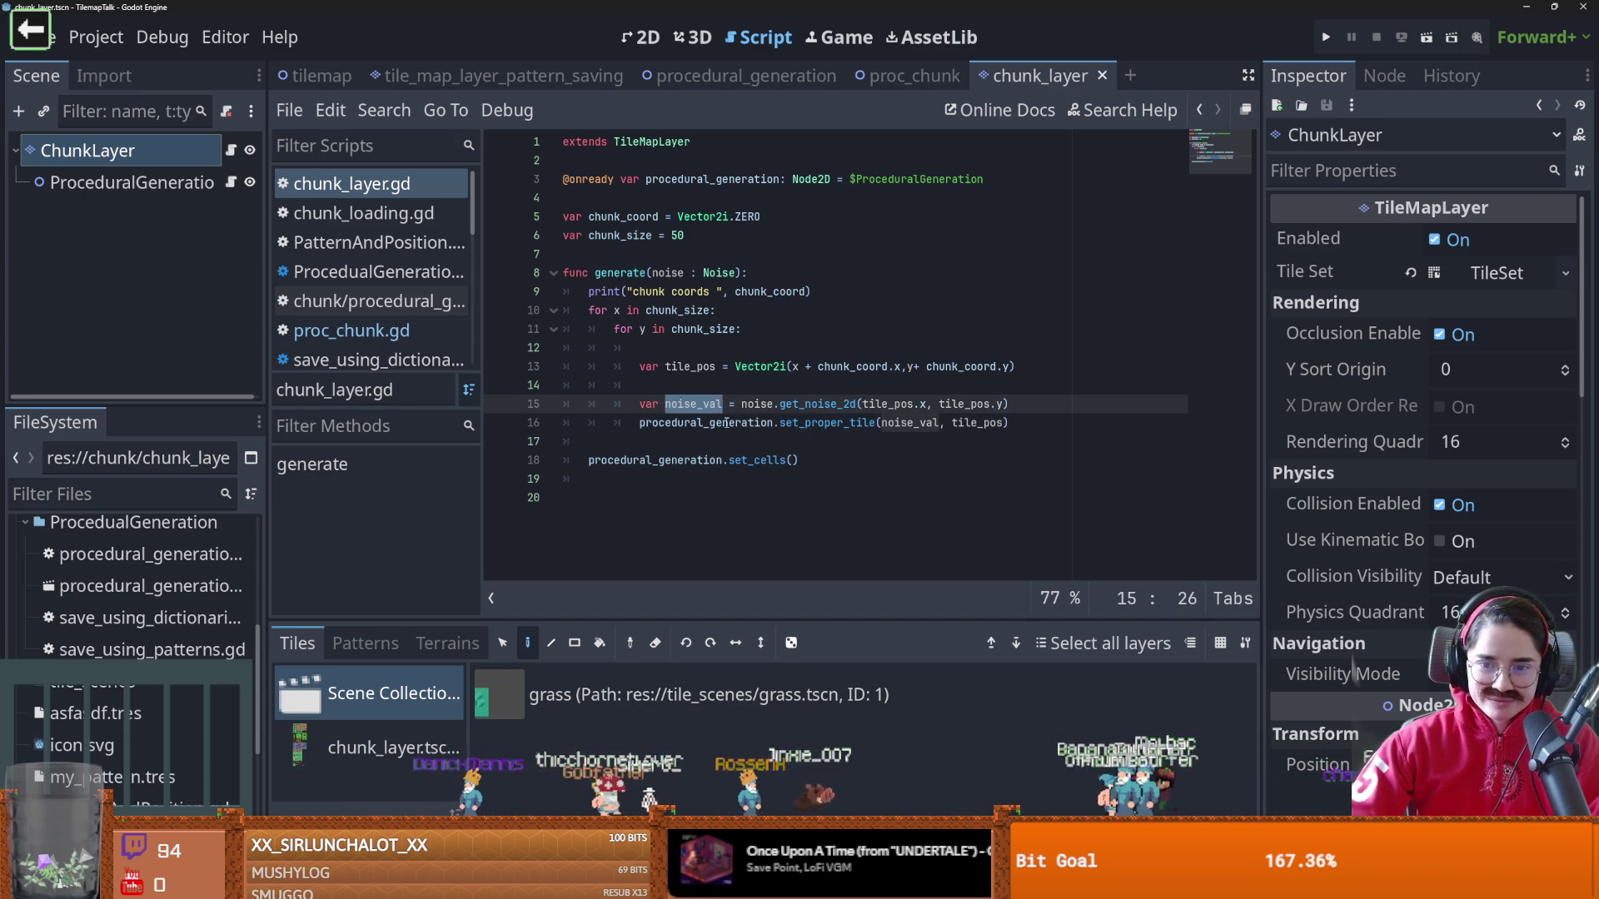
double_click(903, 423)
mouse_move(895, 426)
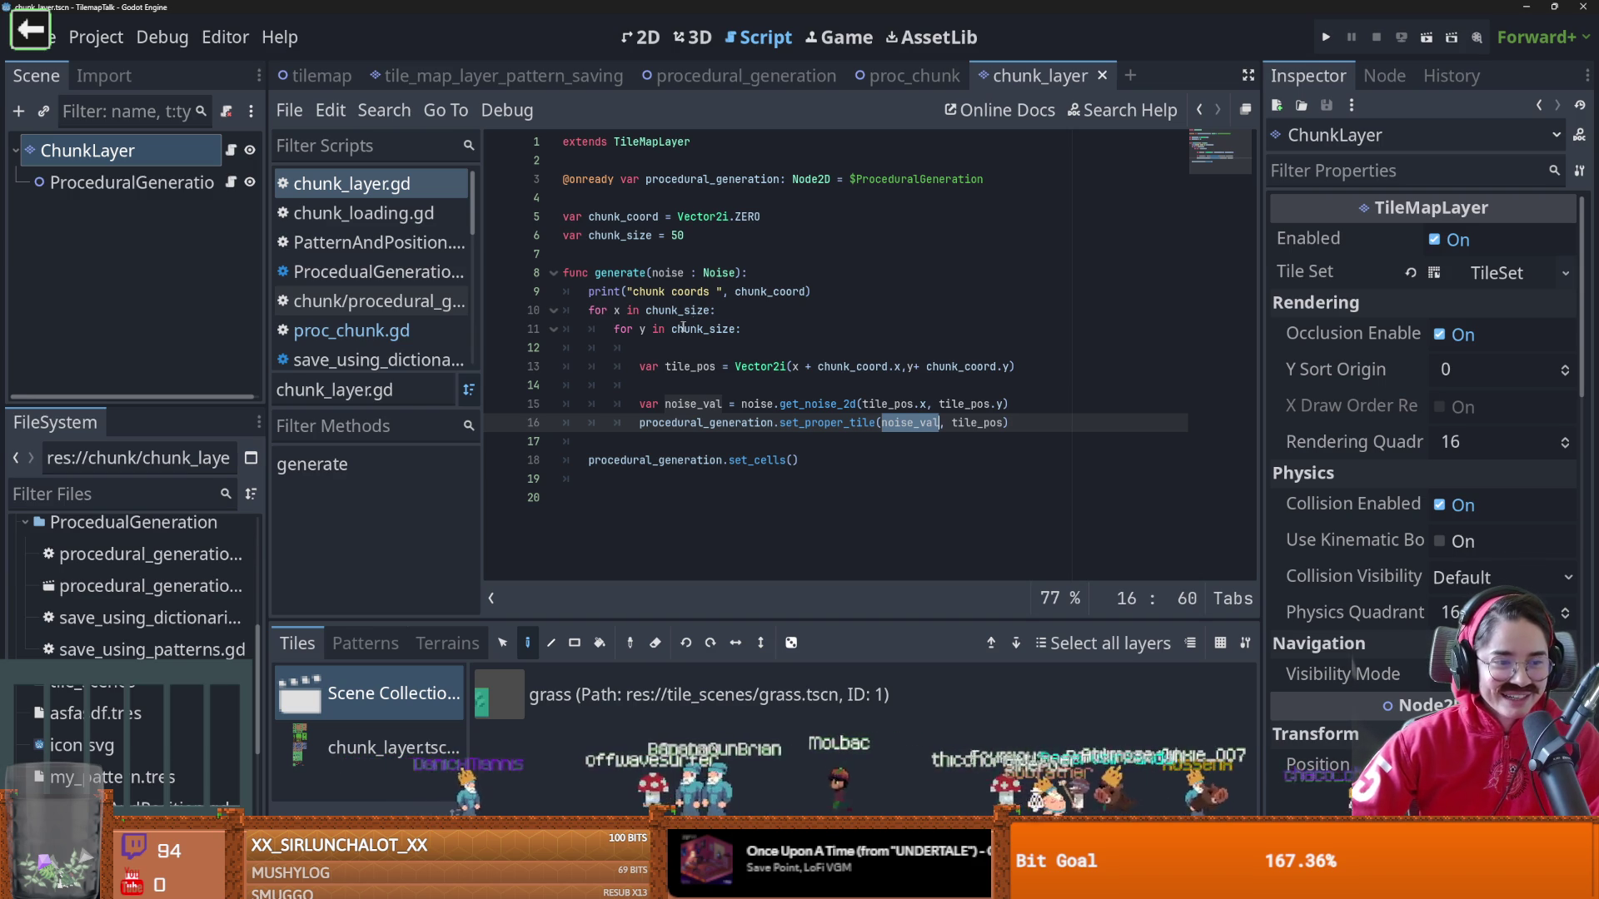
left_click_drag(783, 443, 771, 427)
double_click(749, 423)
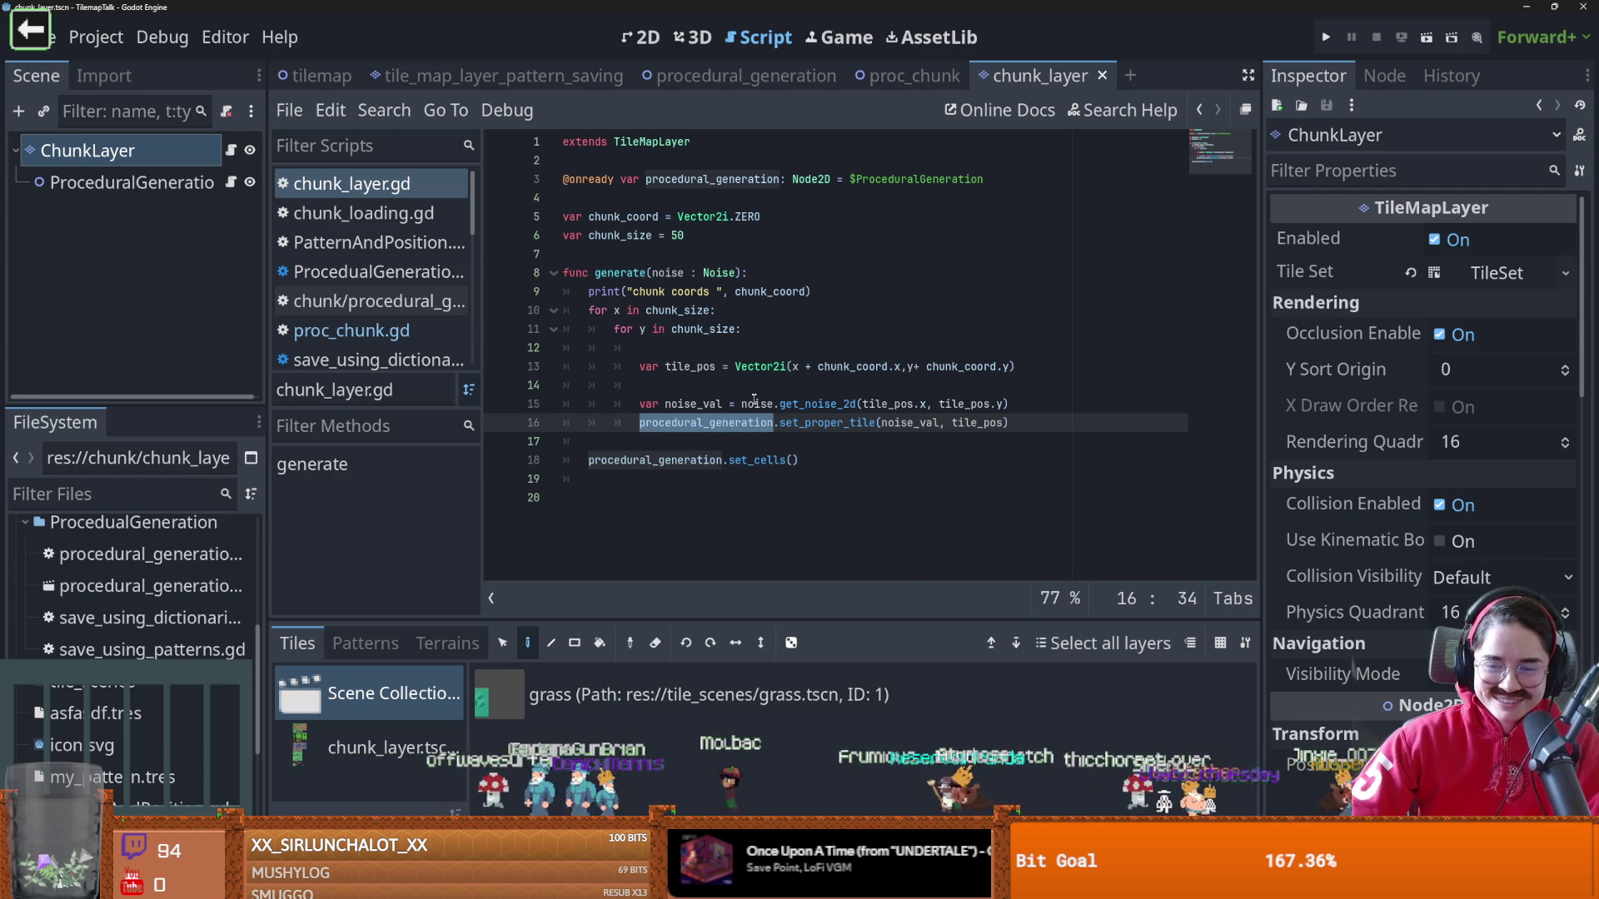
left_click(915, 76)
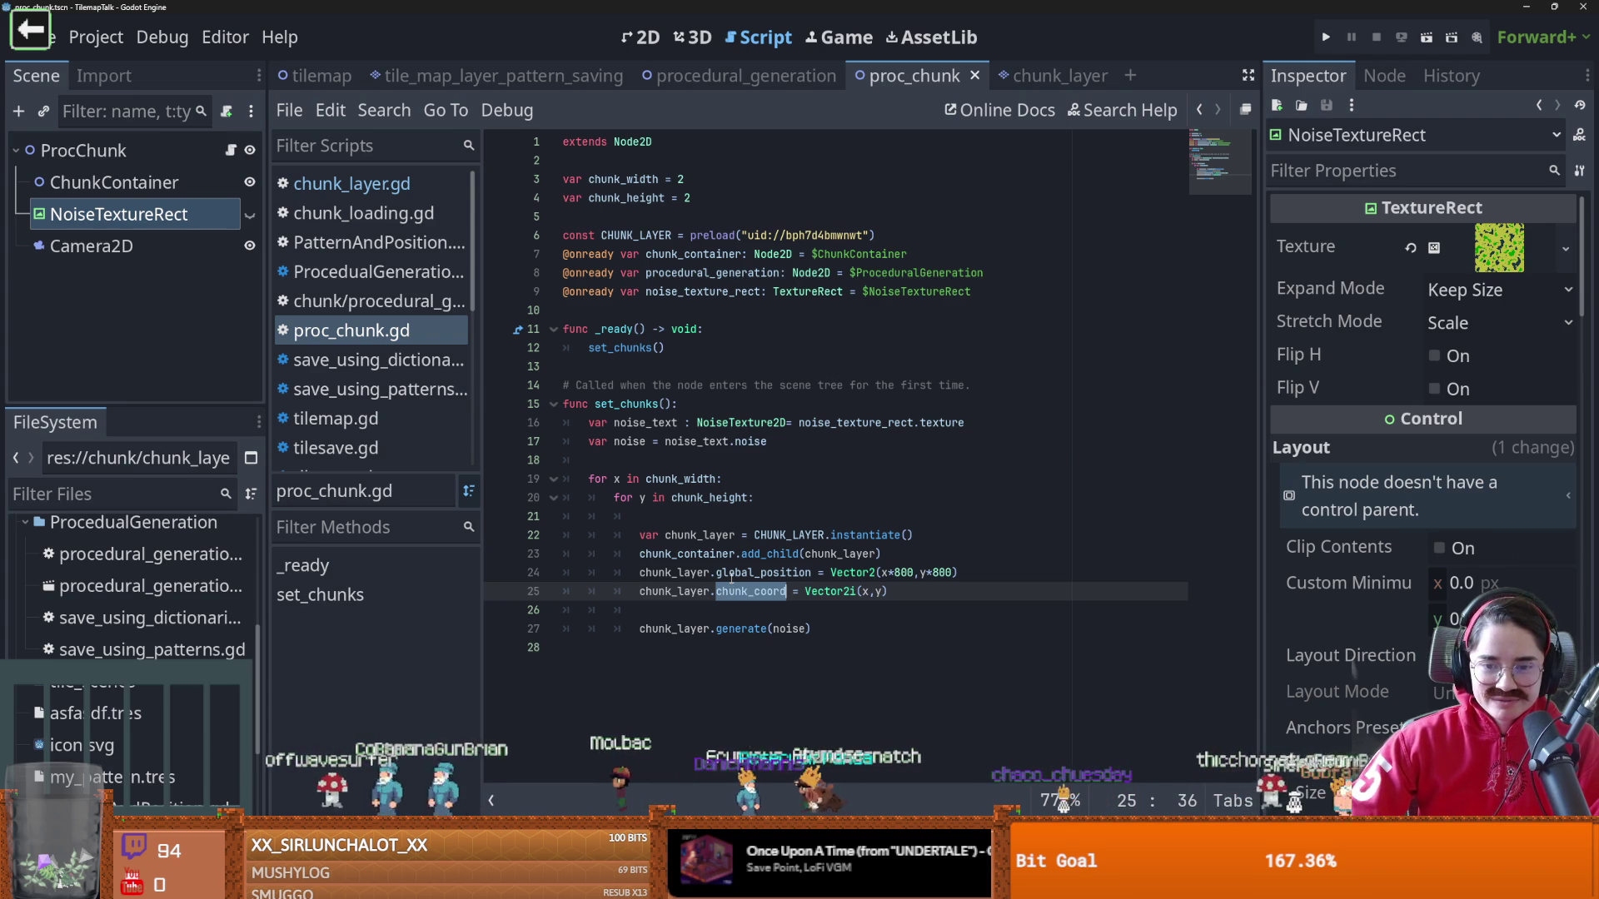
Check the chunk_width and chunk_height loops, then test-run the proc_chunk scene and stop it
double_click(671, 478)
double_click(710, 498)
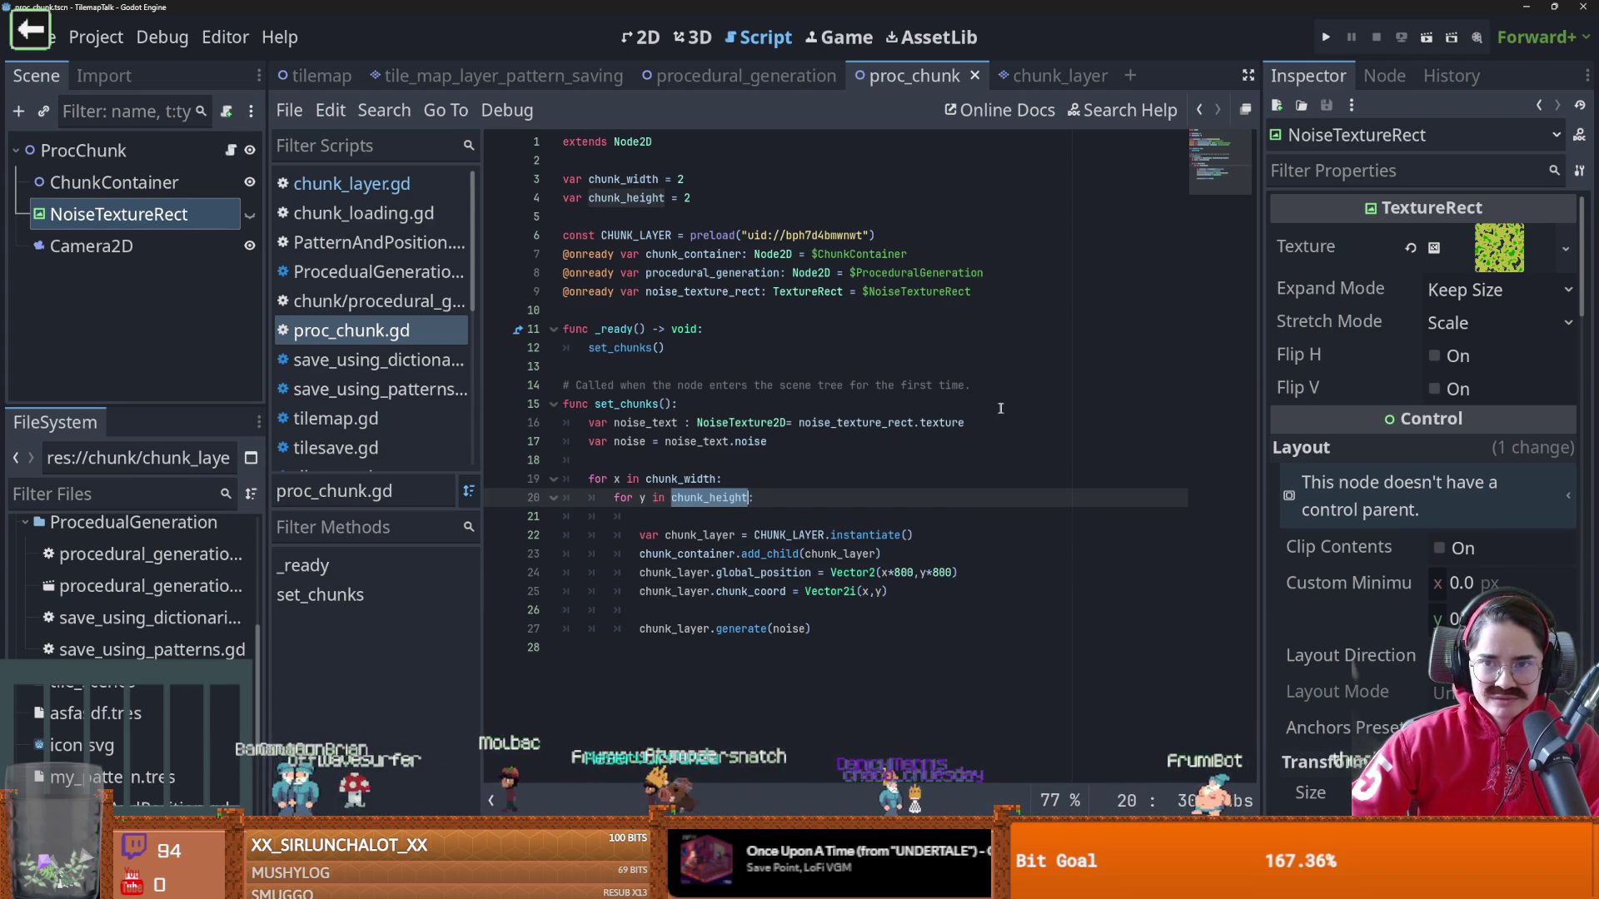
left_click(1426, 38)
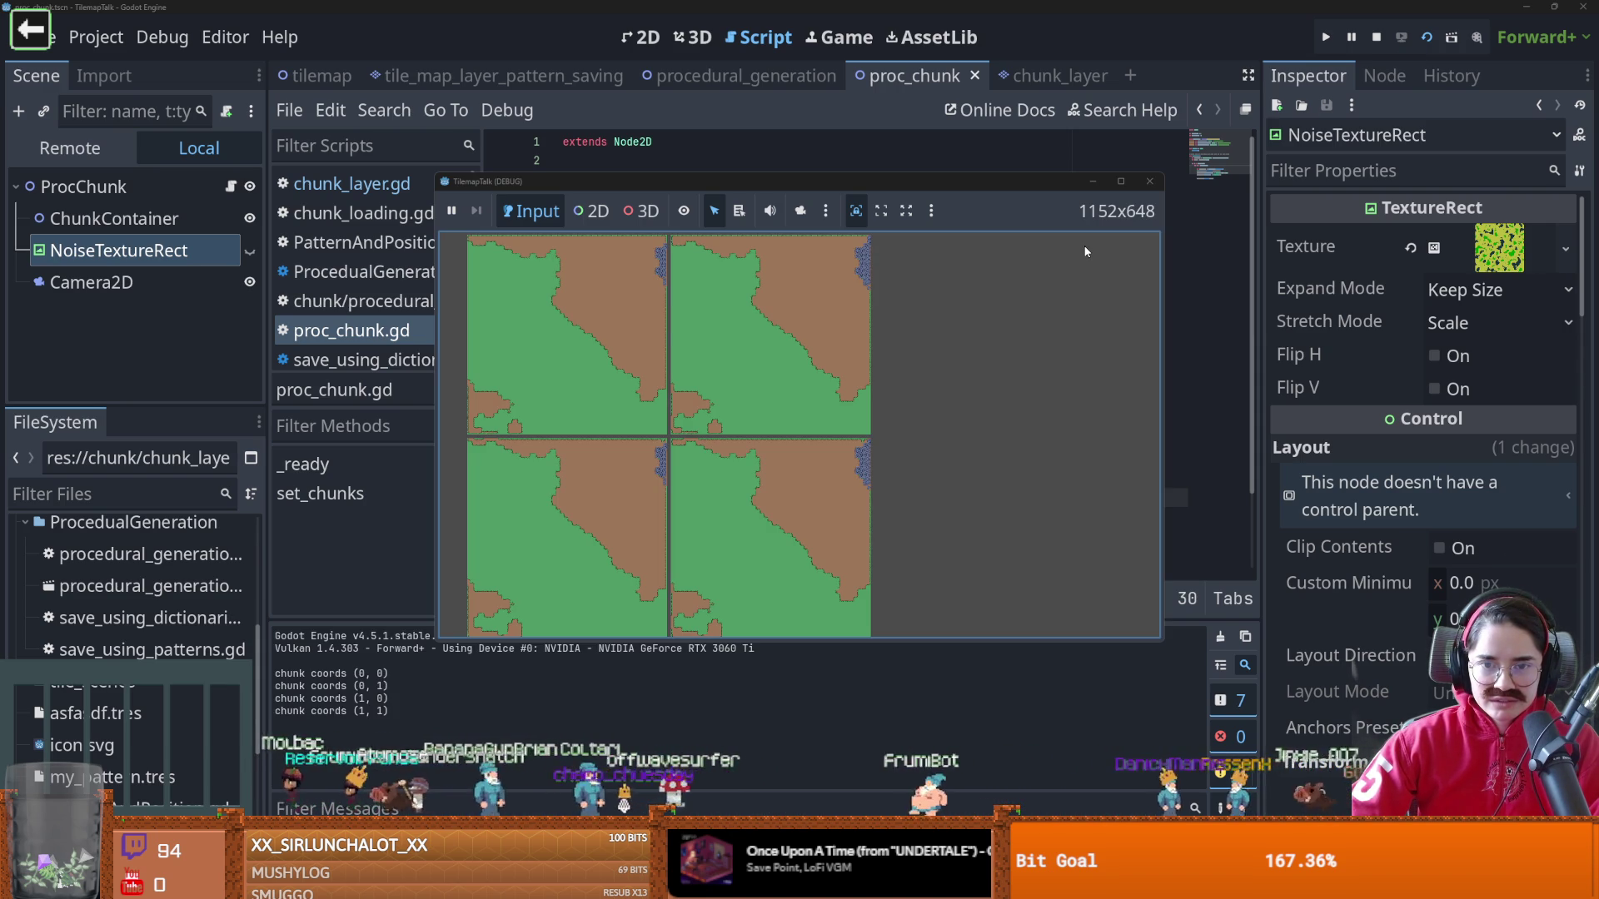
left_click(1150, 180)
Set chunk_width to 5 on line 3 and clear the chunk_height value on line 4
left_click(704, 179)
key("BackSpace")
type("5")
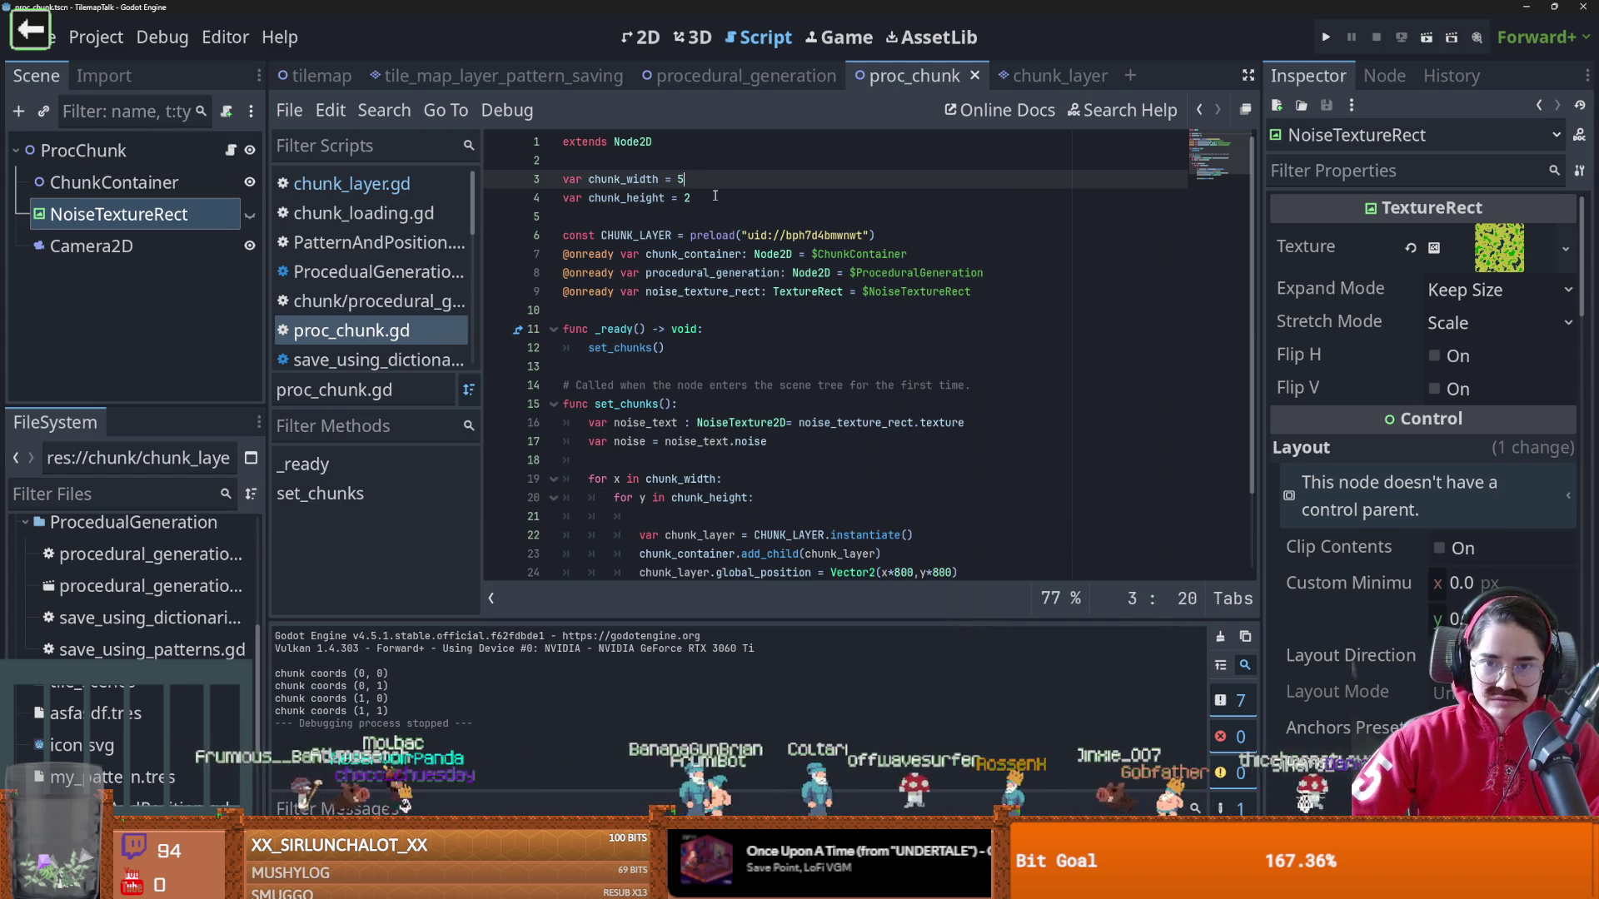
left_click(715, 195)
key("BackSpace")
Enter 5 for chunk_height, then lower the Camera2D zoom to 0.175
type("5")
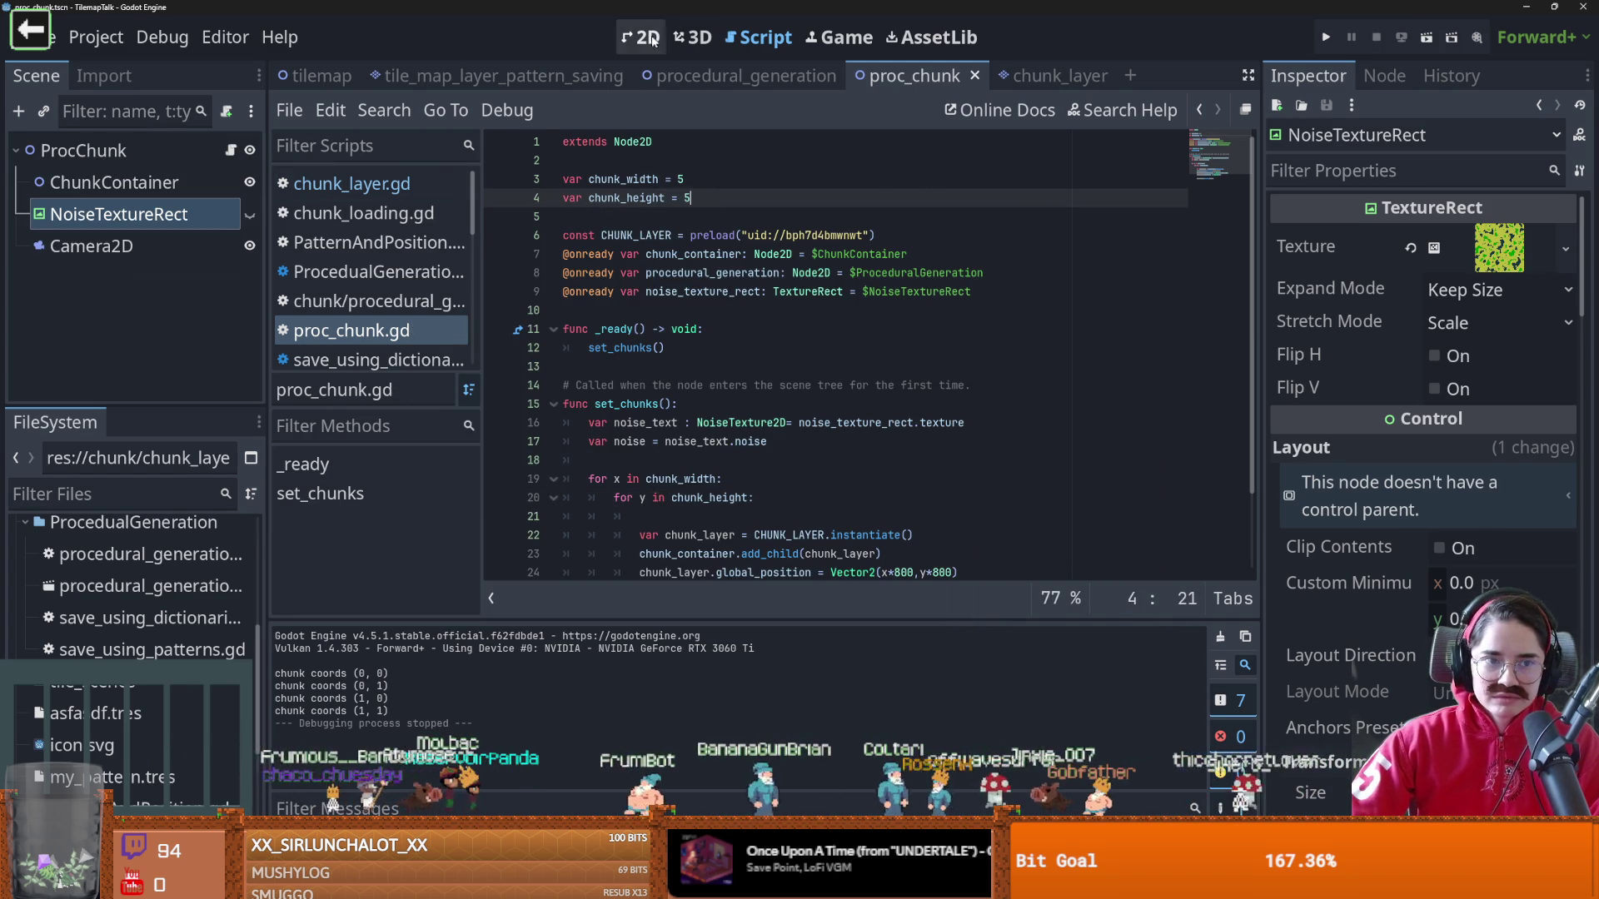
left_click(650, 37)
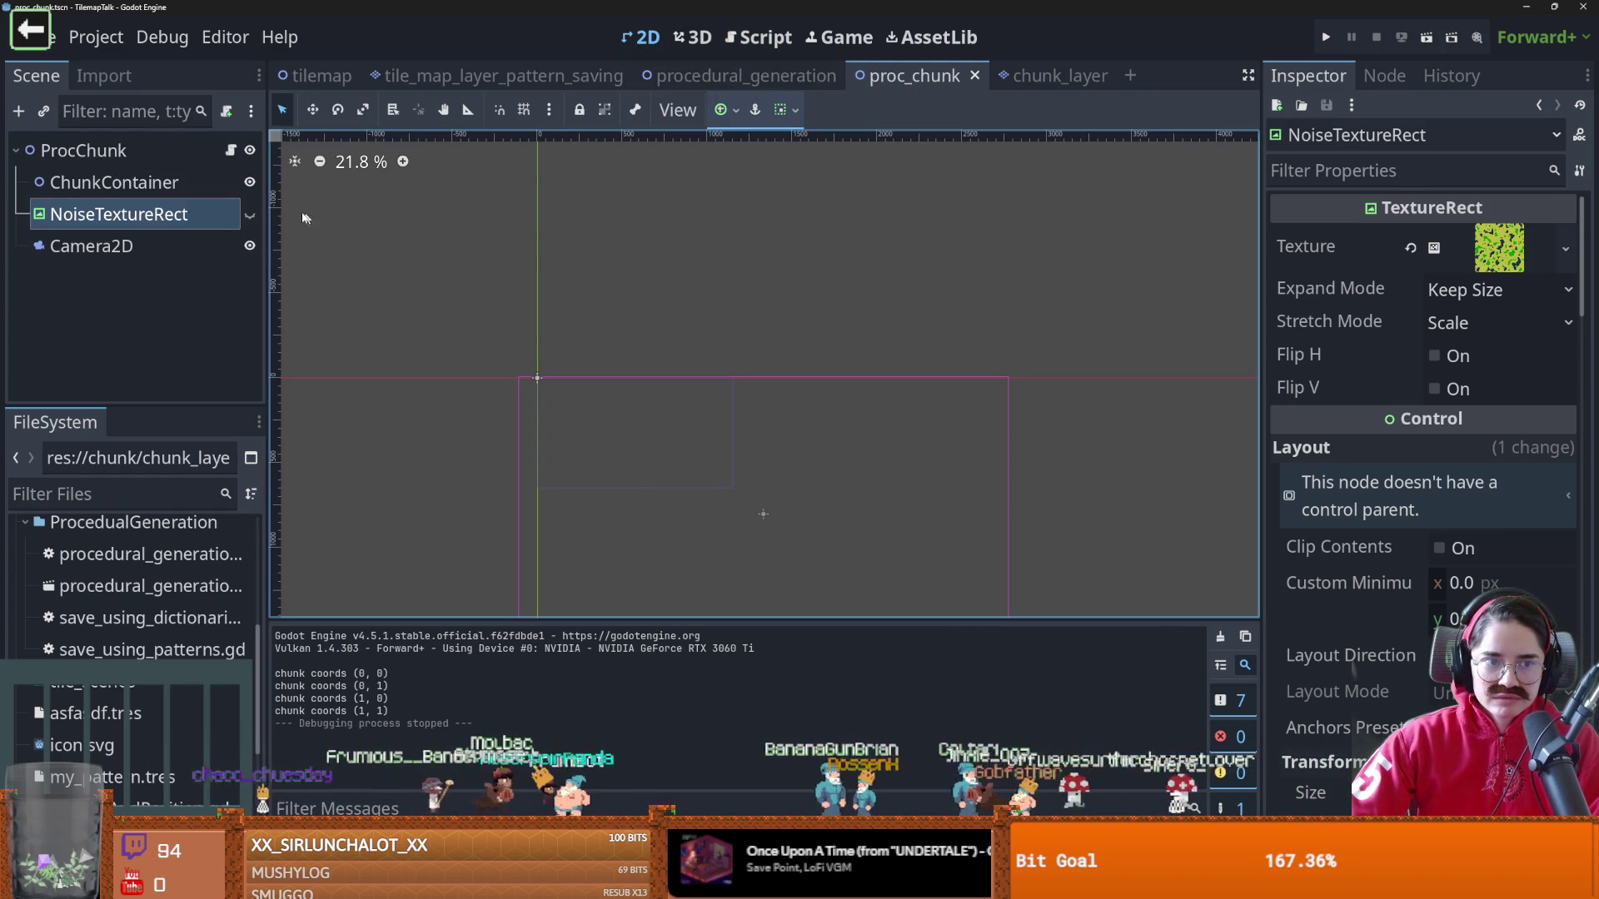
left_click(91, 246)
scroll(564, 294, "down", 2)
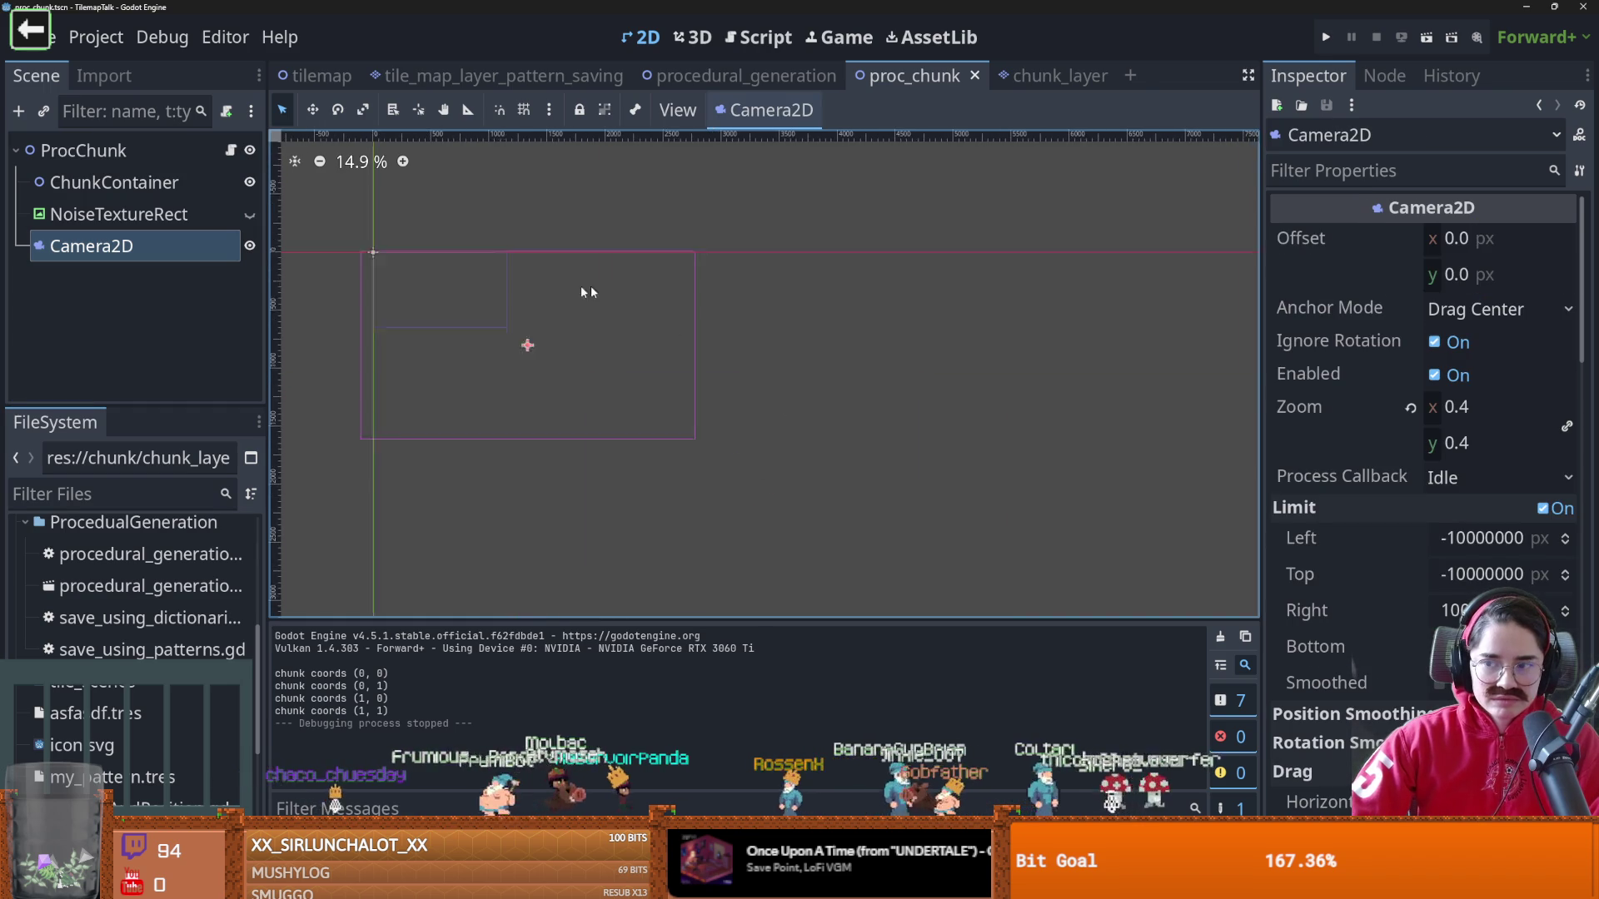
mouse_move(1466, 406)
left_mouse_down()
mouse_move(1487, 407)
mouse_move(1466, 407)
left_mouse_up()
Move the camera over the chunk area and run the proc_chunk scene again
scroll(787, 406, "down", 1)
mouse_move(571, 329)
left_mouse_down()
mouse_move(666, 381)
mouse_move(706, 375)
mouse_move(766, 429)
left_mouse_up()
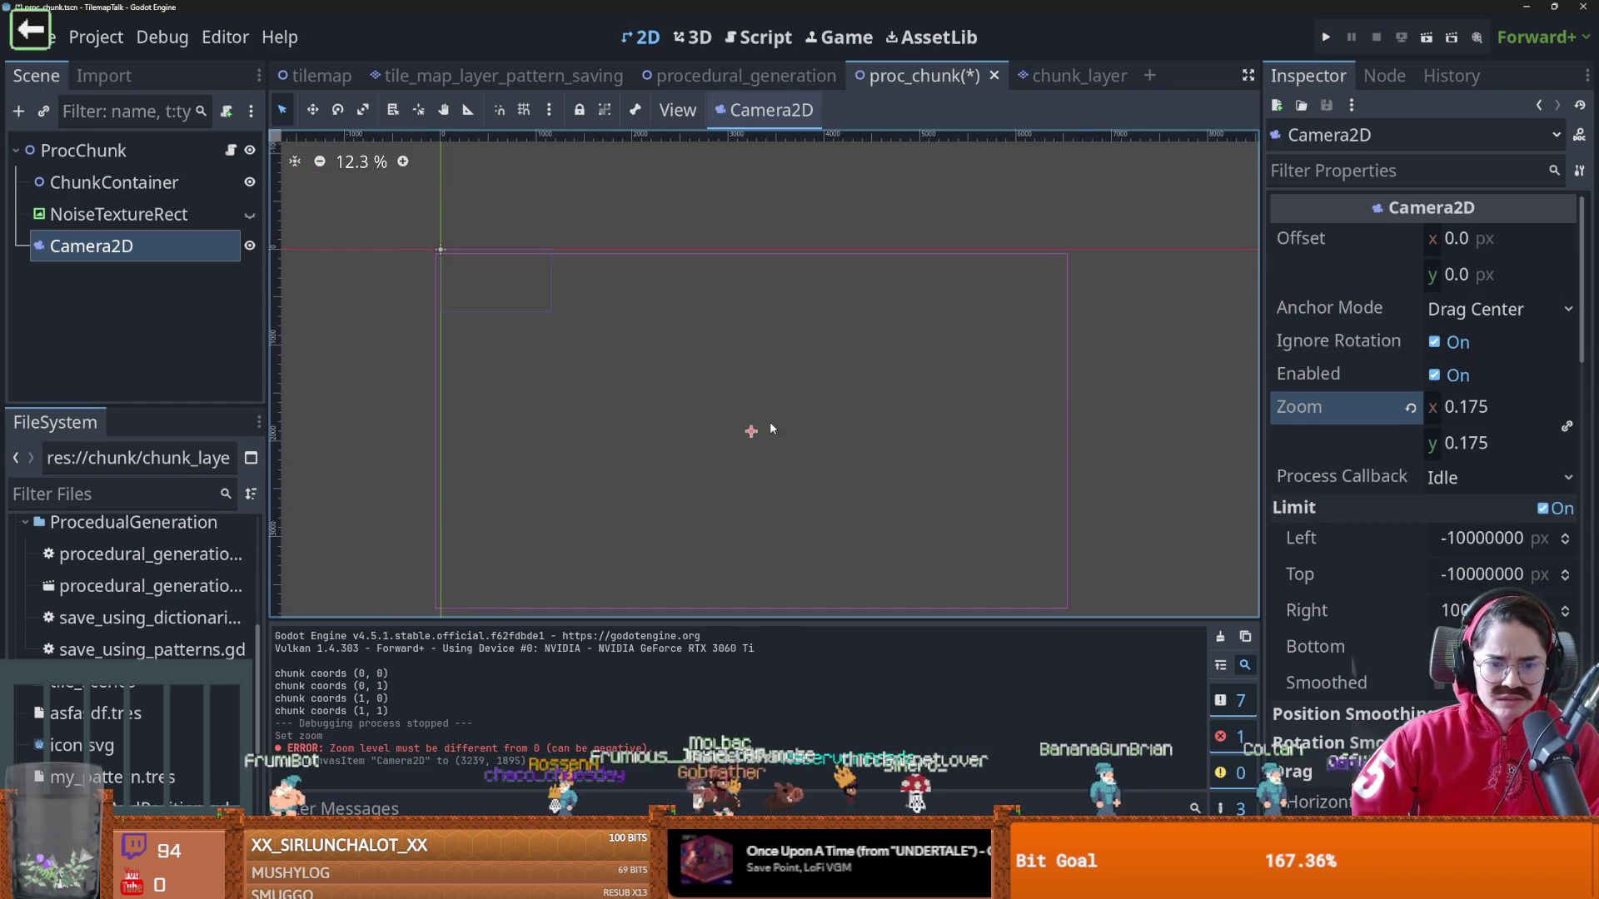
left_click(1426, 38)
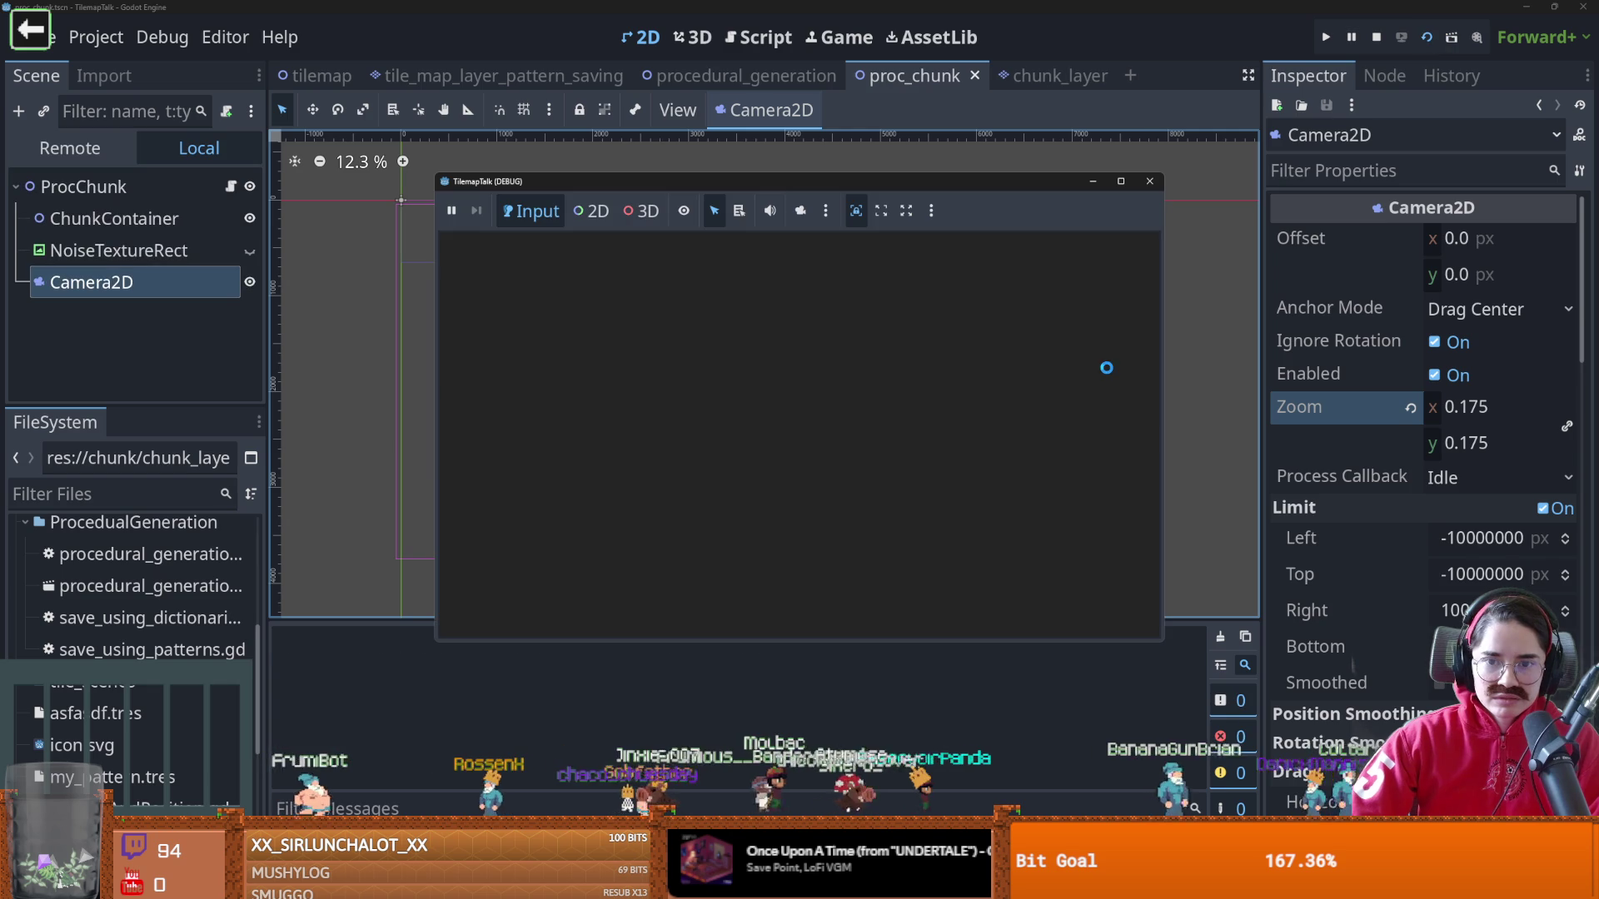